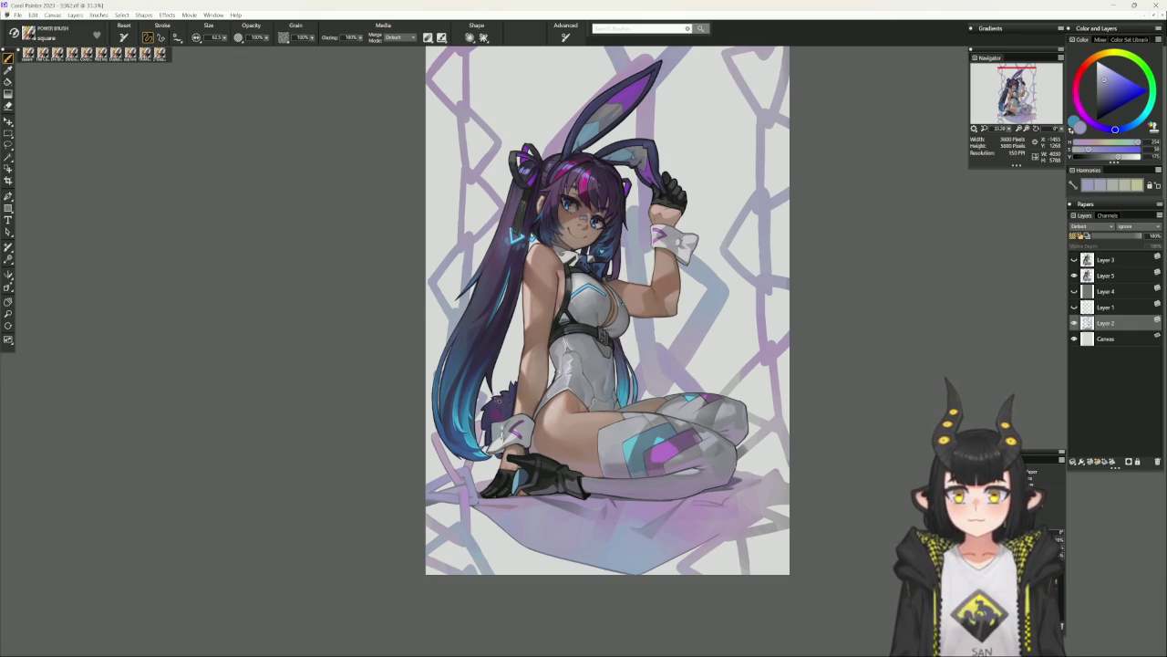
Zoom in to 50% on the head and sample a hair colour.
key(ctrl+plus)
drag(497, 400, 512, 477)
alt+click(428, 353)
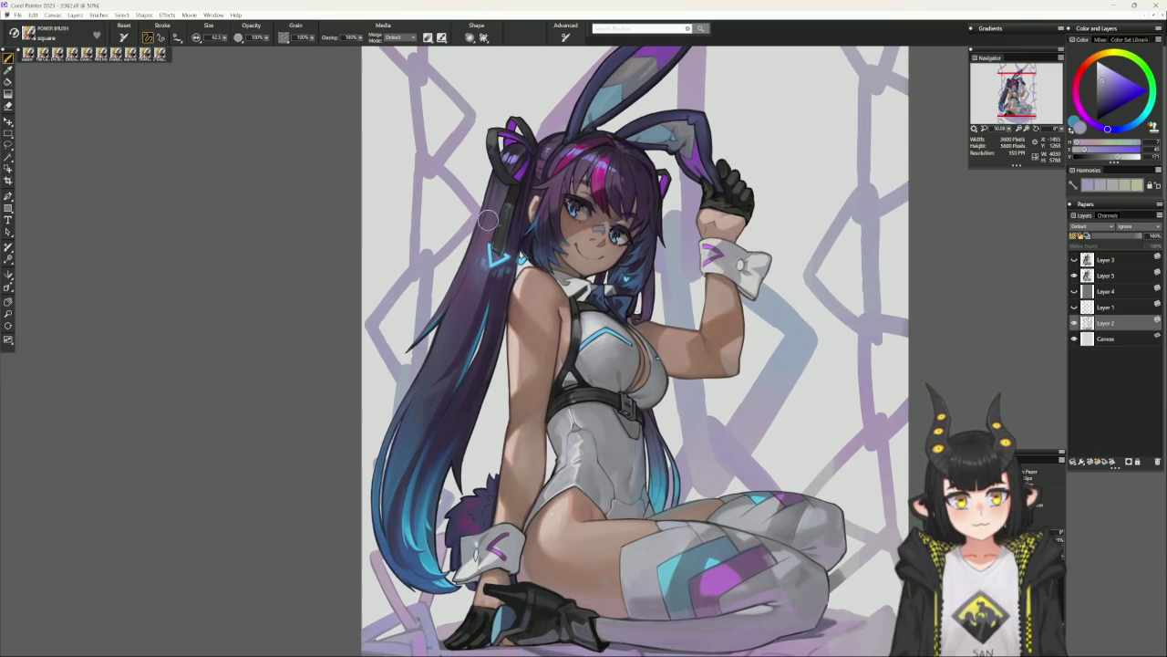
drag(545, 328, 527, 406)
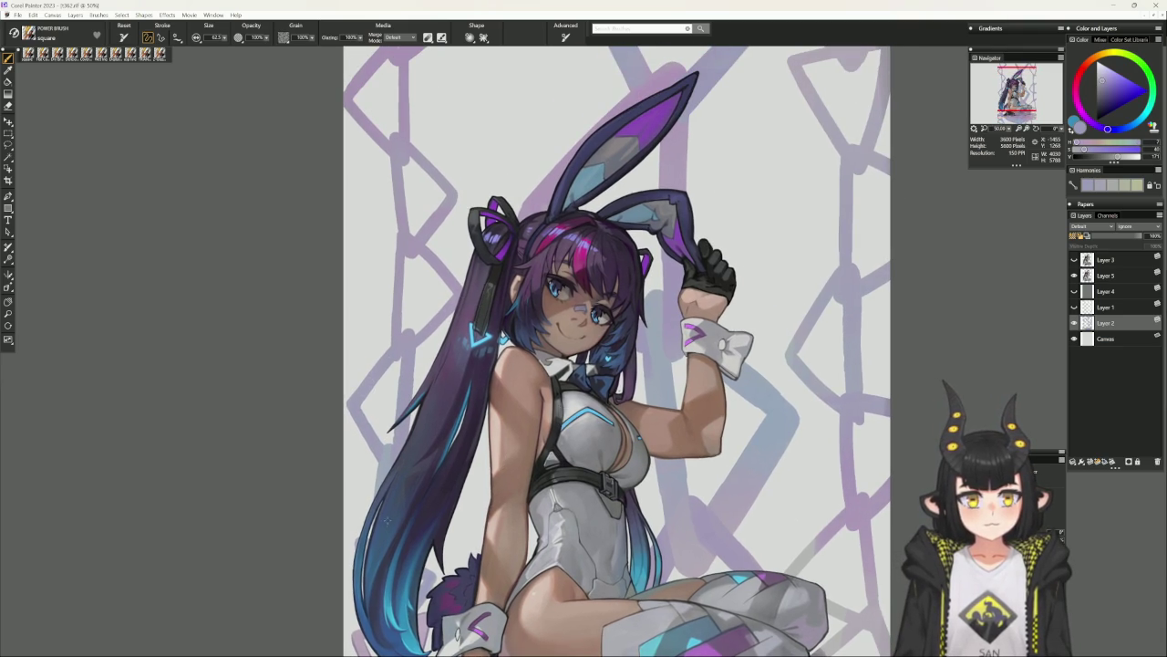
Enlarge the brush to about 104 and load a greyish lavender from the canvas.
alt+click(469, 469)
drag(396, 325, 392, 359)
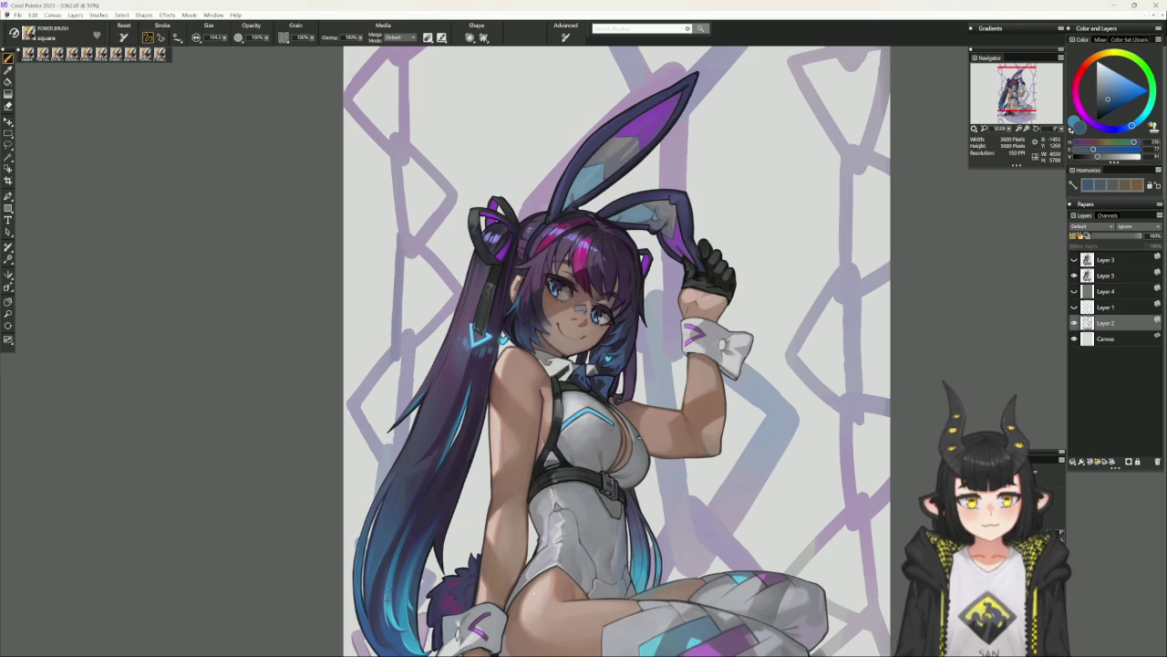
alt+click(411, 495)
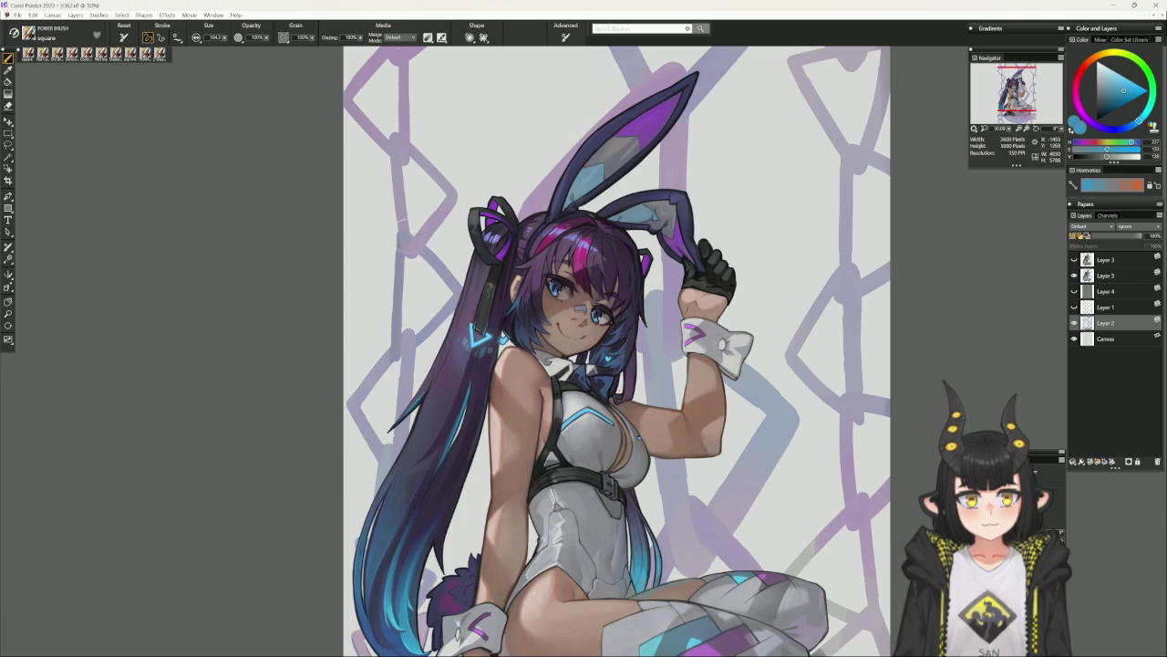
alt+click(401, 224)
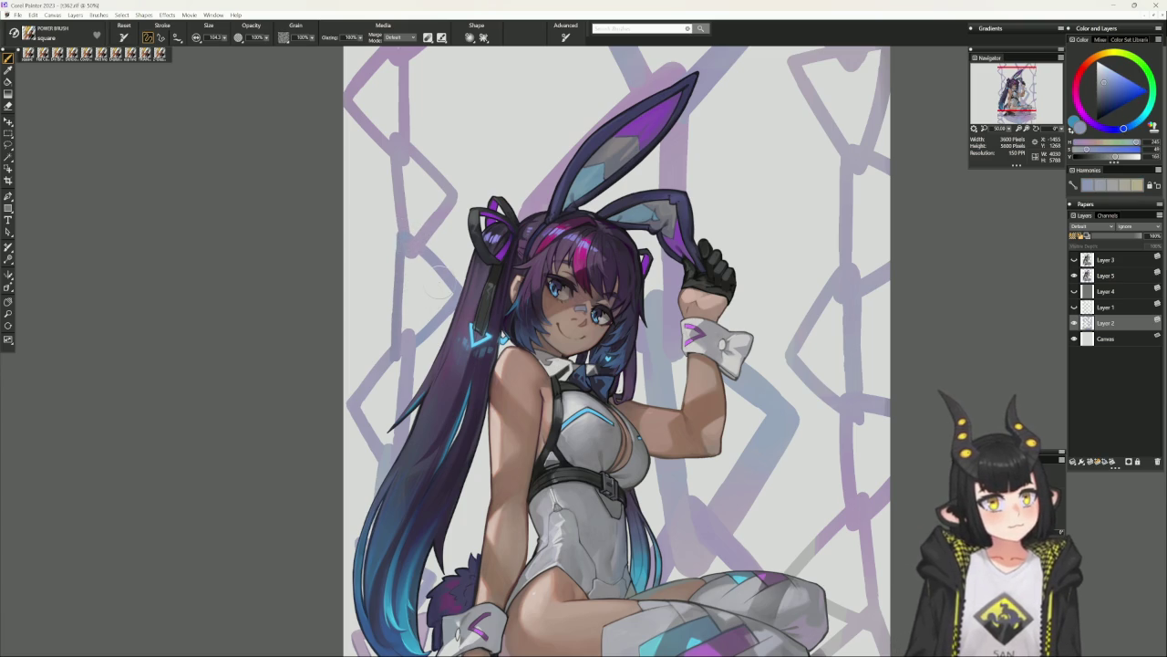
drag(438, 283, 425, 377)
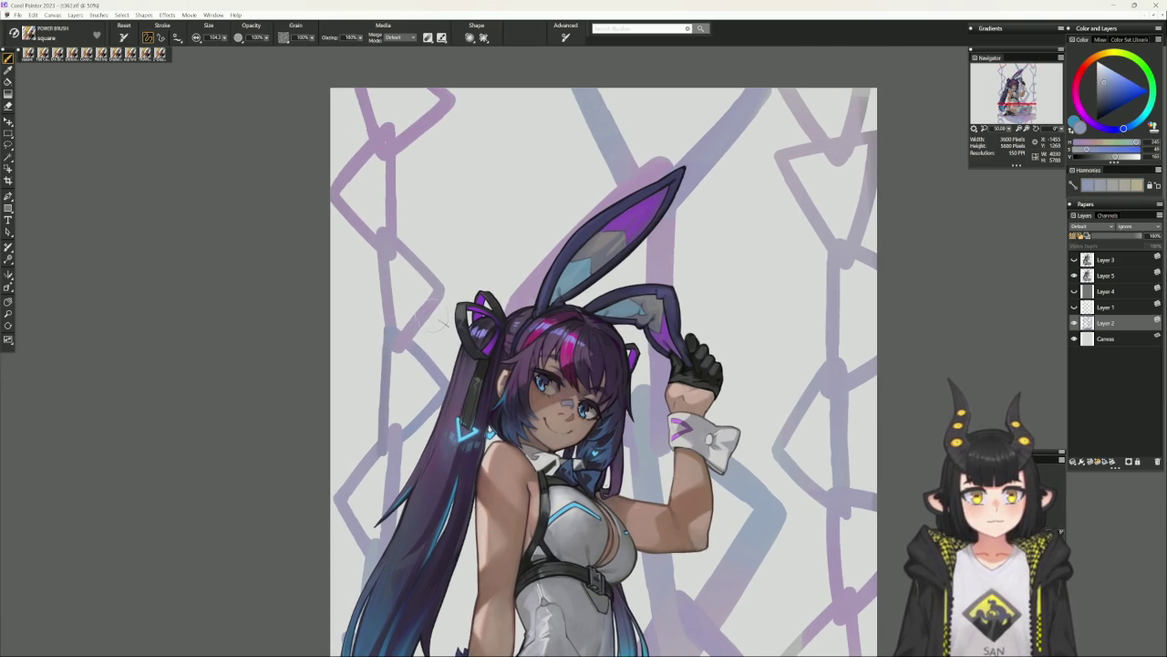
Zoom out to 33% on the whole figure and sample a light grey-blue.
alt+click(401, 314)
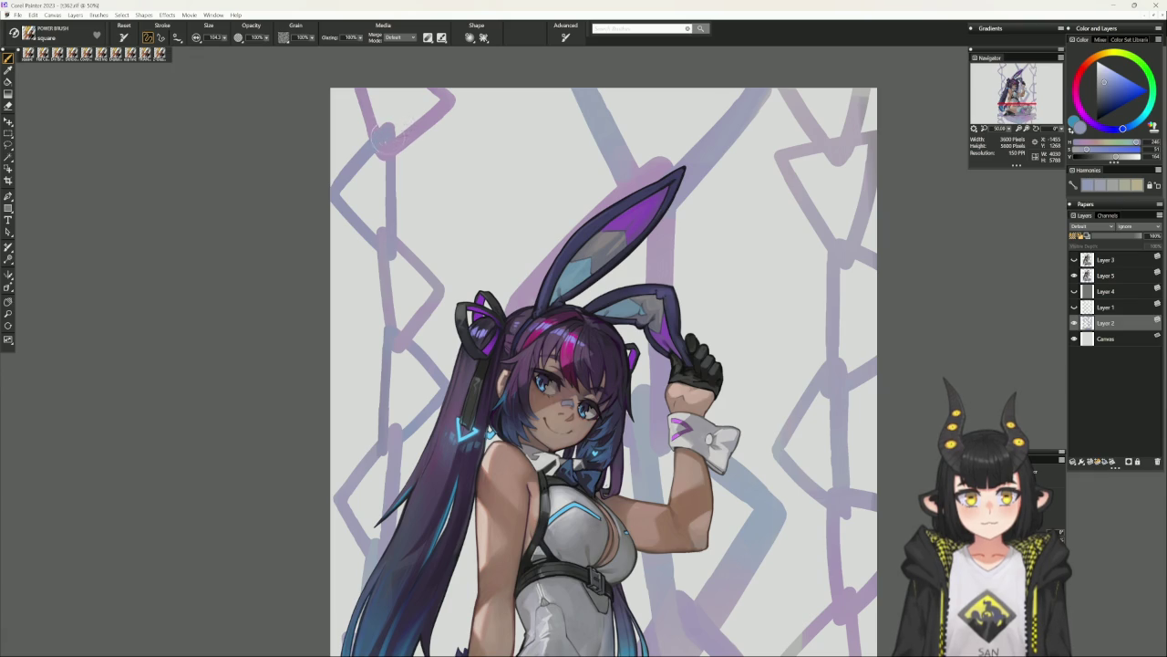
scroll(455, 370, down, 2)
scroll(455, 371, down, 2)
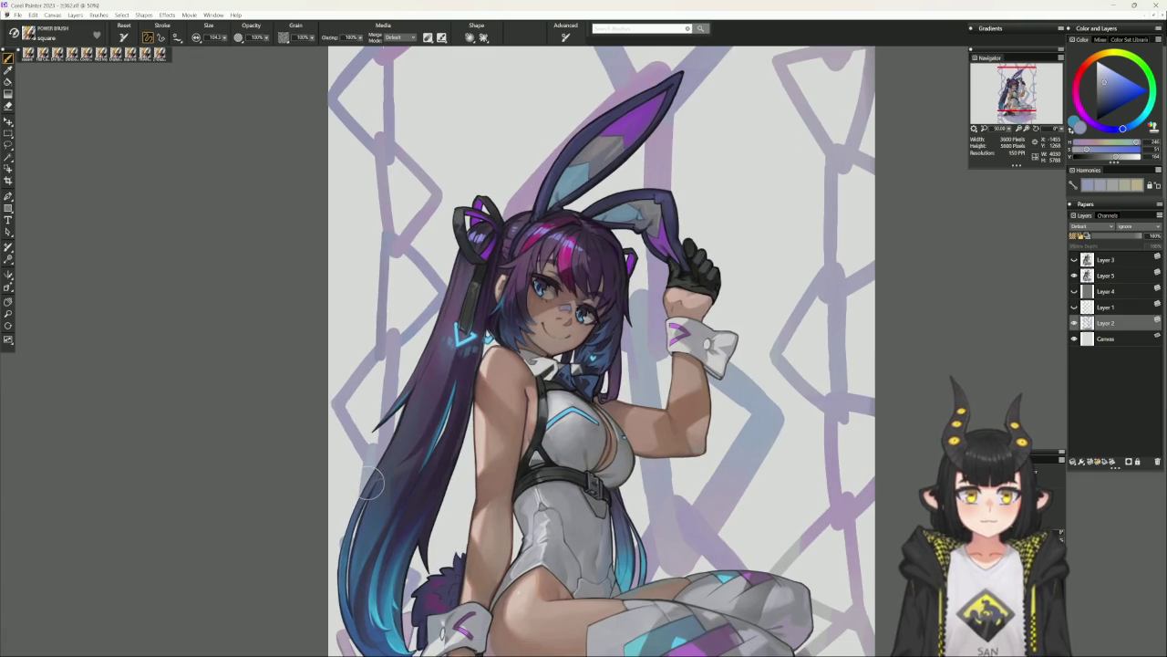
key(ctrl+minus)
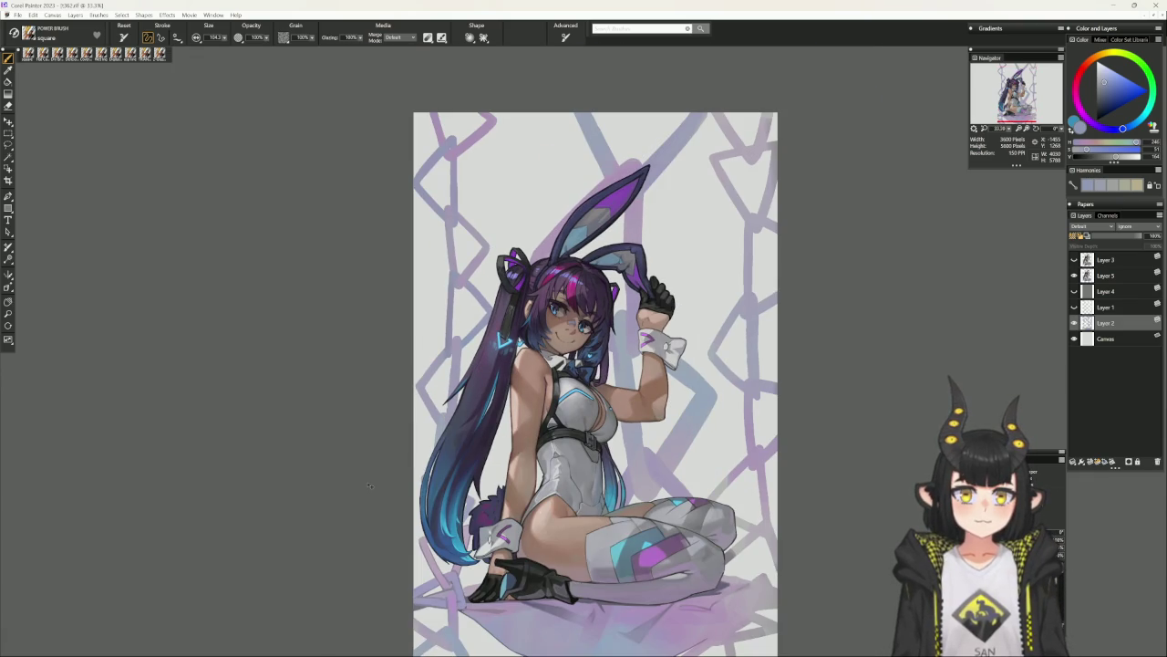
drag(637, 586, 550, 558)
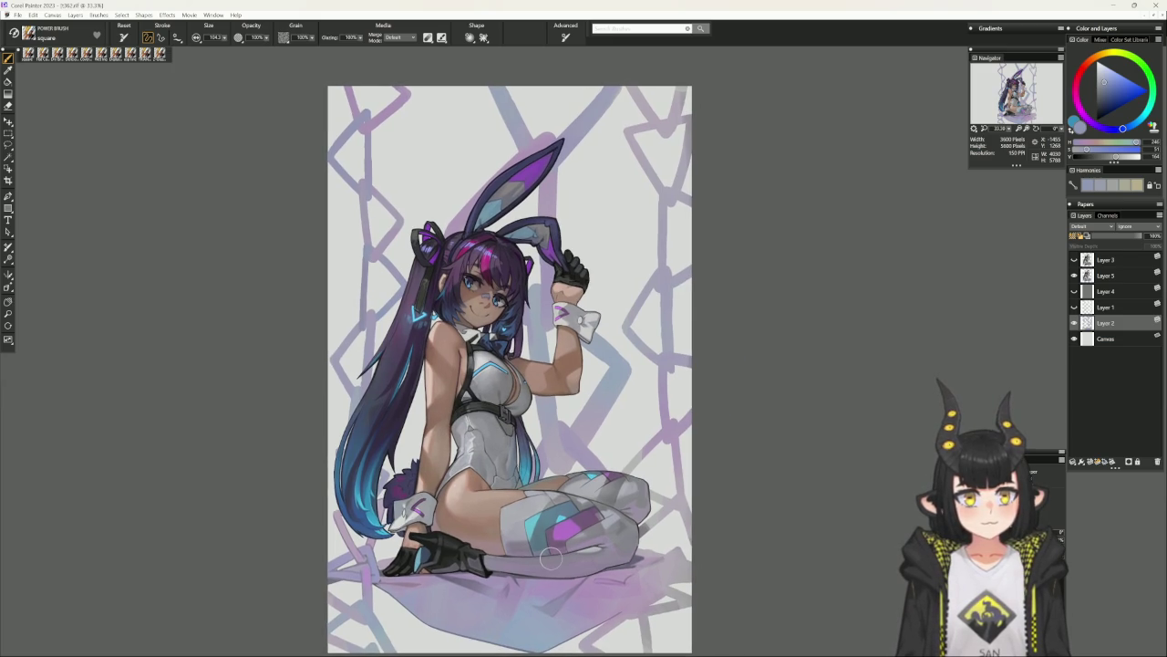
alt+click(528, 303)
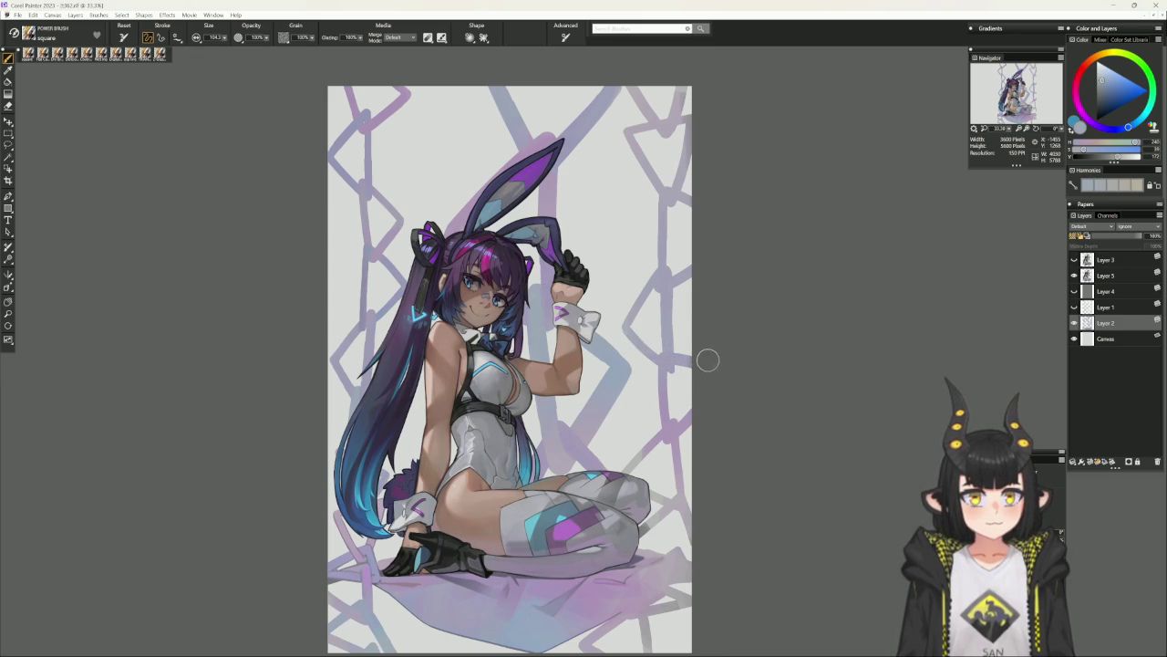
drag(714, 334, 699, 382)
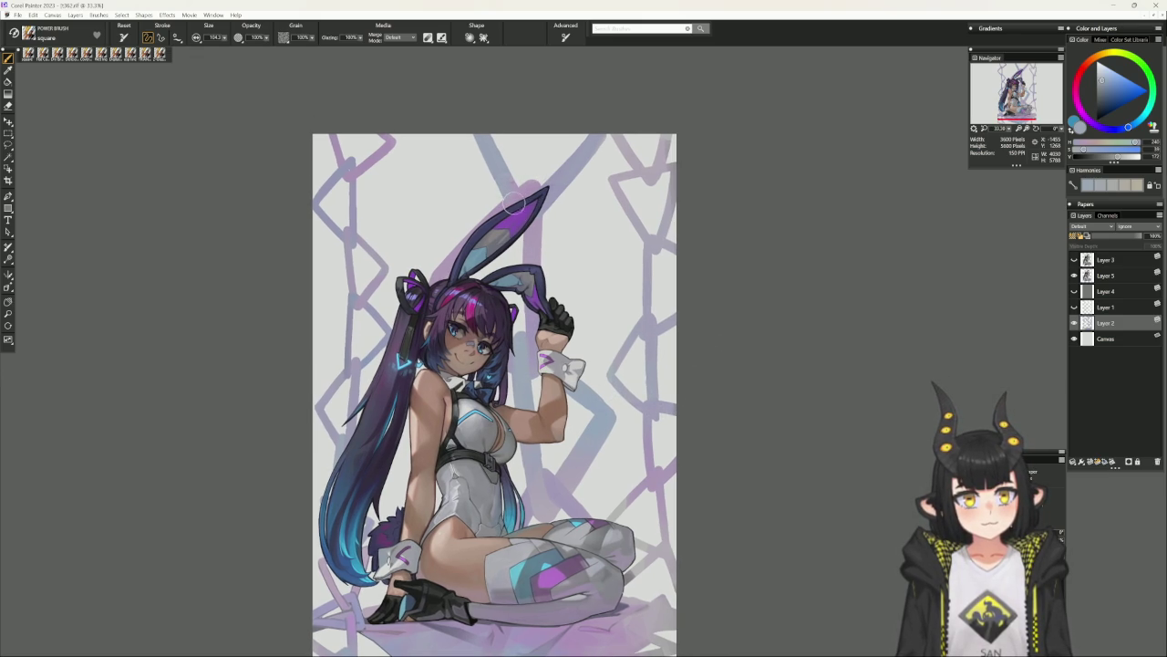
Paint the tall bunny ear tip darker and pointed using sampled dark blue-greys.
alt+click(540, 179)
alt+click(543, 187)
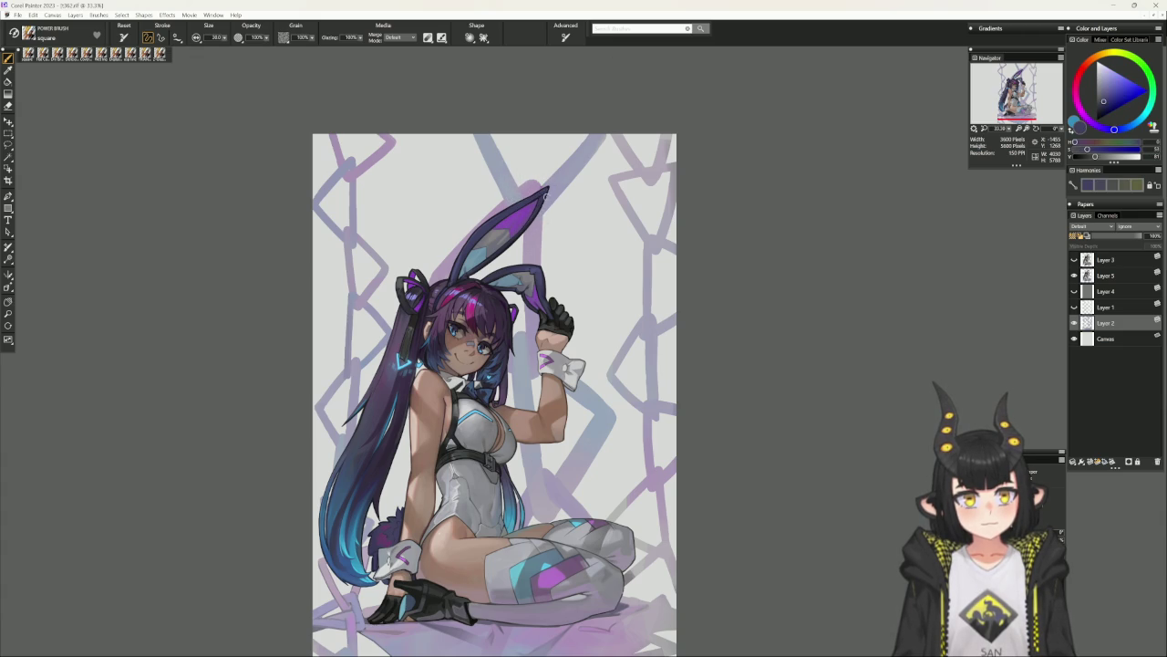
drag(544, 199, 540, 233)
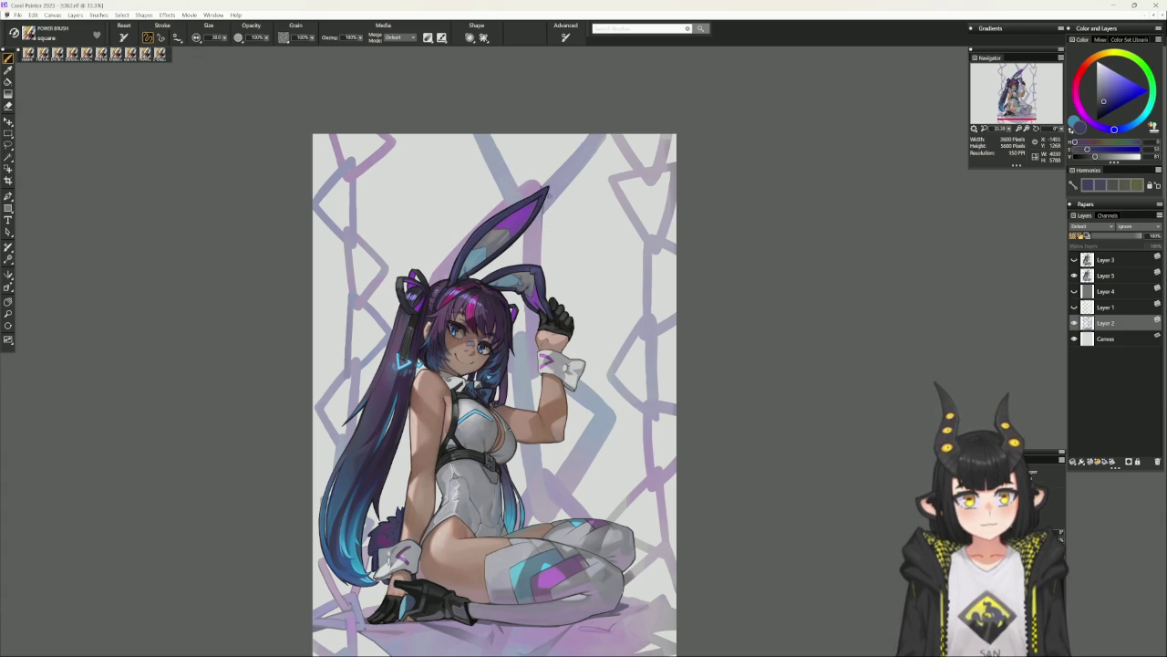
alt+click(545, 196)
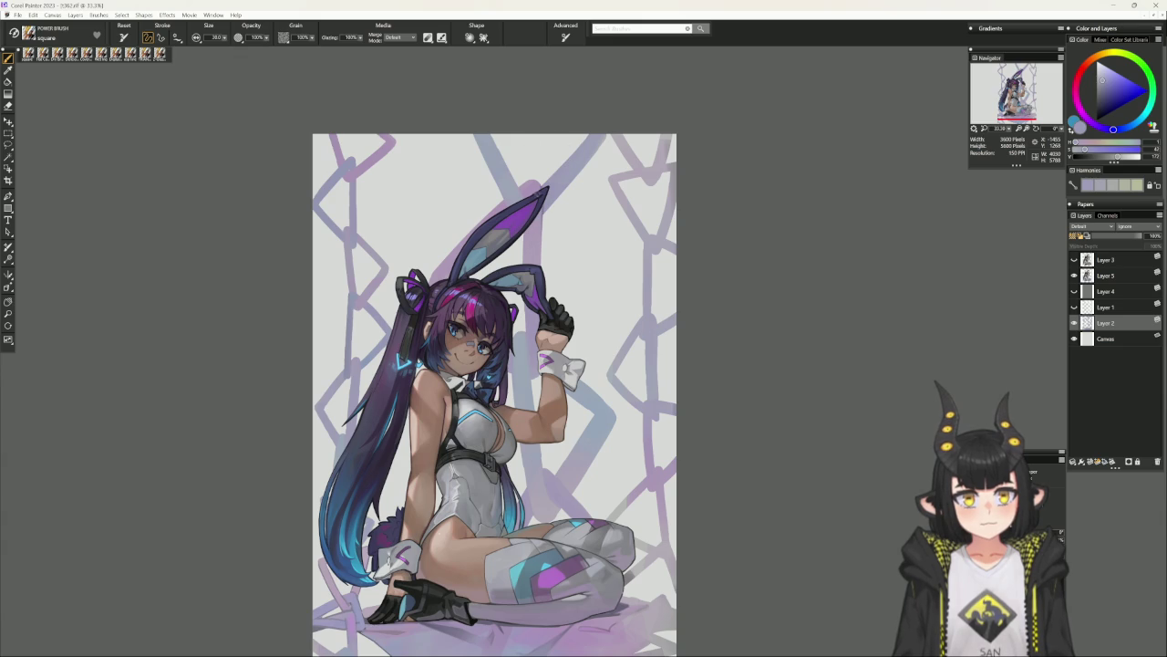
alt+click(538, 210)
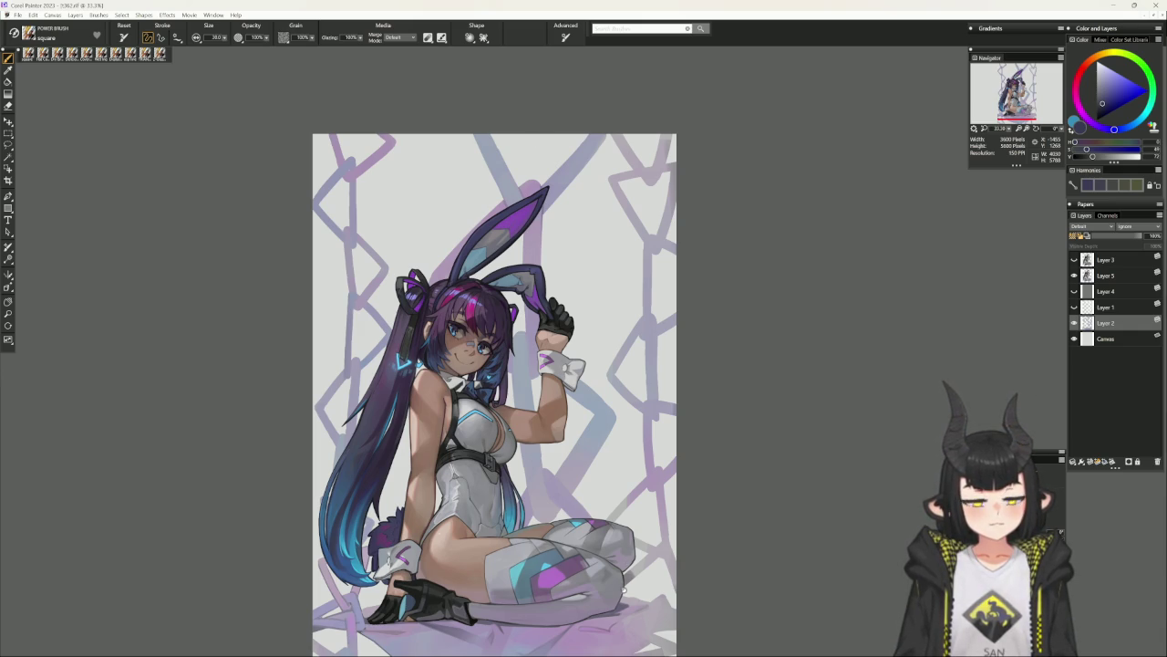
Zoom back to 50% on the head and torso and load a soft lavender-purple.
drag(626, 588, 672, 483)
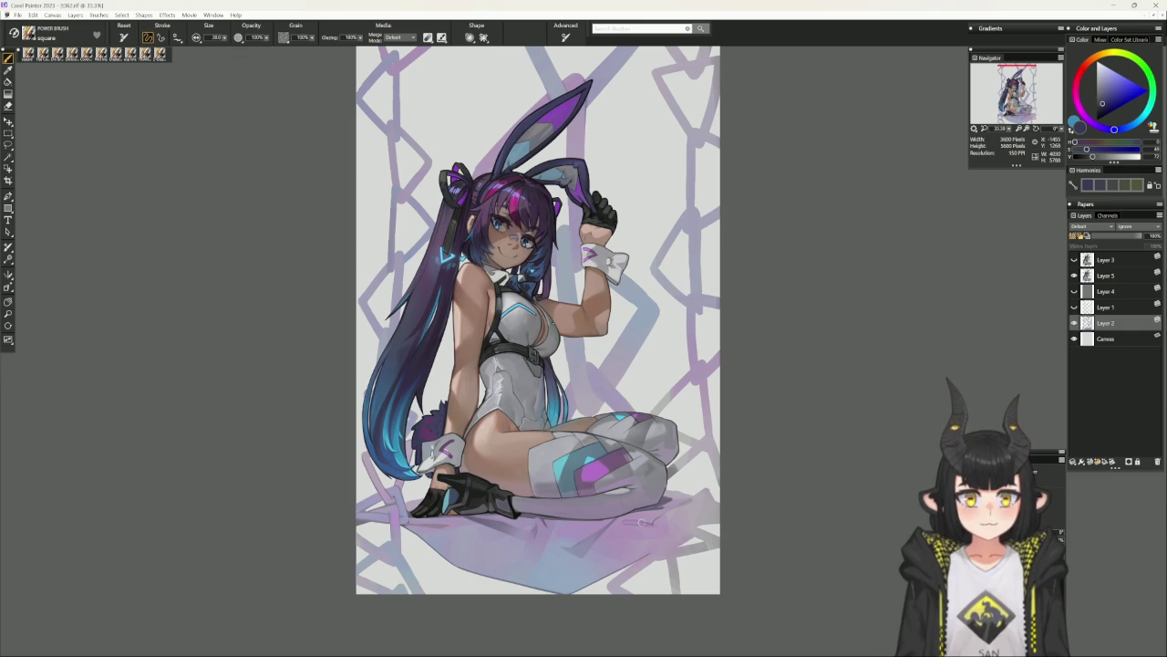
drag(734, 471, 724, 490)
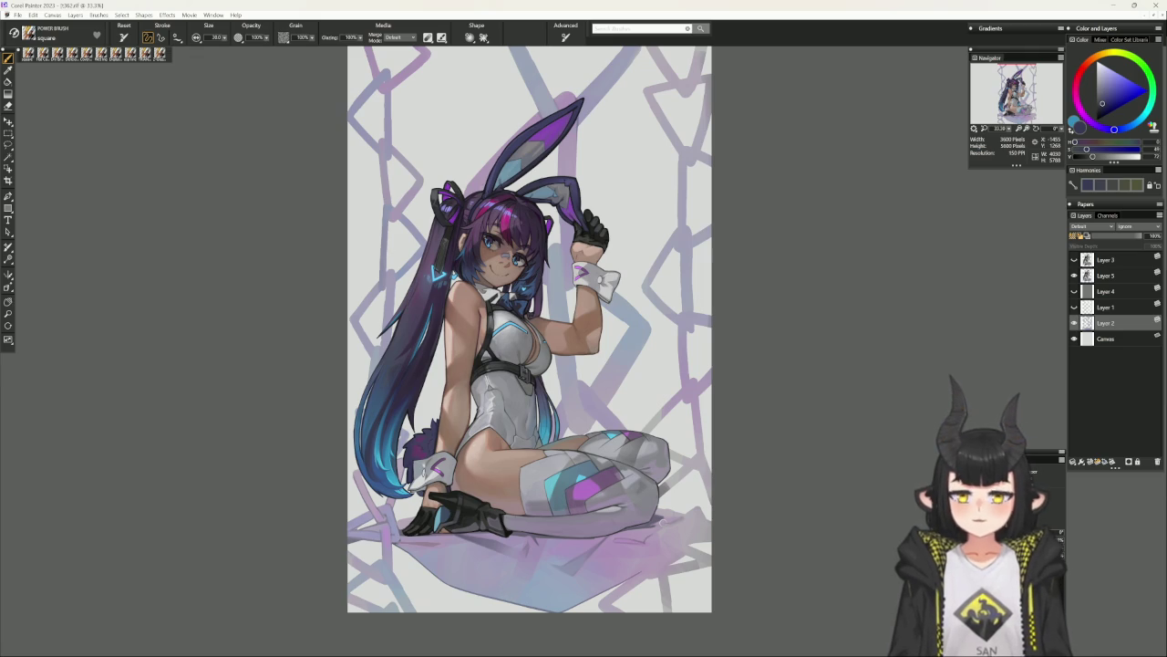
scroll(575, 296, up, 1)
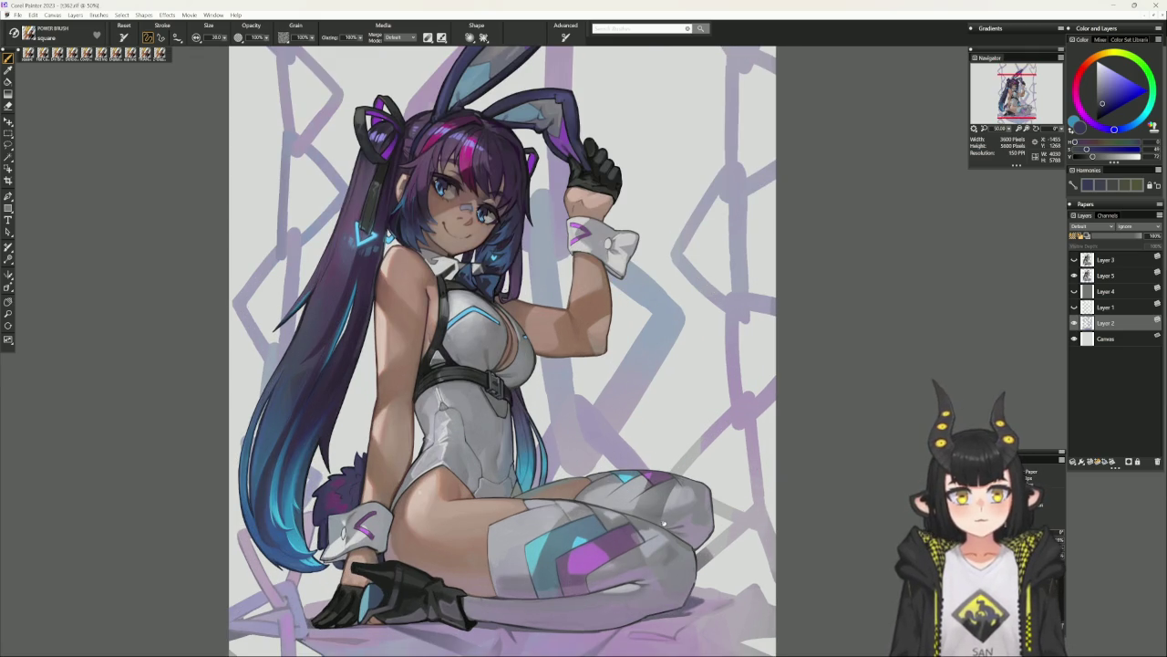
scroll(504, 270, up, 3)
scroll(504, 270, up, 2)
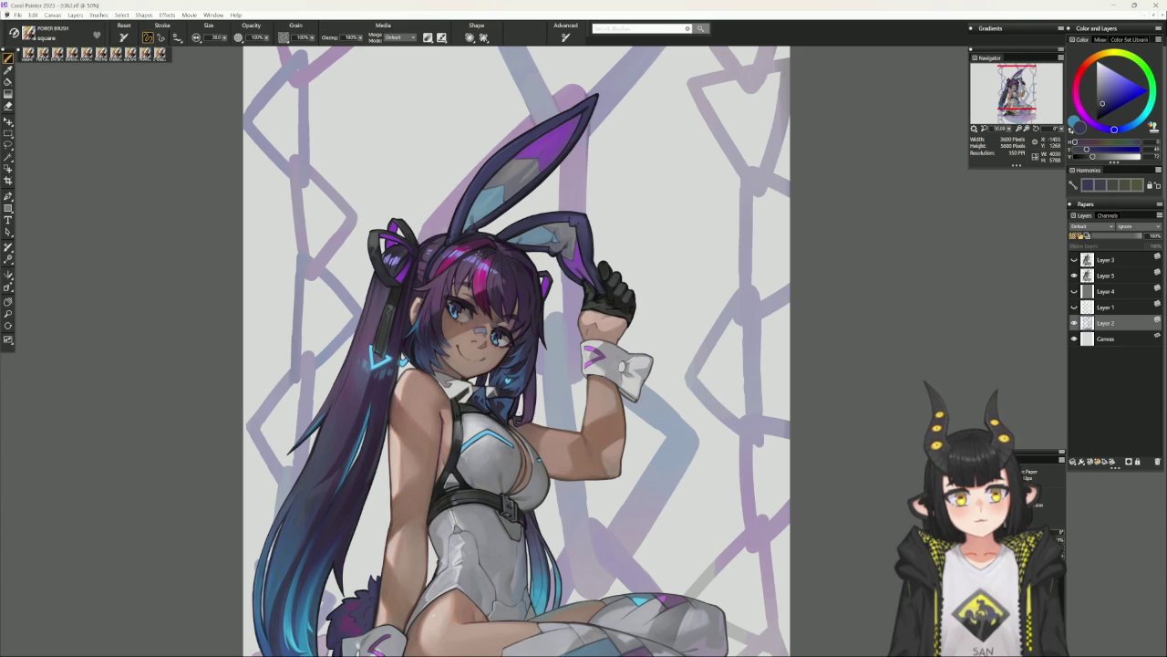
alt+click(436, 238)
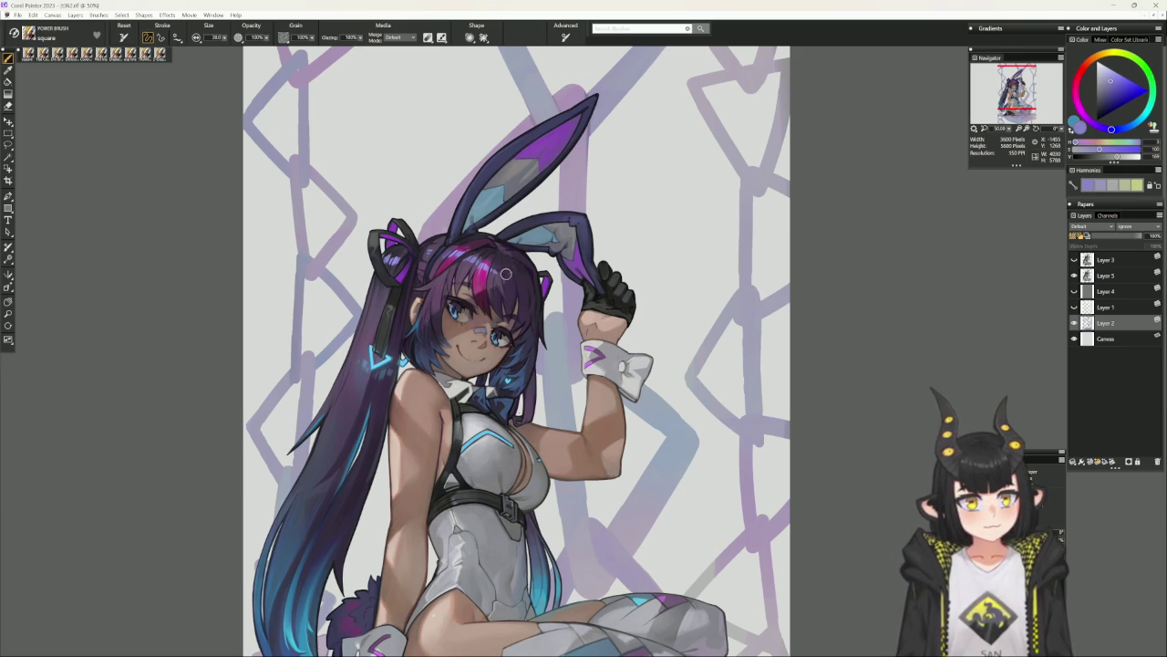
Target Layer 5, return the tilted view upright, and load the Cover Pencil variant.
click(1112, 275)
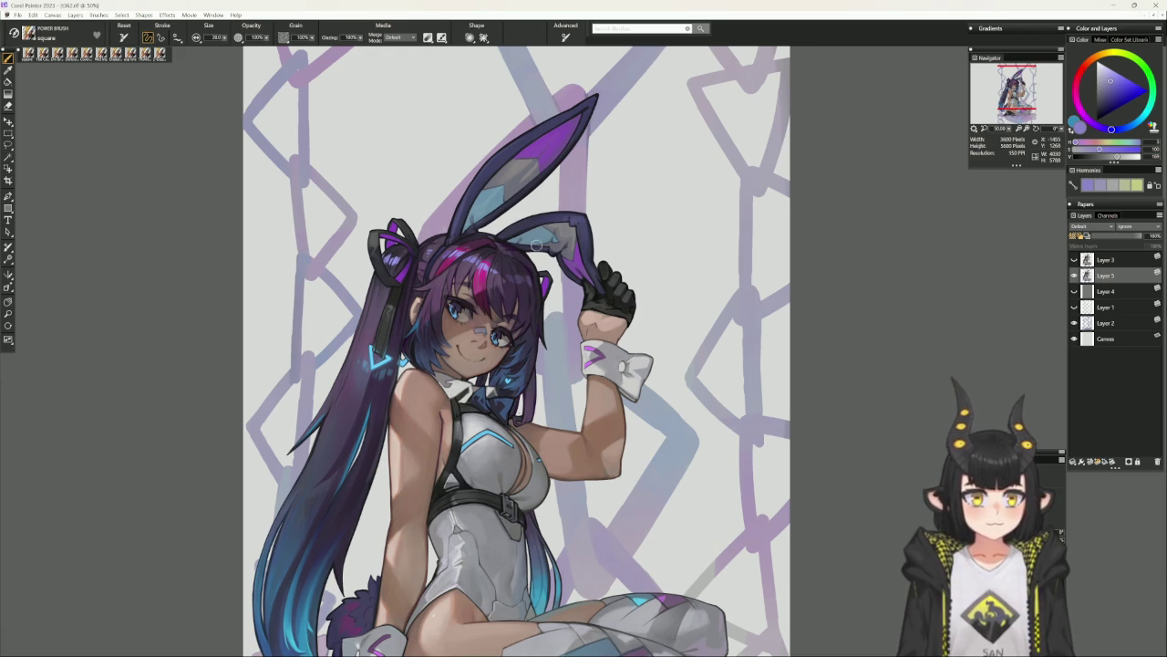
drag(712, 253, 481, 174)
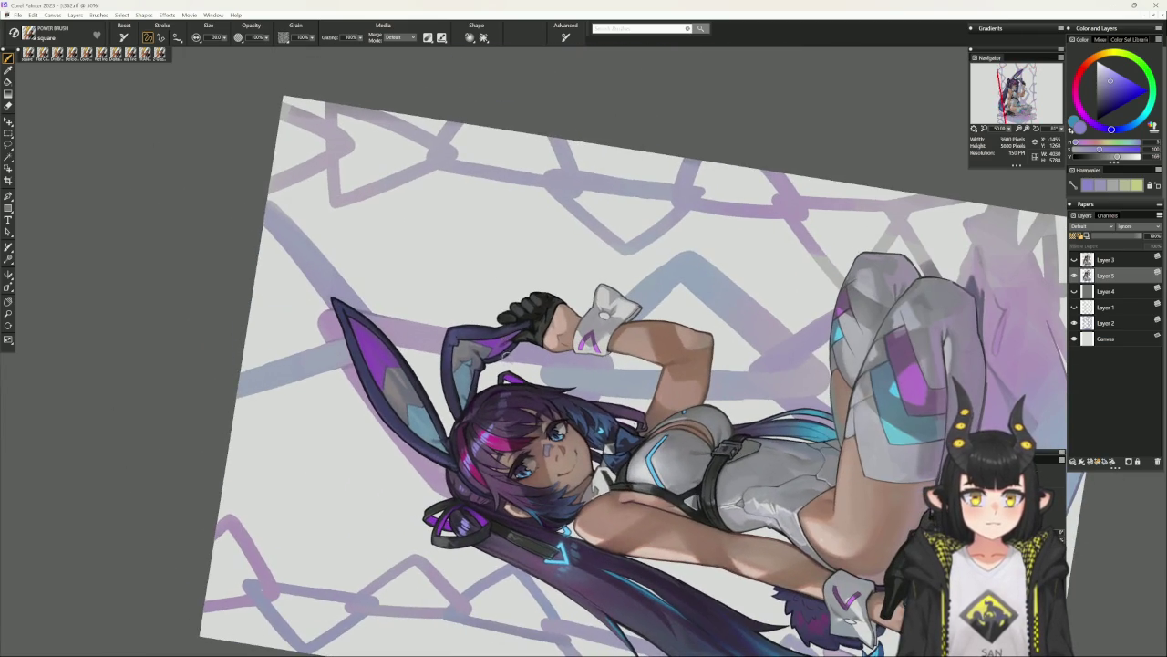
click(480, 174)
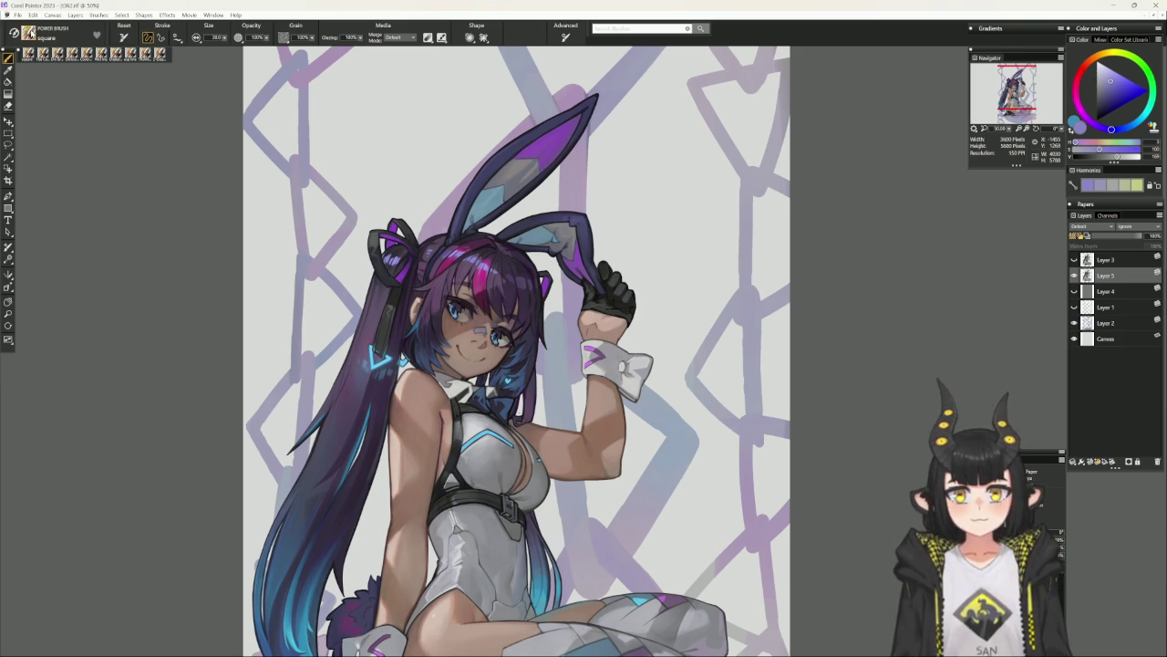
click(87, 53)
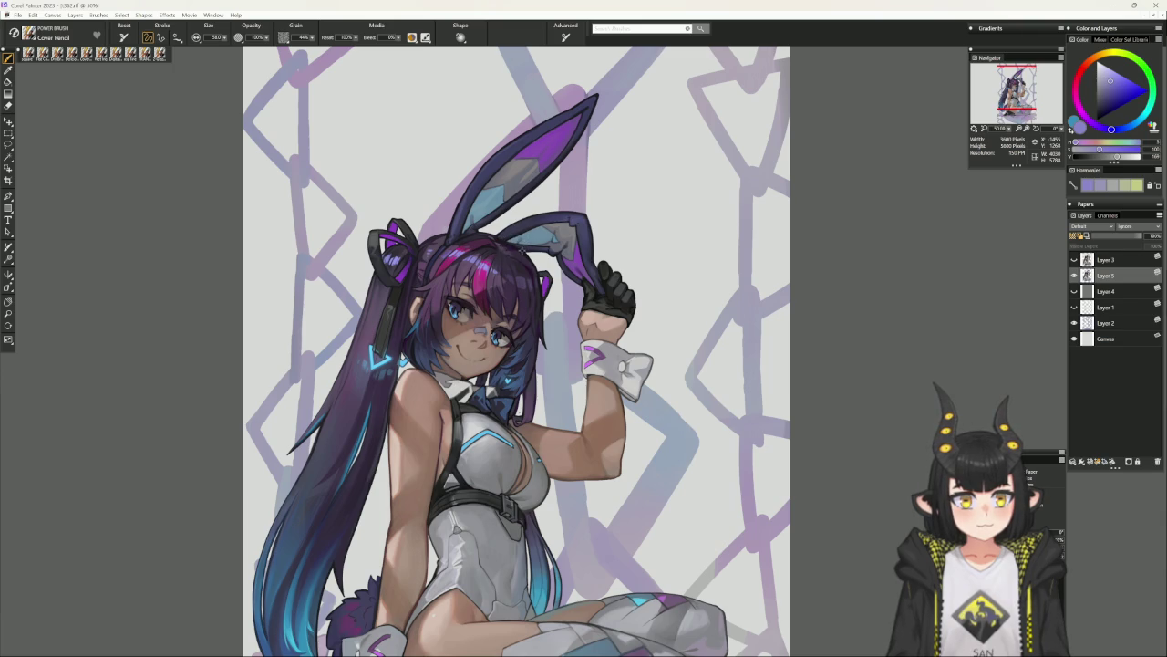
Sample dark purples from the hair, ending with a deep dark violet on the Cover Pencil.
alt+click(501, 255)
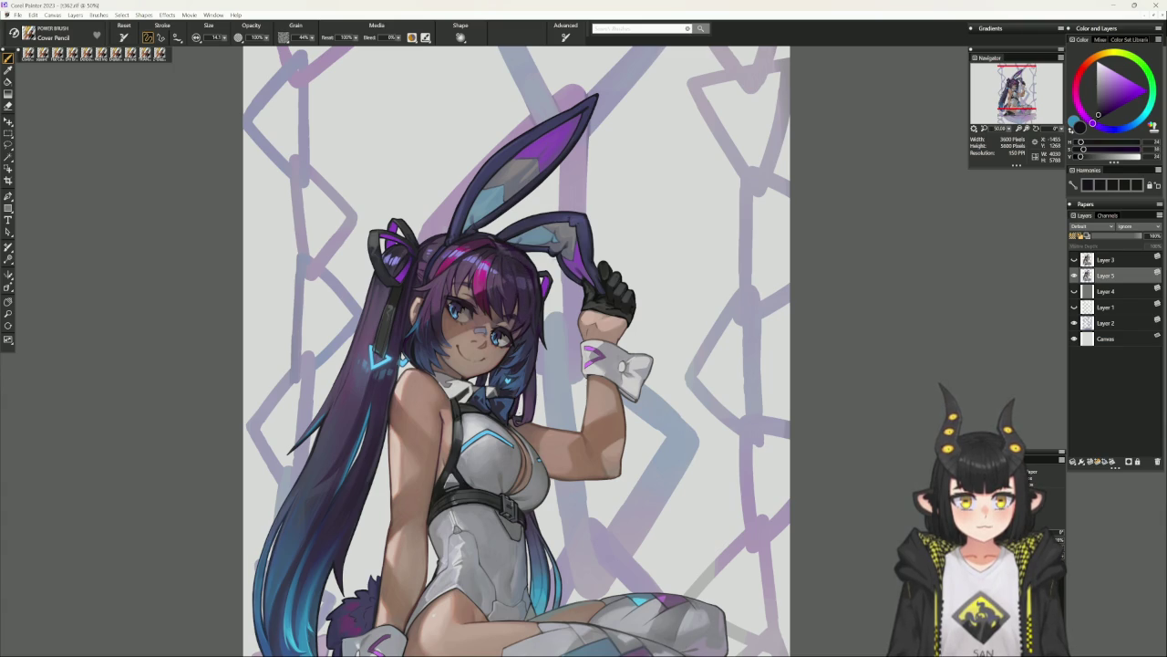
alt+click(517, 311)
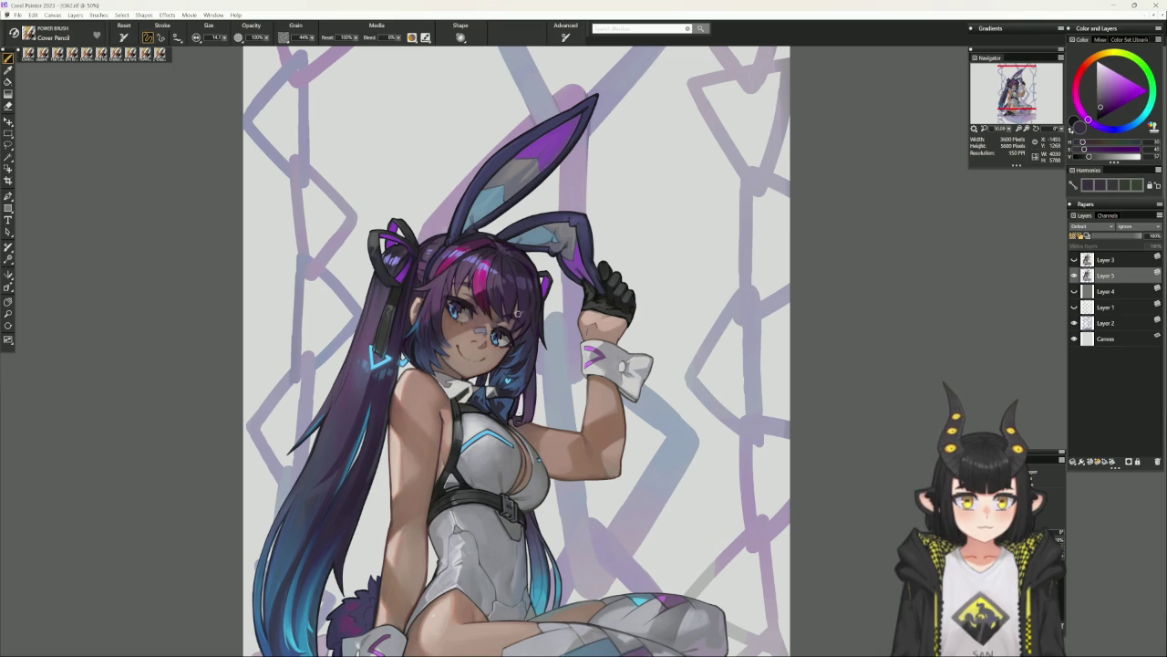
alt+click(534, 288)
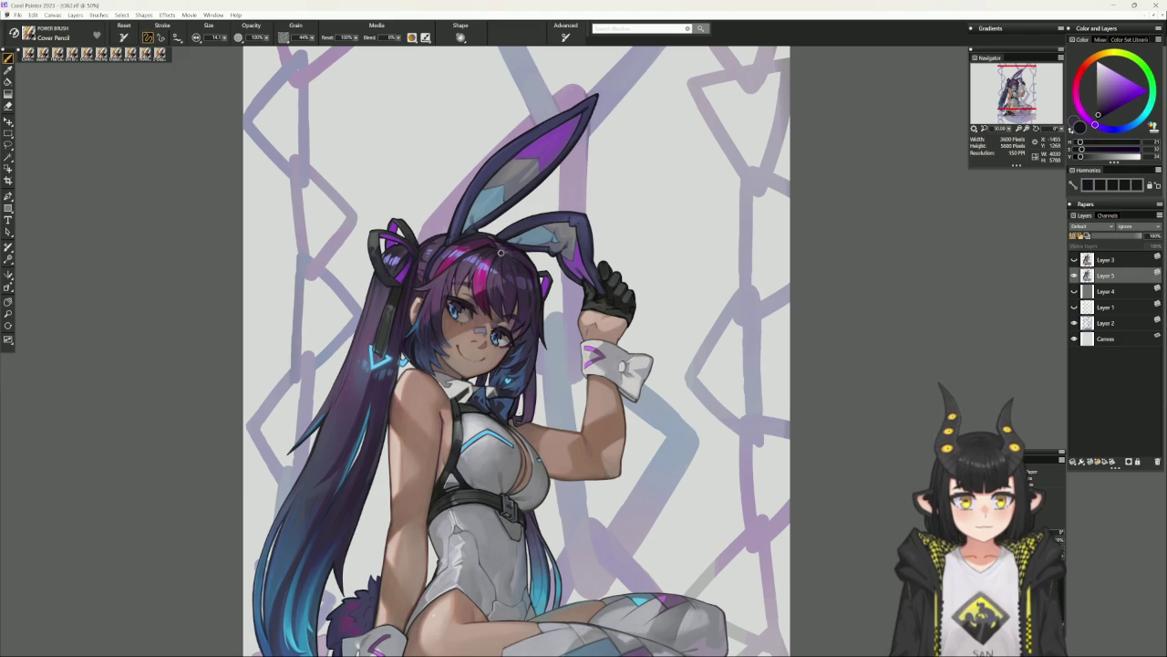
alt+click(501, 254)
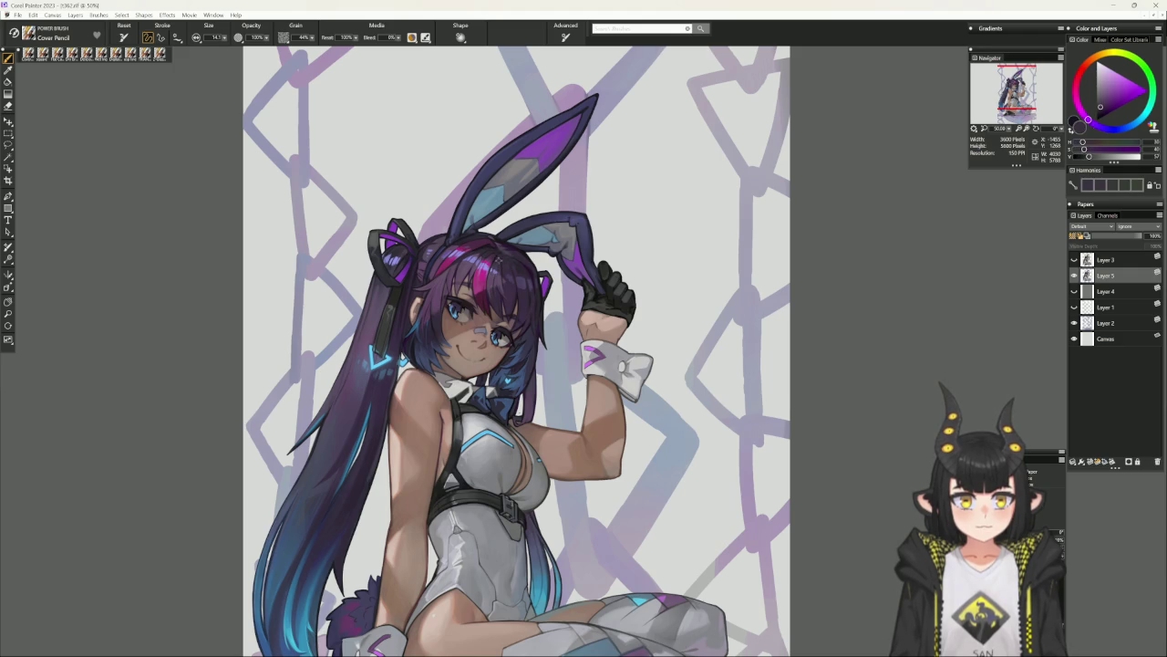
alt+click(501, 248)
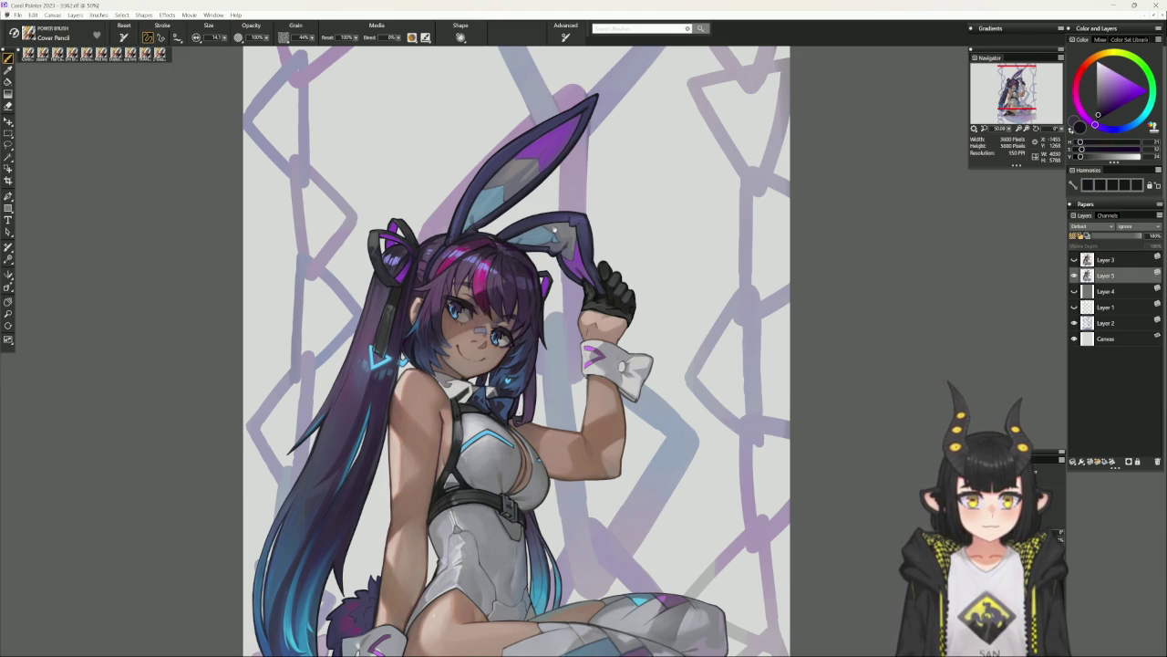
scroll(551, 230, up, 2)
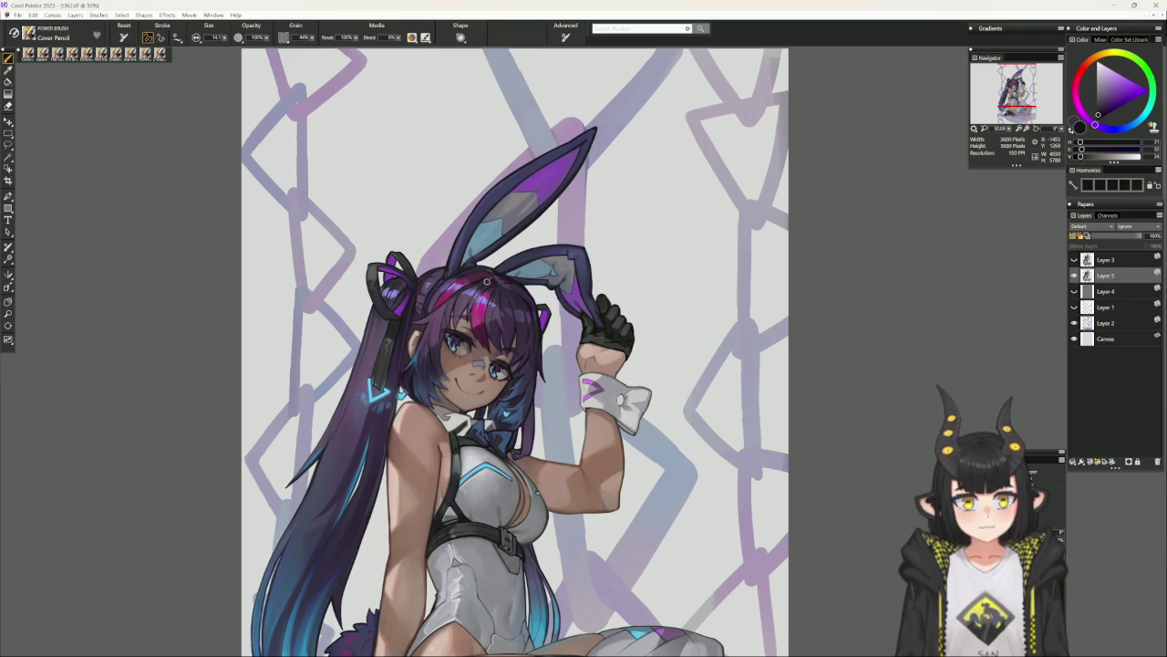
Tilt the canvas to sample dark hair blues, then reset the rotation upright.
mouse_move(639, 203)
mouse_down()
mouse_move(541, 164)
mouse_move(495, 182)
mouse_up()
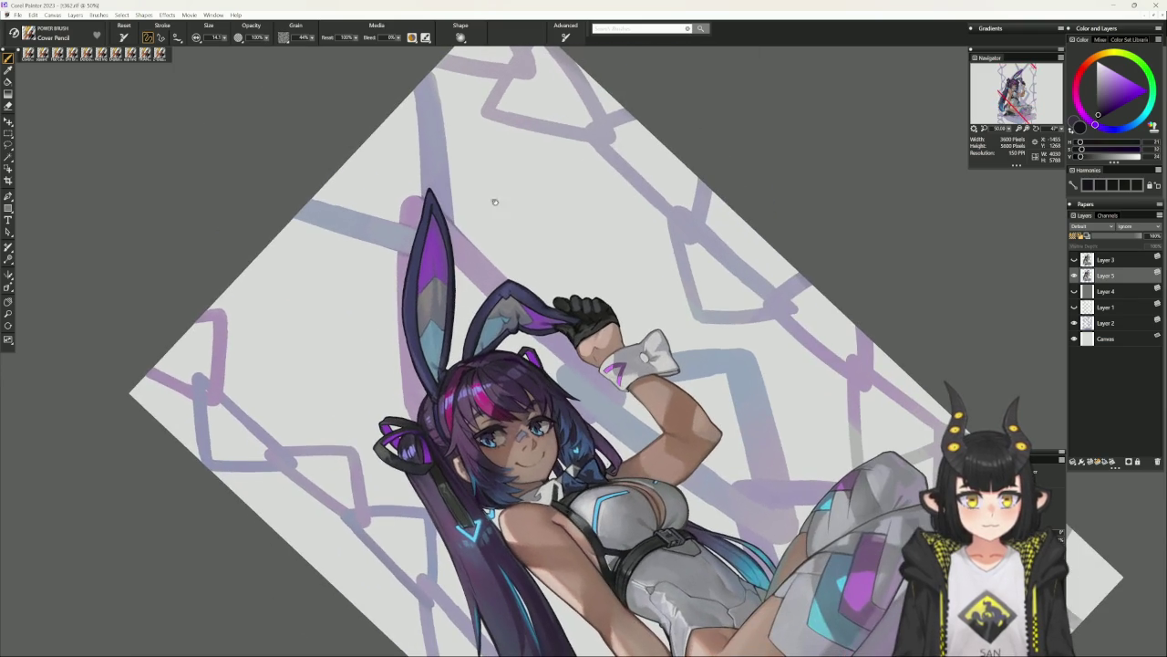
alt+click(468, 370)
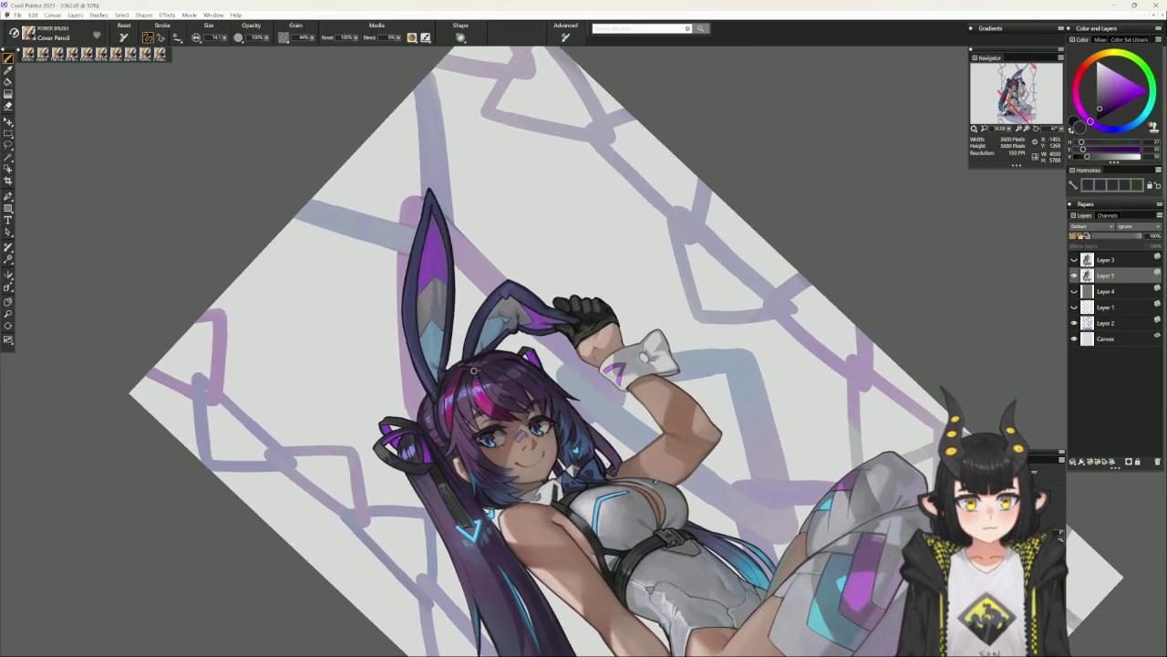
alt+click(475, 369)
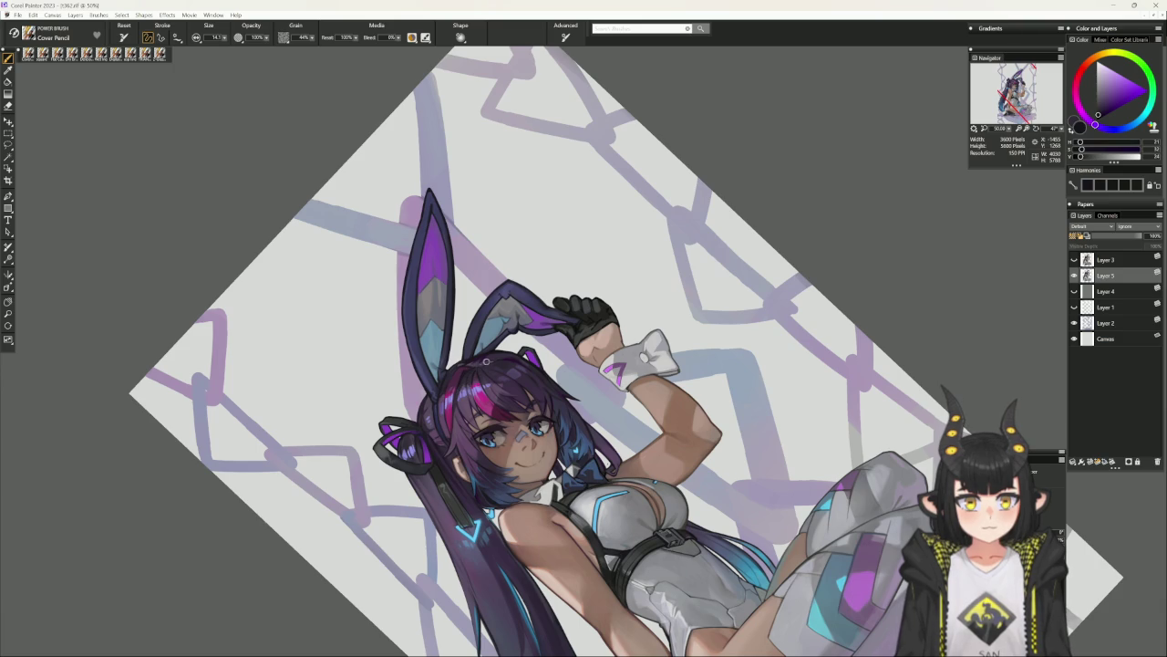
alt+click(504, 337)
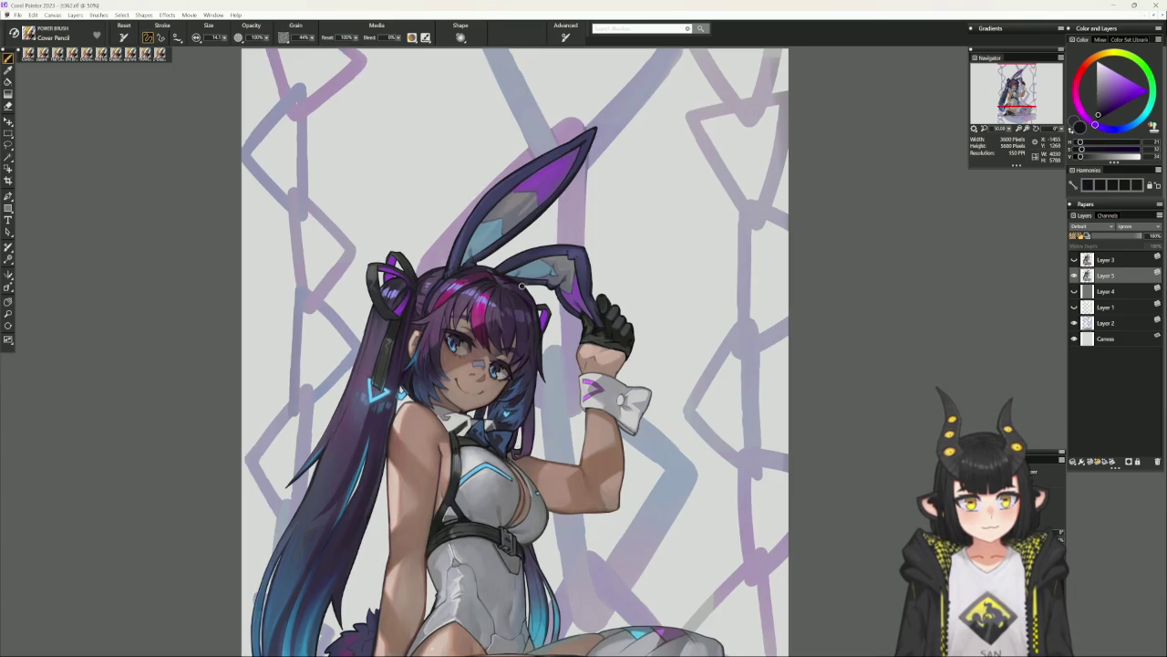
mouse_move(740, 180)
mouse_down()
mouse_move(539, 152)
mouse_move(498, 180)
mouse_move(499, 410)
mouse_up()
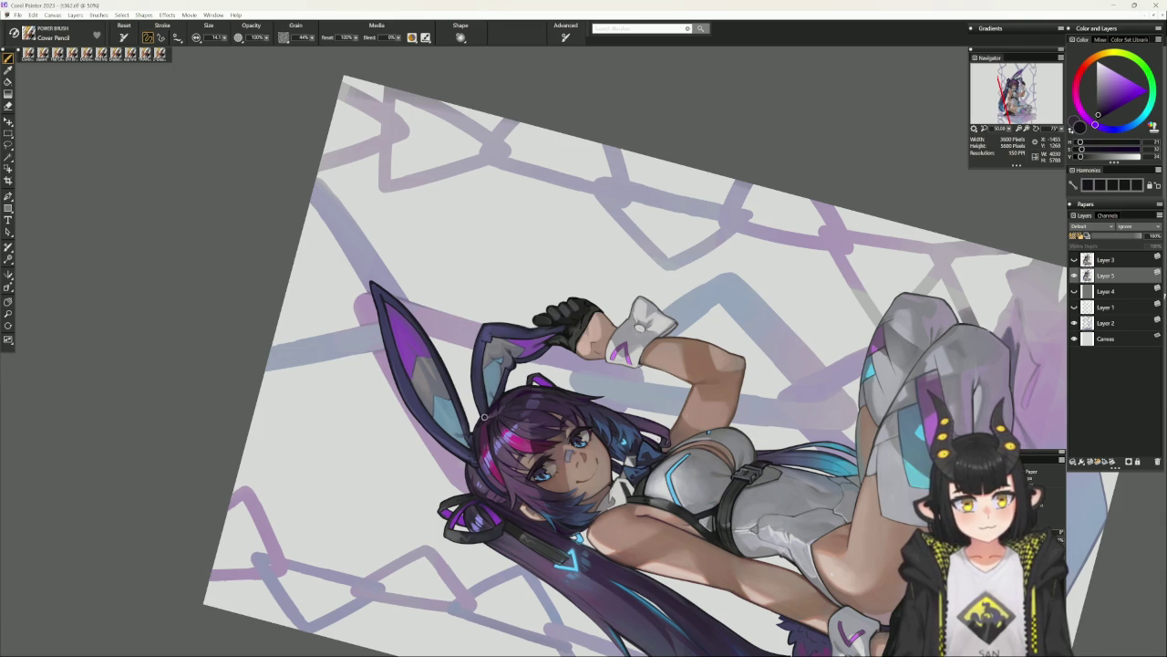
alt+click(483, 409)
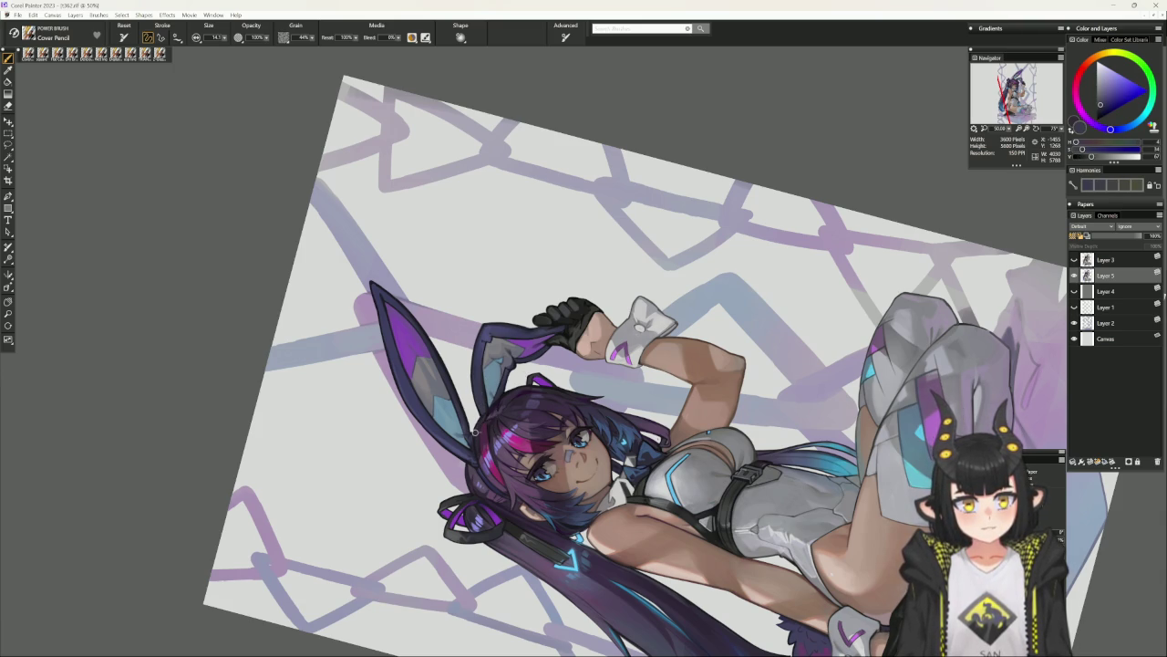
key(ctrl+alt+0)
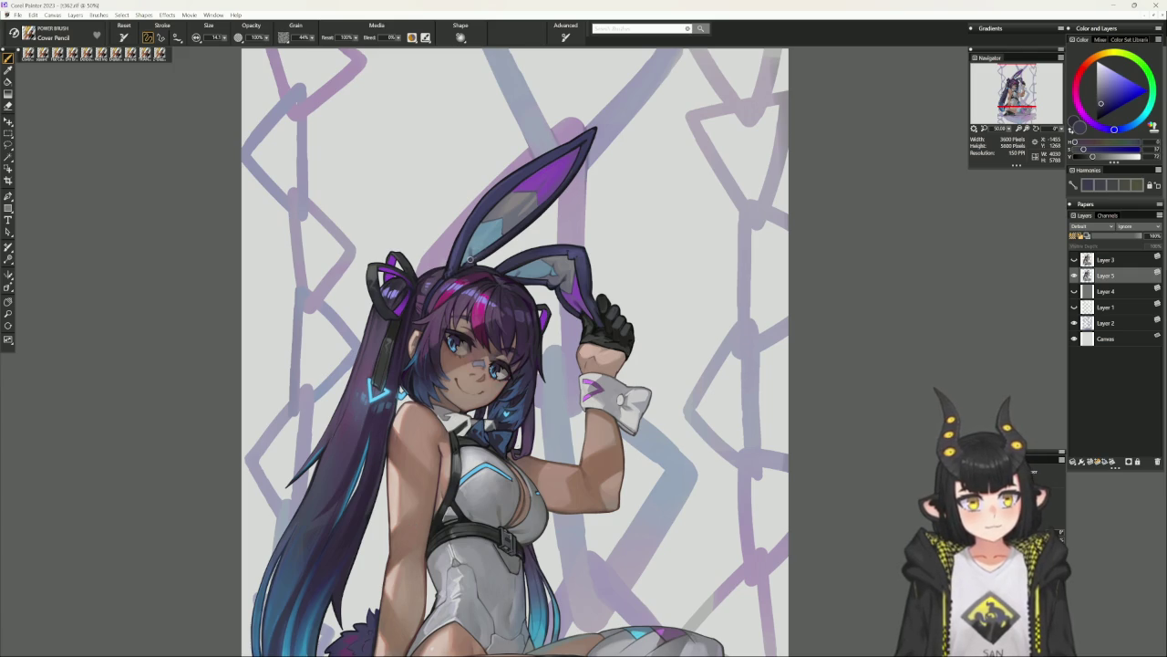
Sample the ear's light blue-grey and dark navy, and switch to Delicious Flat Colour.
alt+click(474, 261)
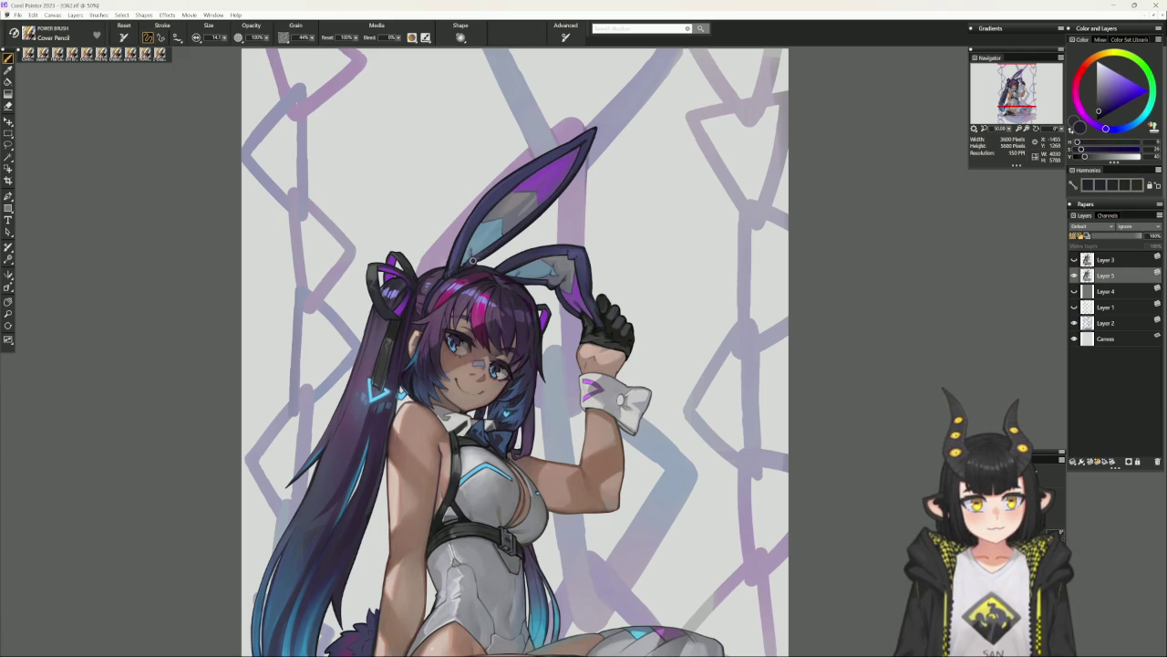
alt+click(472, 248)
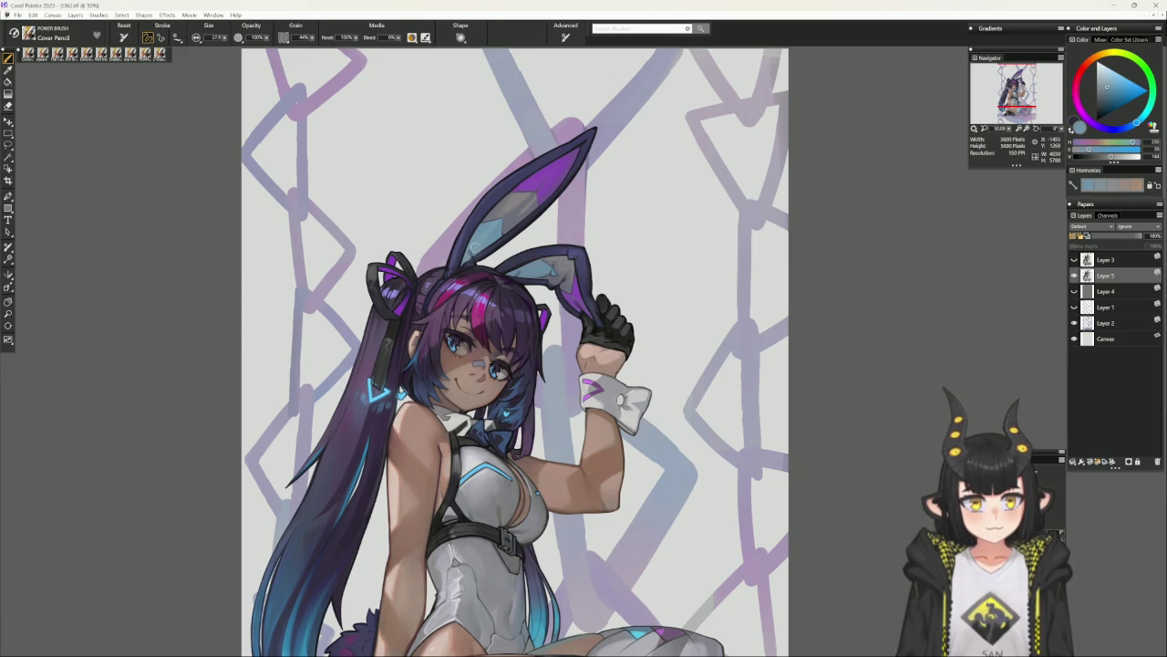
alt+click(473, 262)
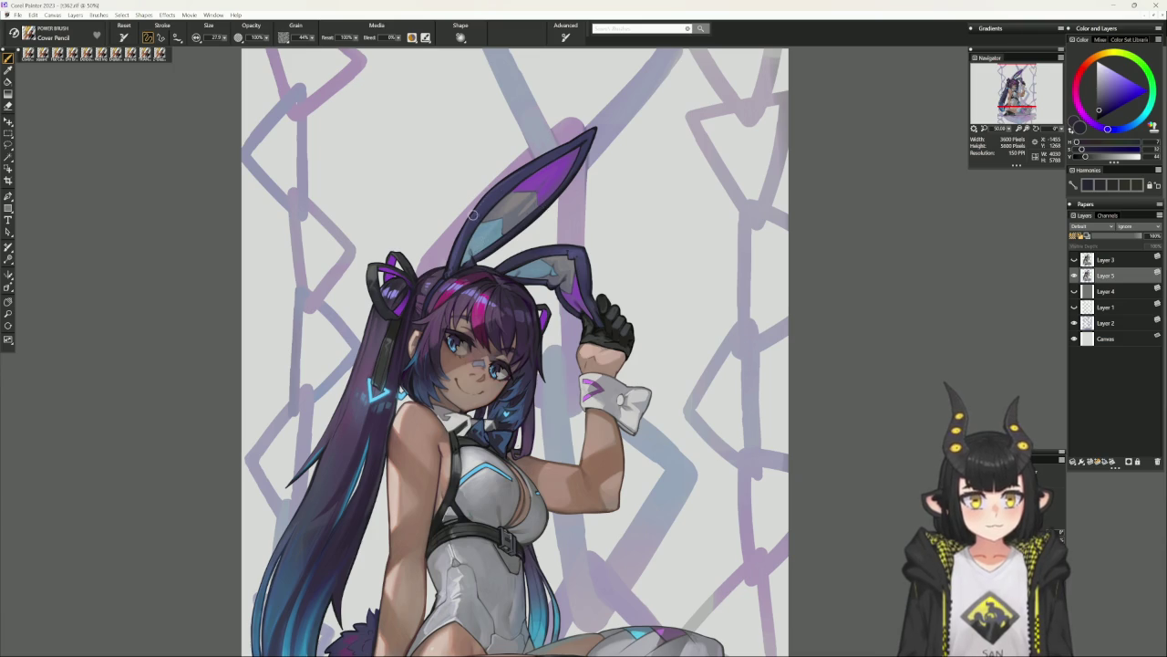
click(100, 52)
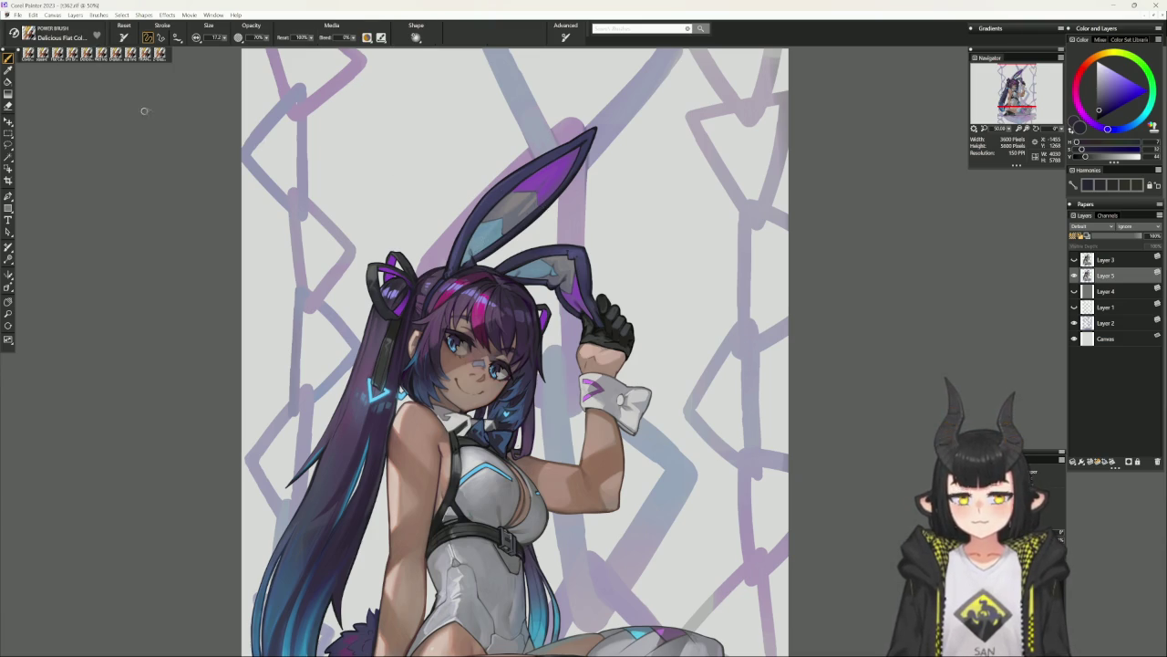
alt+click(473, 258)
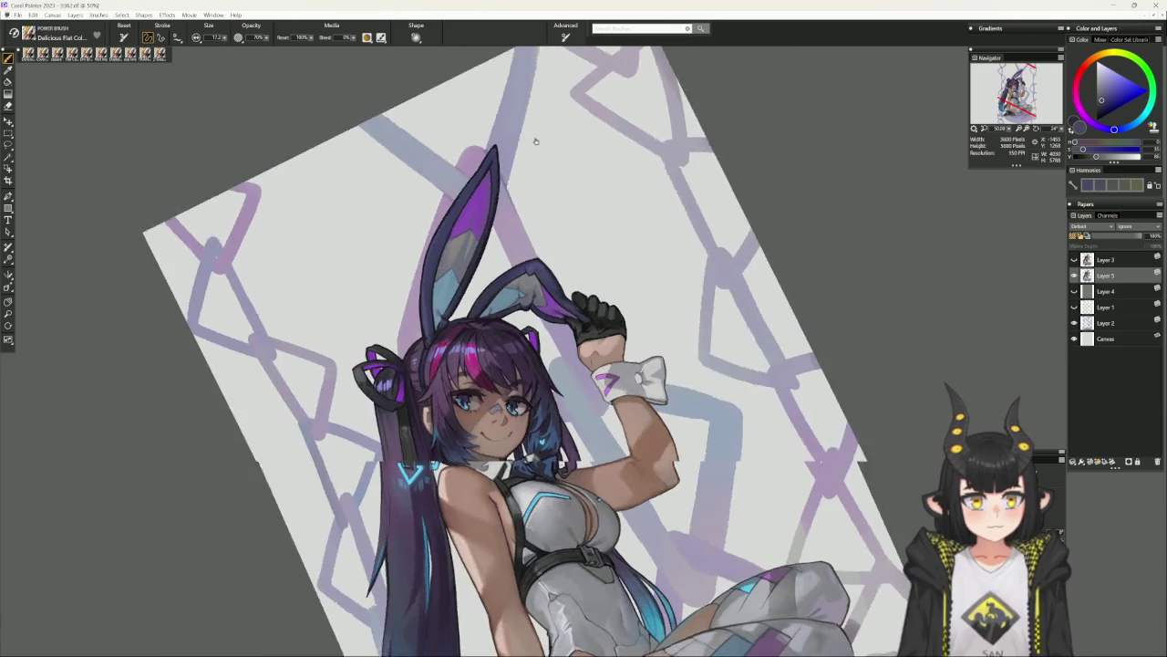
drag(611, 151, 443, 343)
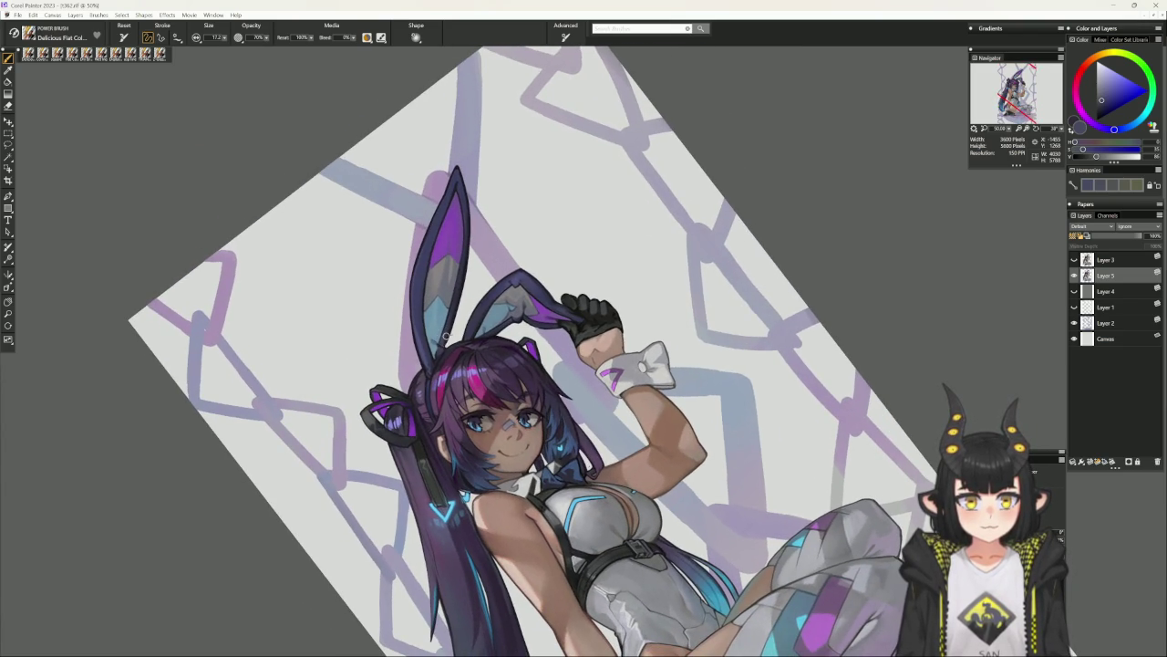
Sample soft blue-grey and navy-purple shades, then load the square variant with the view upright.
alt+click(445, 344)
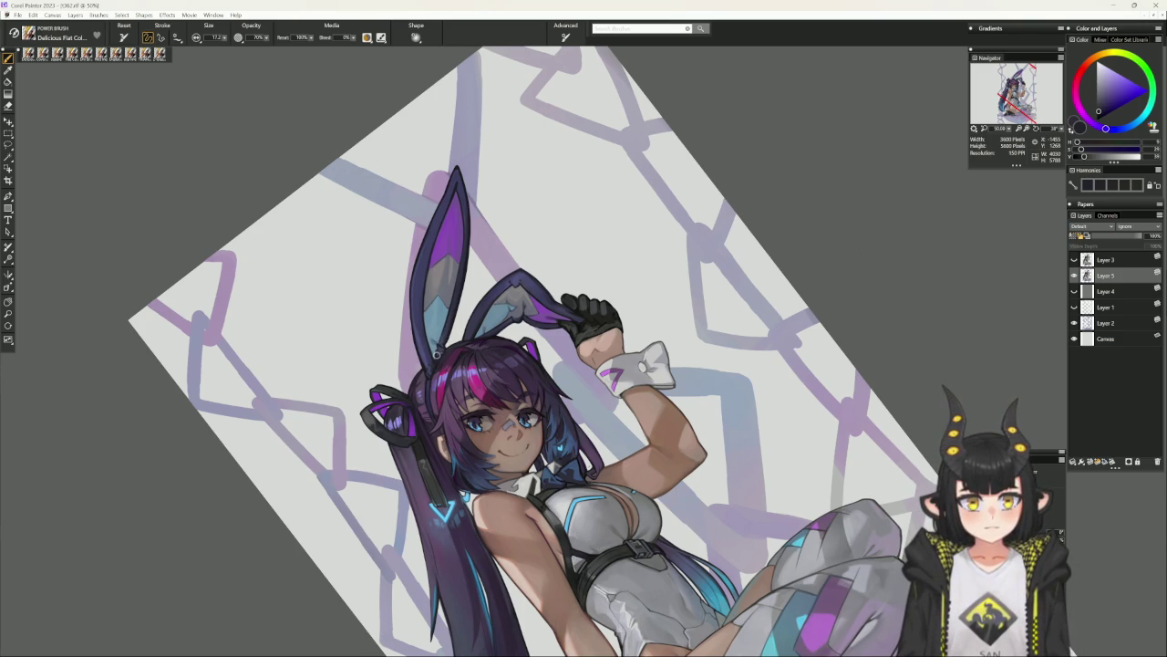
alt+click(437, 354)
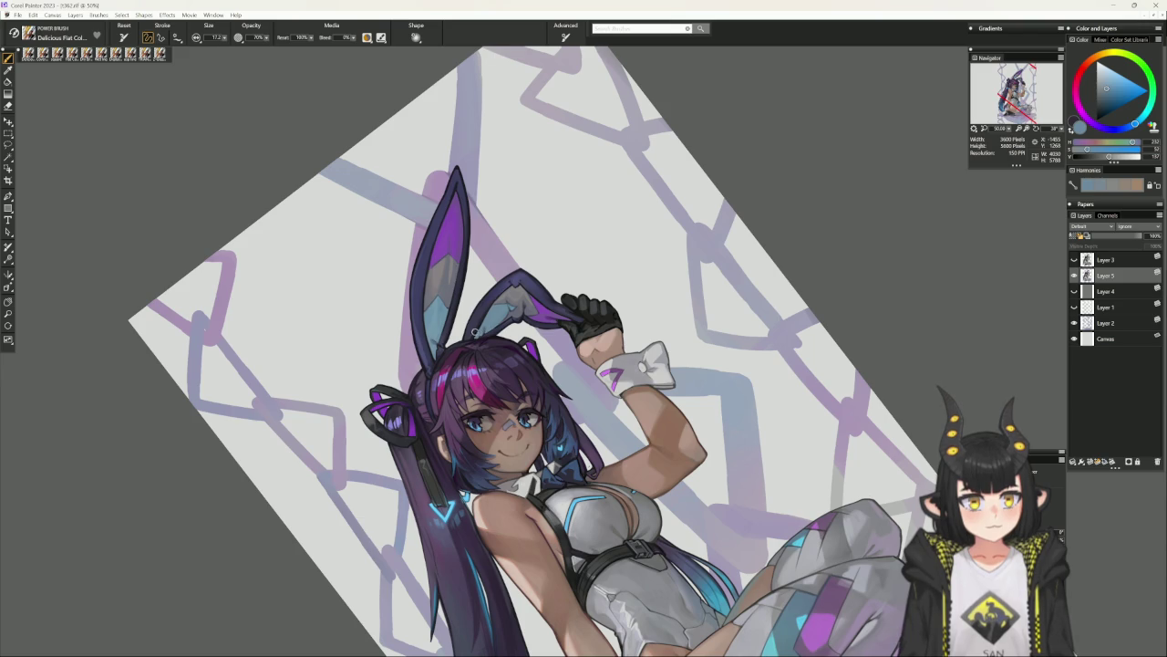
alt+click(476, 328)
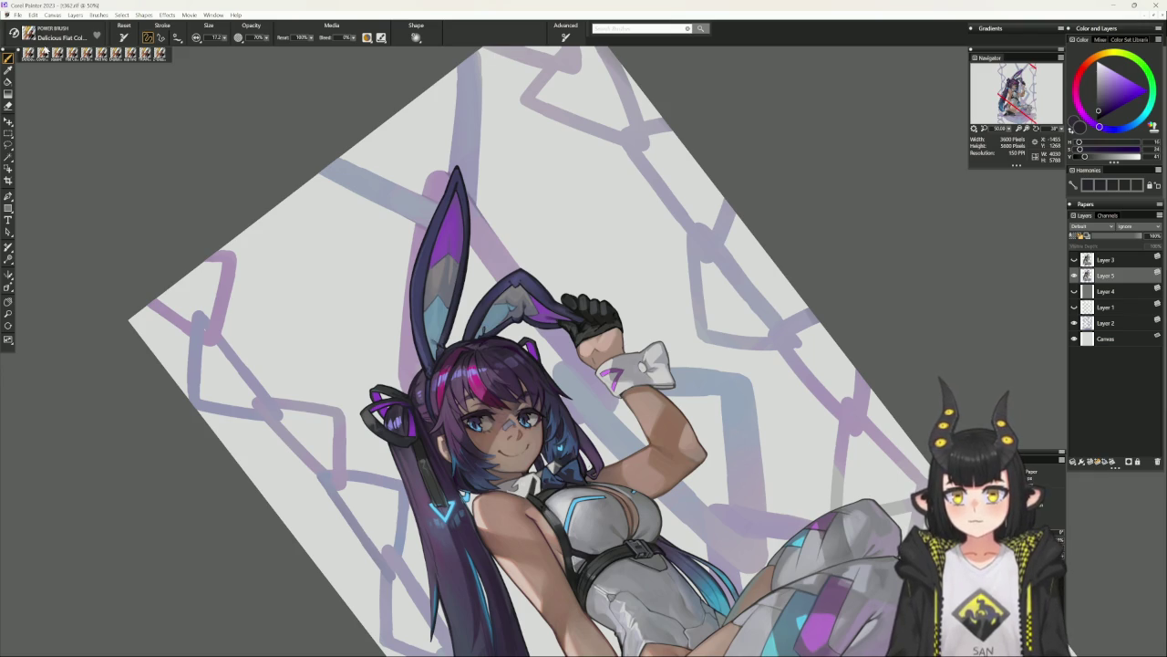
alt+click(580, 84)
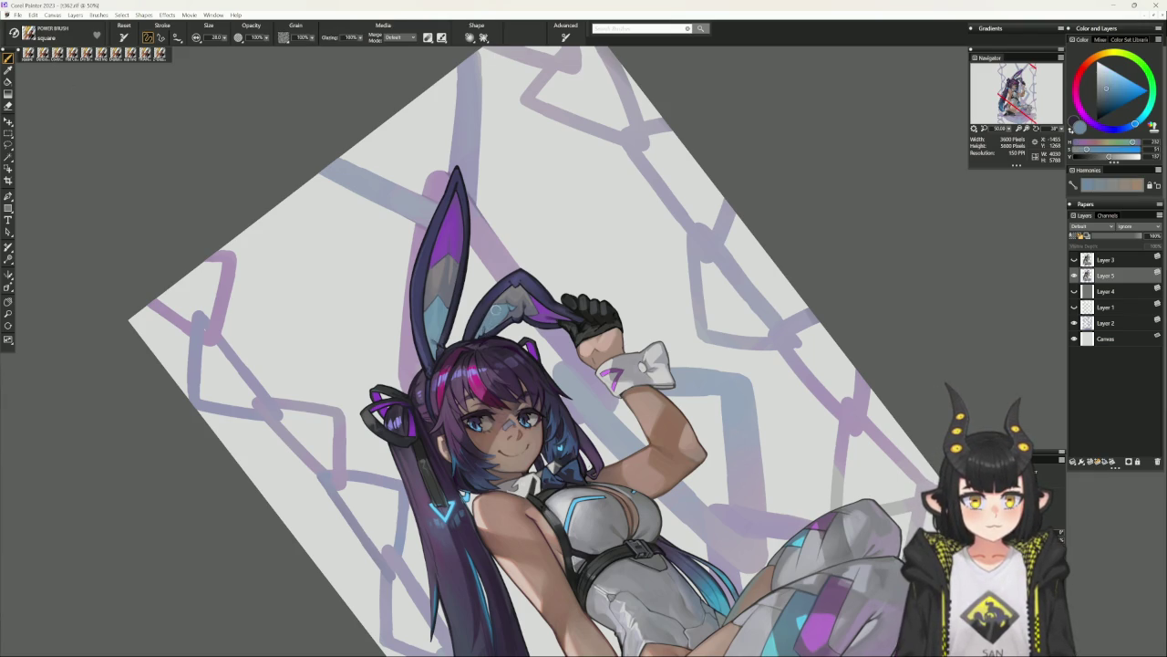
click(517, 343)
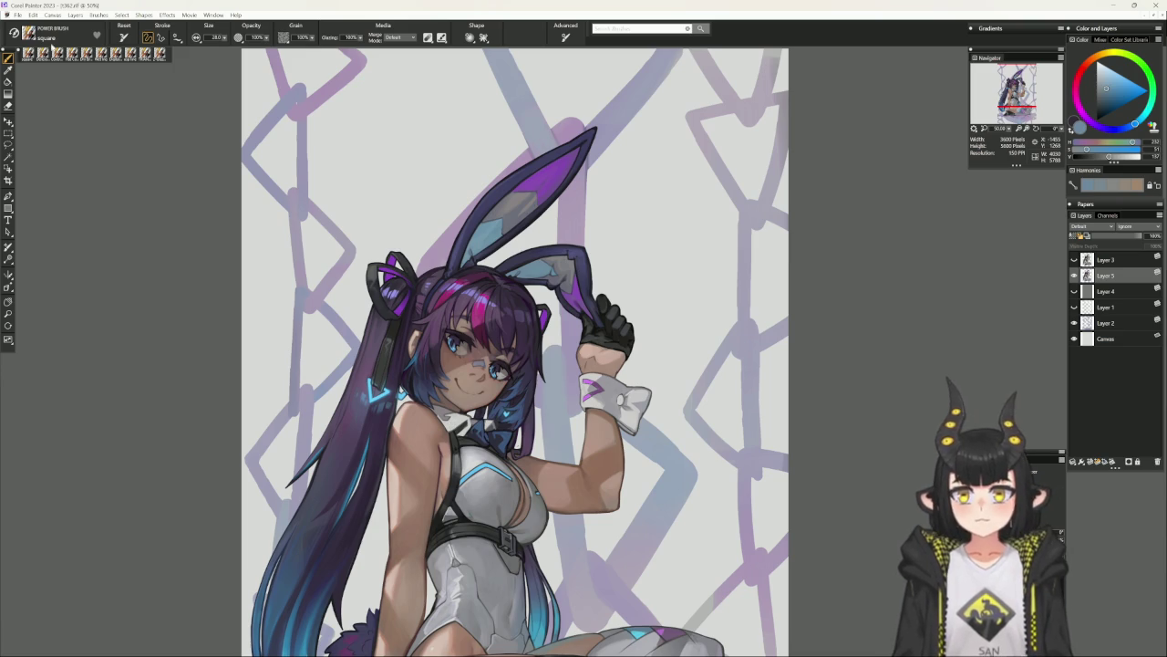
Return to the Cover Pencil with B and sample light and dark greys from the bunny ear.
key(b)
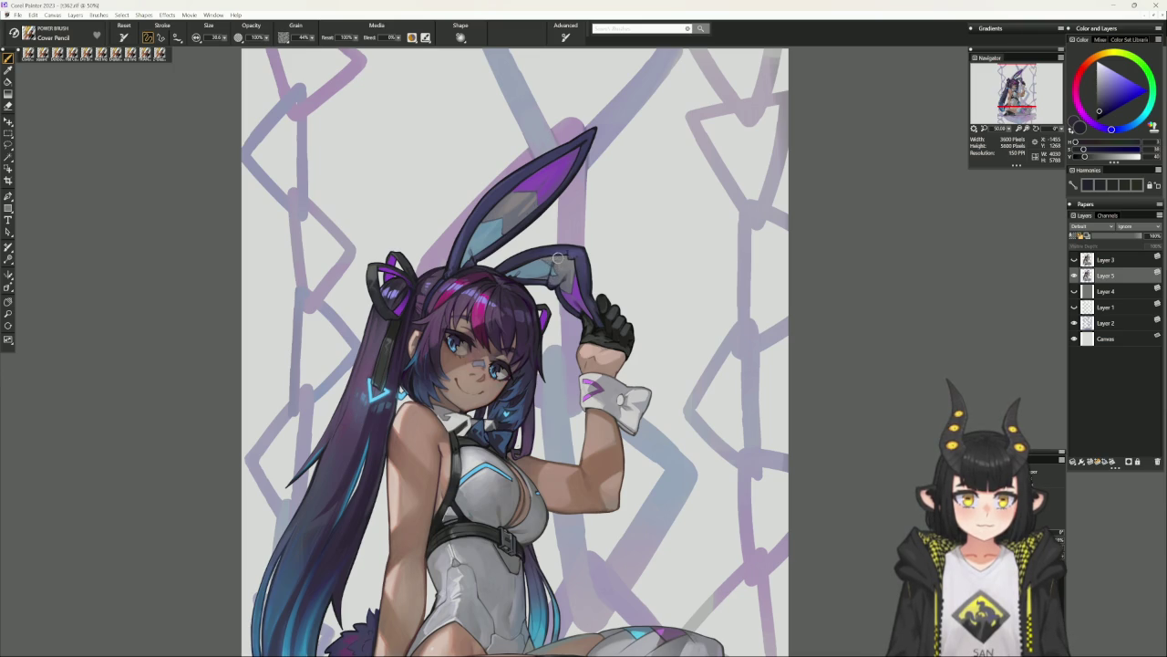
alt+click(552, 264)
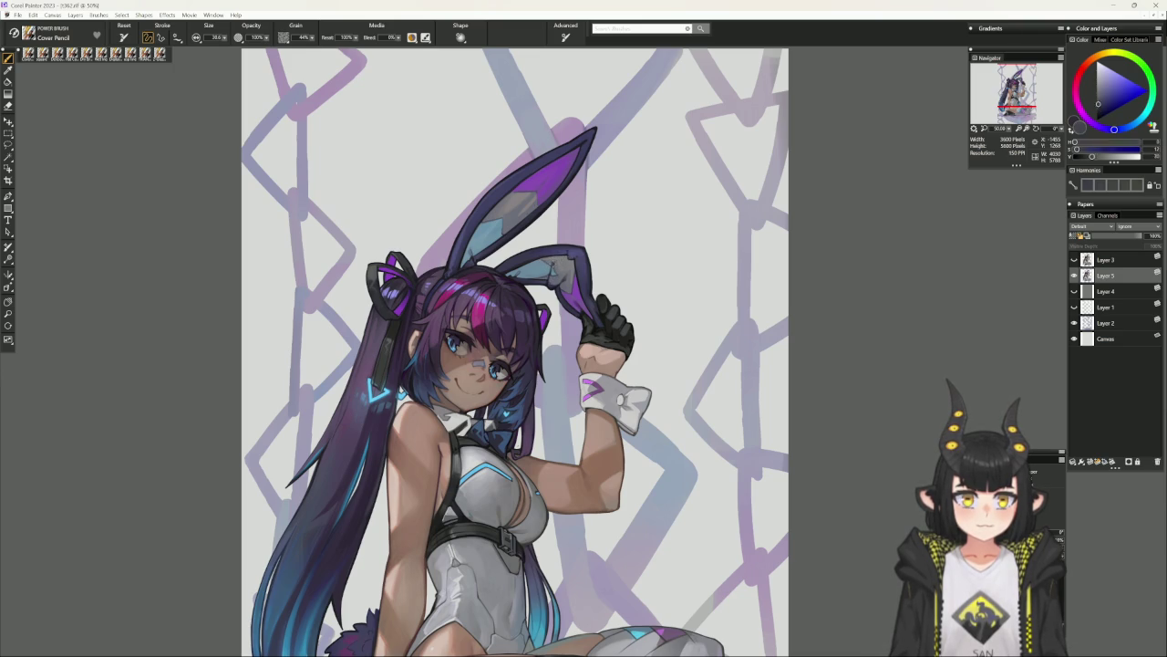
alt+click(553, 261)
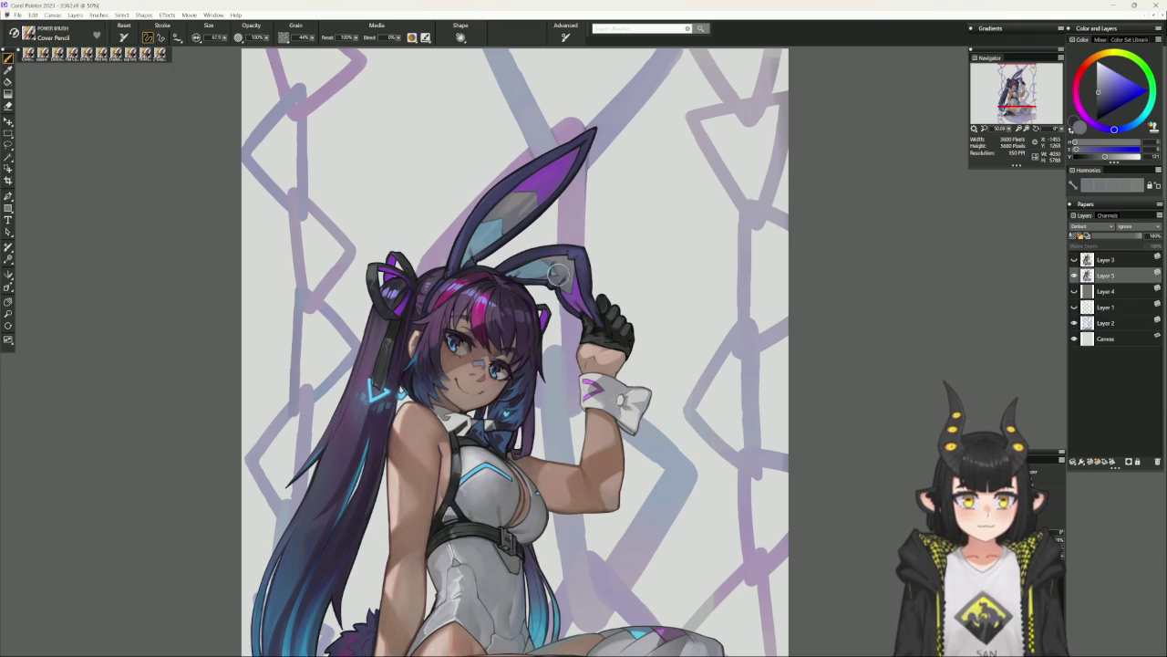
alt+click(555, 267)
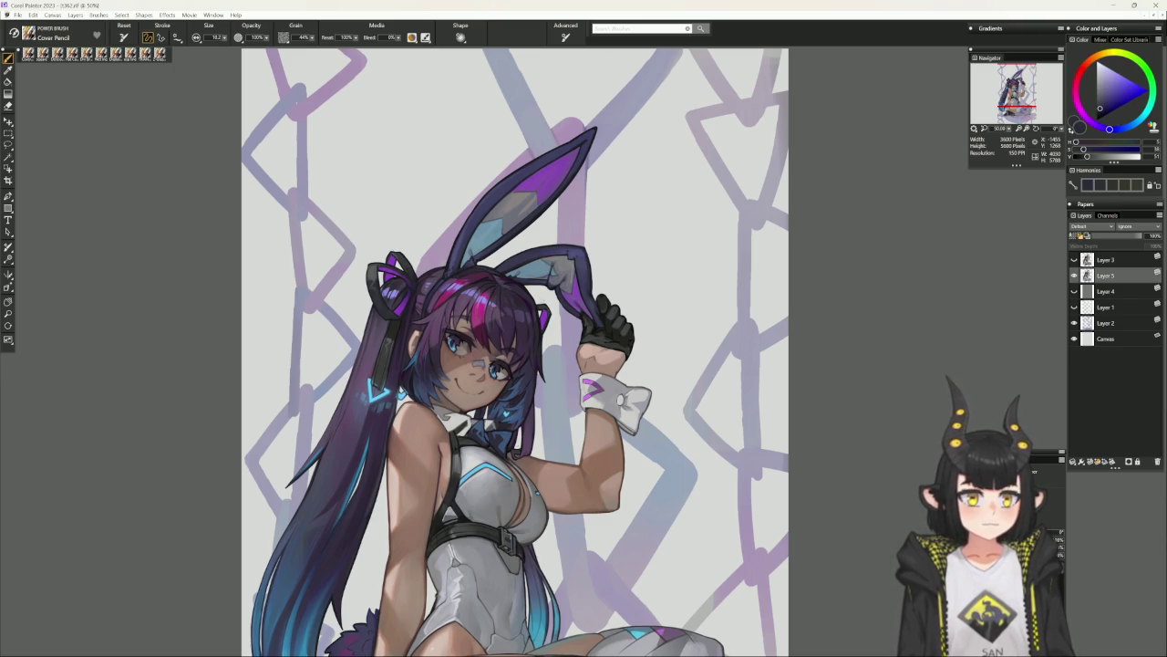
alt+click(552, 271)
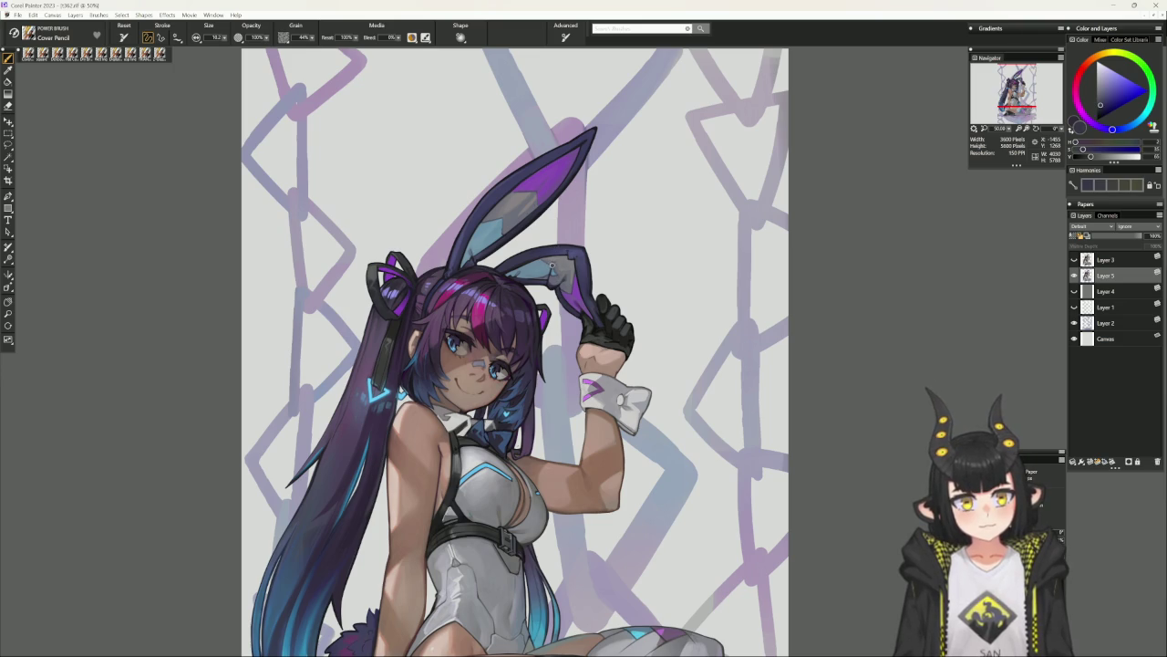
alt+click(552, 267)
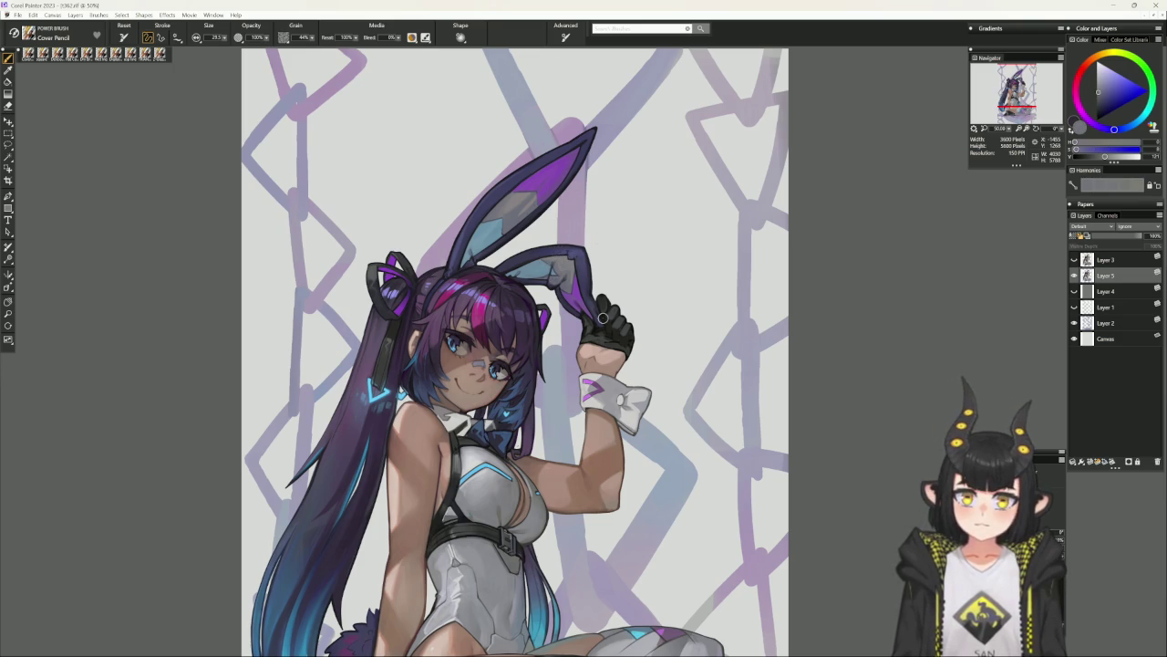
mouse_move(602, 318)
mouse_down()
mouse_move(711, 468)
mouse_move(622, 291)
mouse_up()
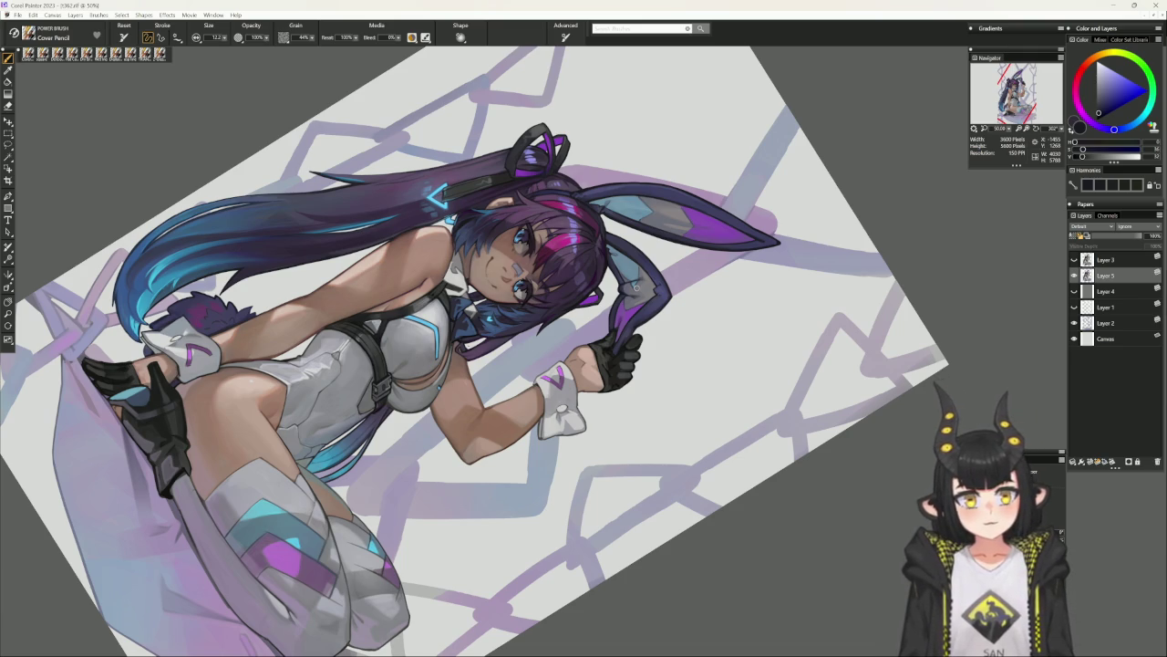
Bring the legs and boots into view and sample near-black and blue glove tones.
drag(439, 545, 573, 494)
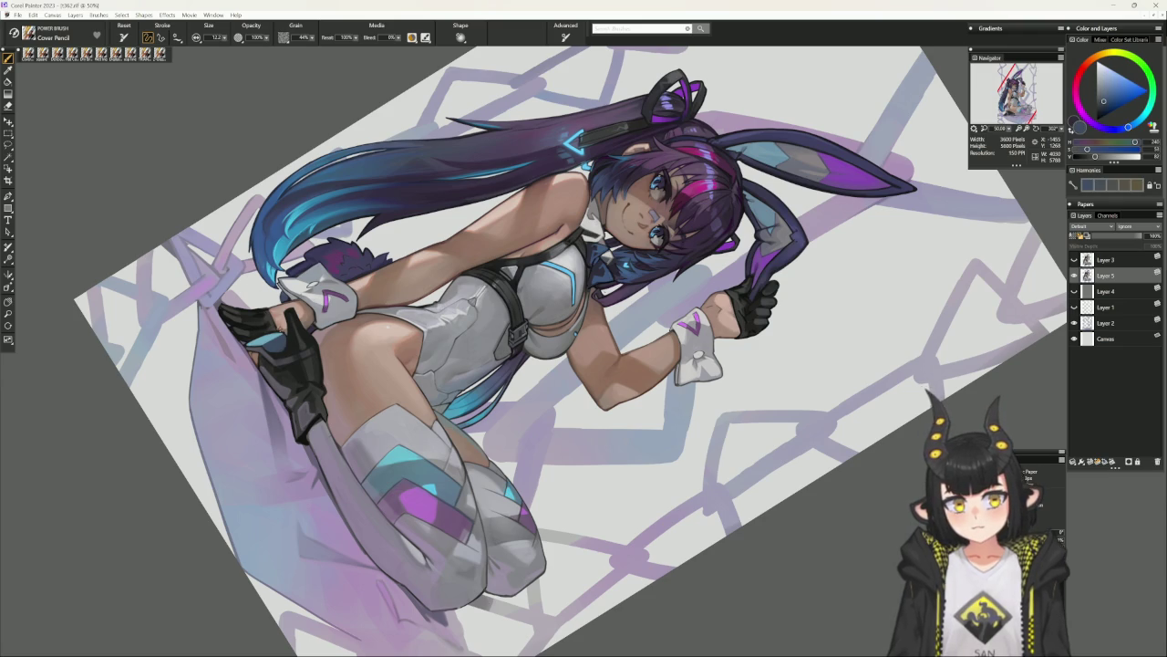
alt+click(286, 332)
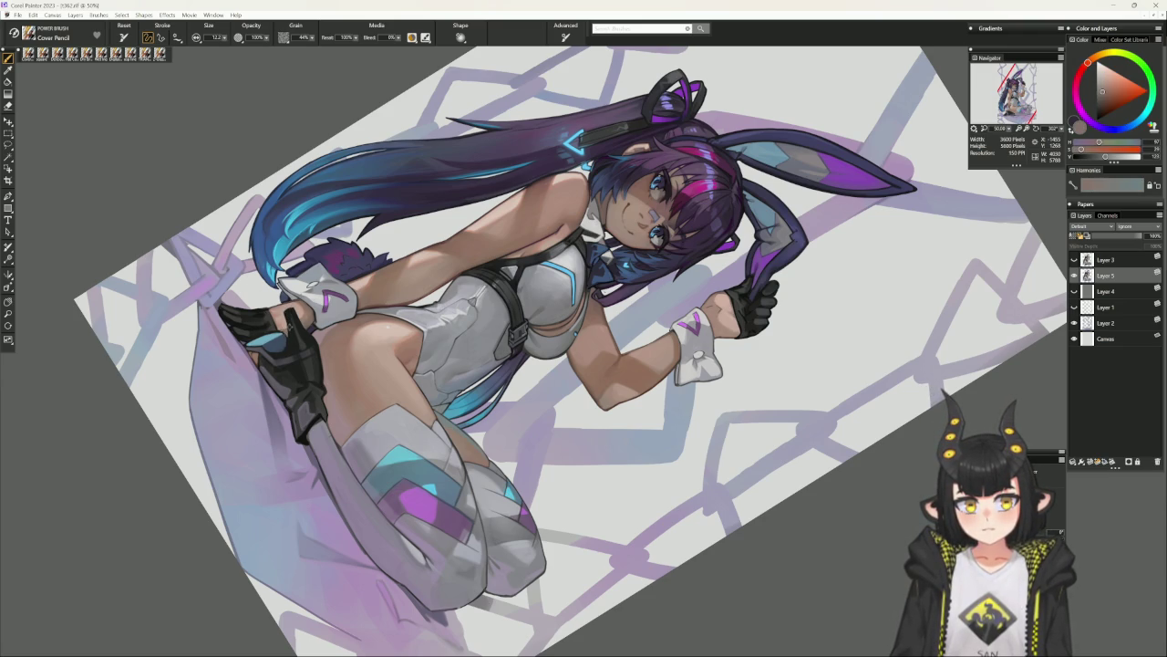
alt+click(290, 321)
alt+click(286, 336)
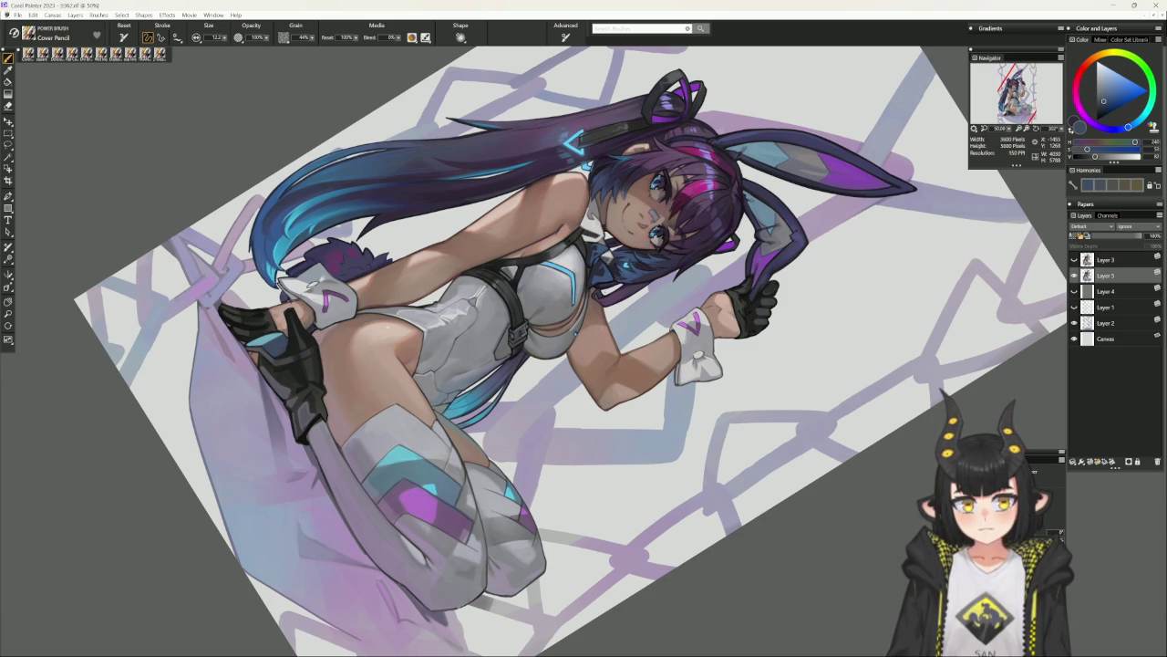
alt+click(288, 314)
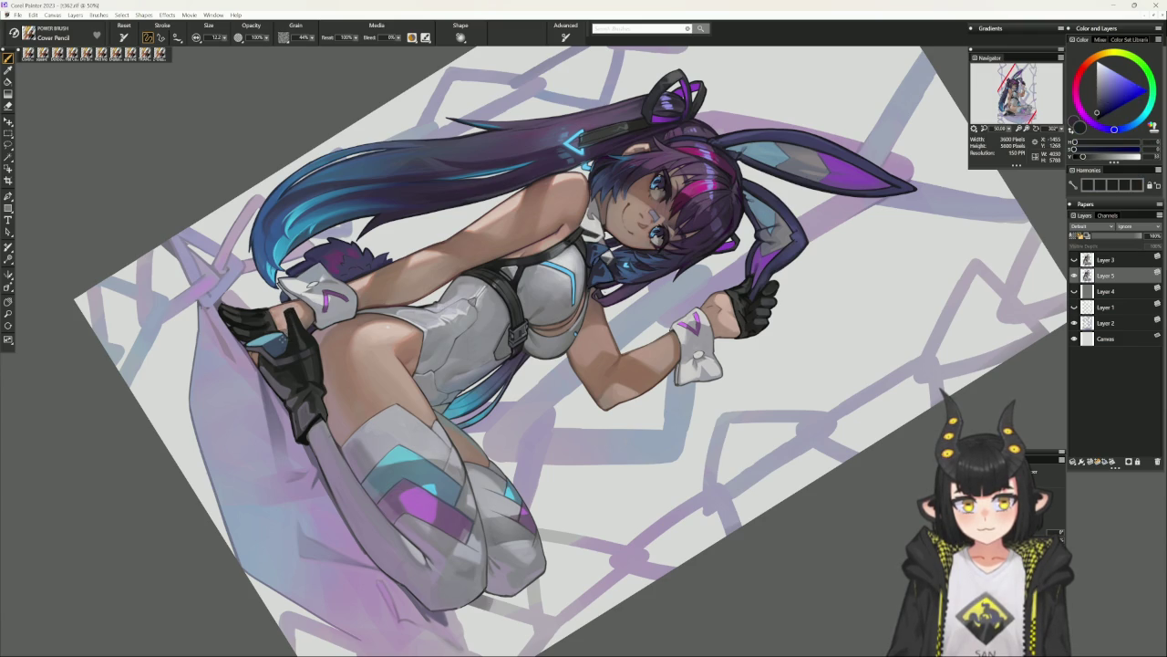
Sample blue-violet and purple-grey glove colours, then rotate the canvas about 45 degrees.
alt+click(278, 339)
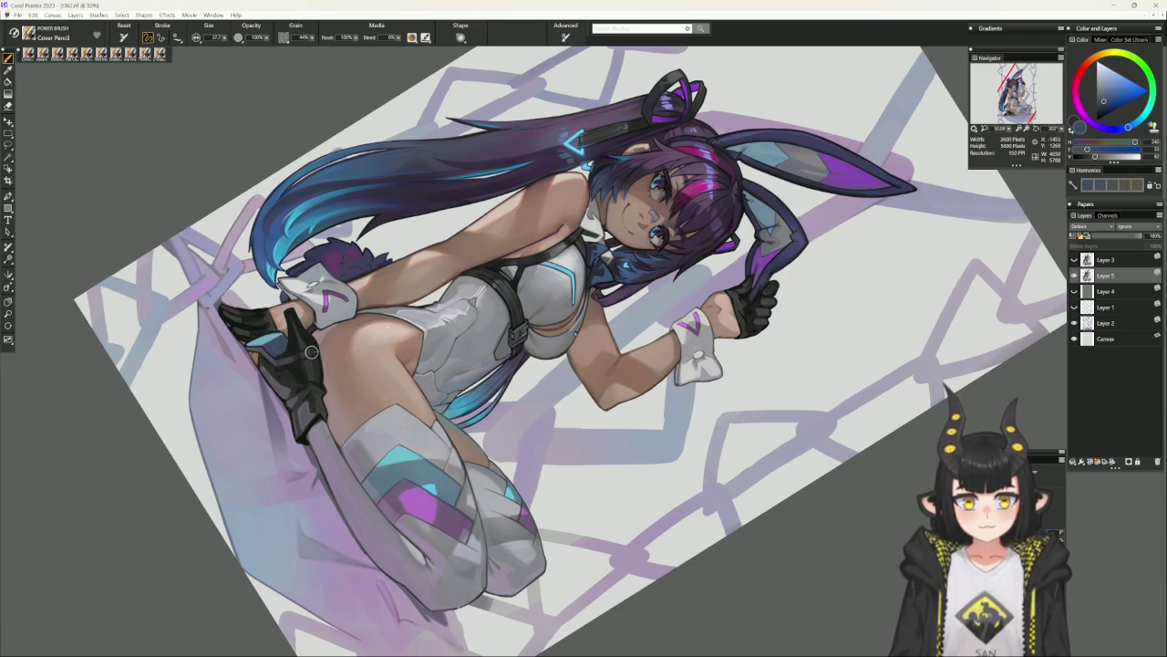
alt+click(311, 352)
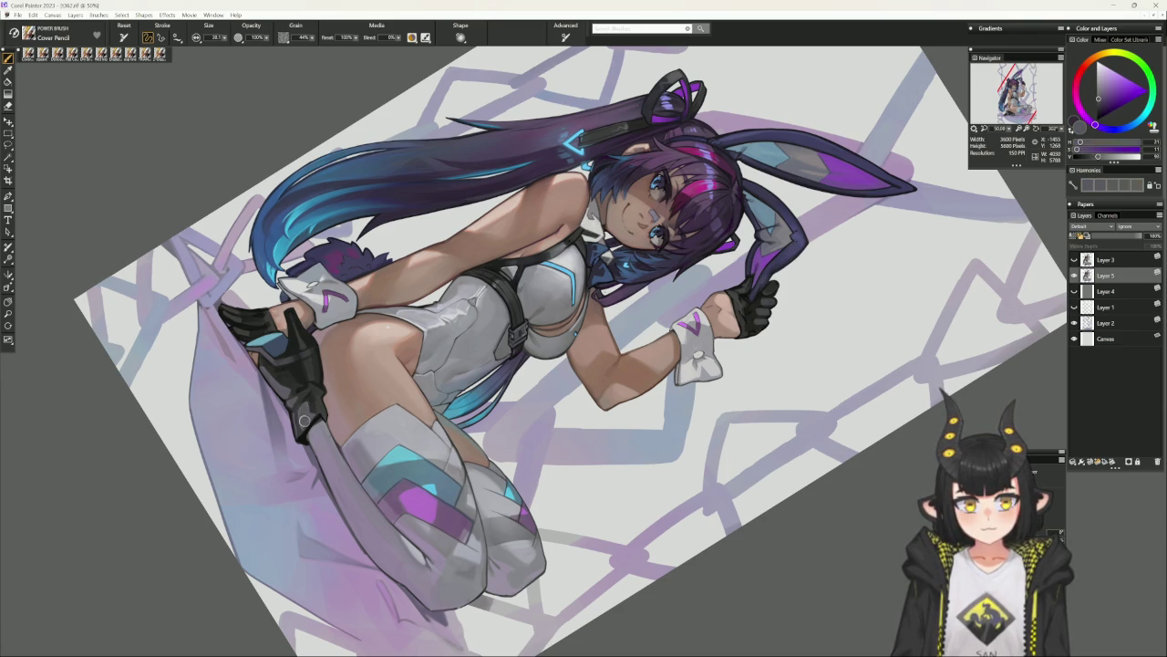
alt+click(306, 408)
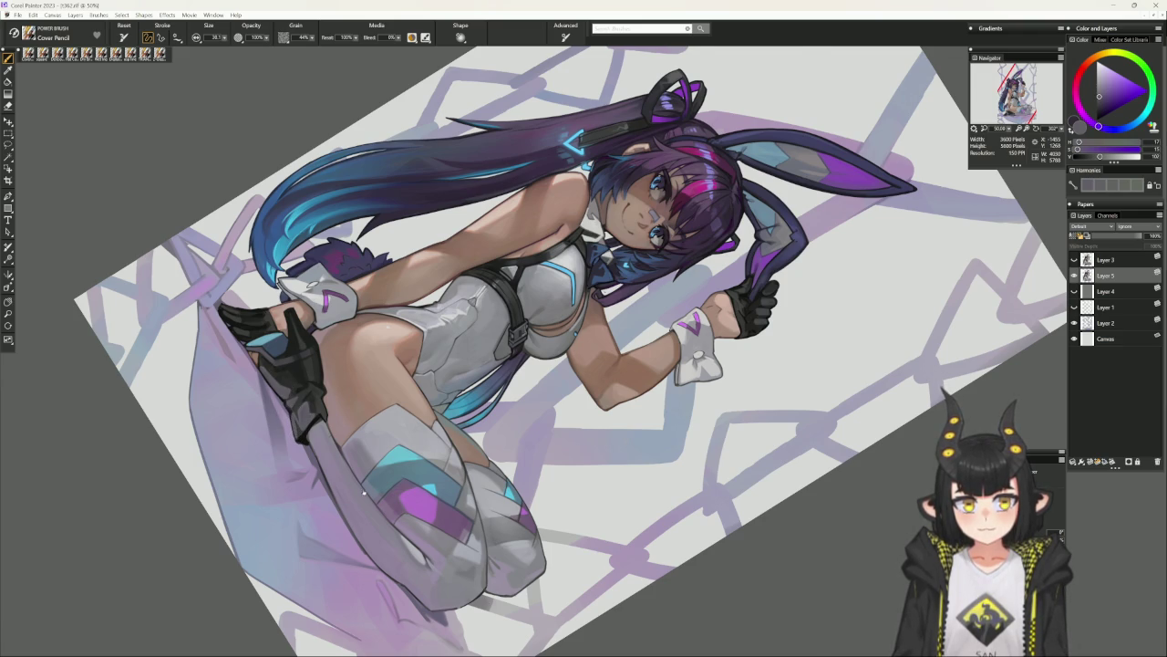
click(363, 492)
mouse_move(314, 513)
mouse_down()
mouse_move(356, 356)
mouse_move(548, 274)
mouse_up()
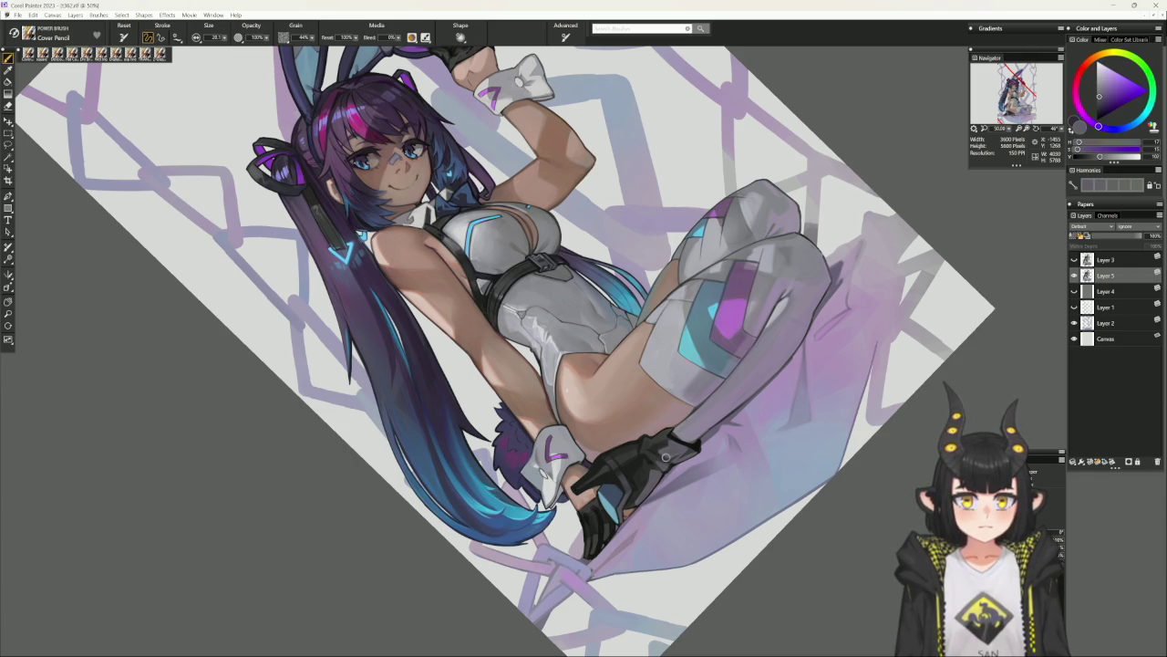
With the view upright, sample greyish pink, dark blue, near-black and muted purple glove colours.
alt+click(669, 447)
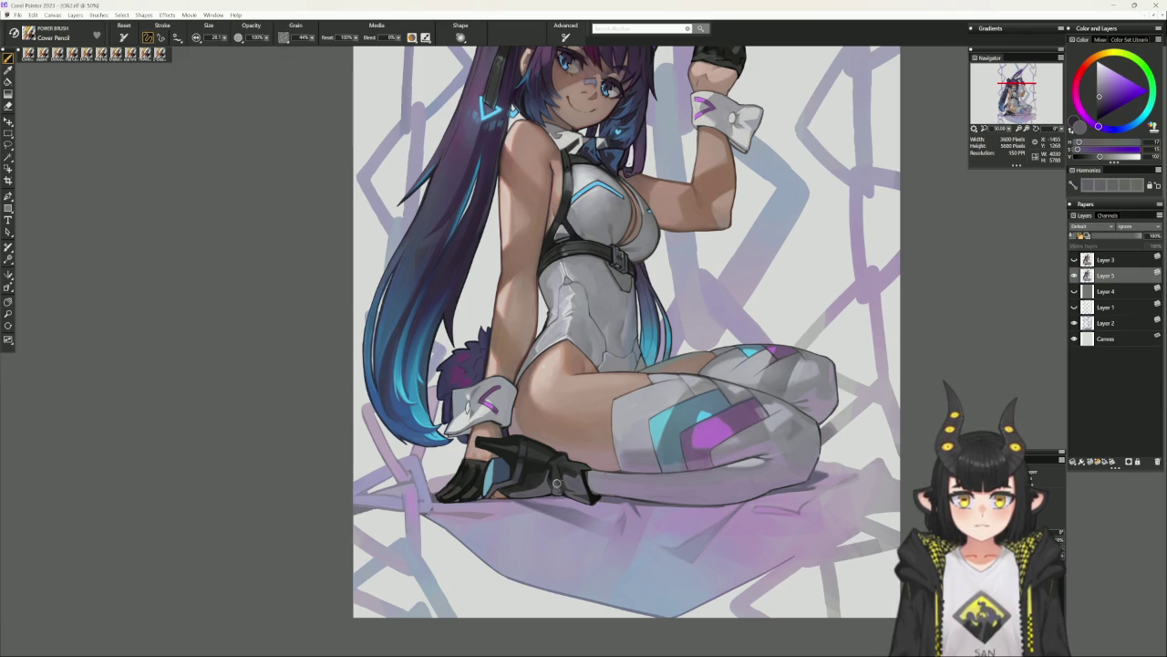
alt+click(563, 483)
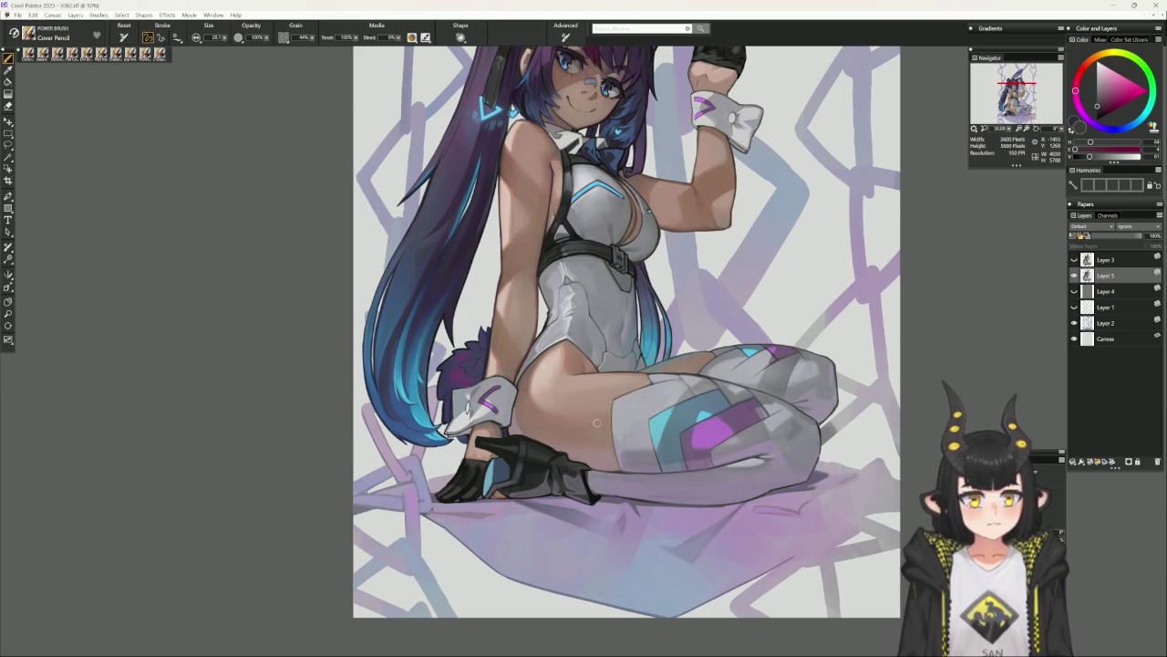
alt+click(556, 467)
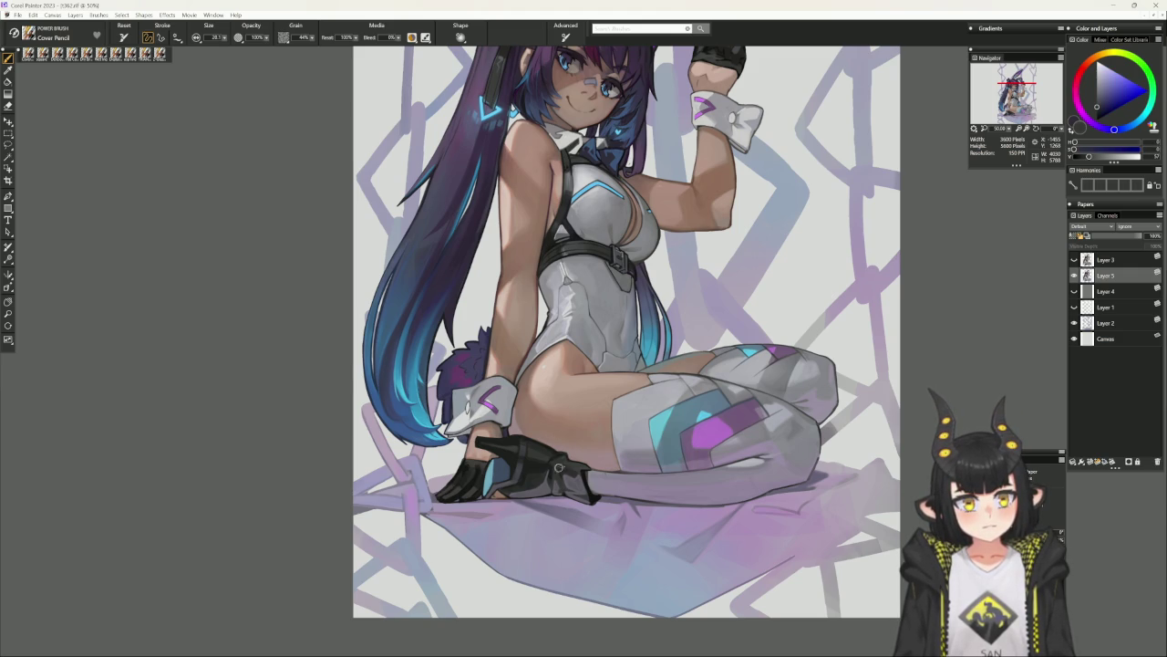
alt+click(564, 455)
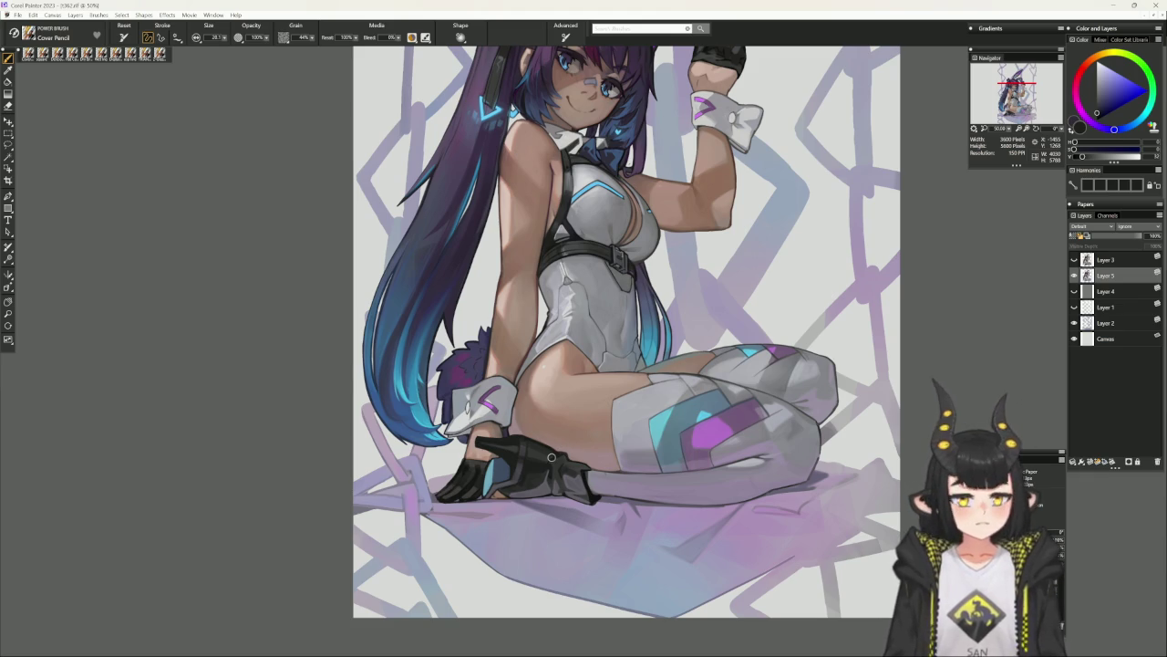
alt+click(550, 456)
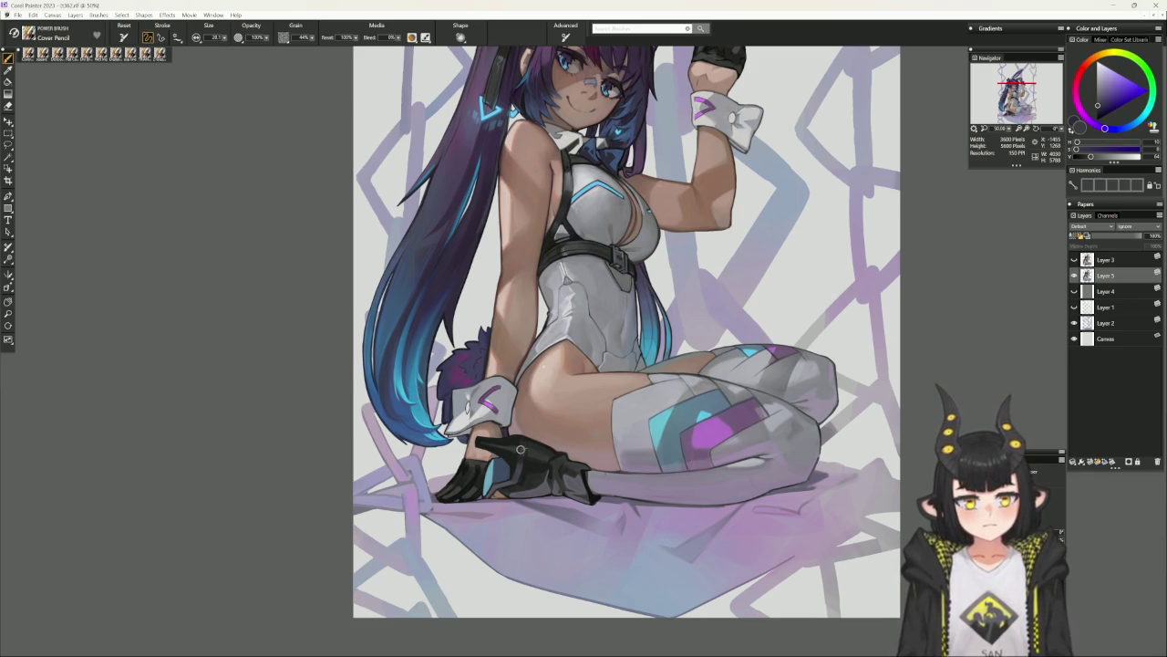
alt+click(521, 441)
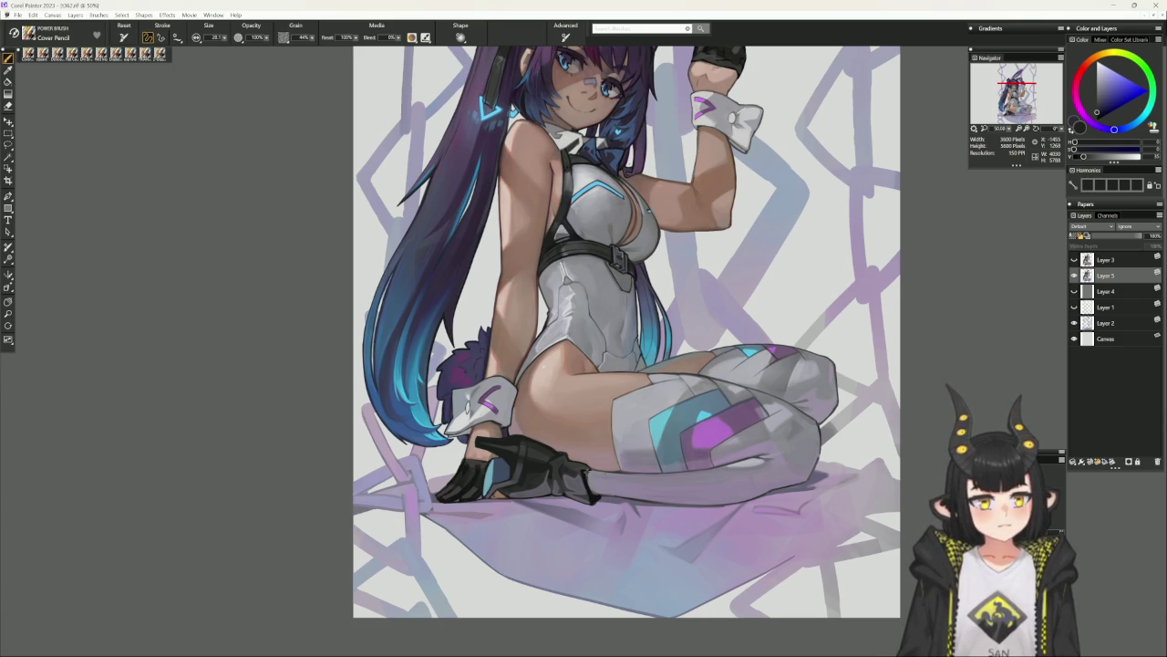
alt+click(588, 475)
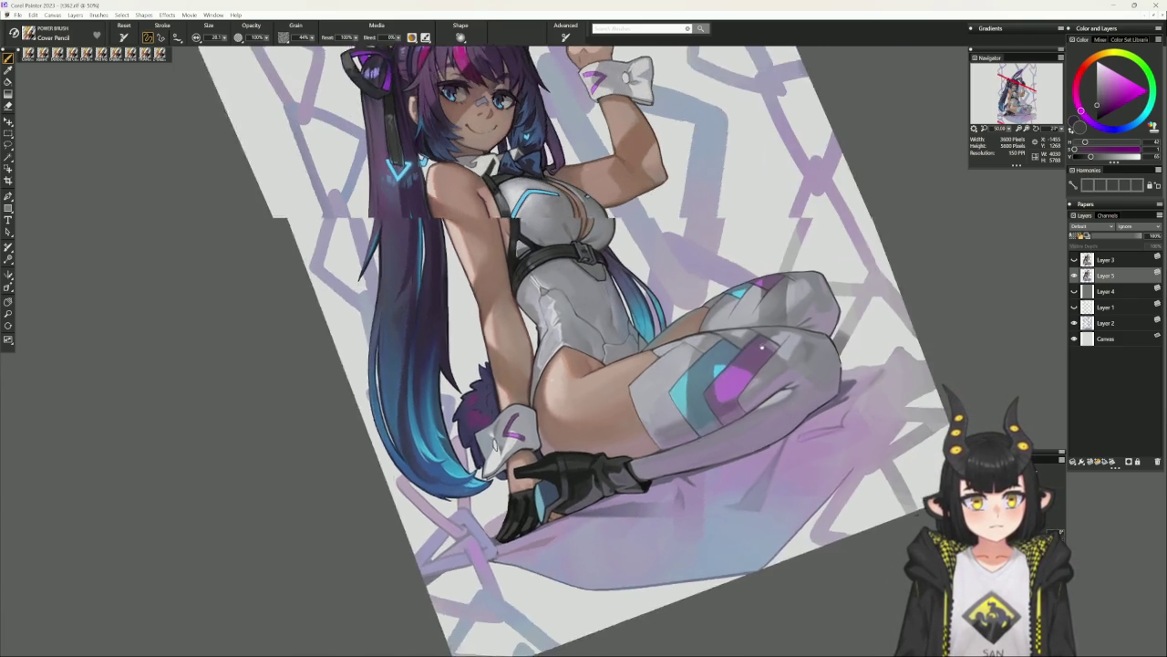
drag(828, 457, 862, 342)
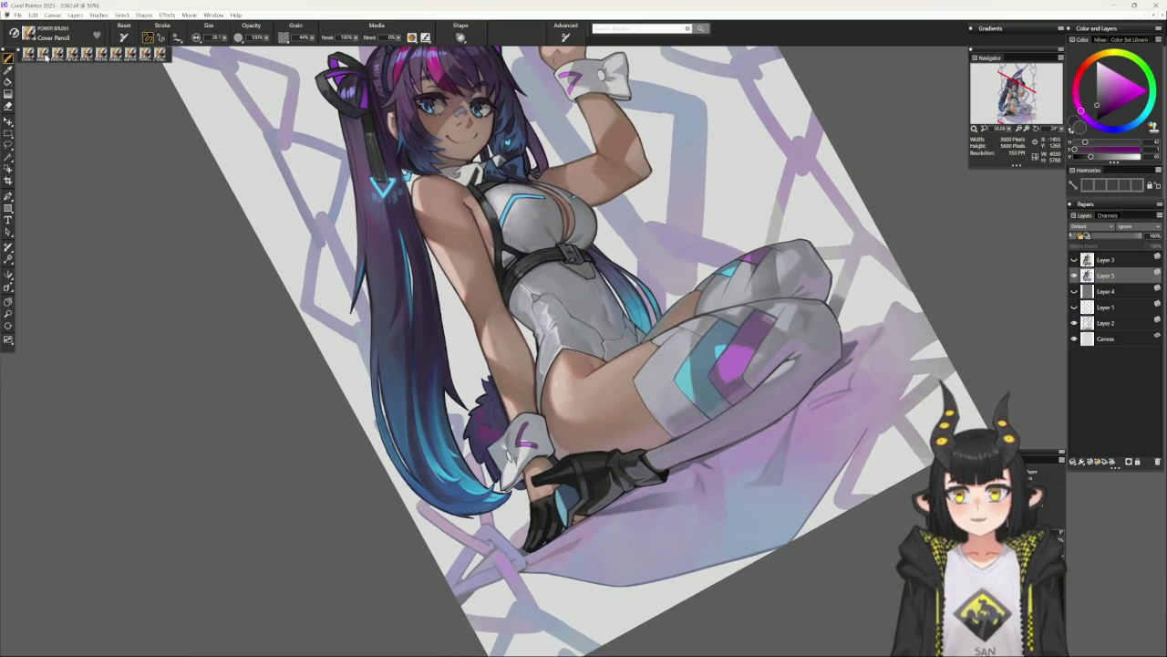
Shade the raised white boot with sampled dark violet, near-black and muted purple-grey tones.
alt+click(583, 71)
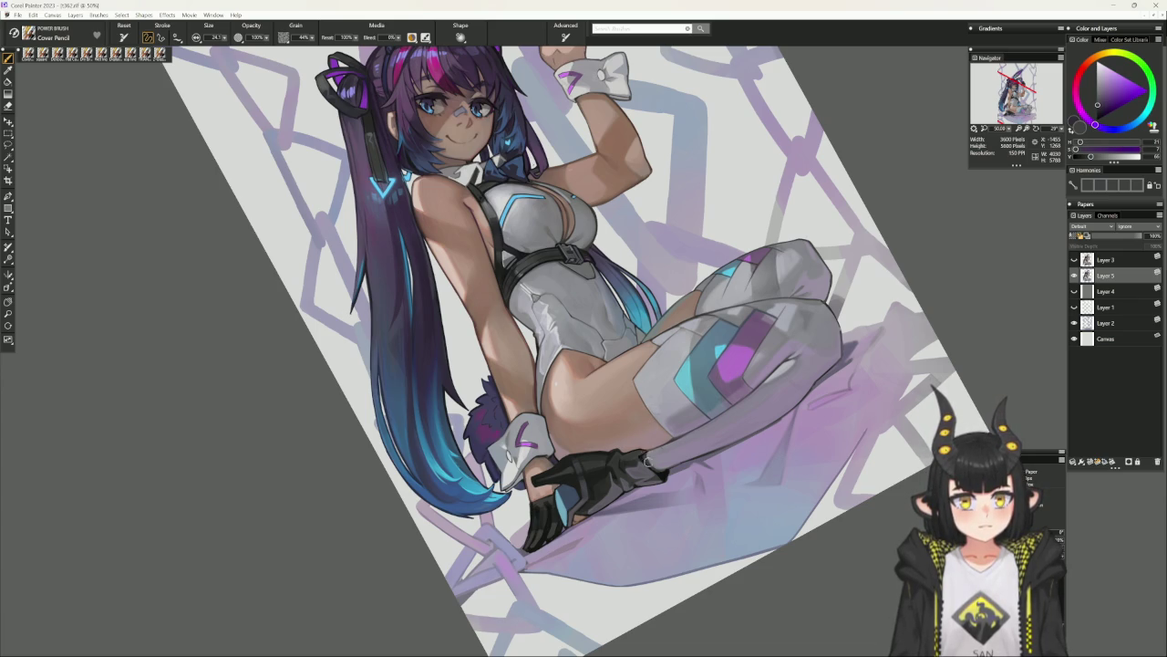
drag(669, 457, 746, 319)
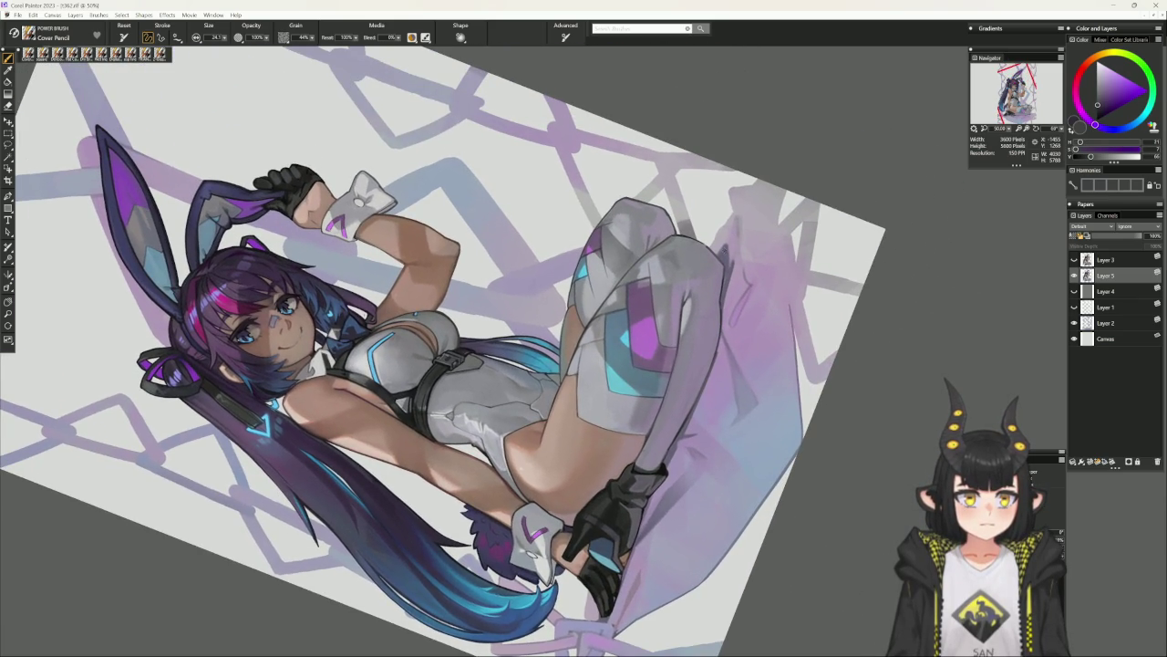
alt+click(691, 358)
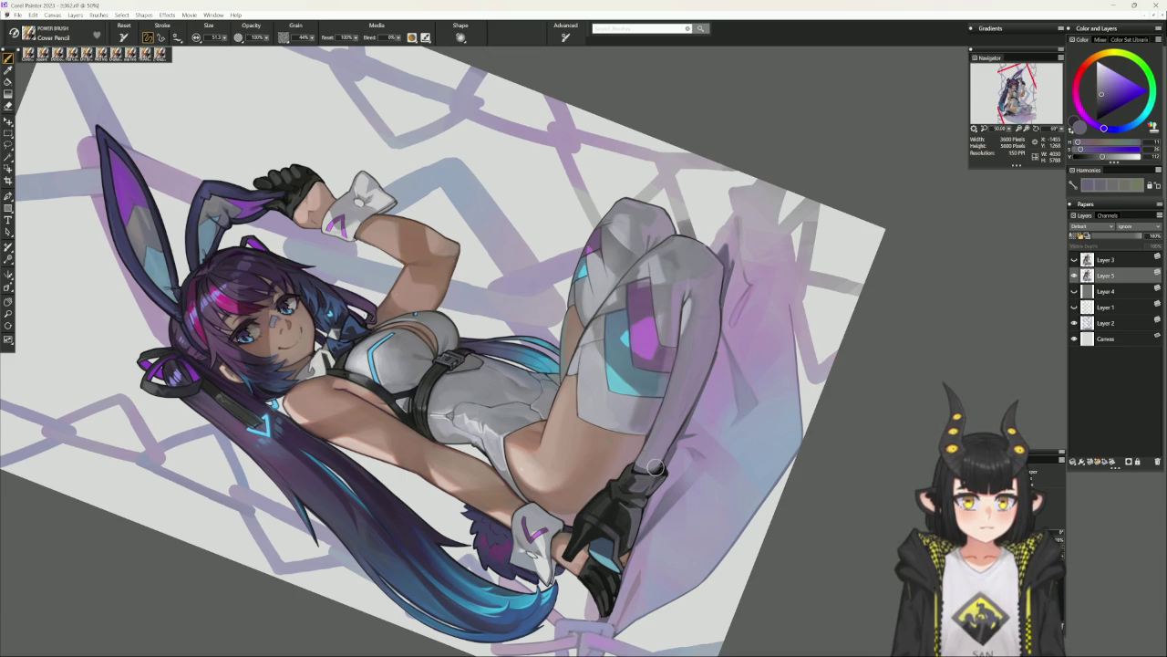
alt+click(673, 433)
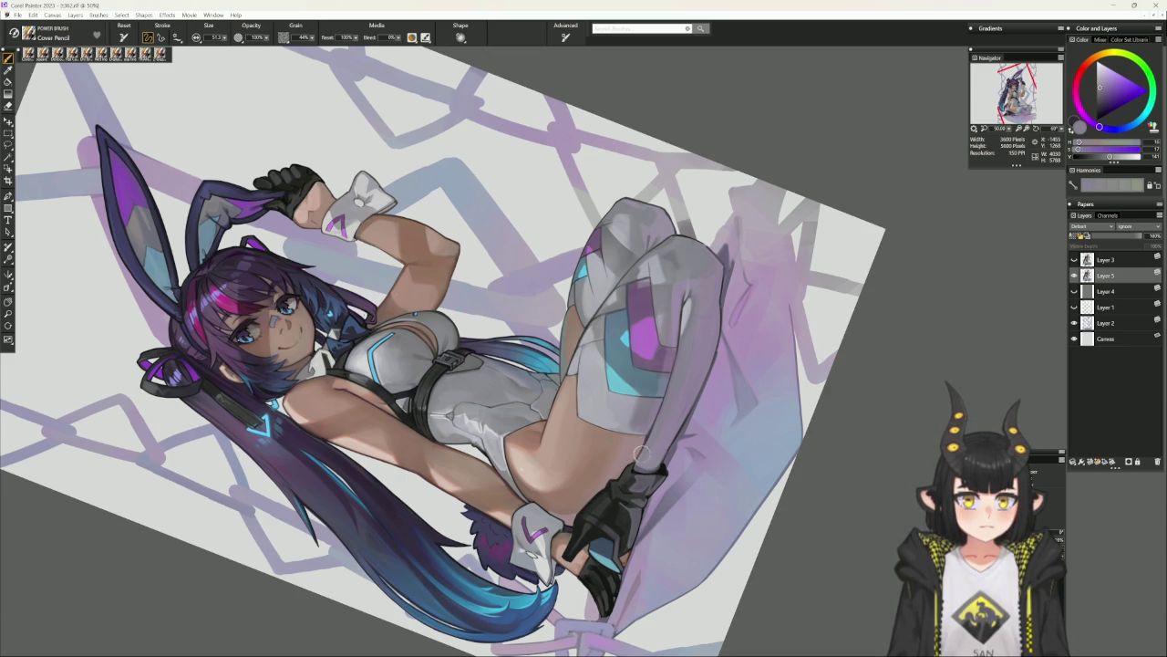
alt+click(661, 466)
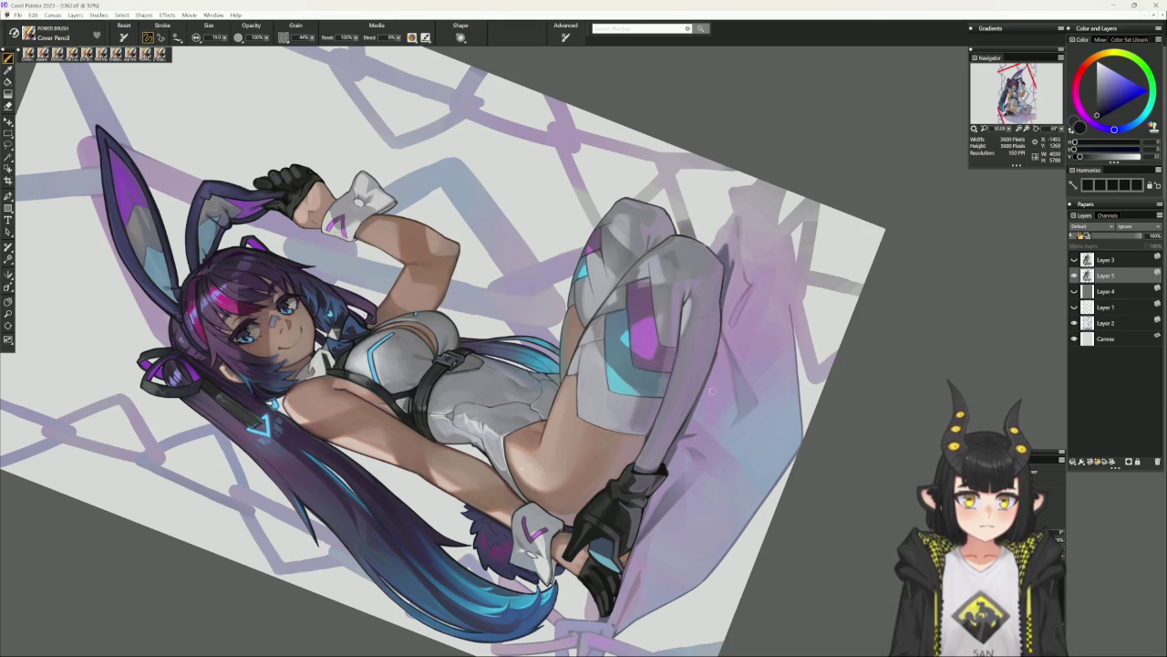
alt+click(688, 410)
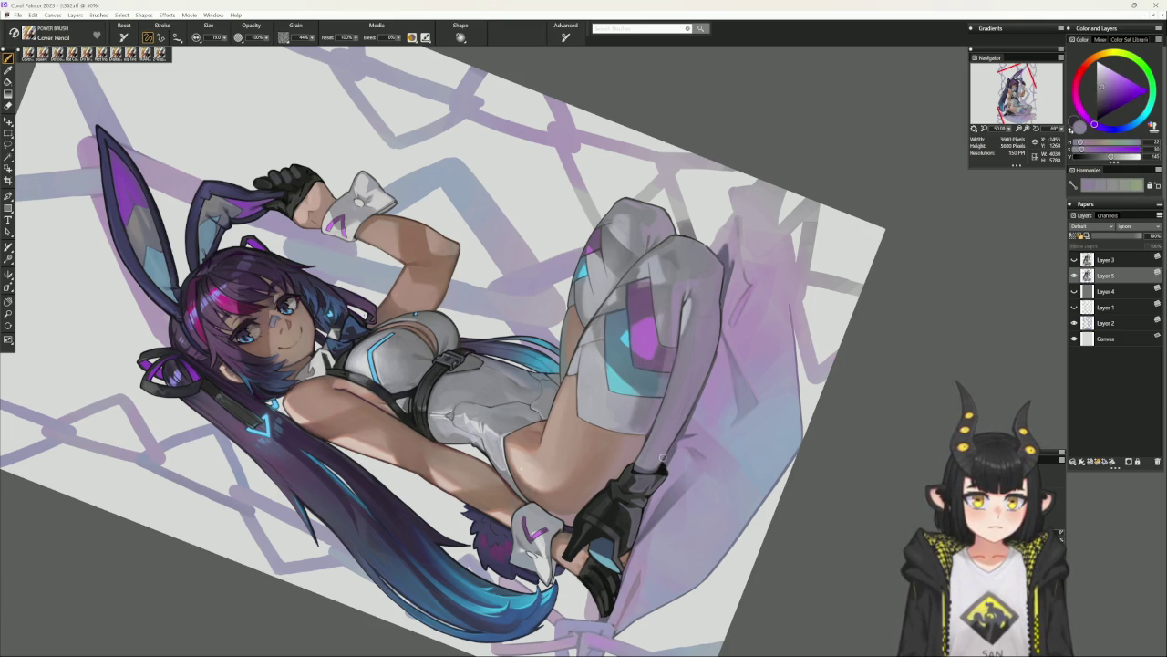
alt+click(679, 434)
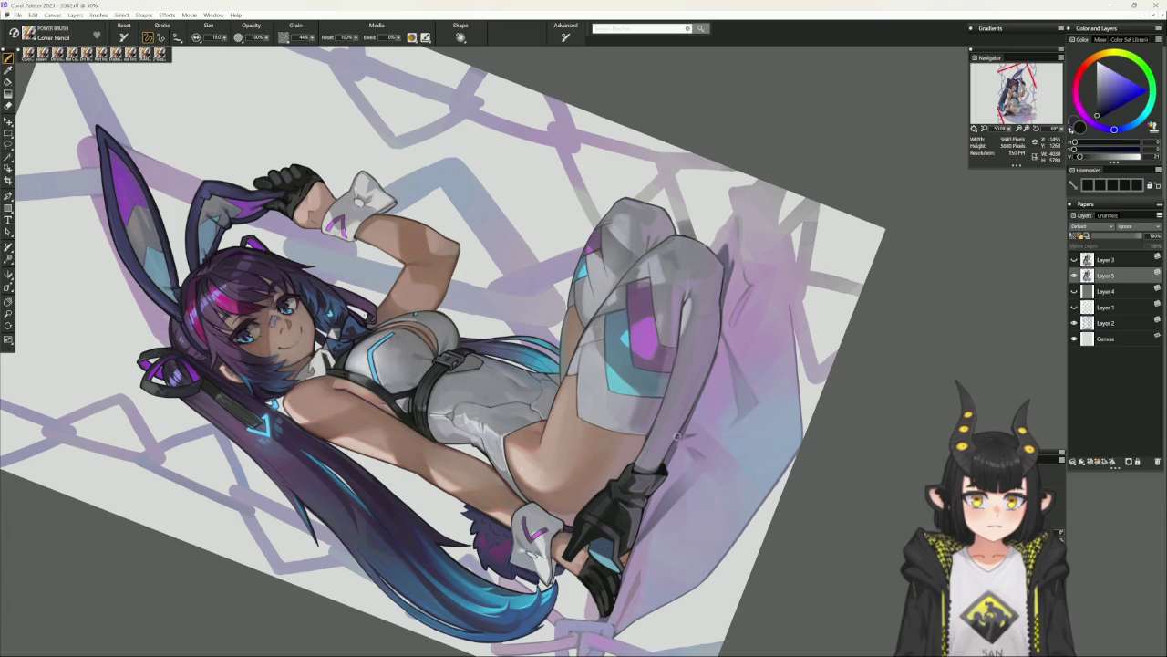
Shade the thigh with sampled muted purples, dark grey and light purple-greys.
alt+click(677, 434)
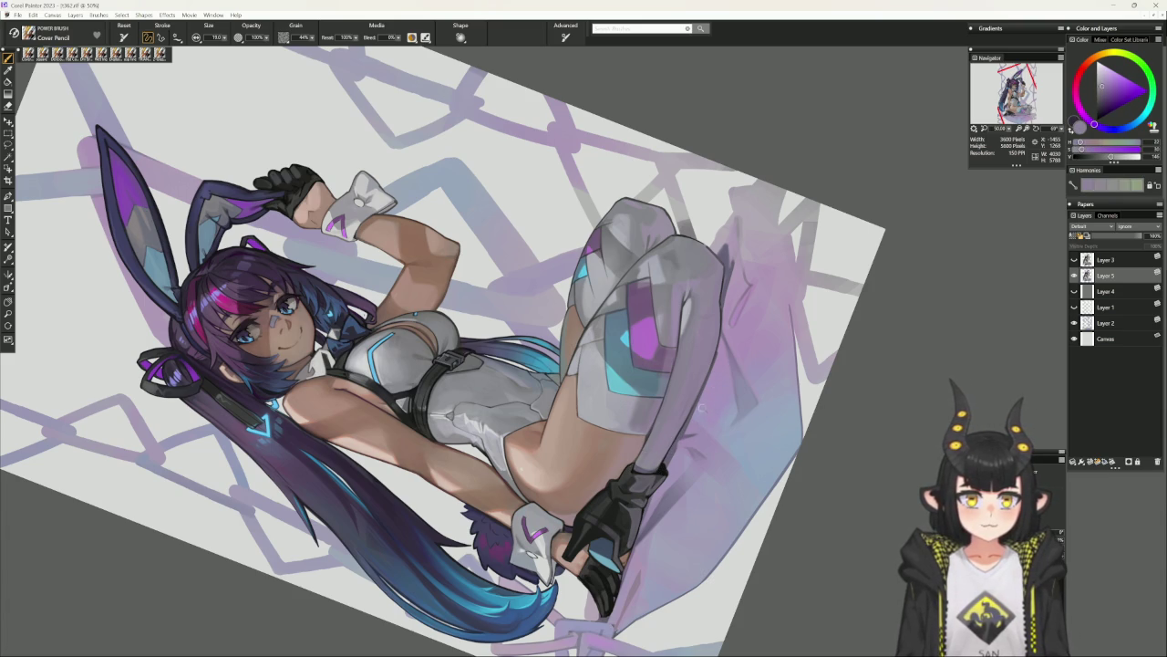
alt+click(678, 317)
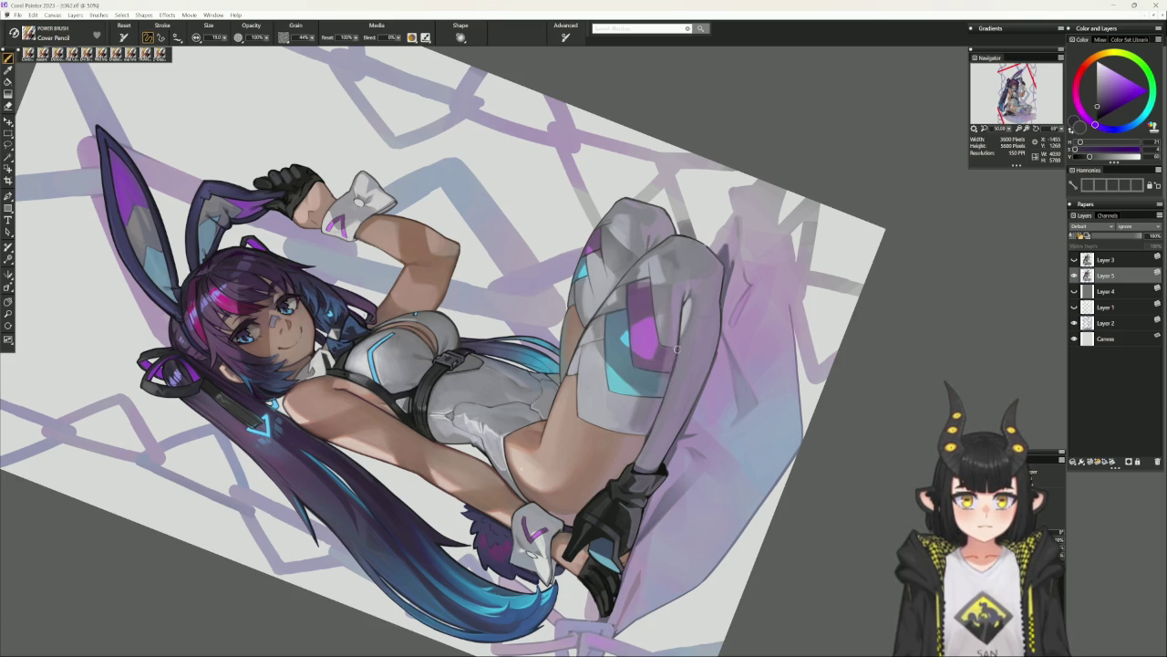
alt+click(675, 354)
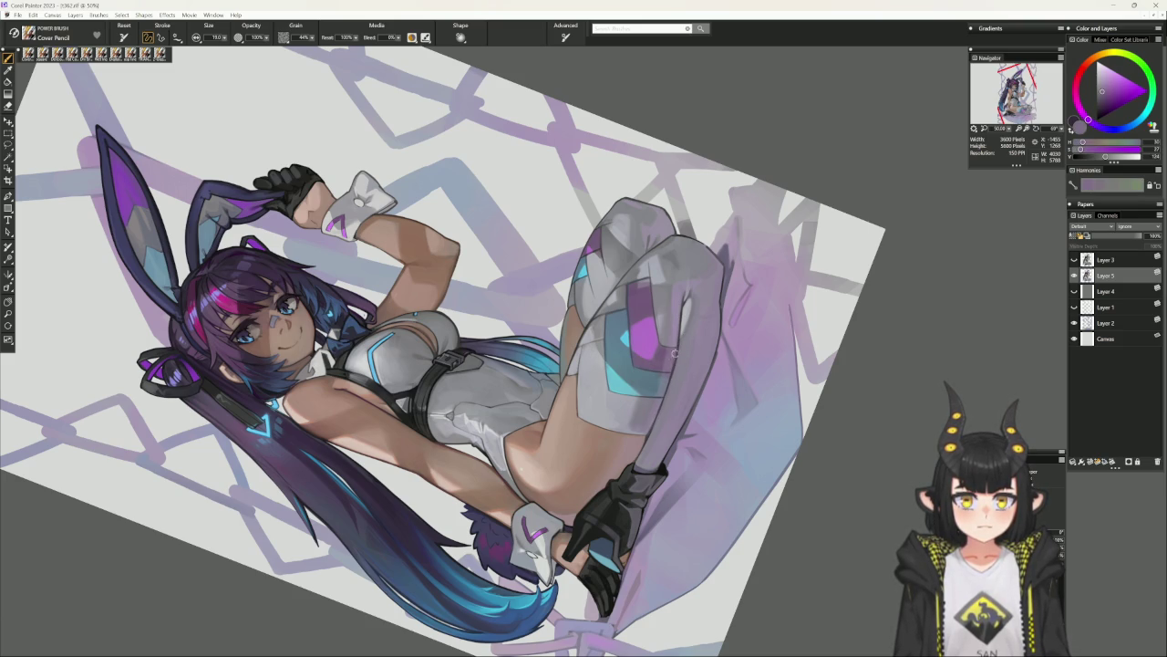
alt+click(679, 345)
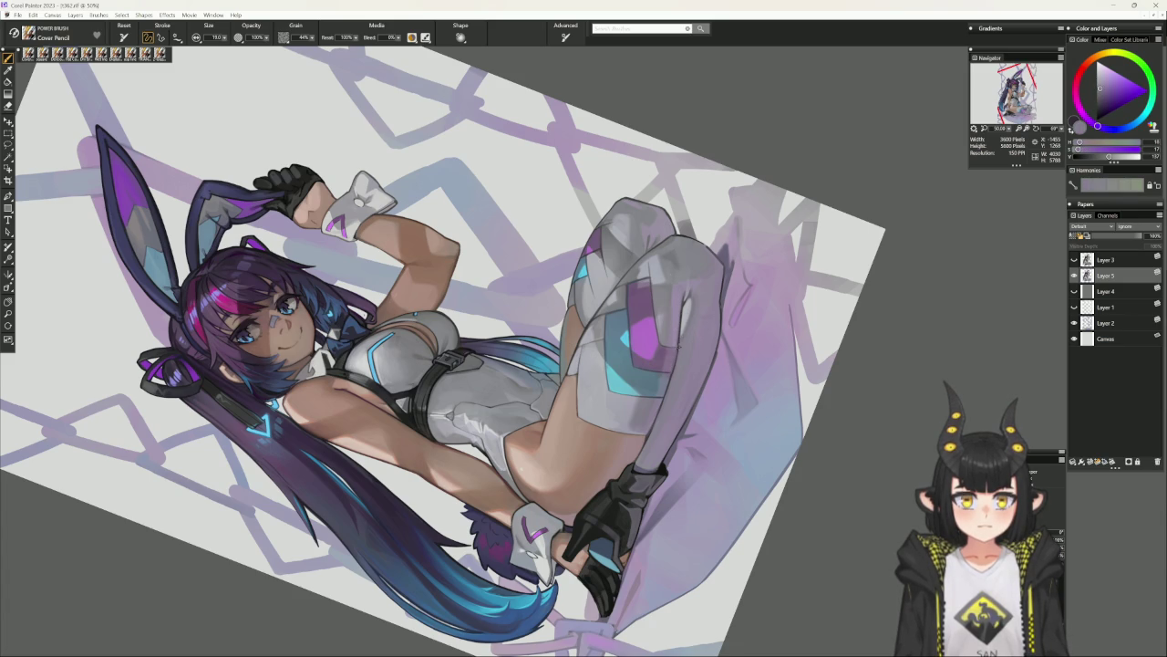
alt+click(676, 347)
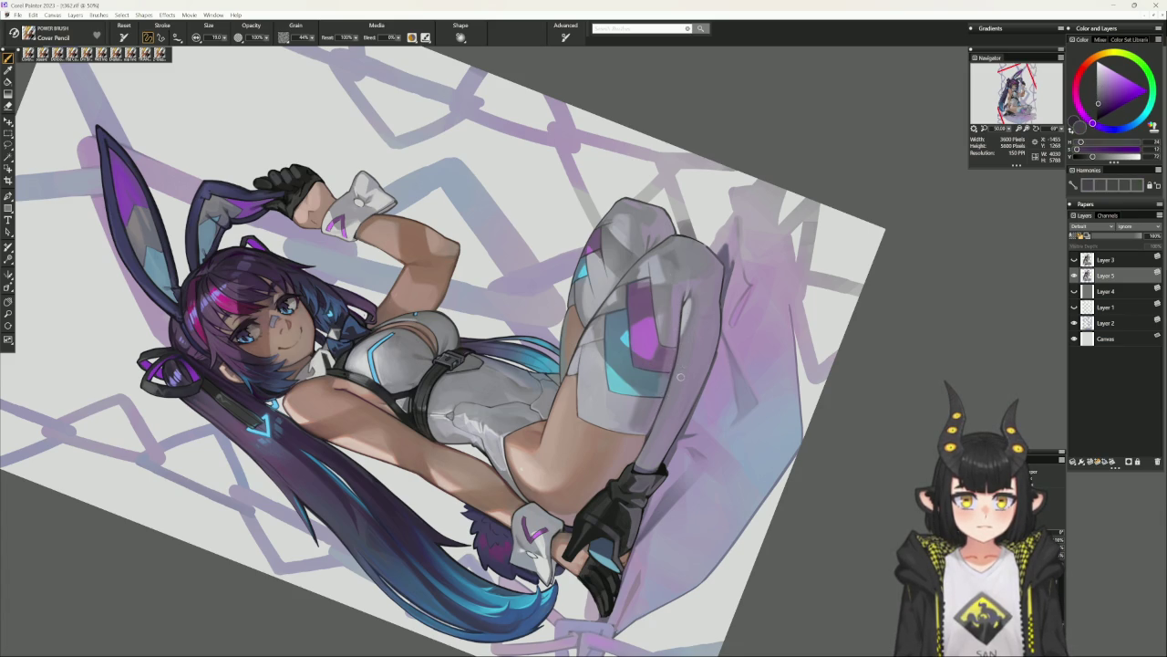
alt+click(679, 311)
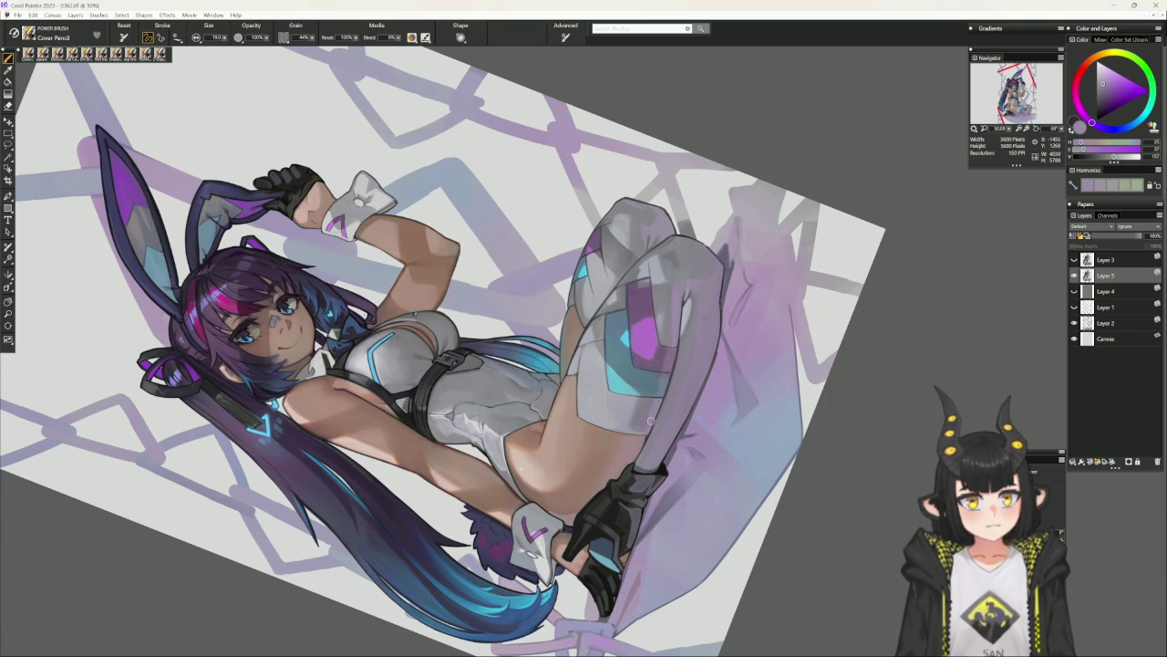
Enlarge the Cover Pencil, reset the canvas upright, then rotate it about 35 degrees.
drag(650, 421, 661, 410)
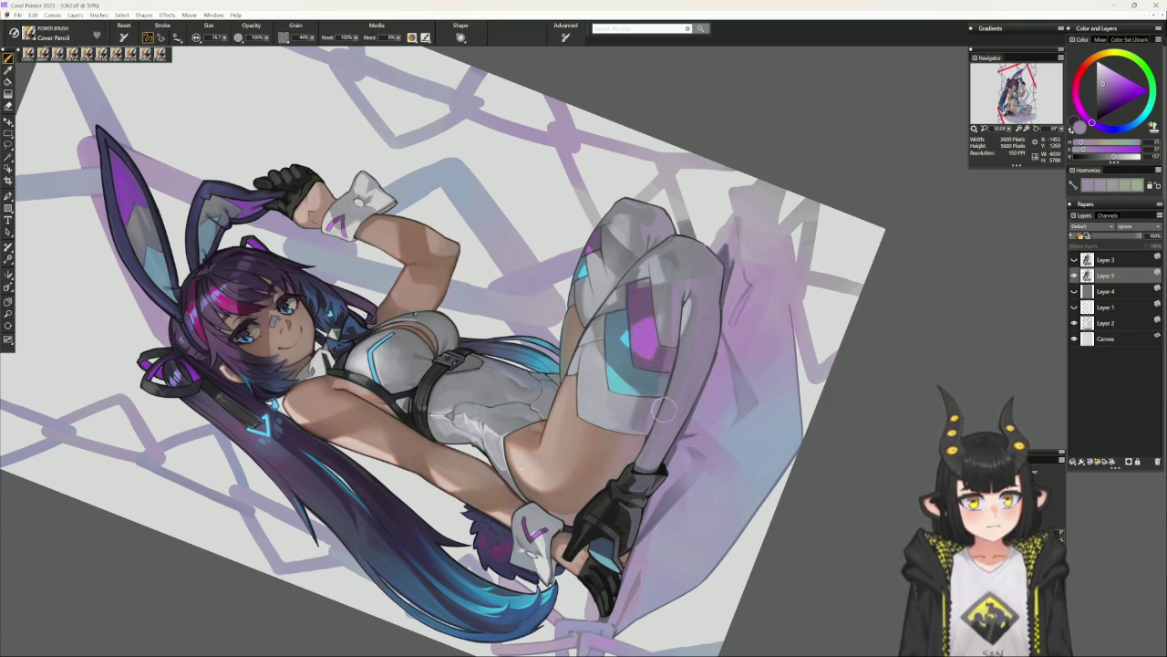
alt+click(661, 410)
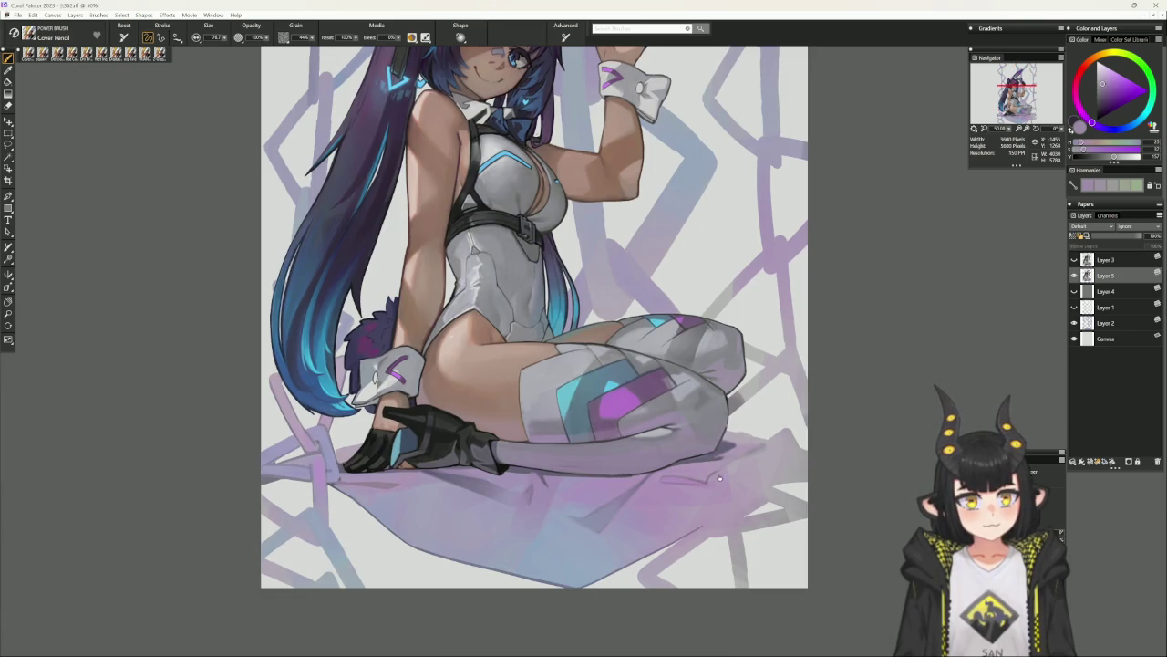
drag(716, 478, 517, 514)
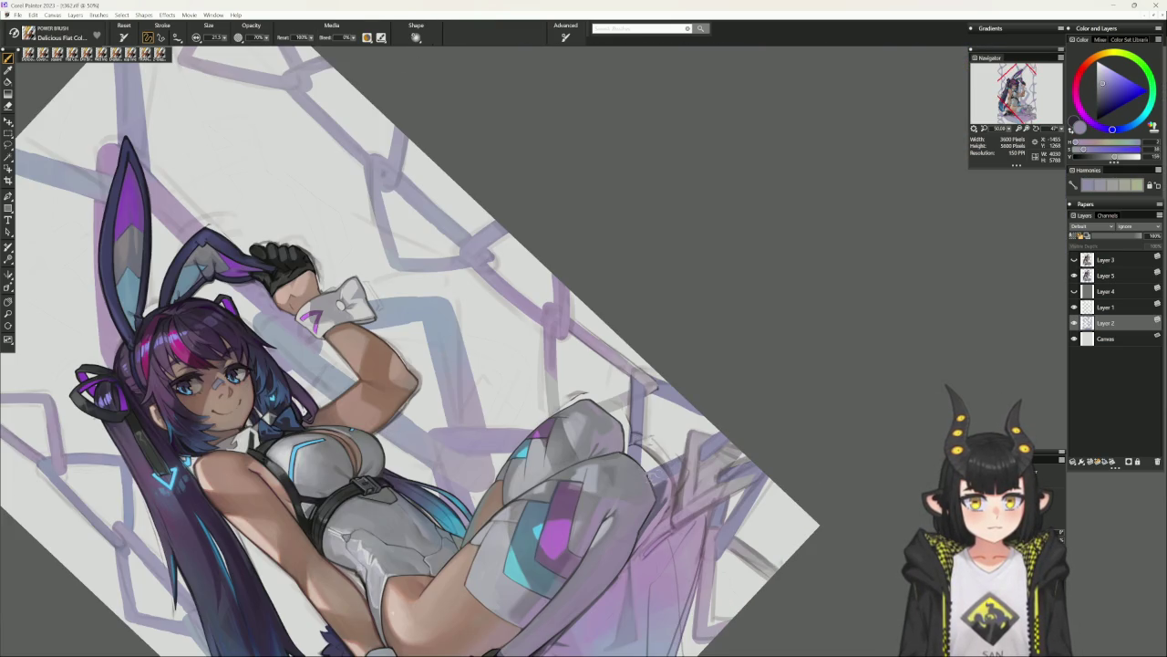
Darken the thigh outline with two short greyish-purple strokes, then reset the canvas rotation.
alt+click(663, 481)
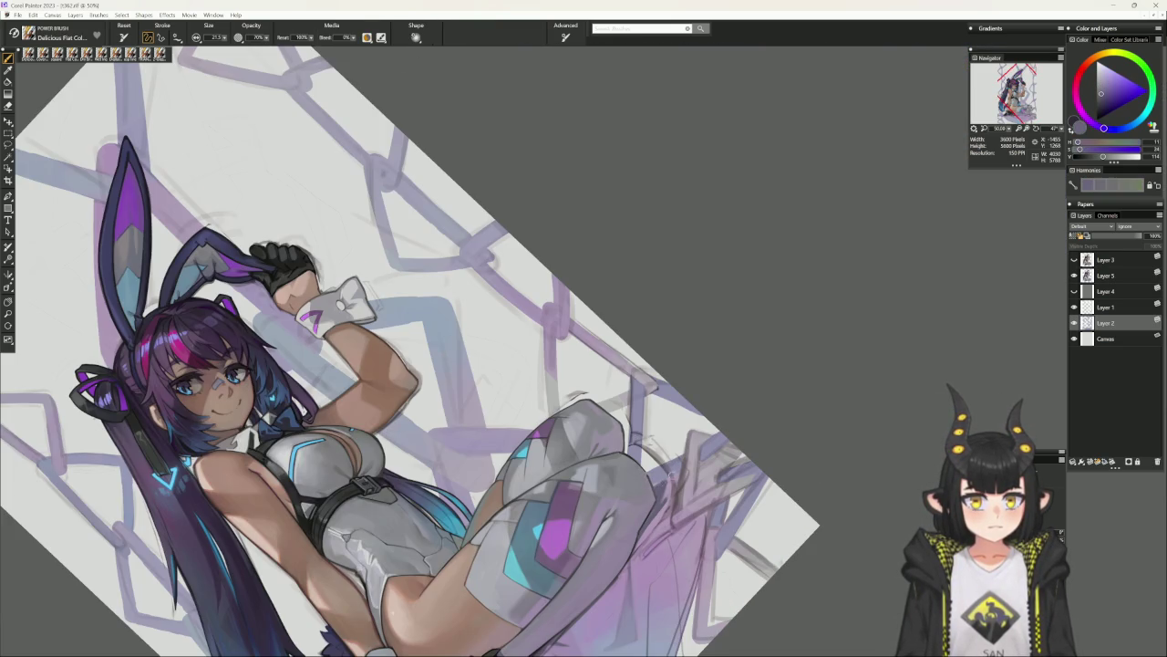
drag(673, 473, 651, 483)
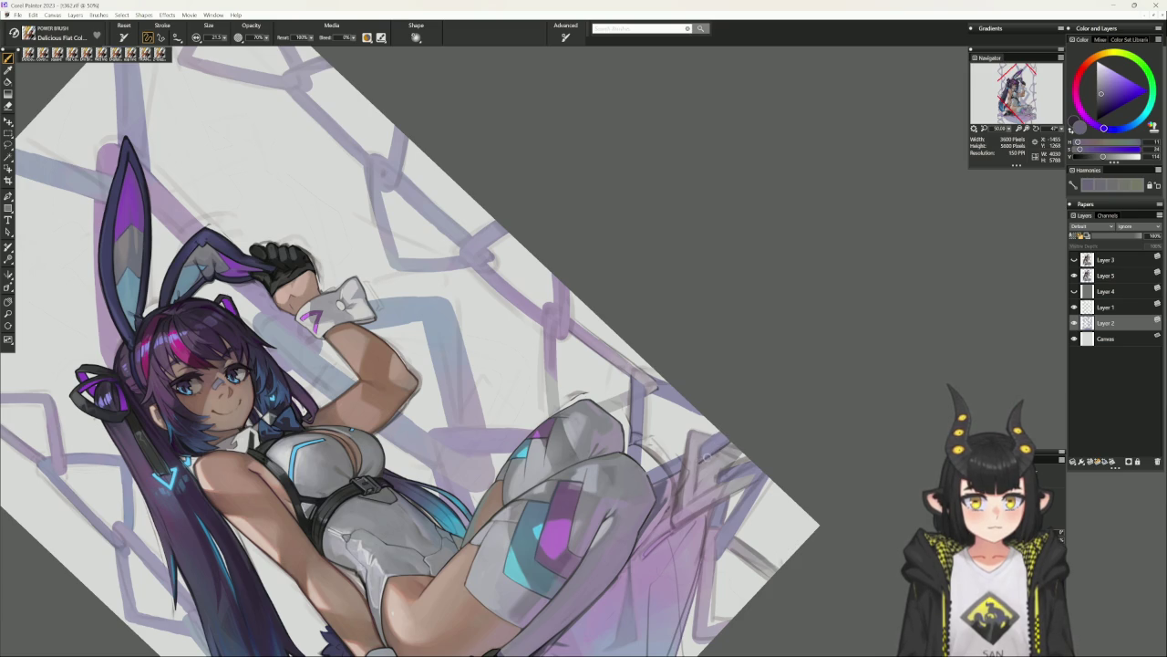
drag(700, 445, 726, 429)
key(ctrl+alt+0)
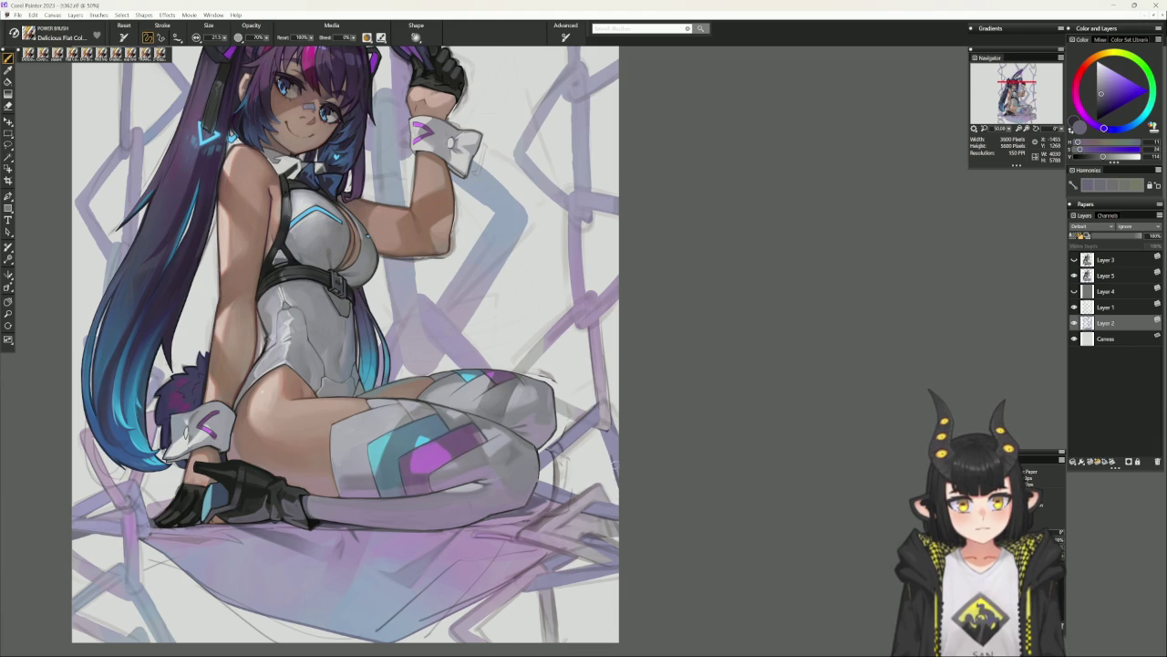
alt+click(619, 474)
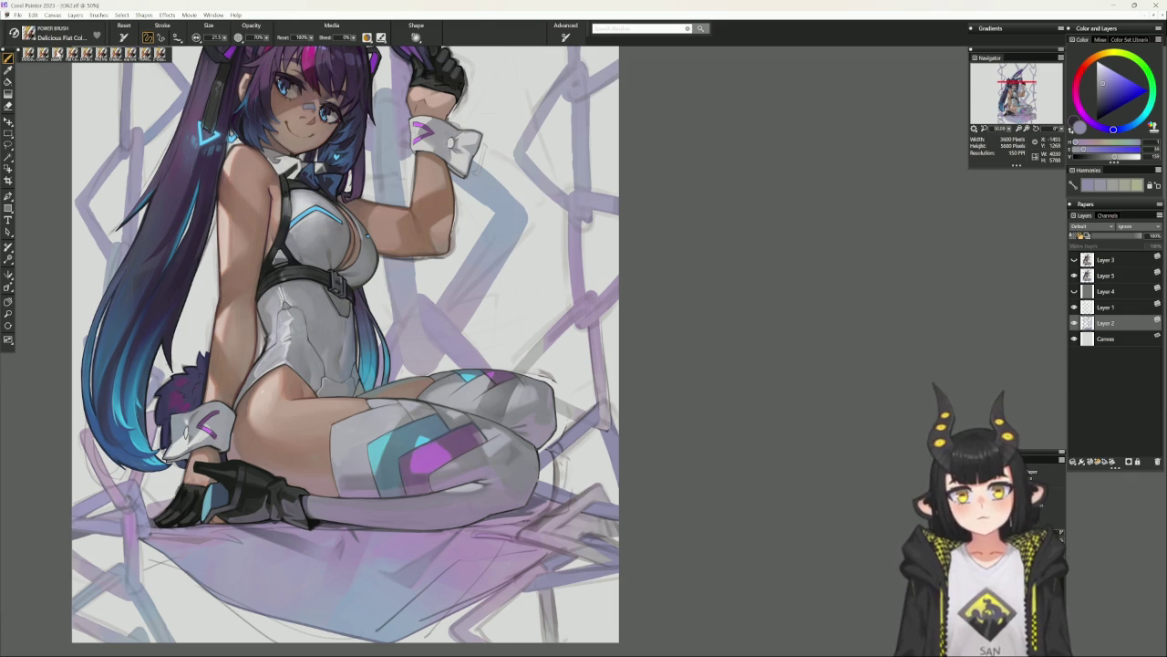
Outline the knee in the hair's dark purple with the Square brush, then hide the sketch layer.
key(b)
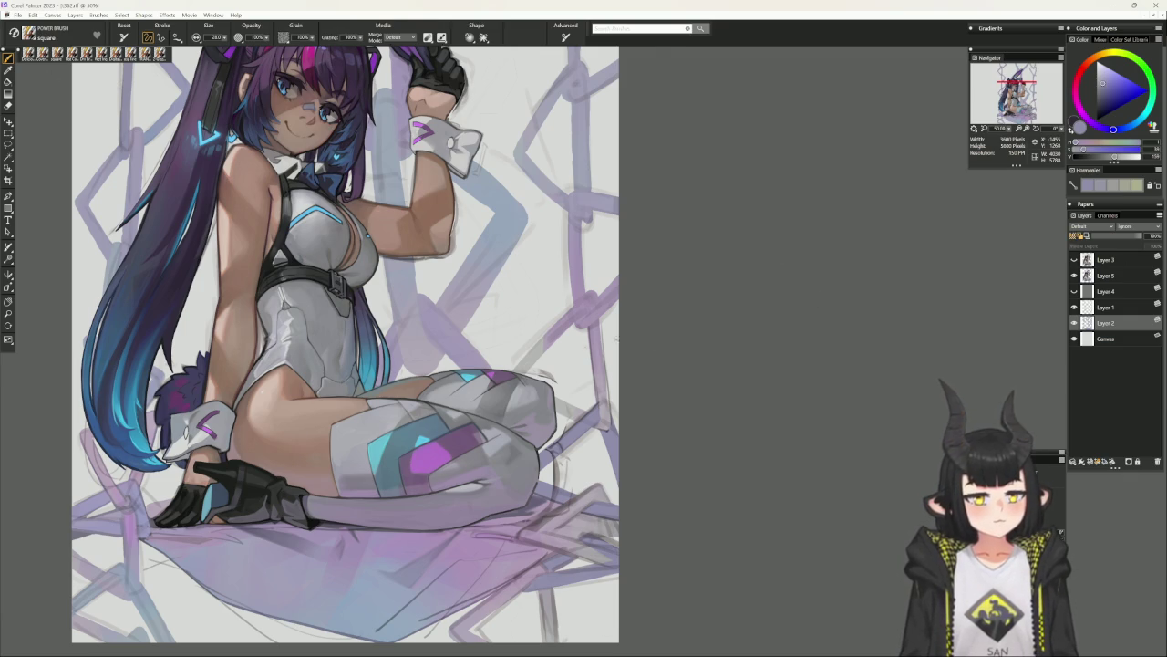
drag(316, 507, 357, 473)
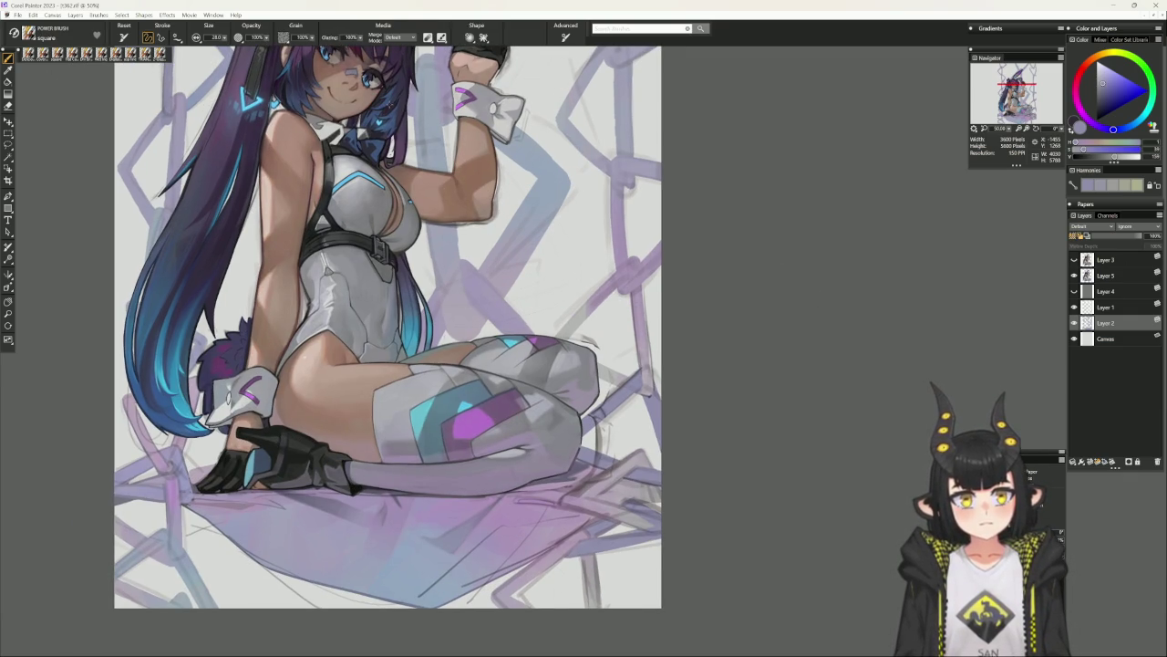
alt+click(390, 108)
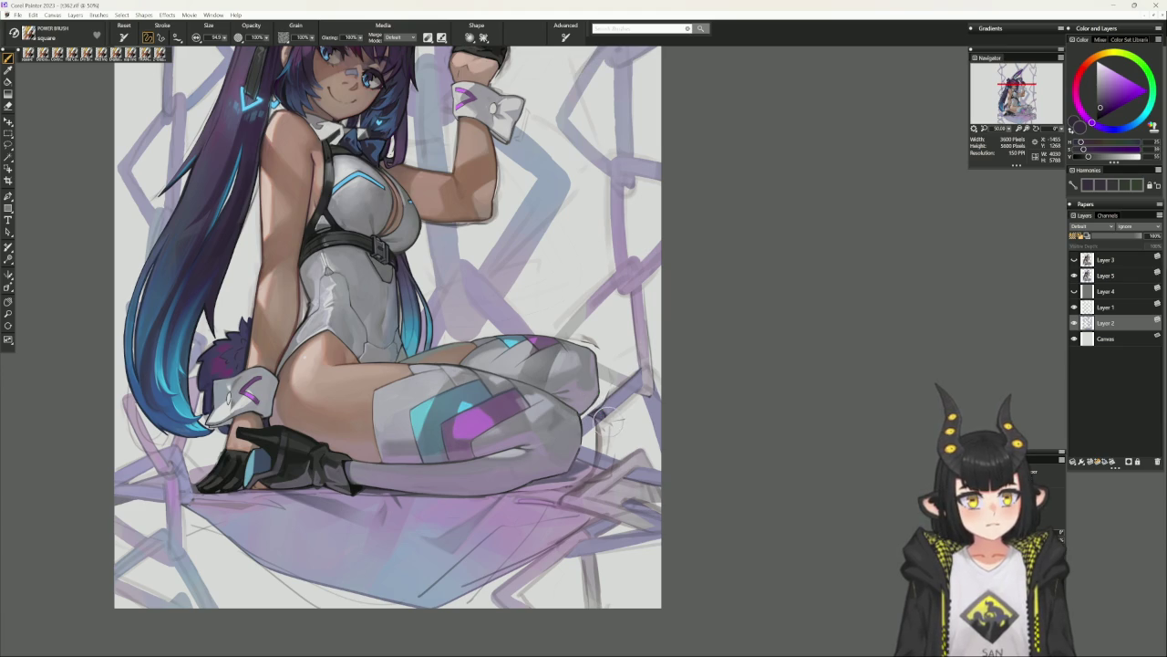
mouse_move(600, 416)
mouse_down()
mouse_move(580, 434)
mouse_move(591, 456)
mouse_up()
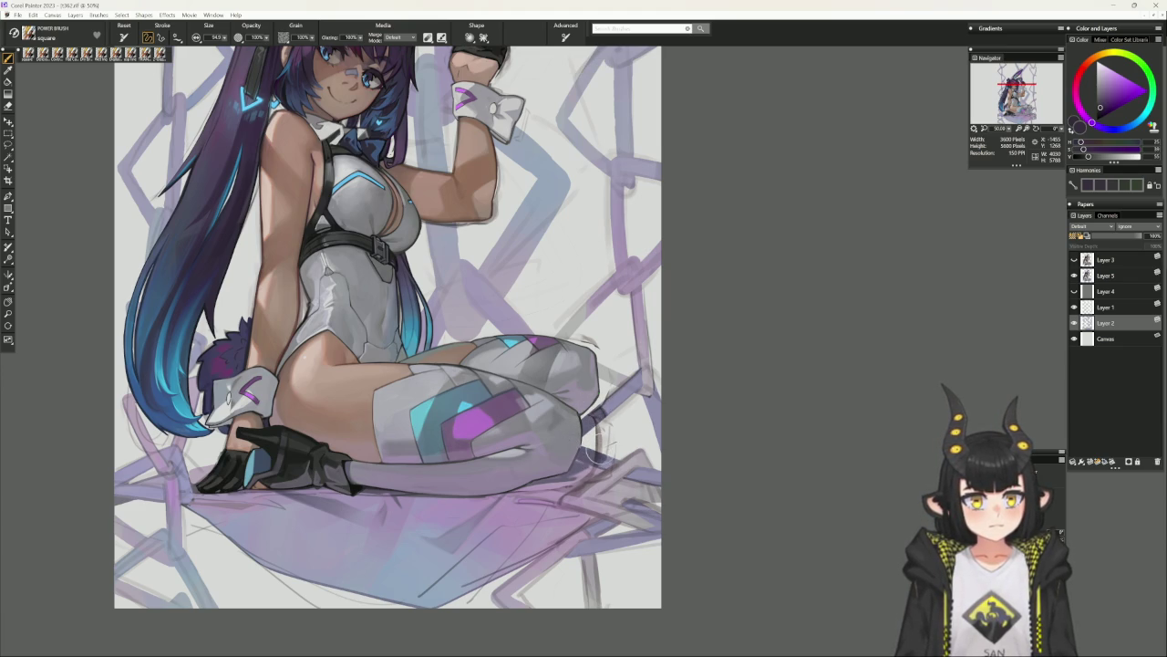
click(1074, 307)
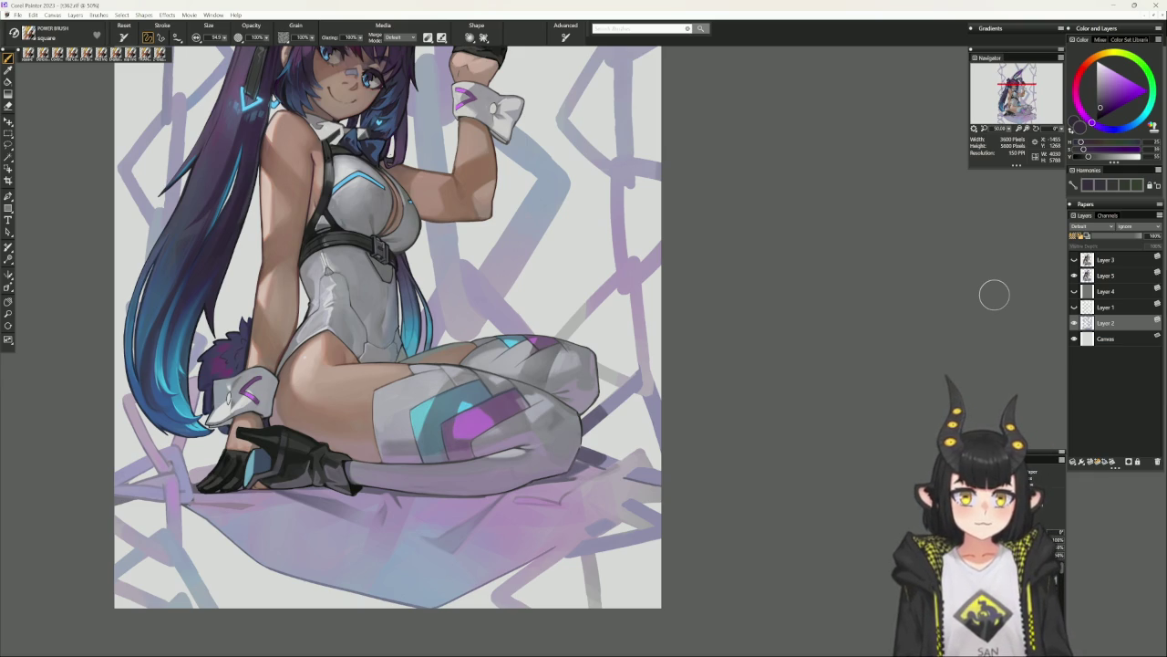
Adjust the brush colour through pale, bluish and magenta-tinted purples.
alt+click(640, 363)
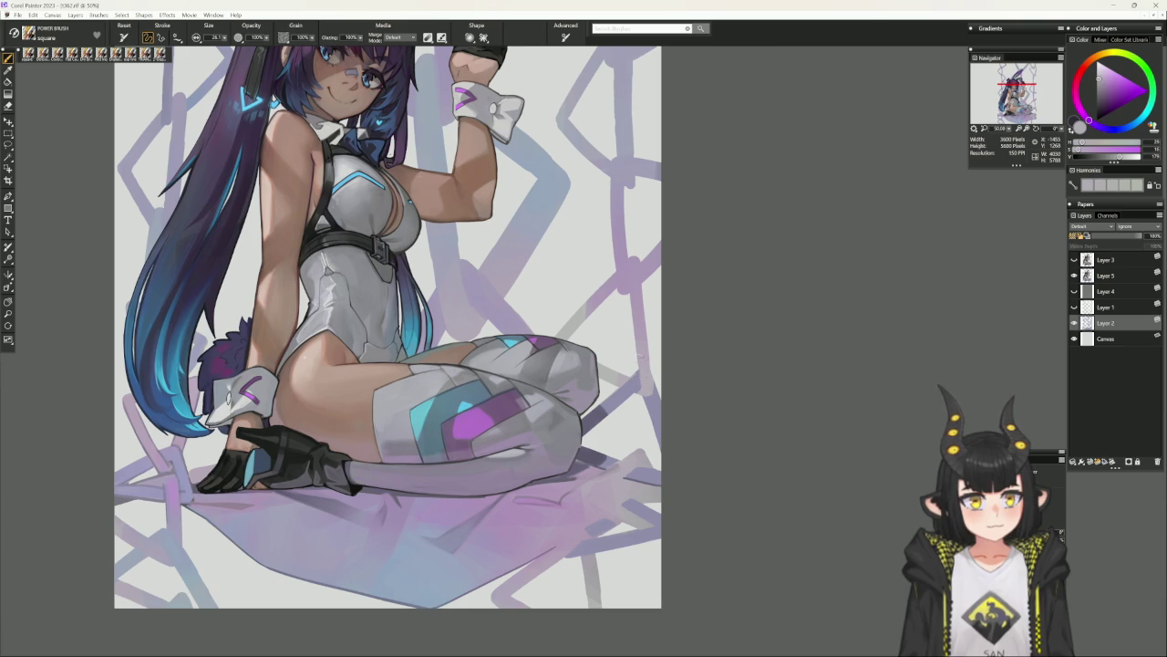
alt+click(654, 369)
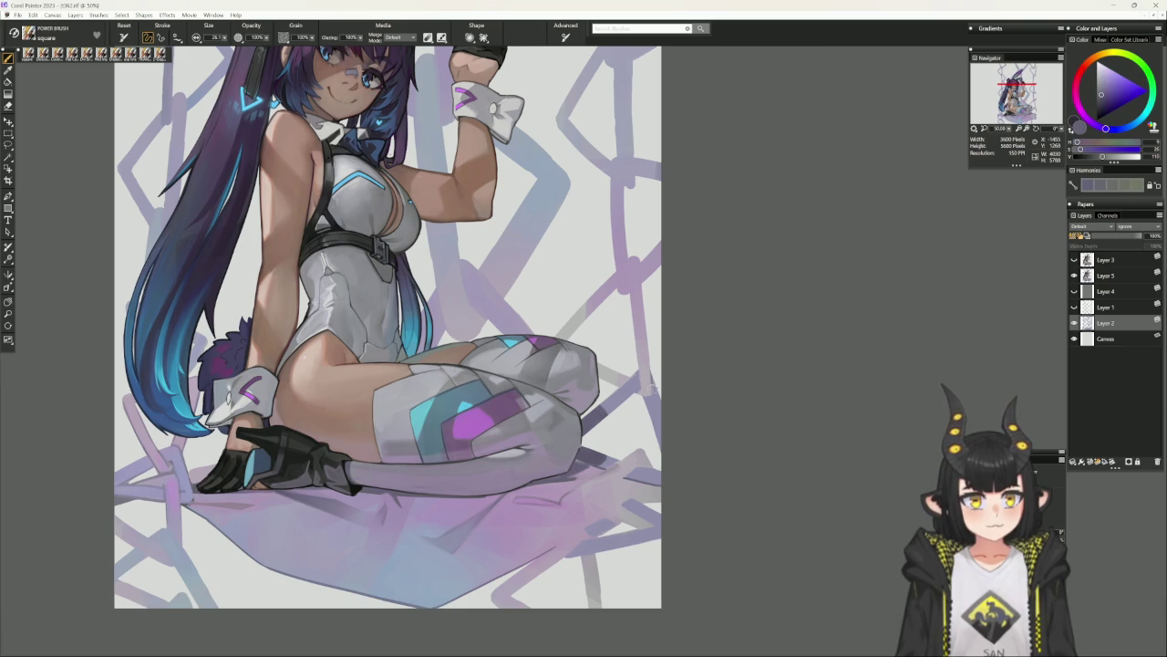
alt+click(653, 398)
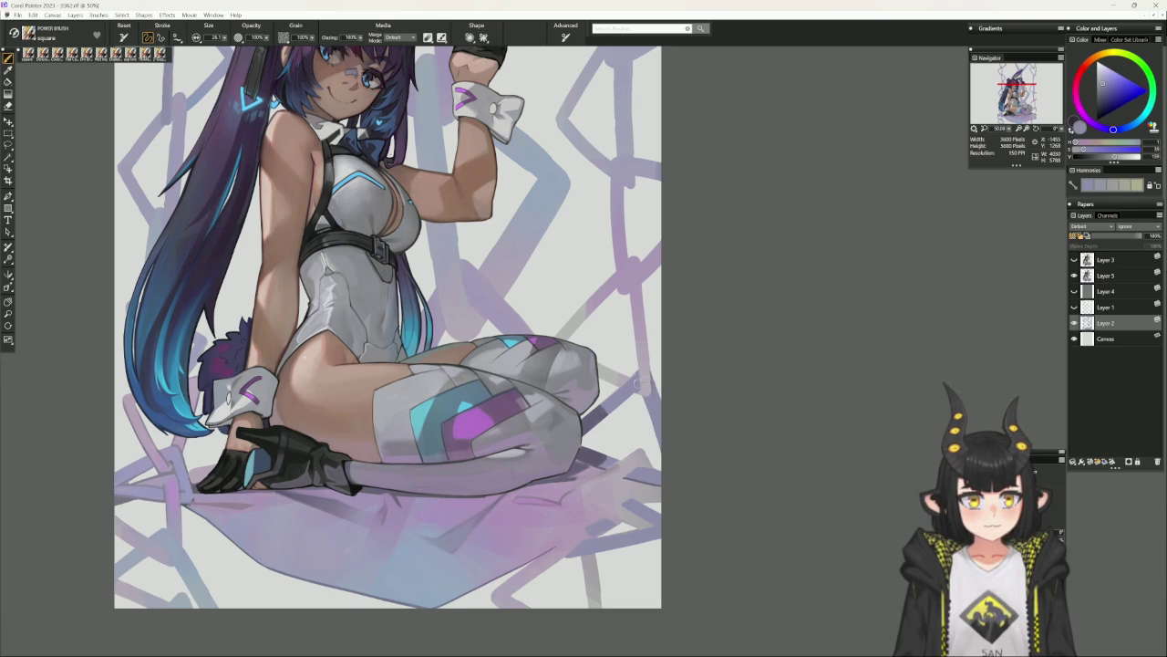
alt+click(640, 385)
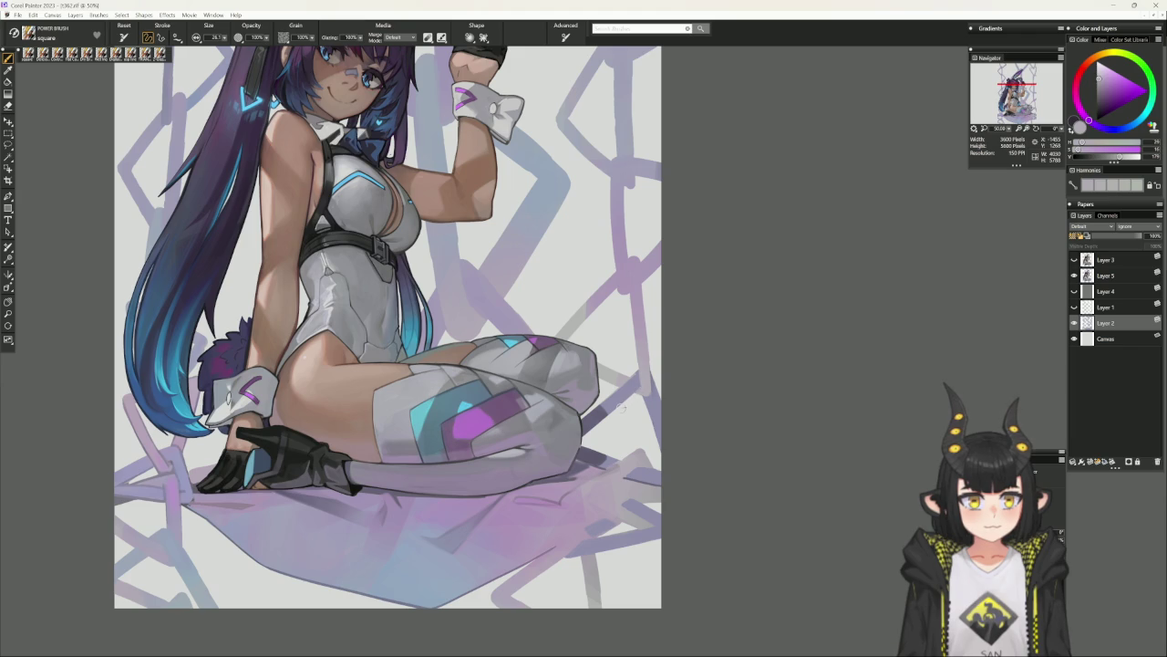
scroll(664, 356, up, 3)
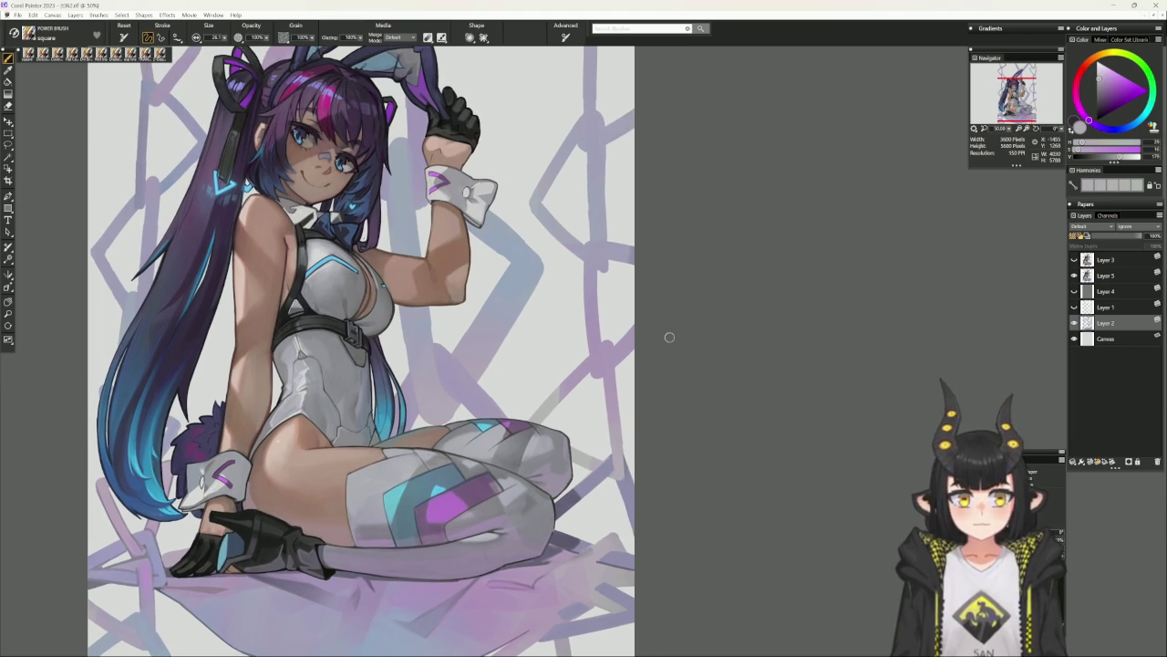
Sample a purple from the artwork and shrink the brush for background touch-ups.
alt+click(115, 407)
key(bracketleft)
key(bracketleft)
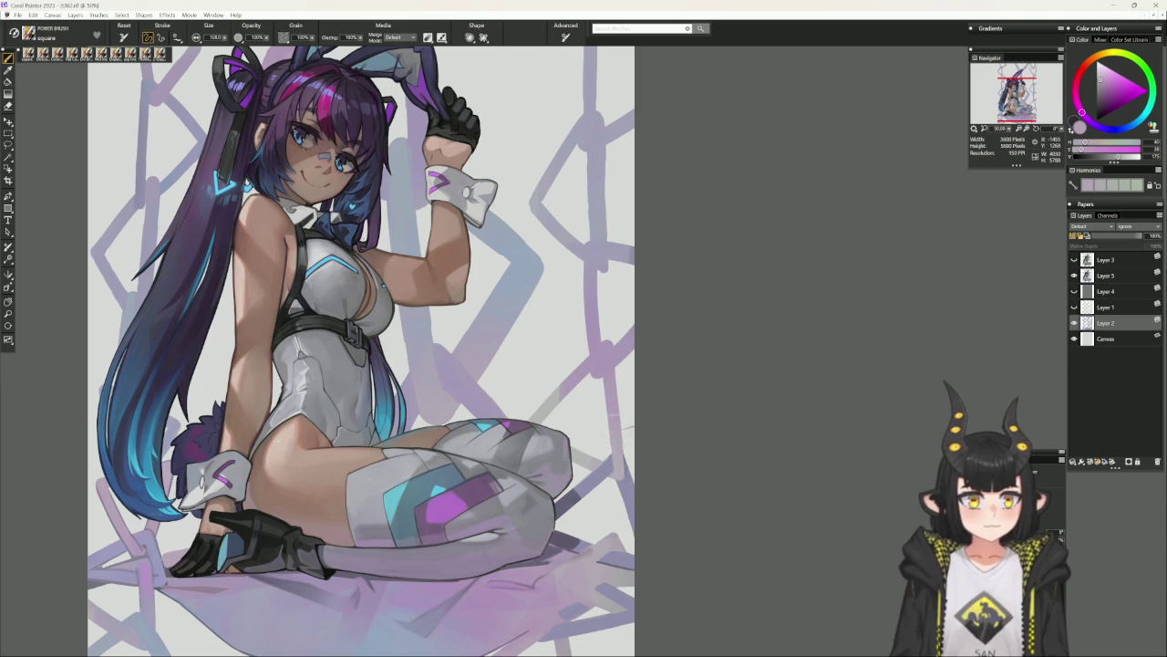
alt+click(624, 396)
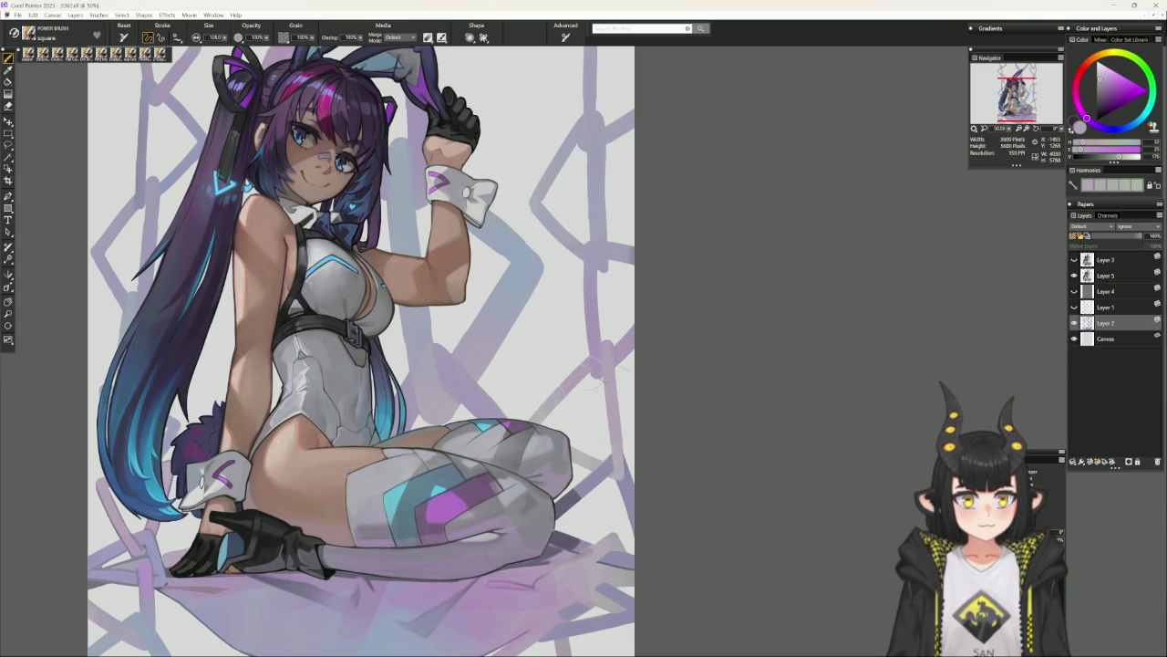
drag(684, 340, 644, 362)
alt+click(581, 299)
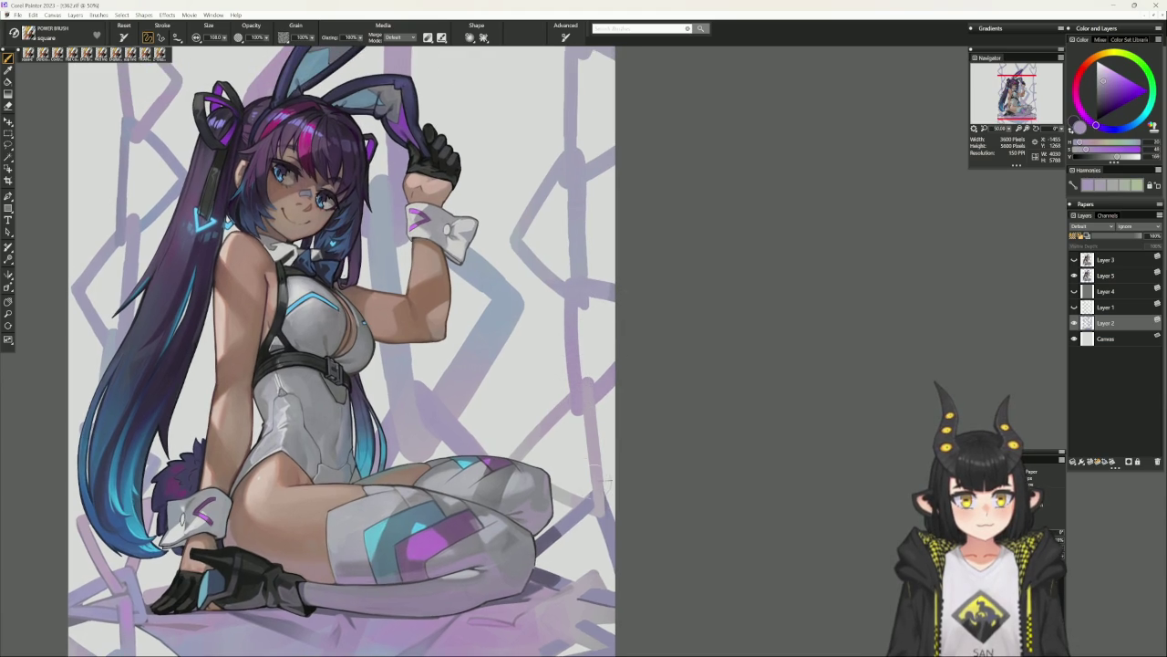
drag(576, 396, 586, 343)
Sample darker purple and greyish lavender-blue, straighten the view, and frame the upper background.
alt+click(532, 541)
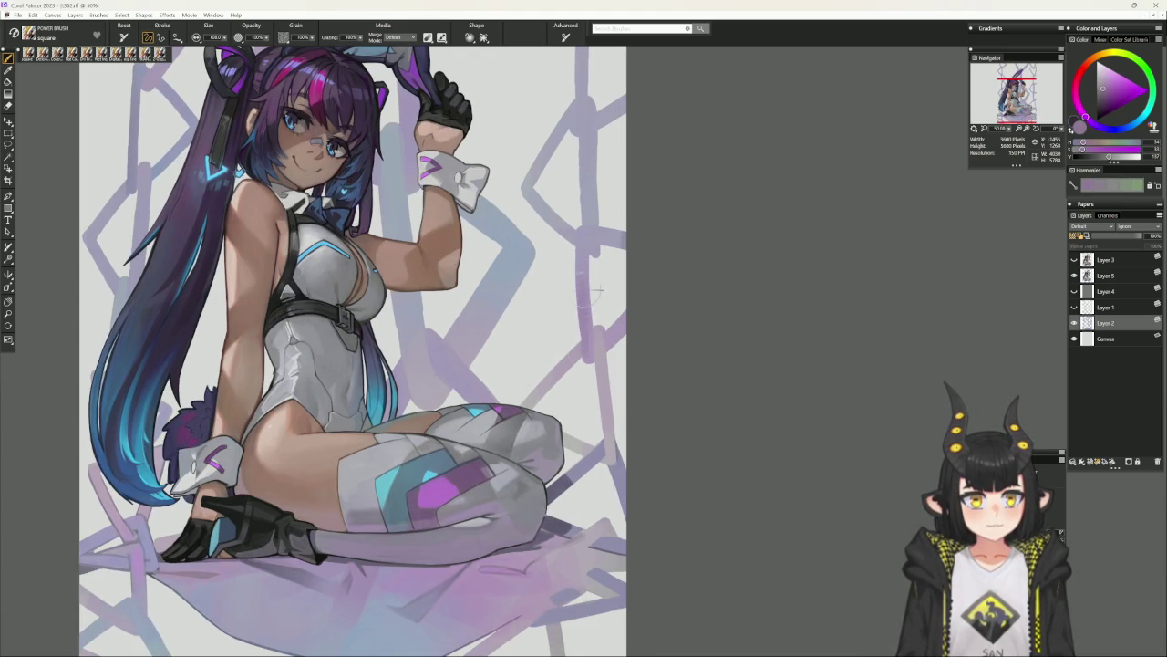
click(635, 345)
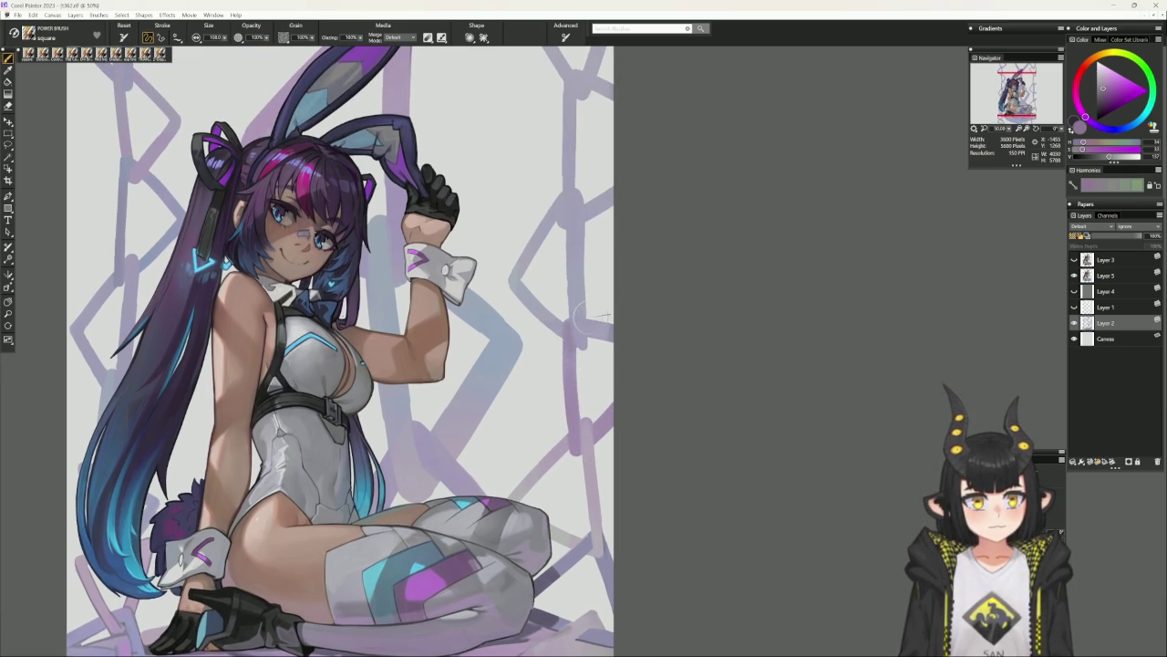
alt+click(588, 244)
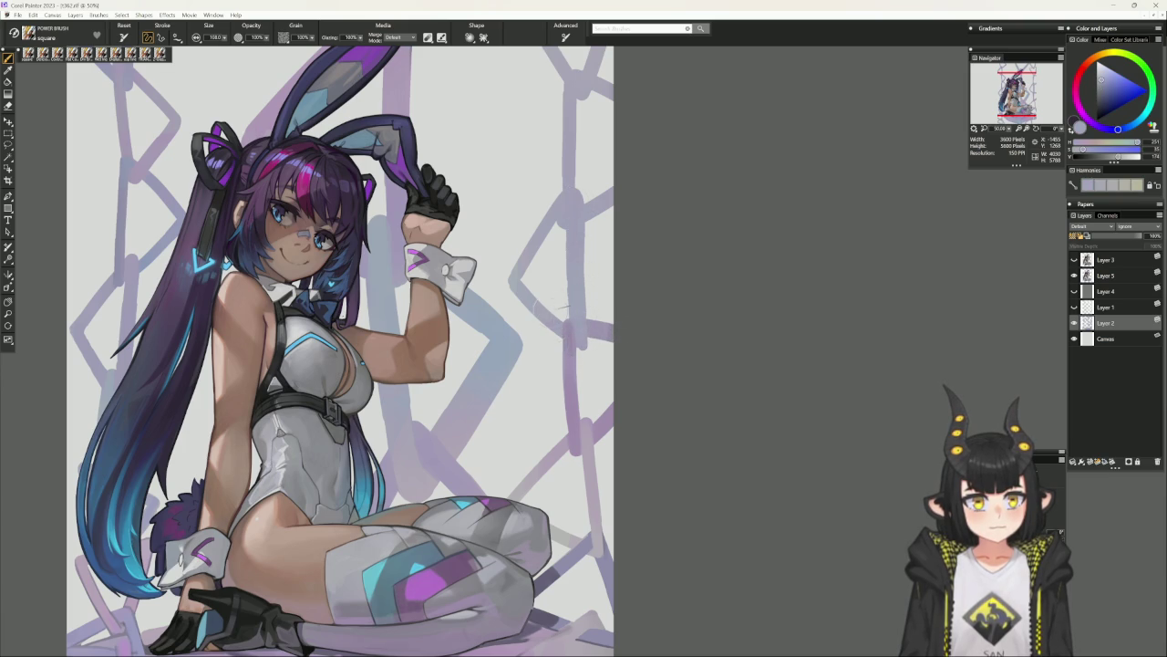
drag(626, 215, 604, 286)
alt+click(570, 413)
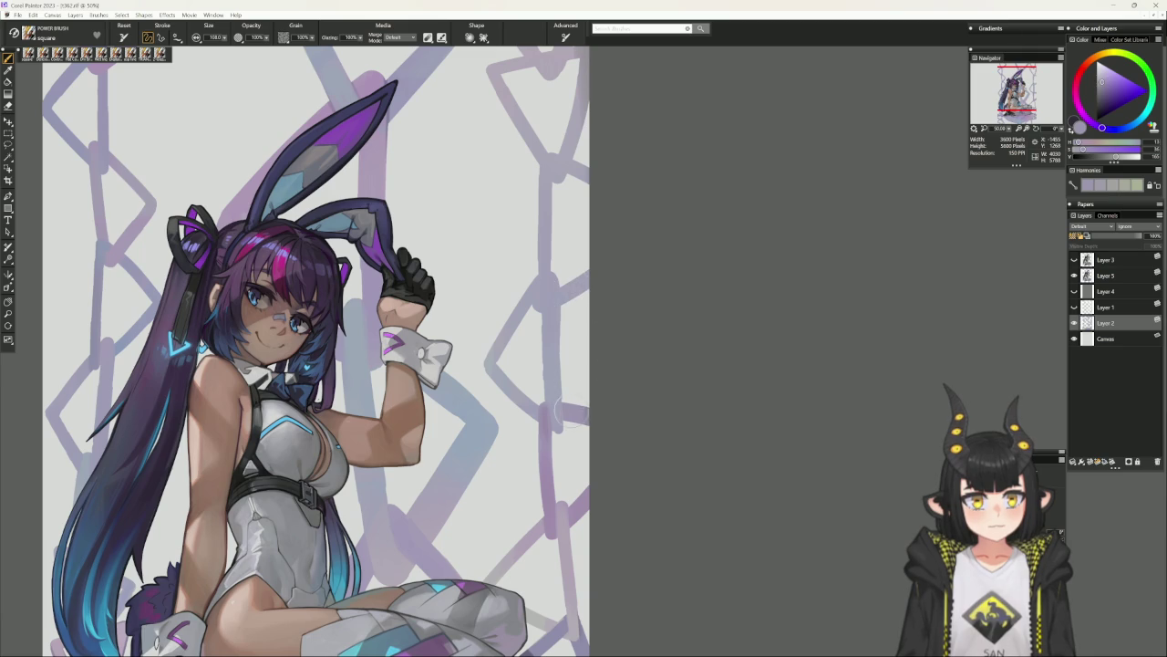
Darken the chain line along the right edge with a colour sampled from the links.
alt+click(567, 312)
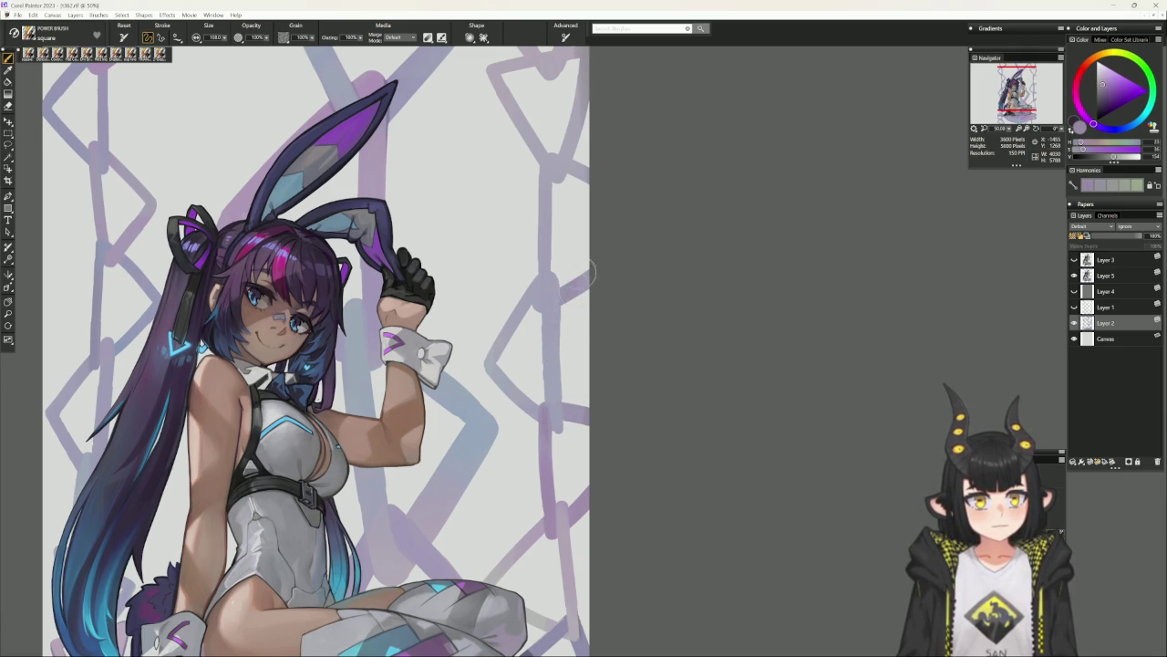
scroll(550, 435, up, 1)
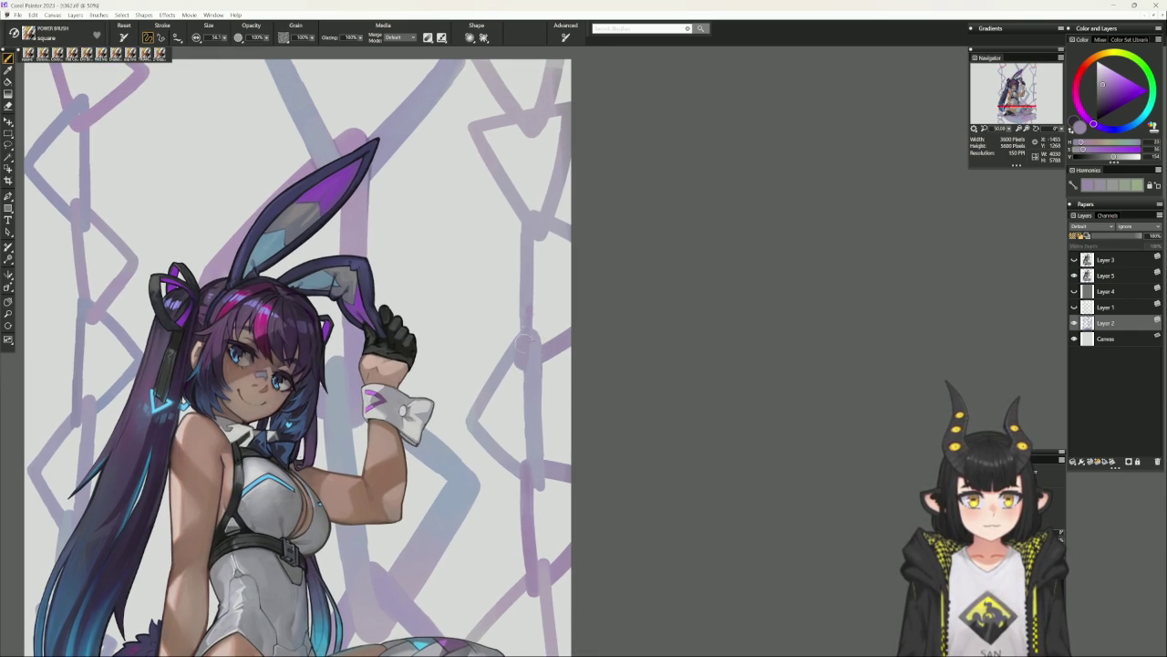
drag(527, 304, 526, 226)
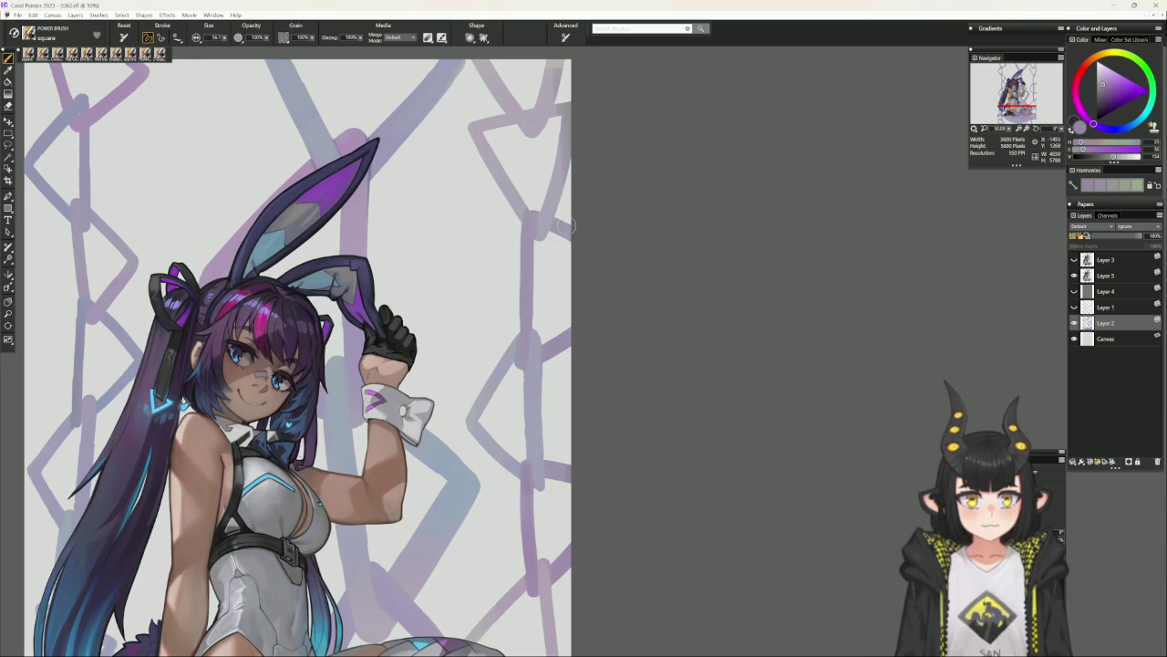
drag(610, 307, 606, 364)
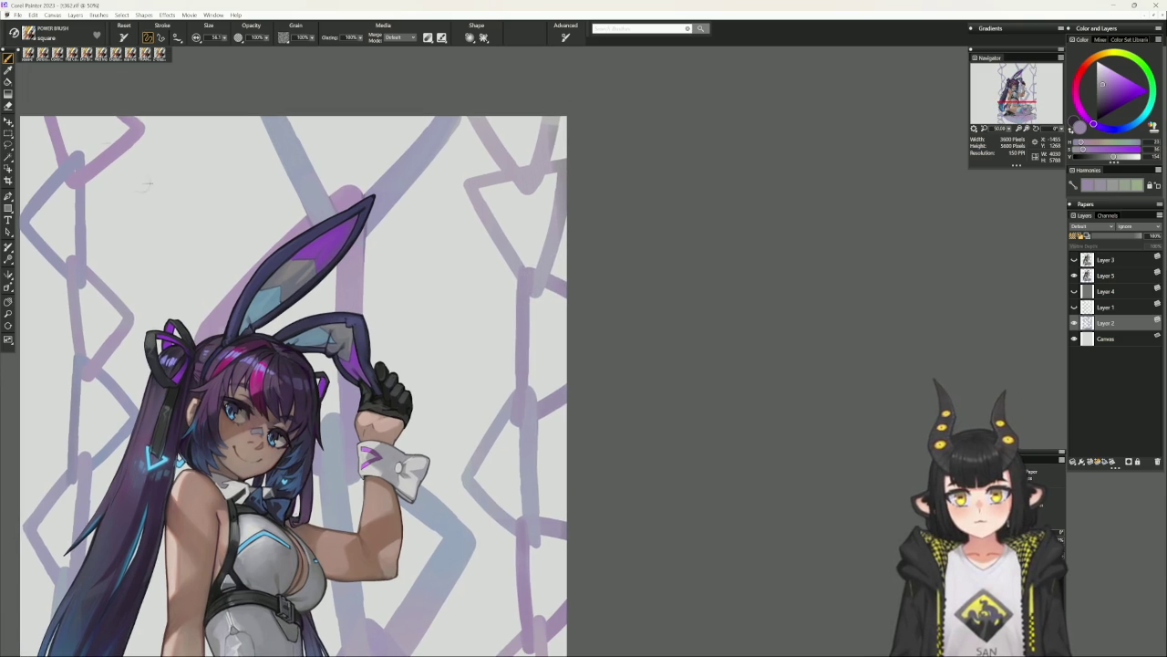
Paint light-blue Dry Brush strokes over the top-right lavender links and zoom out.
click(86, 54)
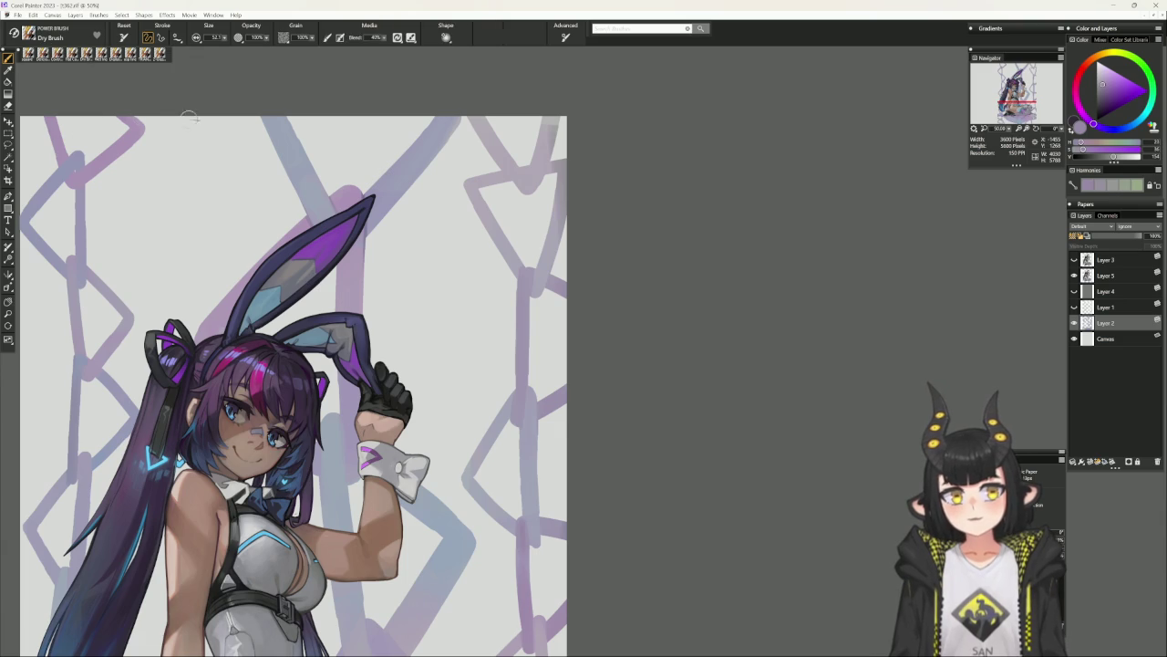
alt+click(497, 482)
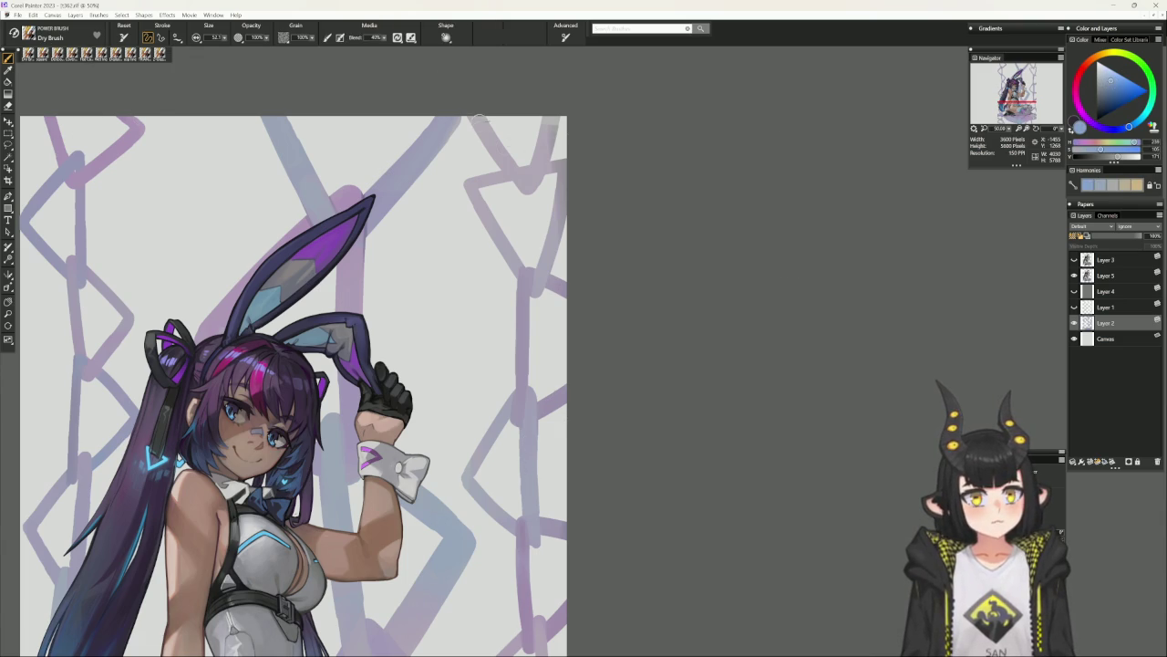
click(522, 181)
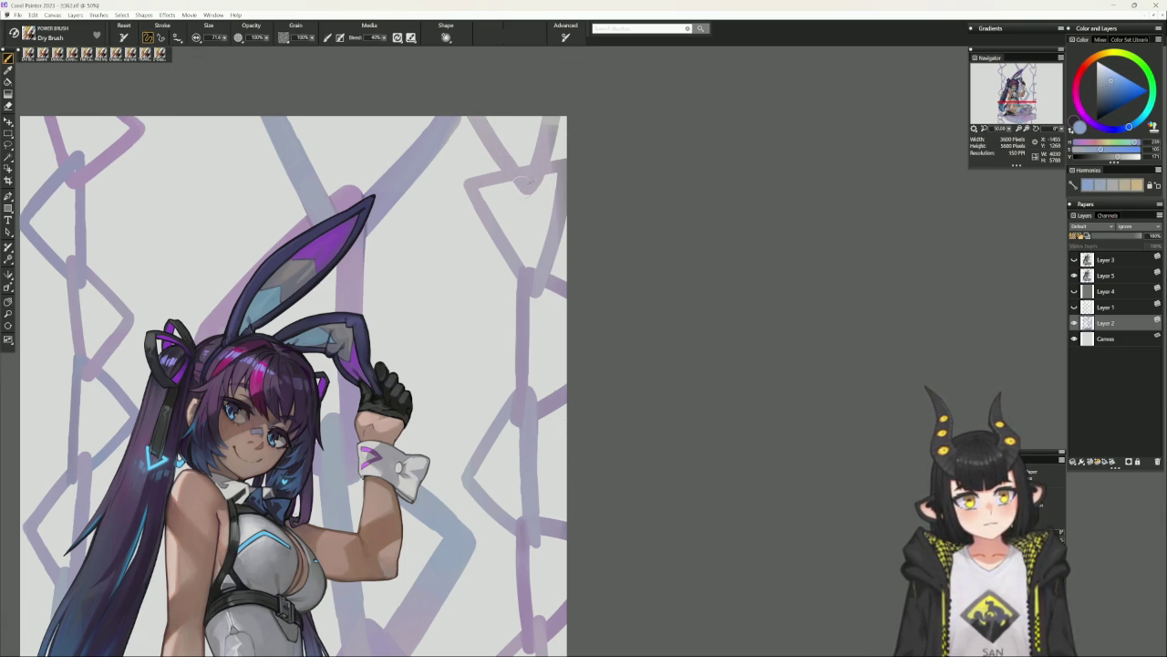
drag(527, 183, 550, 105)
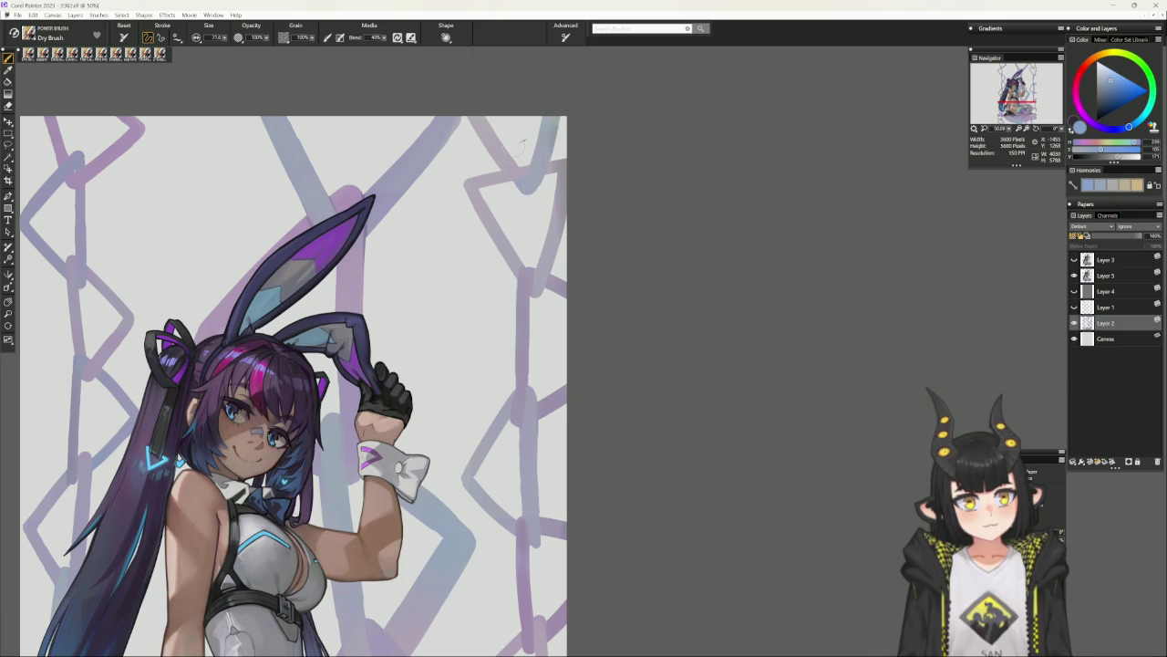
drag(472, 115, 514, 163)
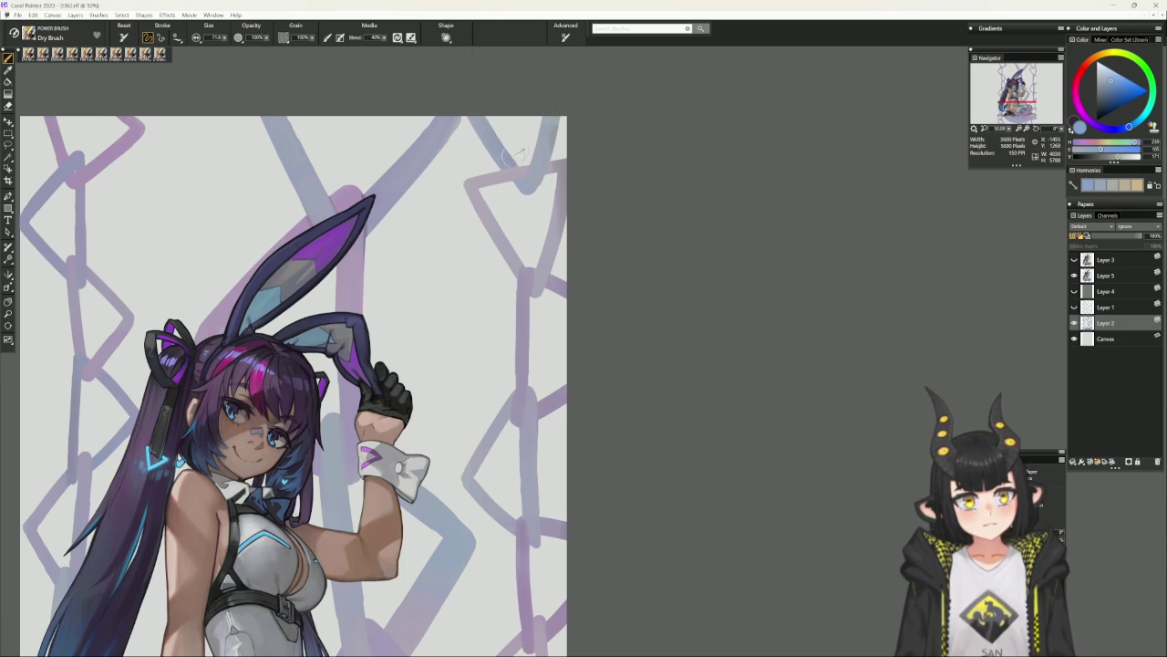
drag(490, 564, 552, 454)
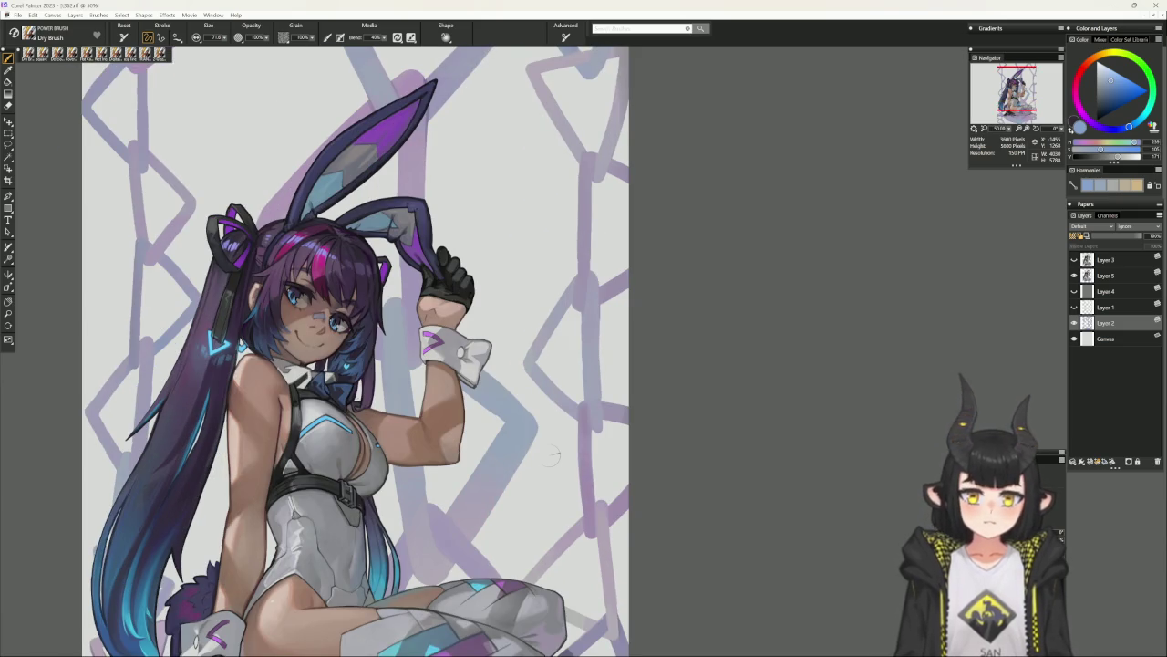
key(ctrl+minus)
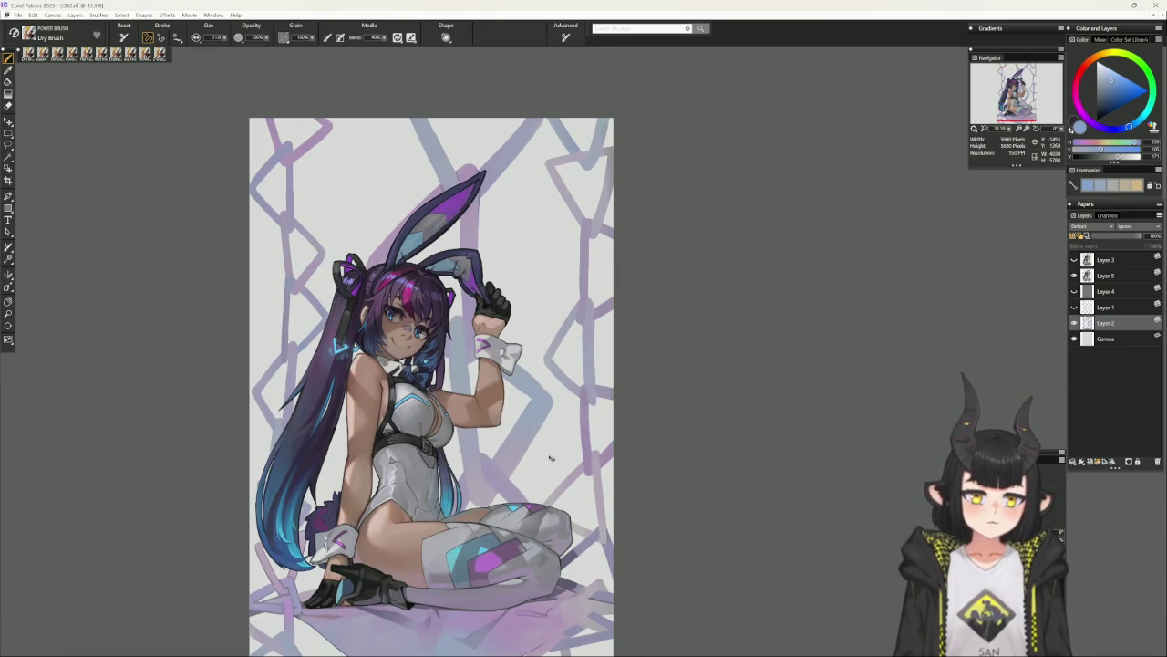
Toggle the Layer 1 sketch to compare and switch to the Cover Pencil.
drag(634, 585, 655, 512)
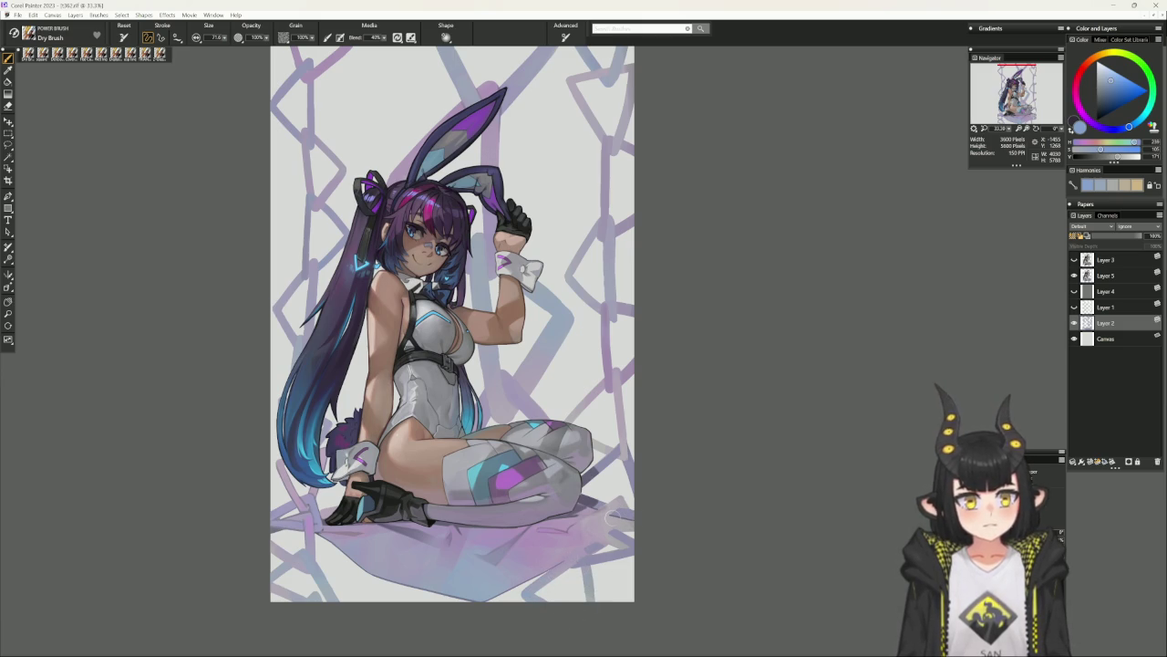
click(1074, 308)
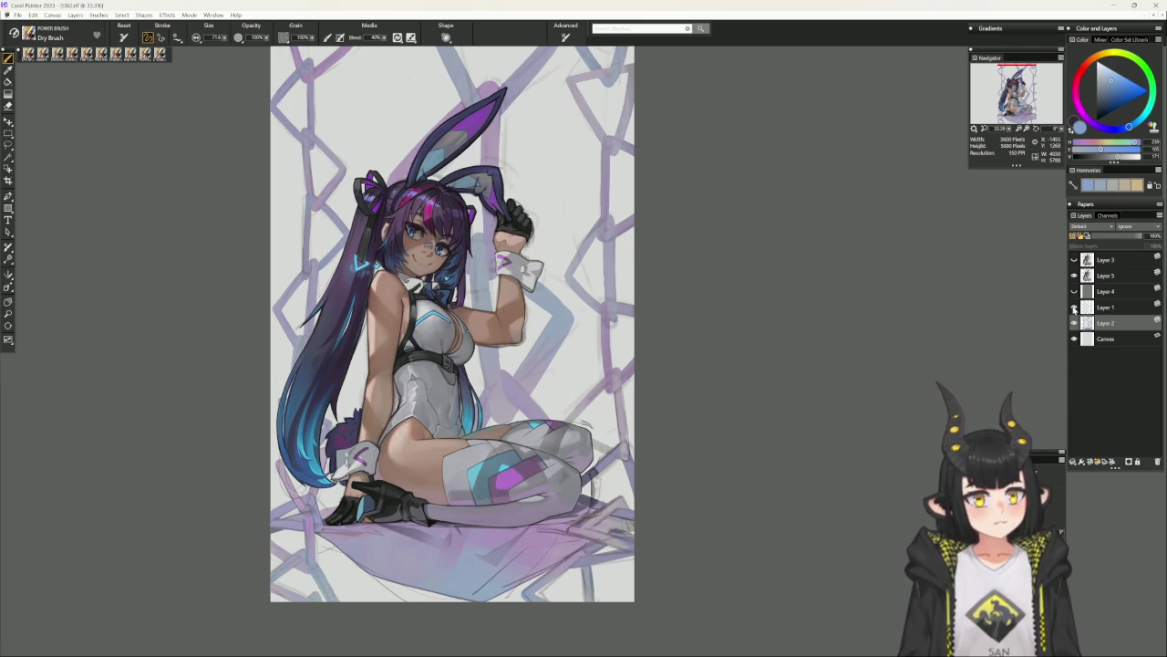
click(1075, 308)
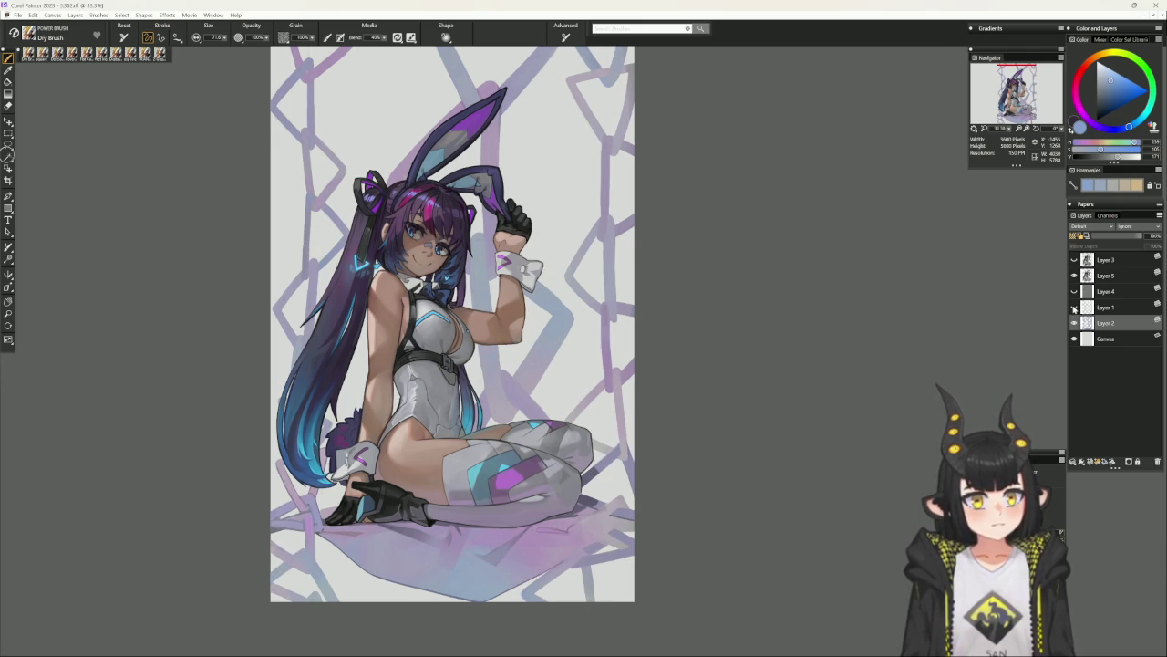
mouse_move(646, 479)
mouse_down()
mouse_move(773, 420)
mouse_move(777, 315)
mouse_up()
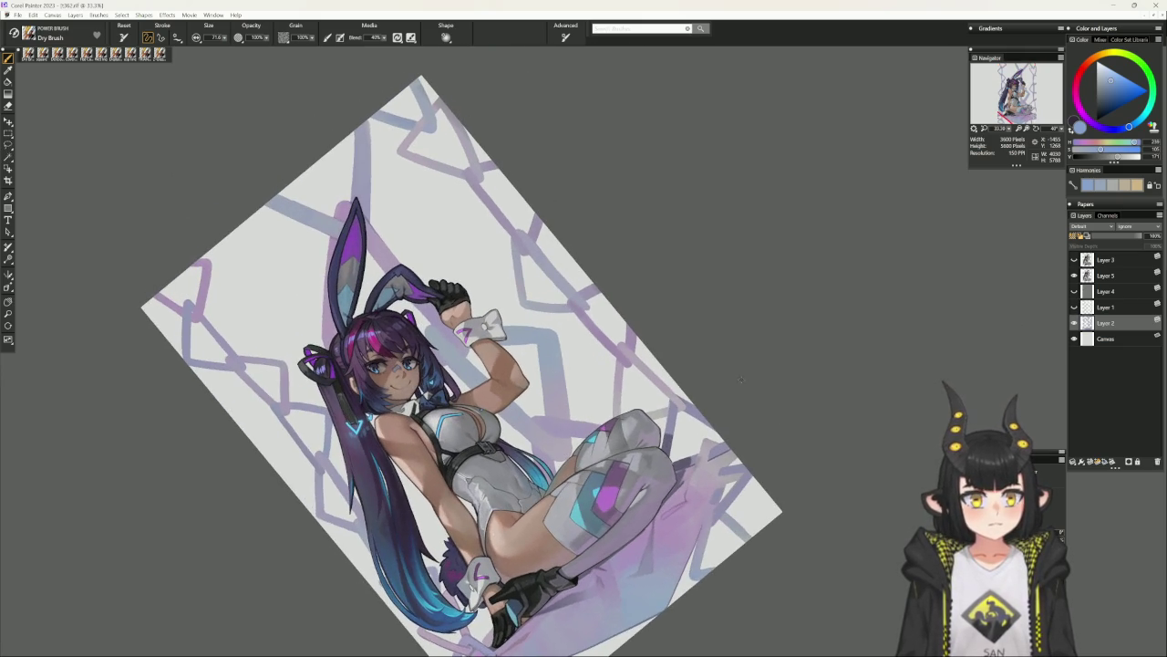
click(57, 53)
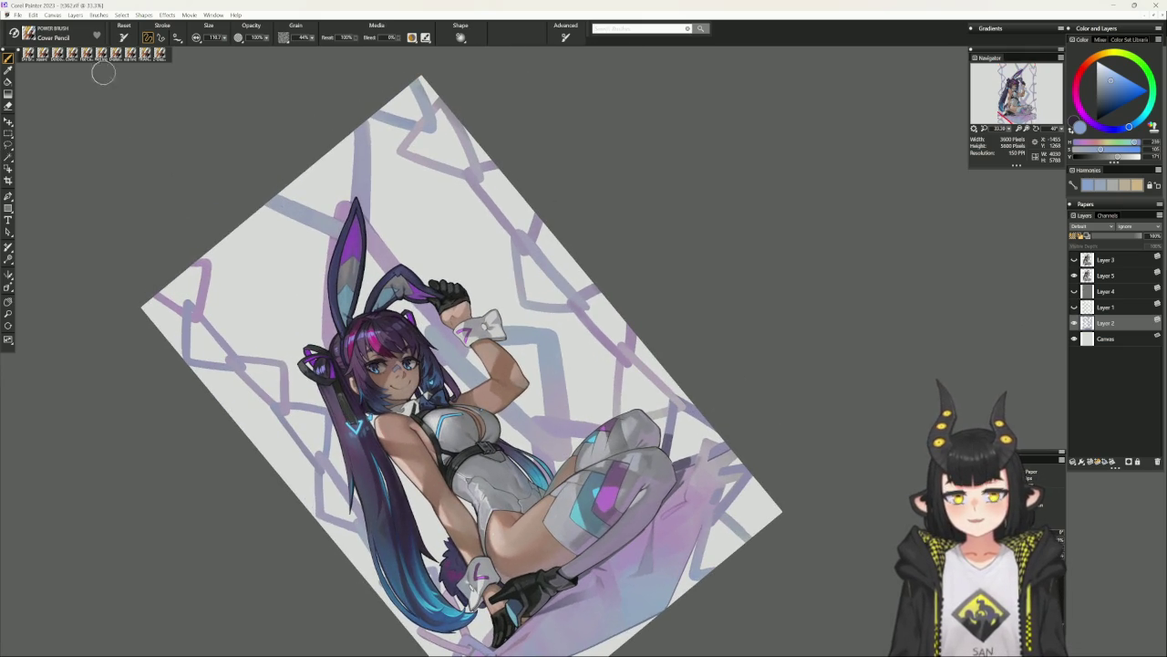
click(1074, 309)
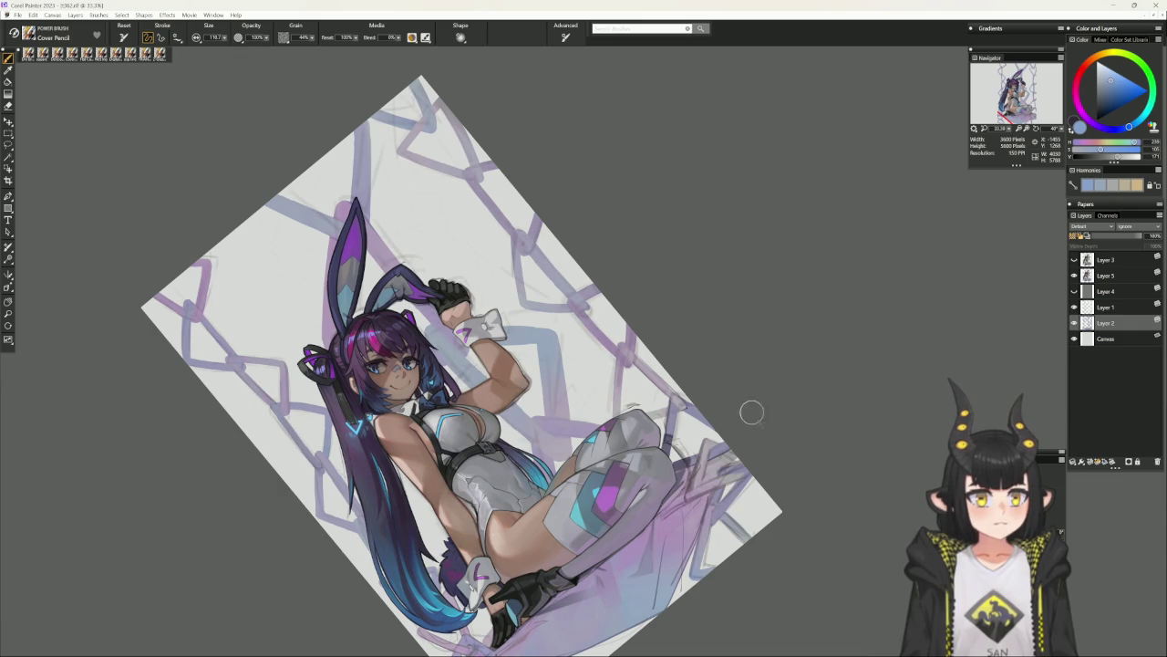
Touch up the lower-right chain shapes with sampled grey and lighter tones, sketch hidden.
alt+click(689, 476)
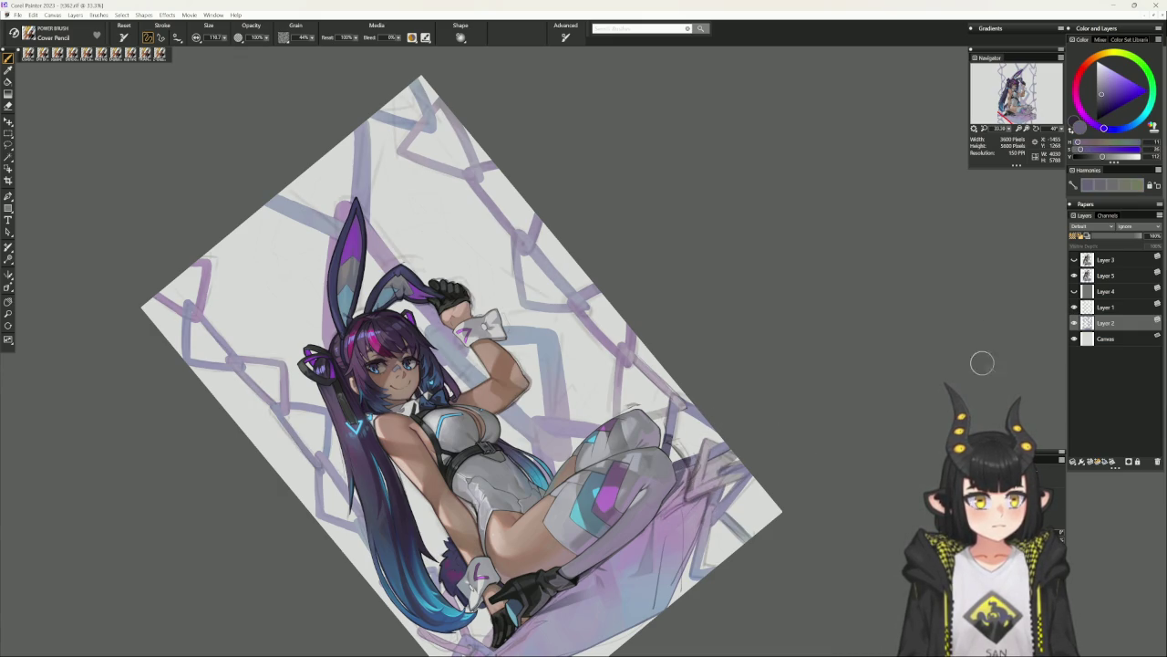
click(1074, 308)
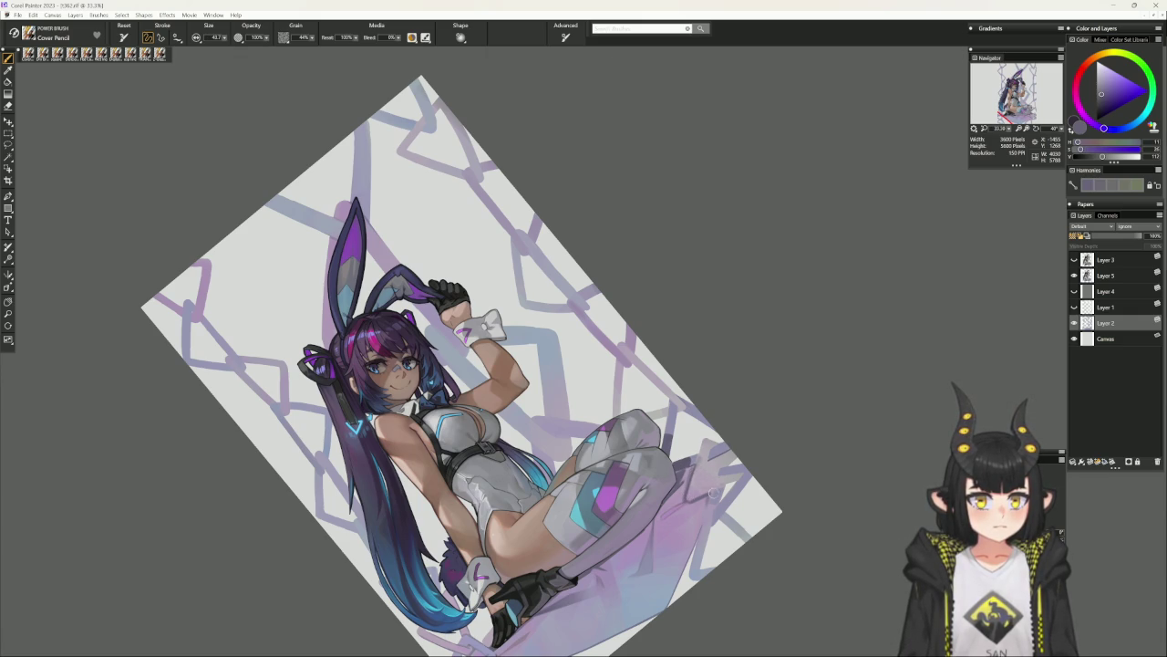
scroll(467, 352, down, 1)
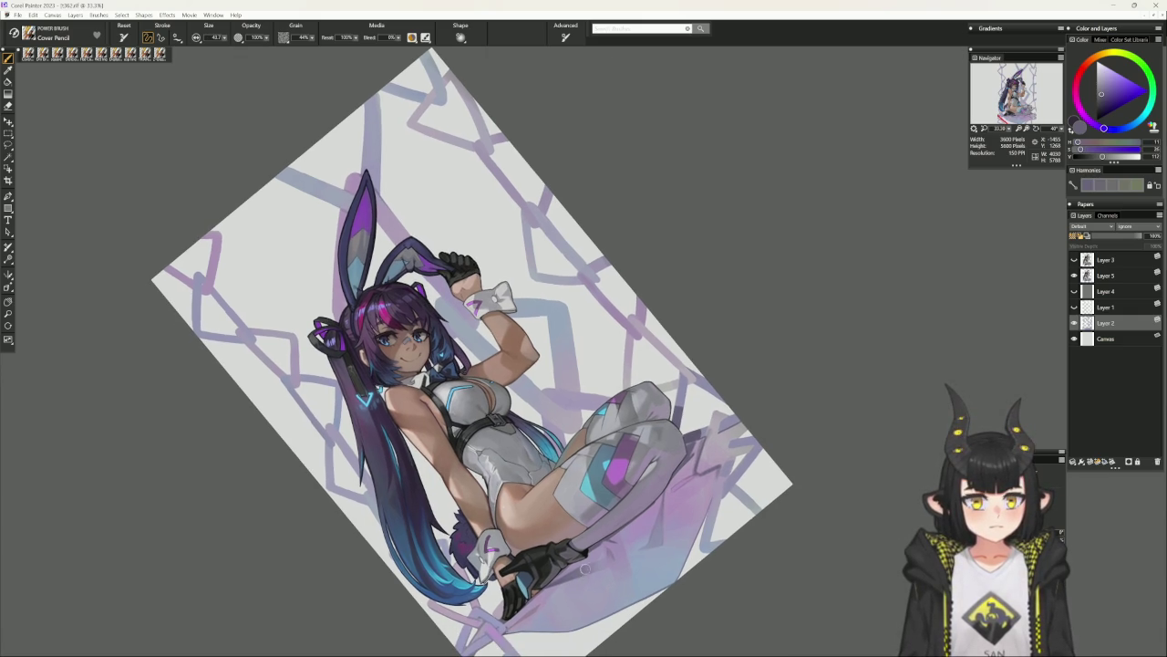
alt+click(659, 510)
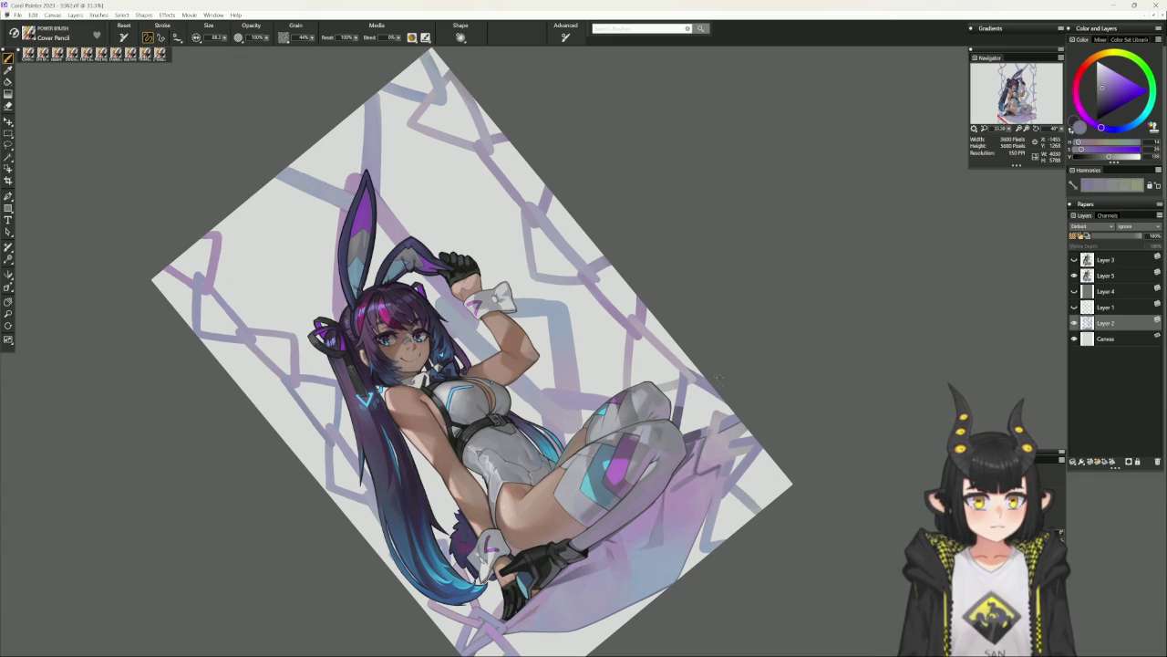
alt+click(691, 461)
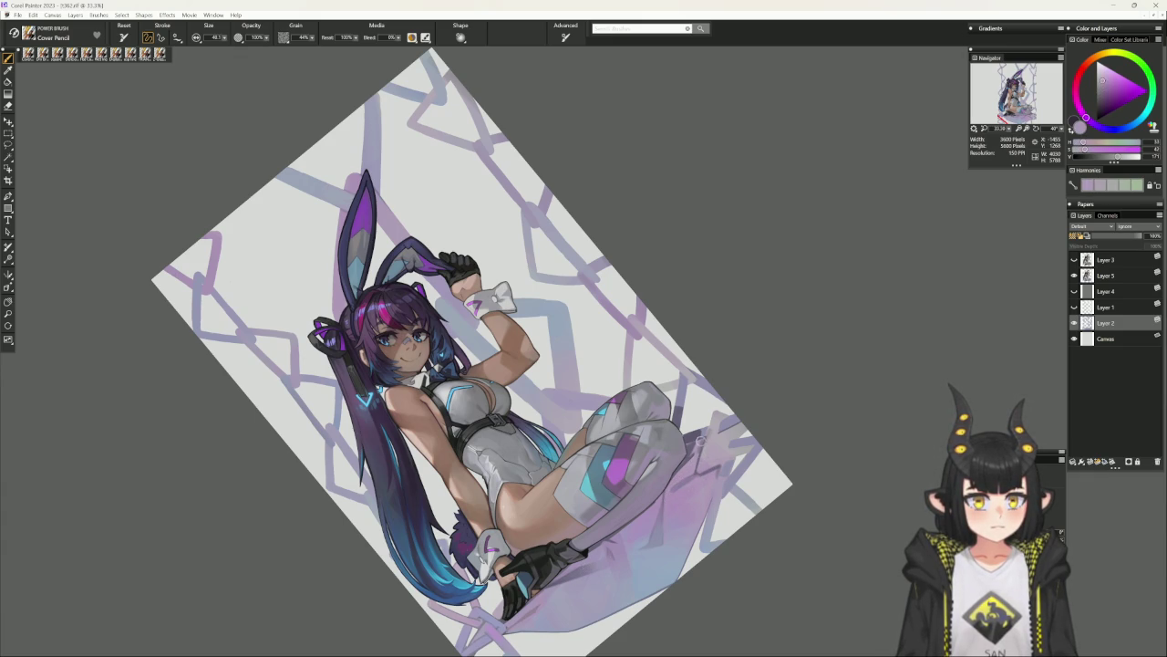
alt+click(703, 437)
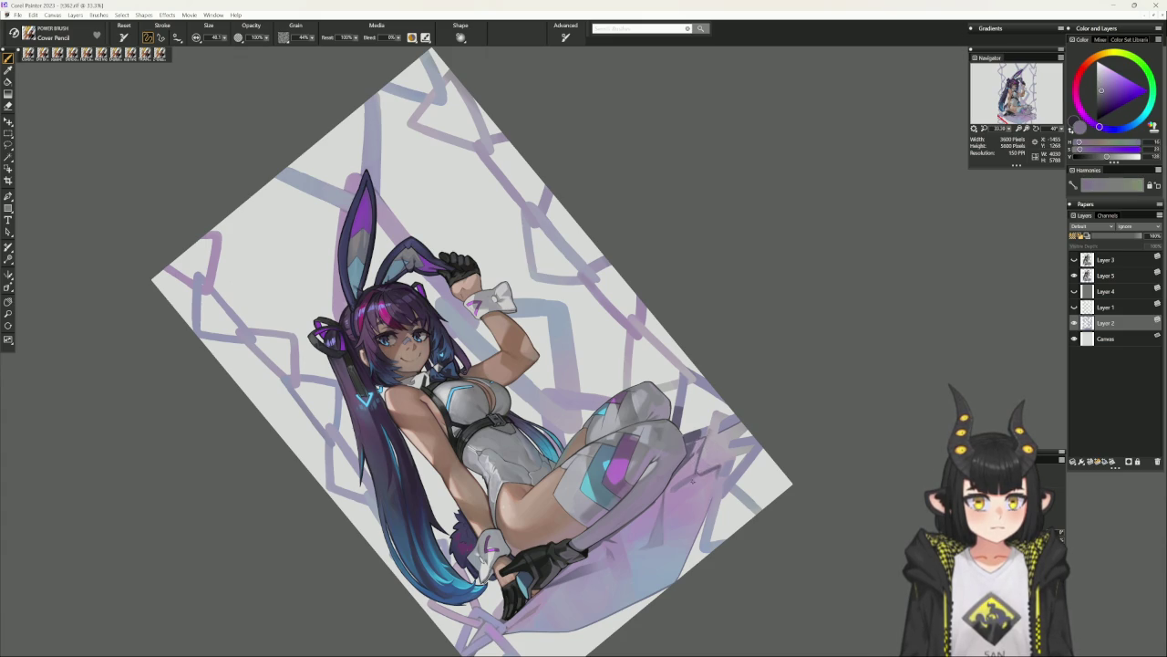
alt+click(696, 475)
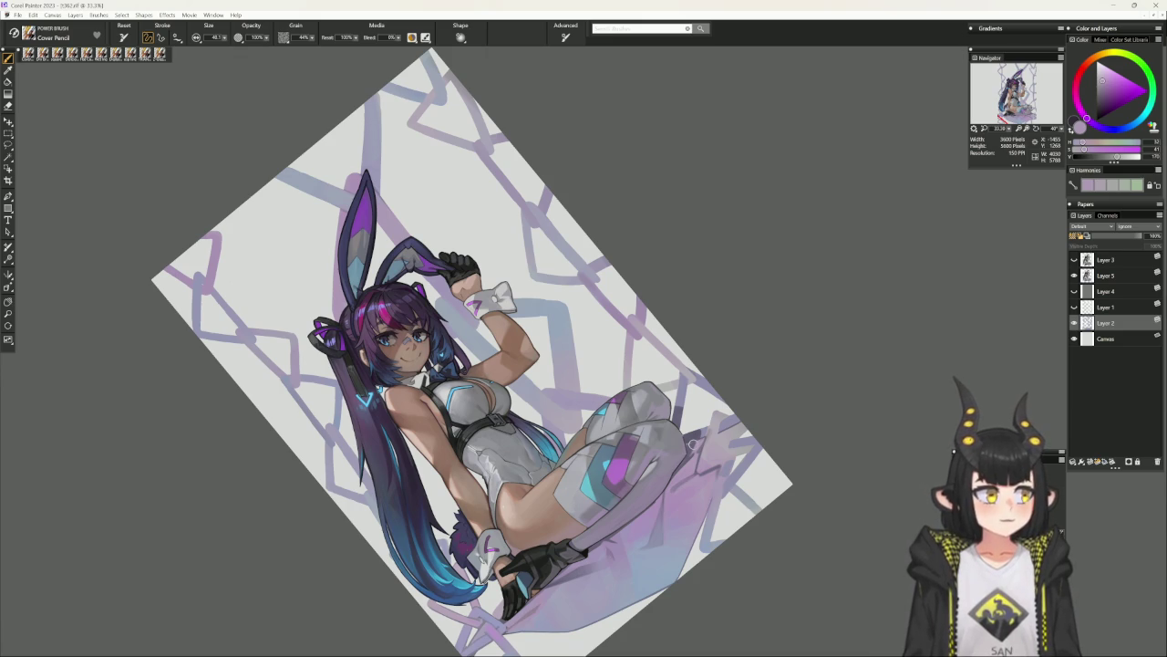
click(727, 477)
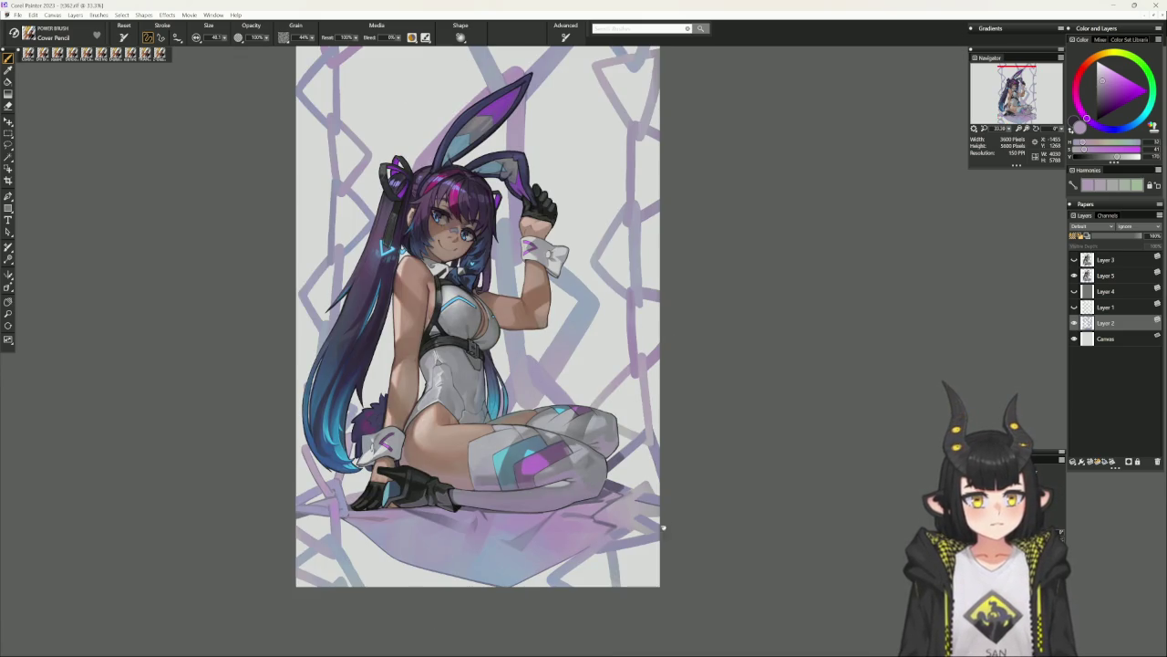
drag(664, 526, 679, 509)
alt+click(622, 469)
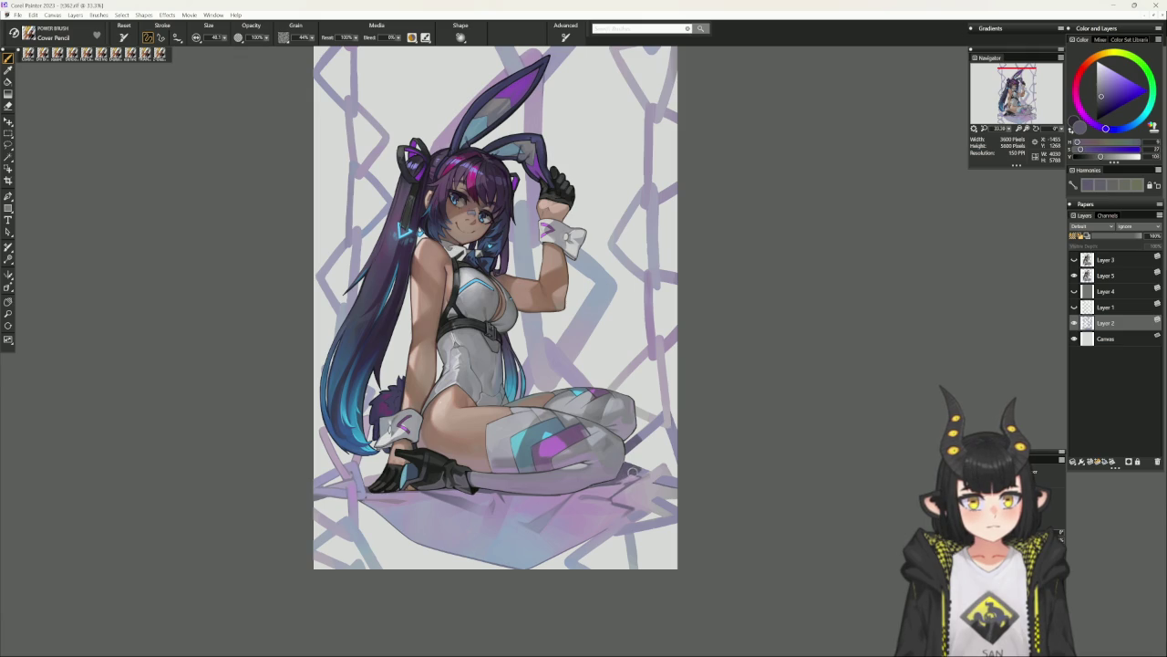
alt+click(629, 474)
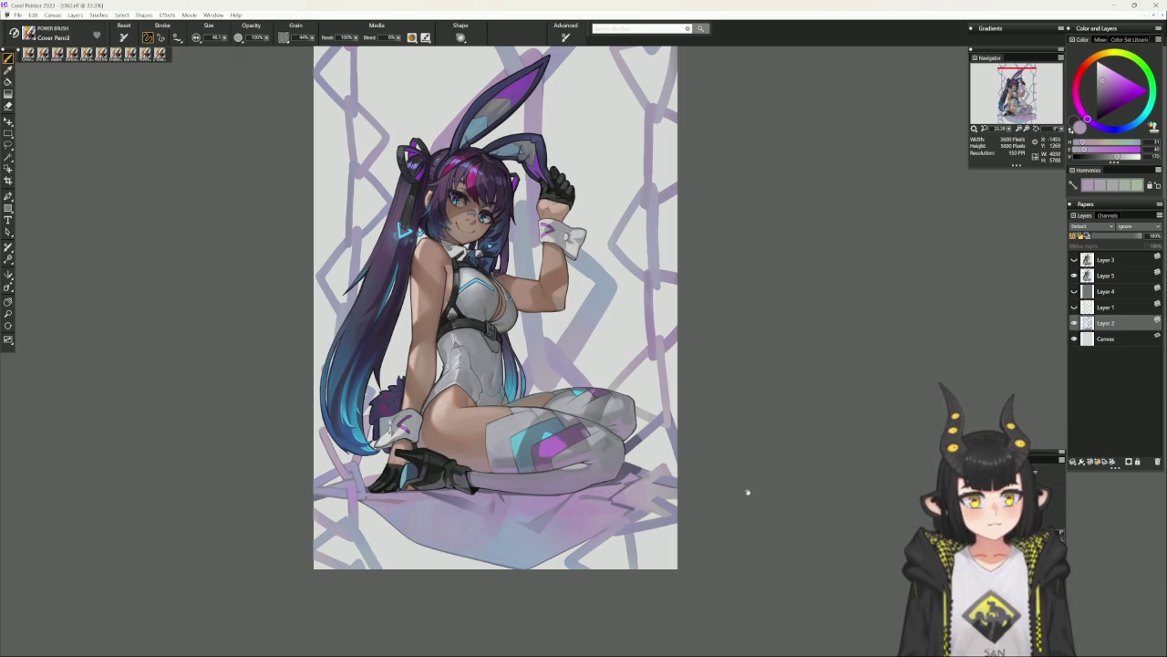
drag(739, 480, 682, 423)
alt+click(665, 442)
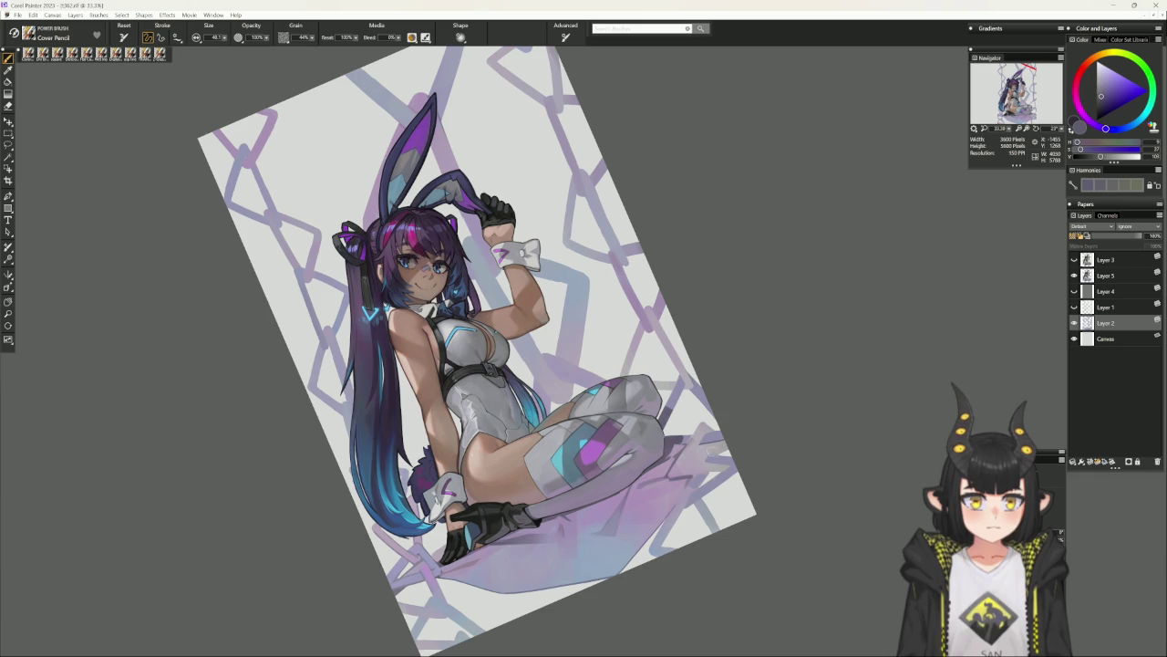
Lay faint light strokes over lower-right chain shapes, enlarging the Cover Pencil to about 44.6.
drag(768, 483, 776, 446)
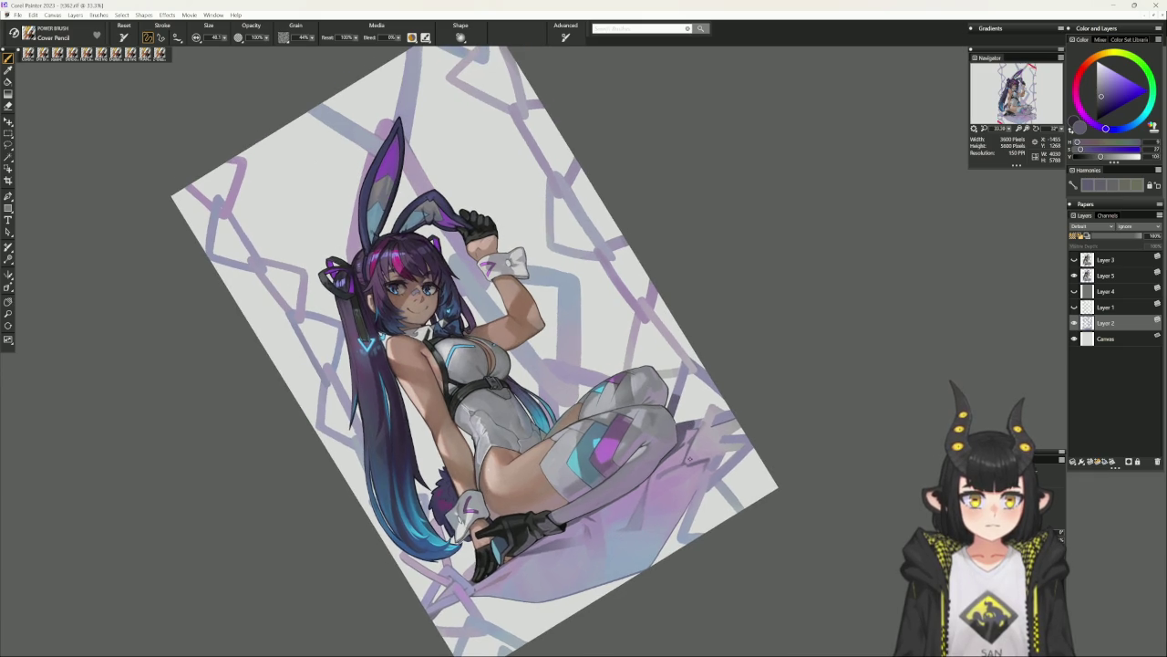
alt+click(694, 461)
drag(666, 512, 674, 488)
alt+click(684, 461)
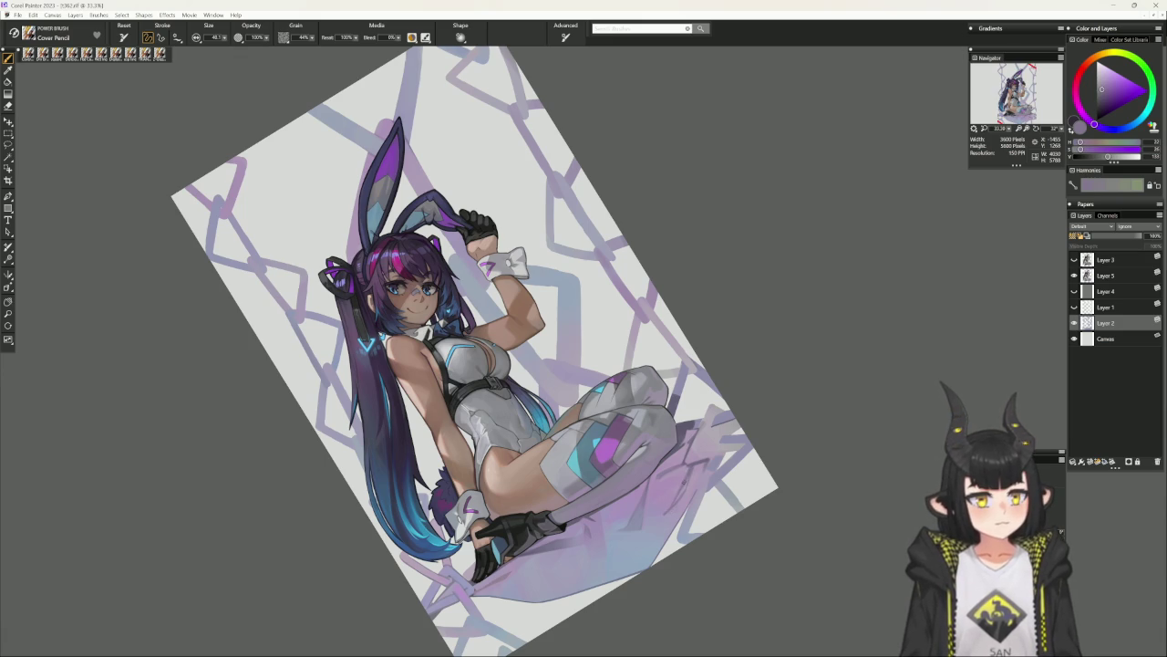
key(bracketright)
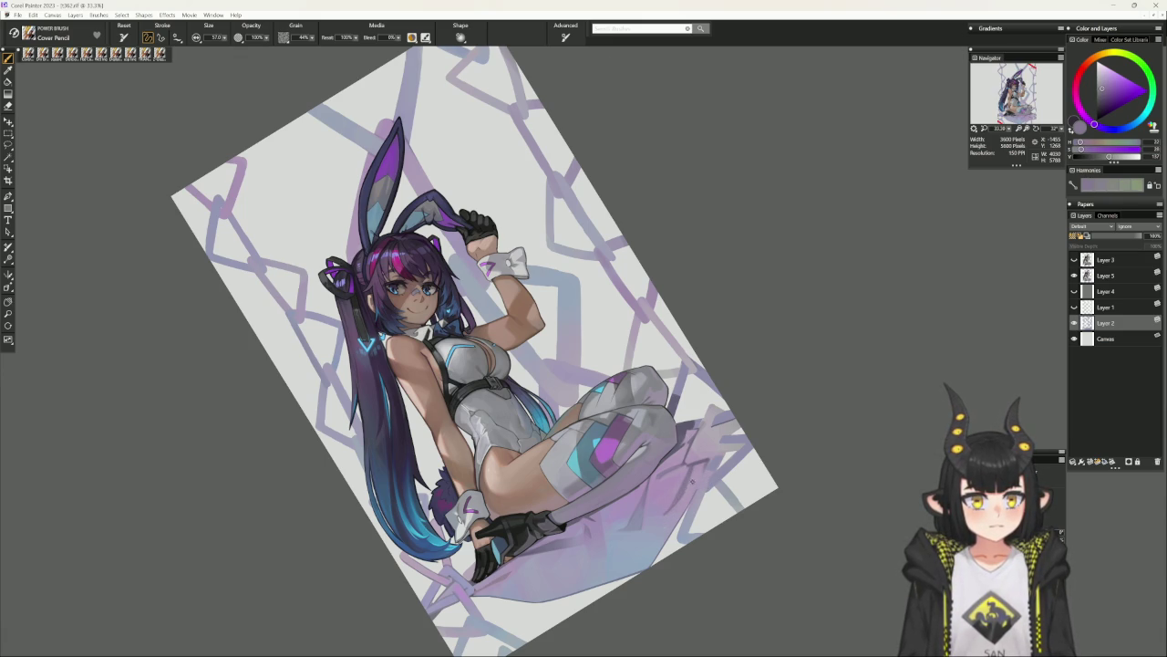
alt+click(690, 473)
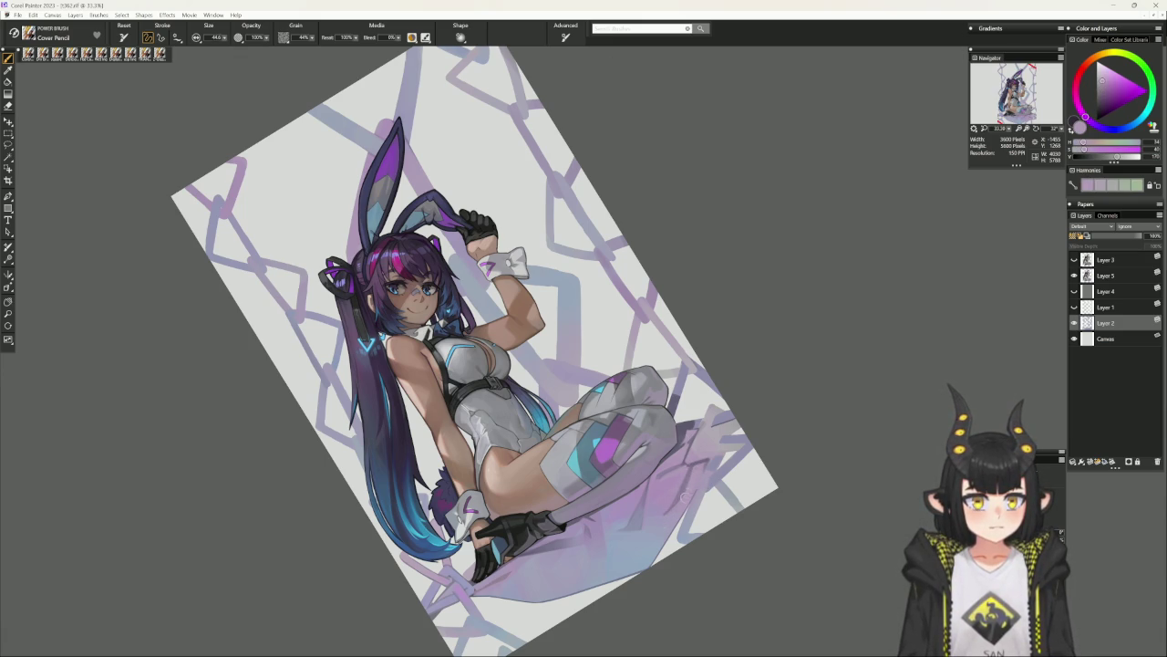
alt+click(687, 471)
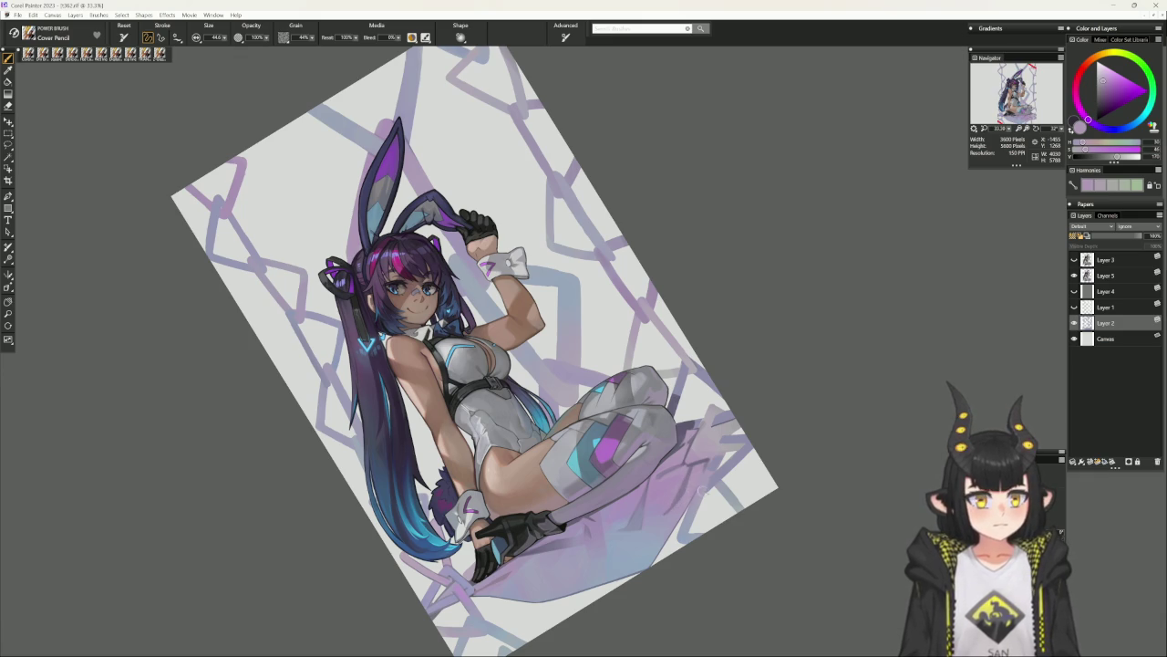
alt+click(746, 538)
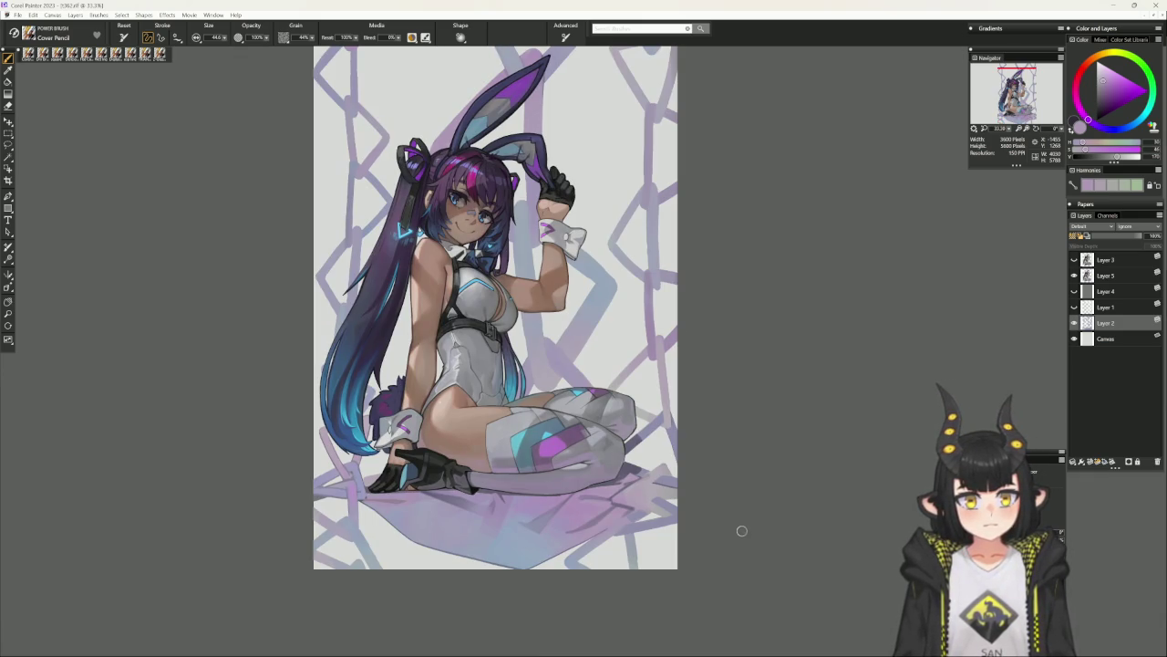
Sample bluish-grey and lavender, show the Layer 1 sketch, and return to Cover Pencil at 50% zoom.
click(145, 53)
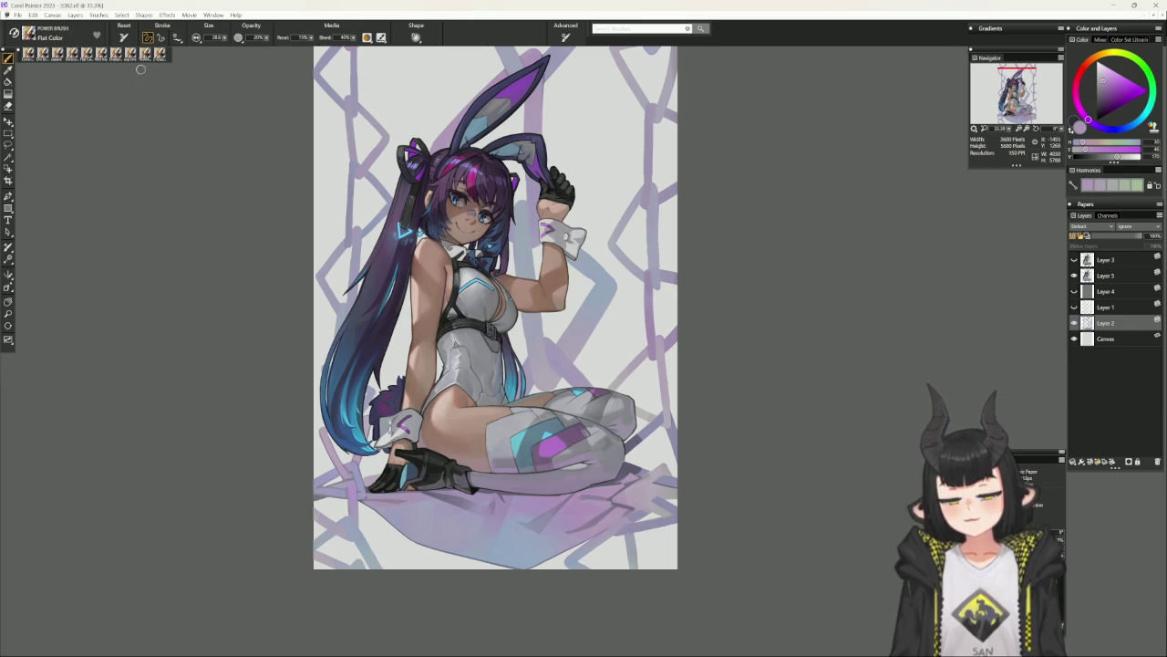
alt+click(568, 533)
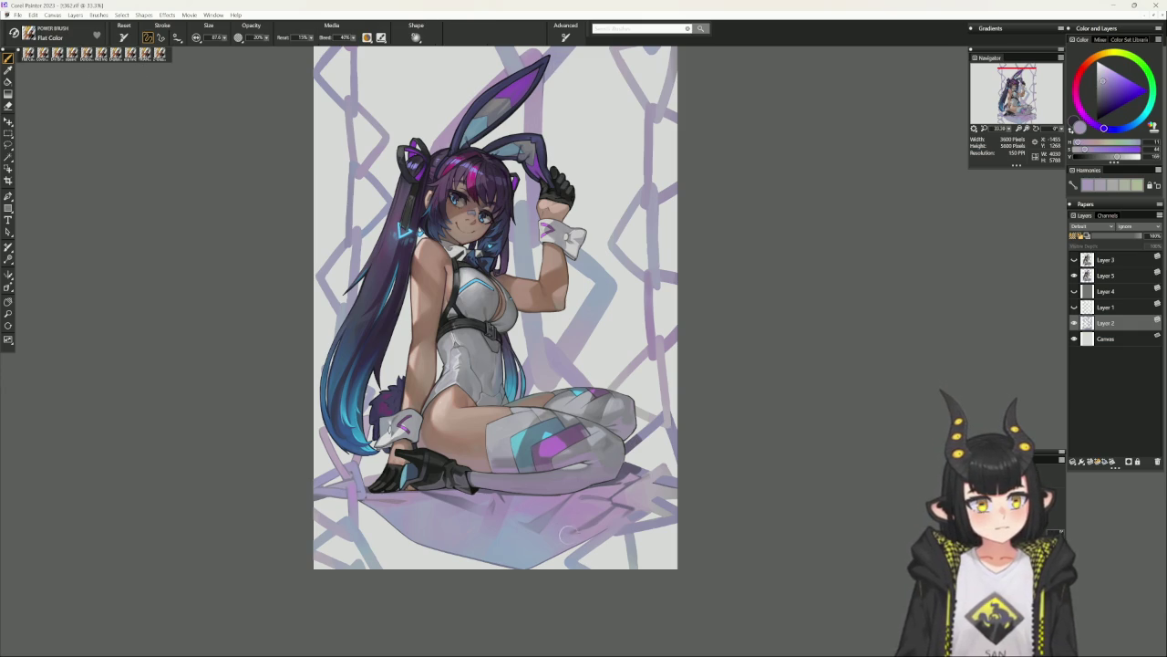
alt+click(566, 524)
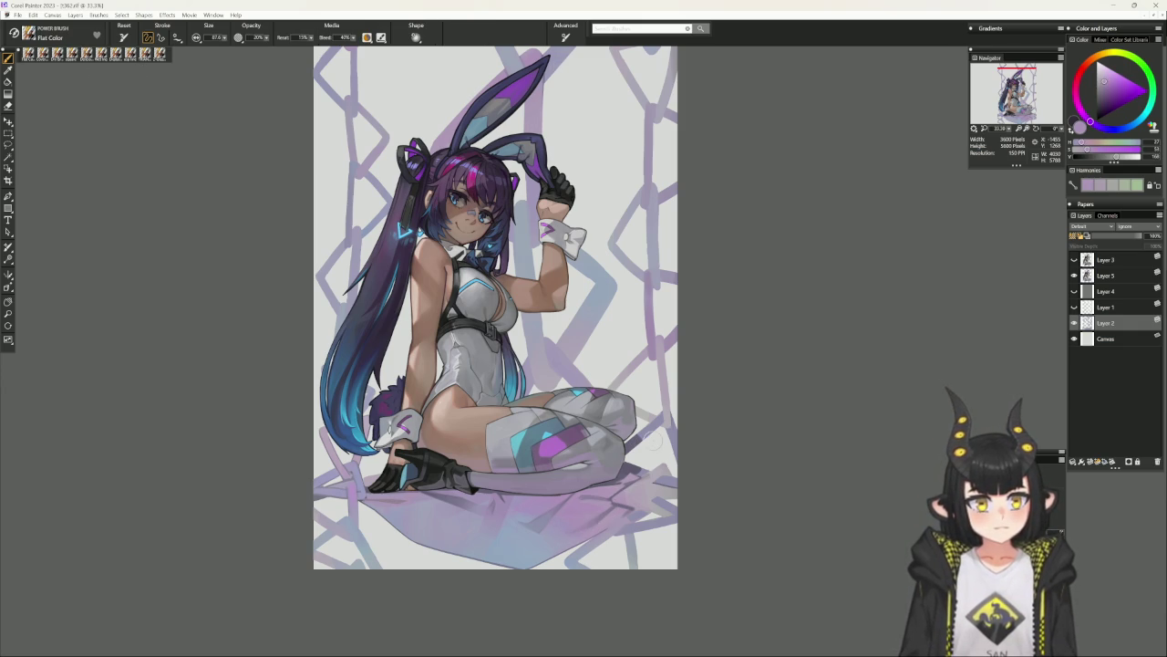
click(1074, 308)
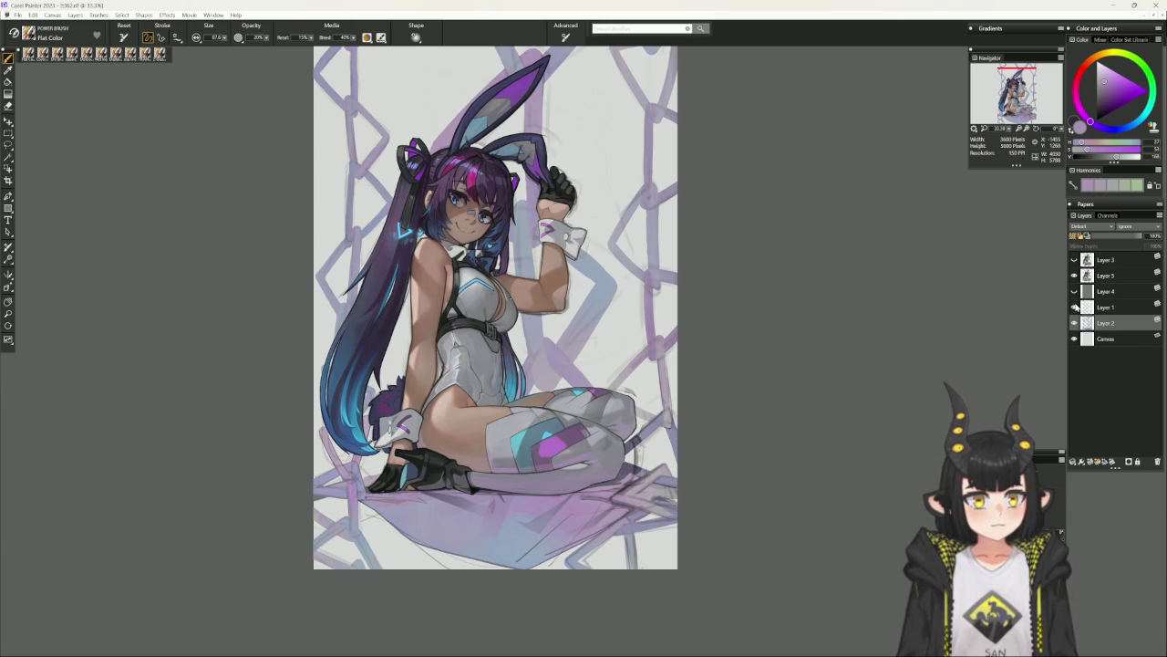
drag(782, 451, 771, 513)
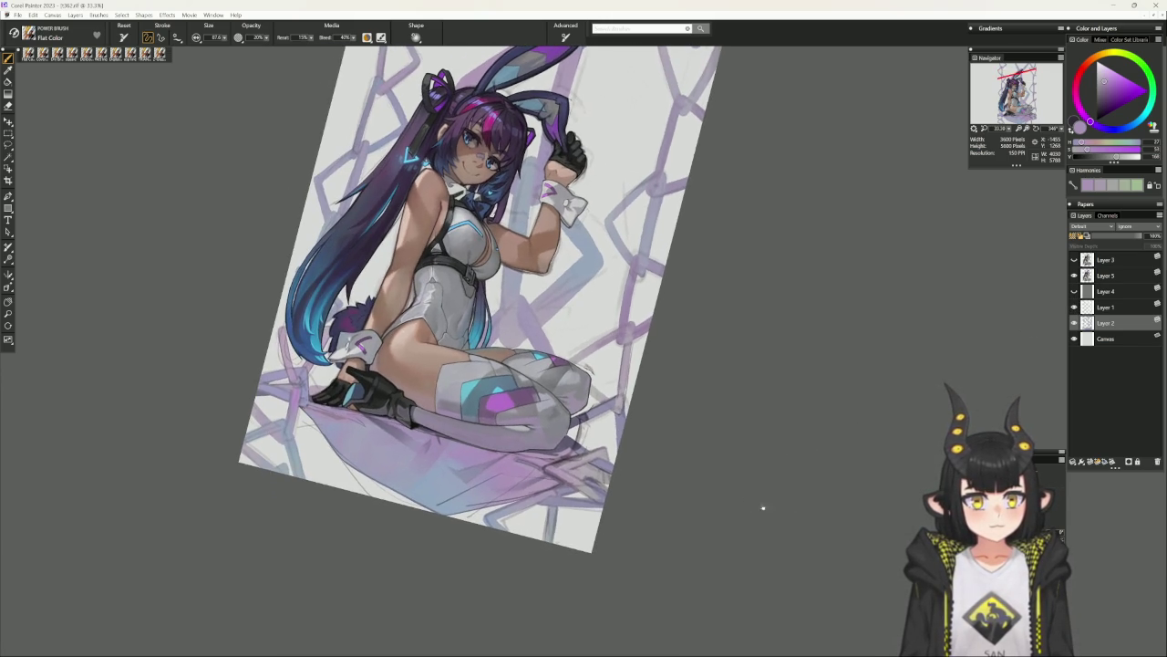
key(b)
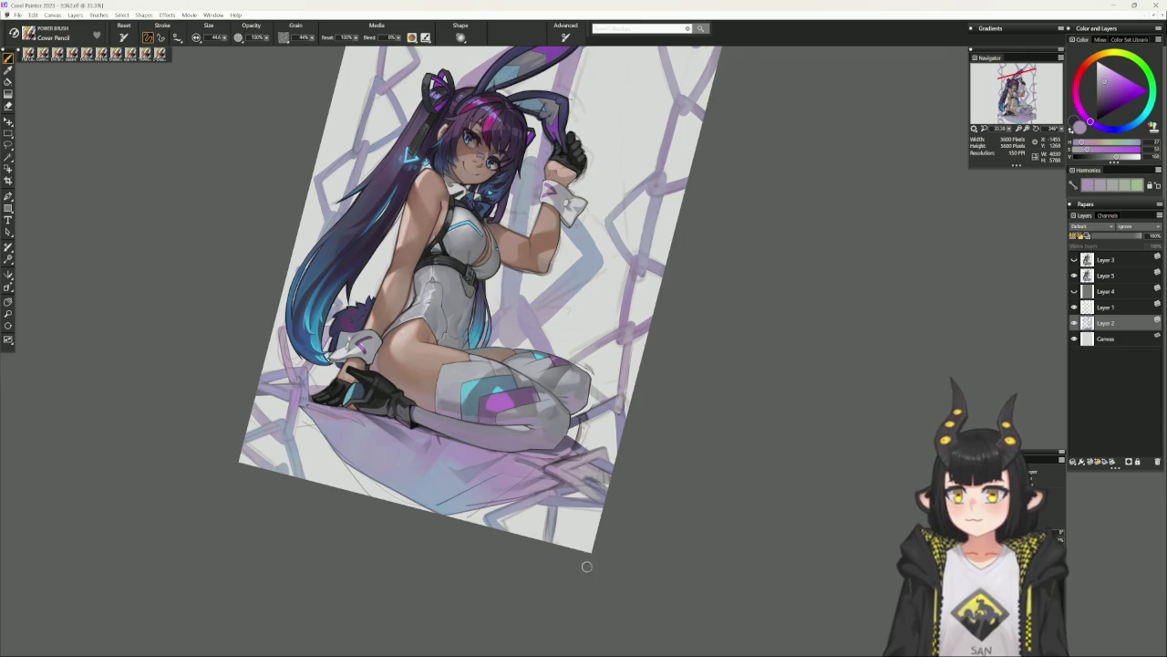
key(ctrl+plus)
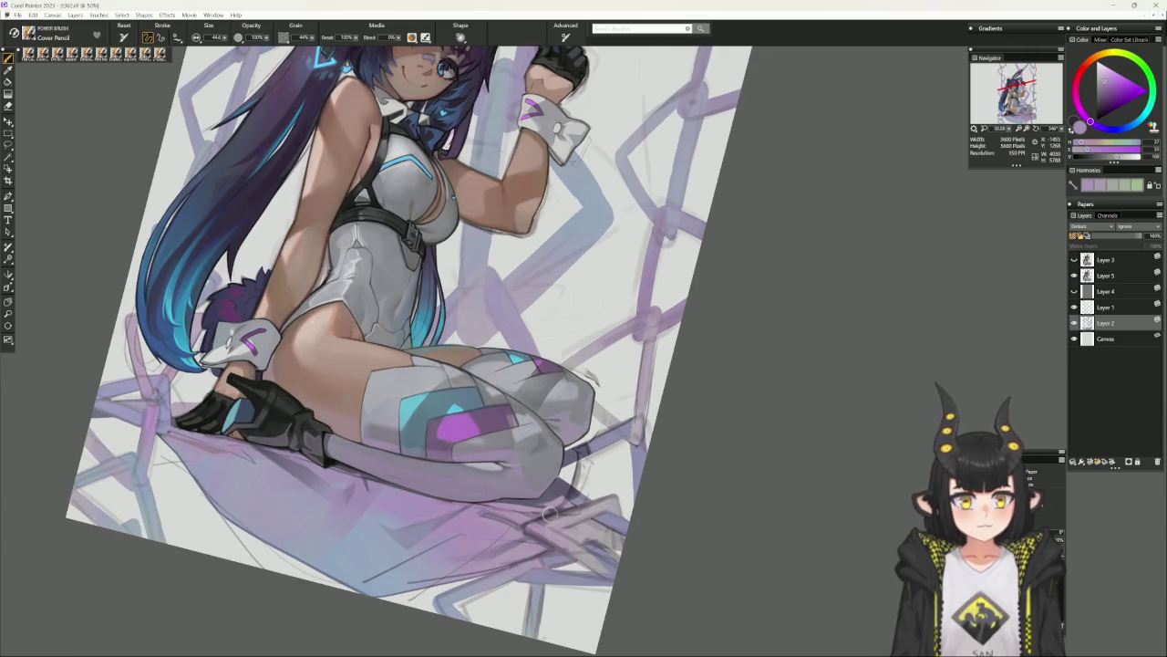
alt+click(550, 515)
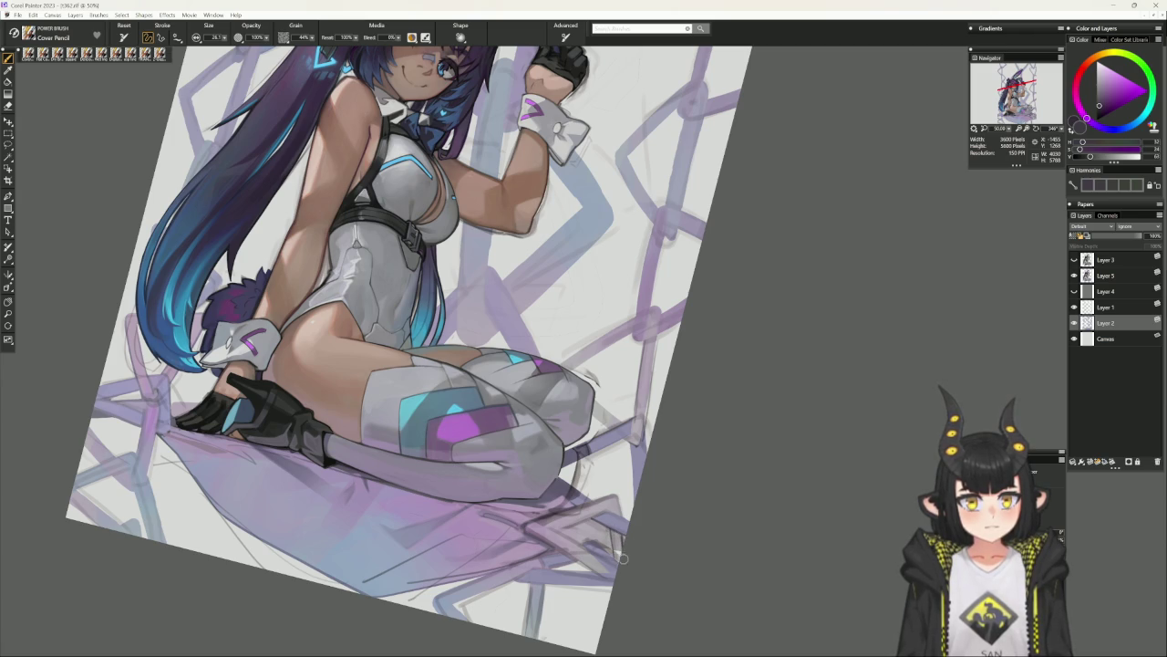
click(1074, 307)
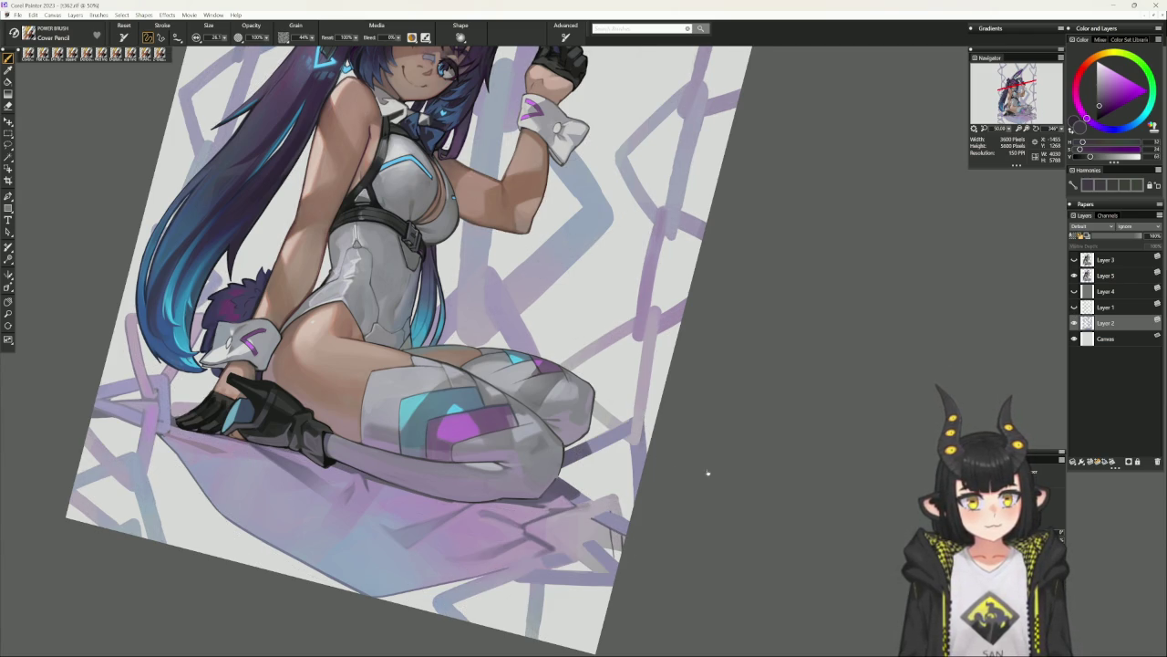
key(ctrl+0)
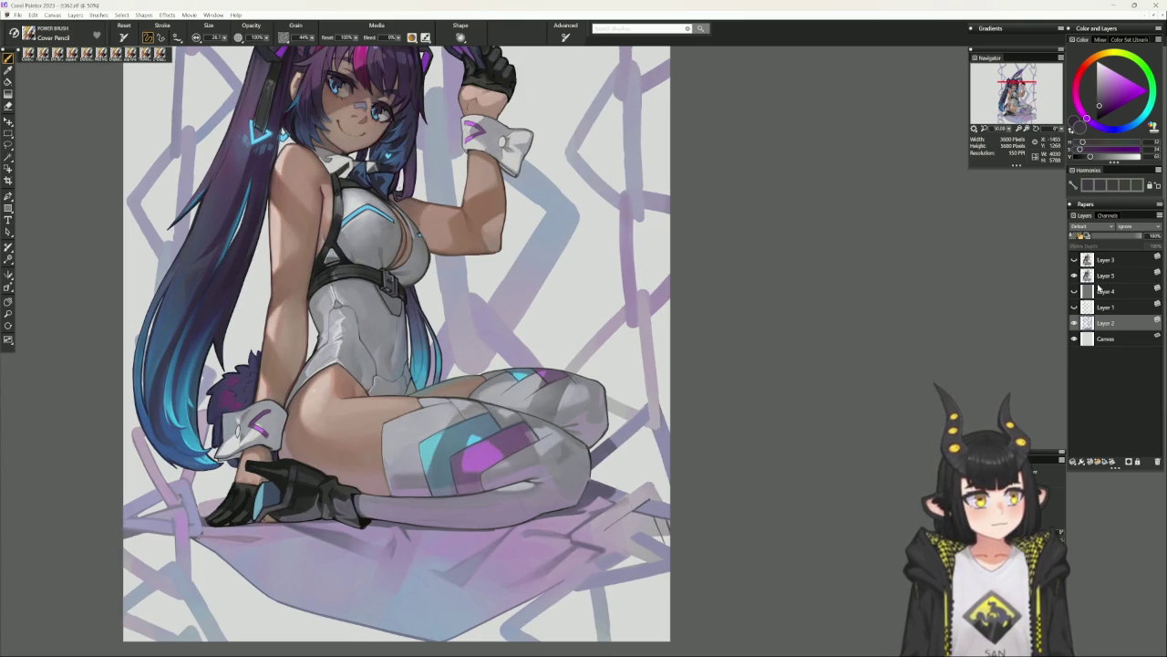
click(1074, 307)
mouse_move(828, 442)
mouse_down()
mouse_move(808, 313)
mouse_move(716, 459)
mouse_up()
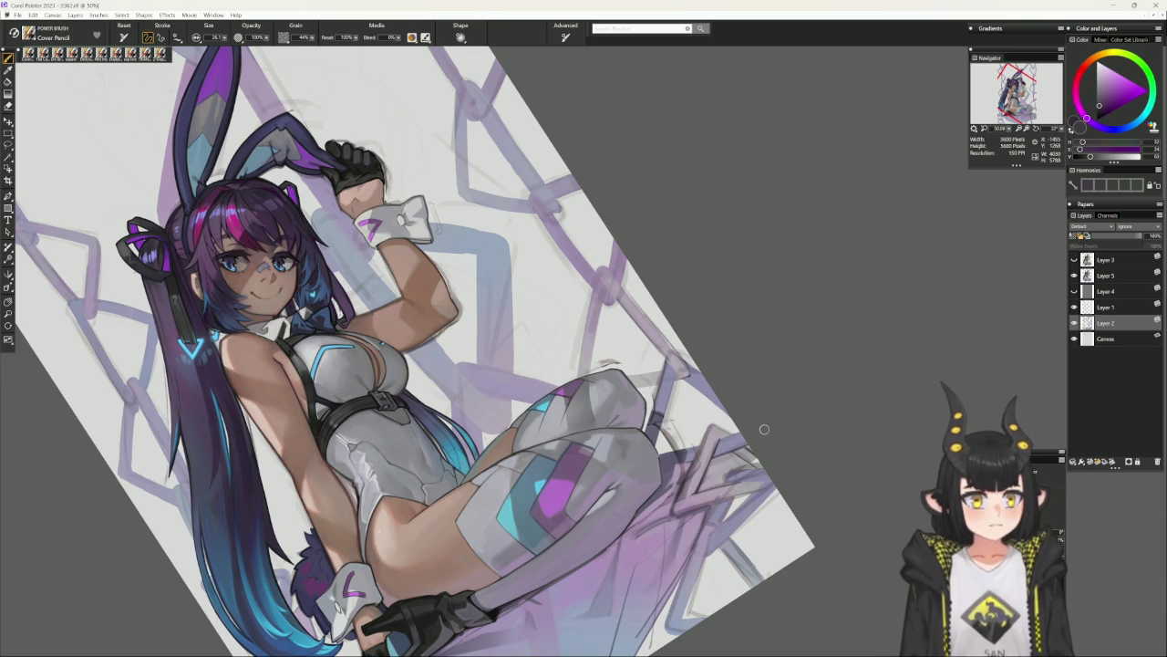
mouse_move(842, 487)
mouse_down()
mouse_move(805, 452)
mouse_move(691, 499)
mouse_up()
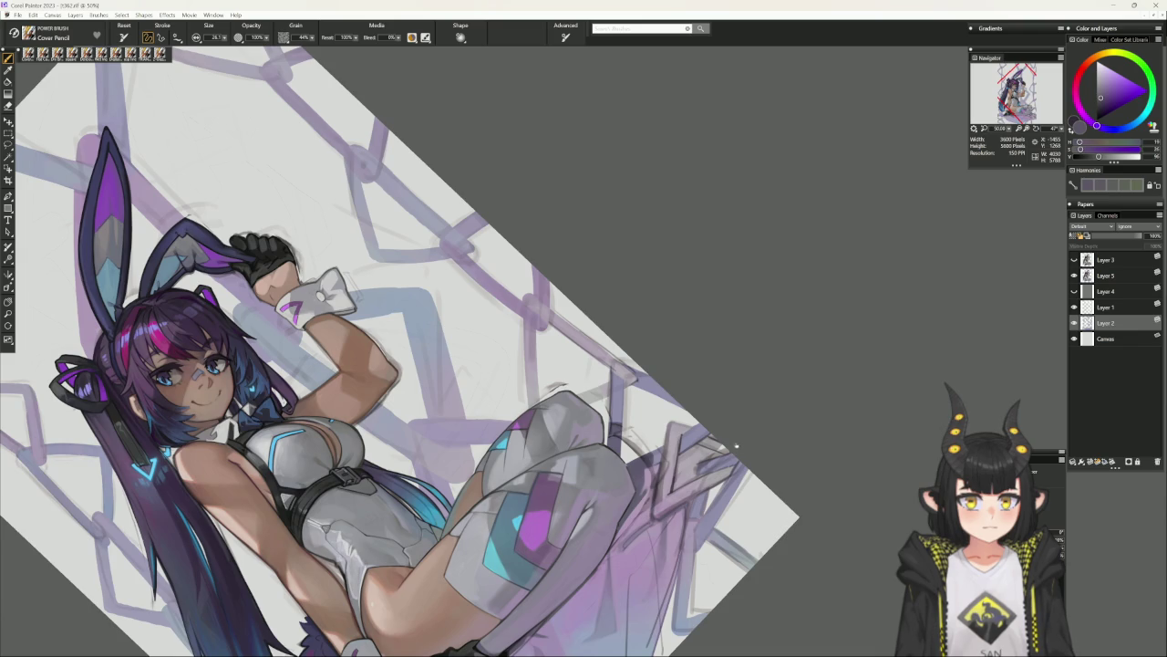
Tilt and zoom the view onto the lower figure and the pastel cushion.
key(ctrl+0)
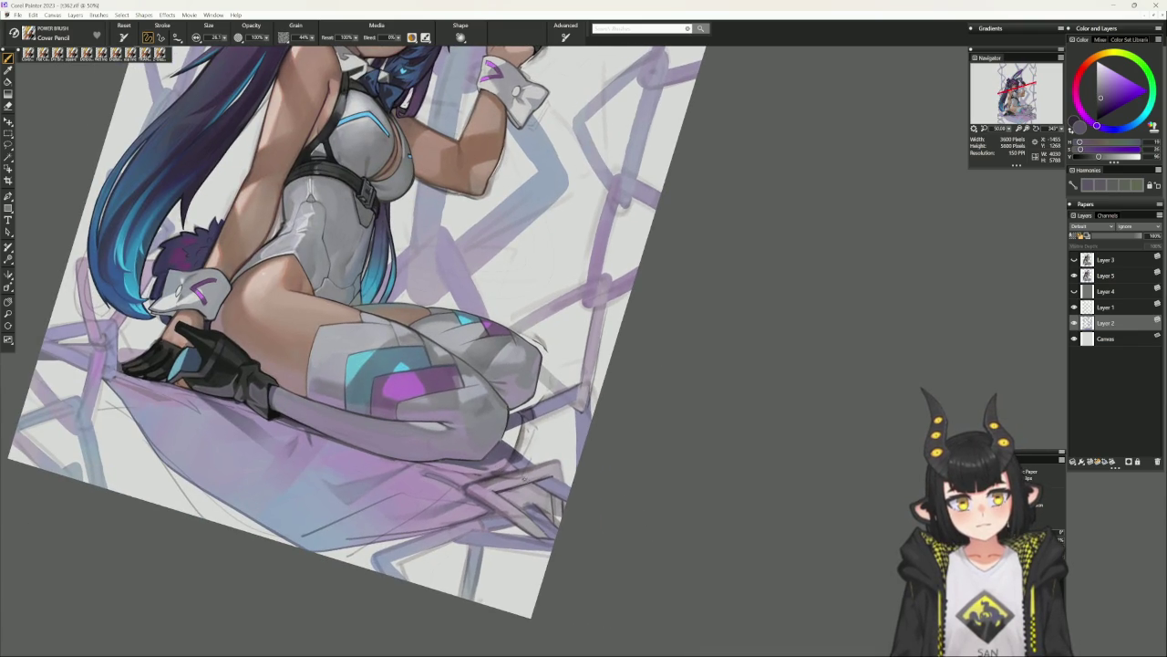
Sample pink and darker tones on a resized Dry Brush, hide the Layer 1 sketch, and return to Cover Pencil.
alt+click(509, 474)
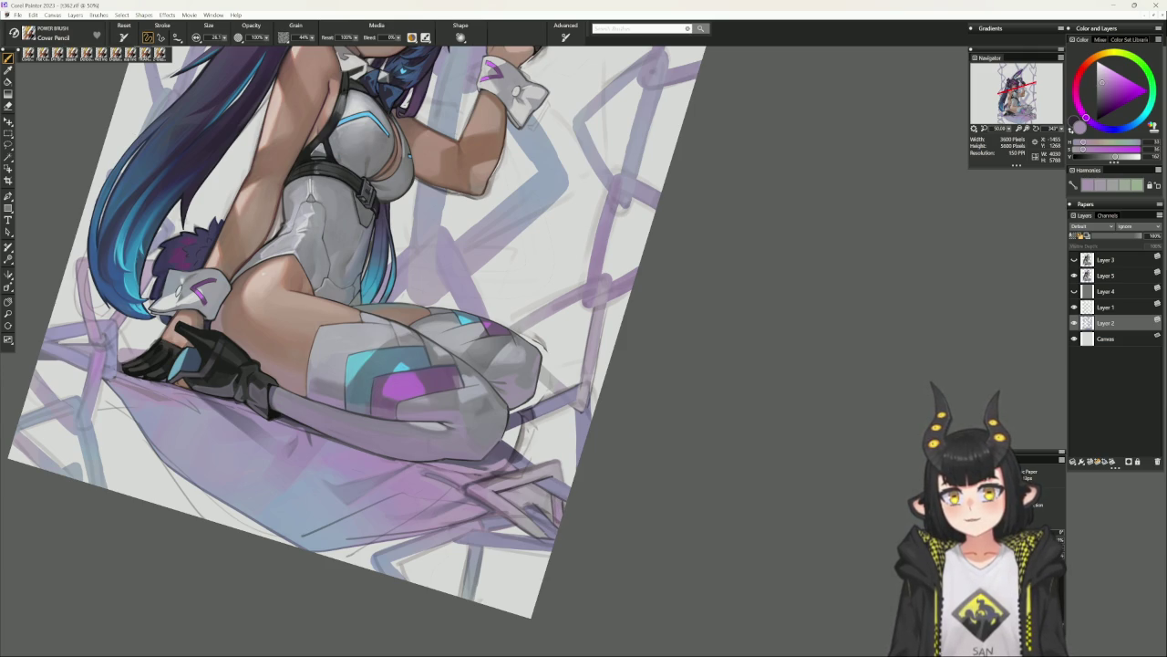
click(119, 53)
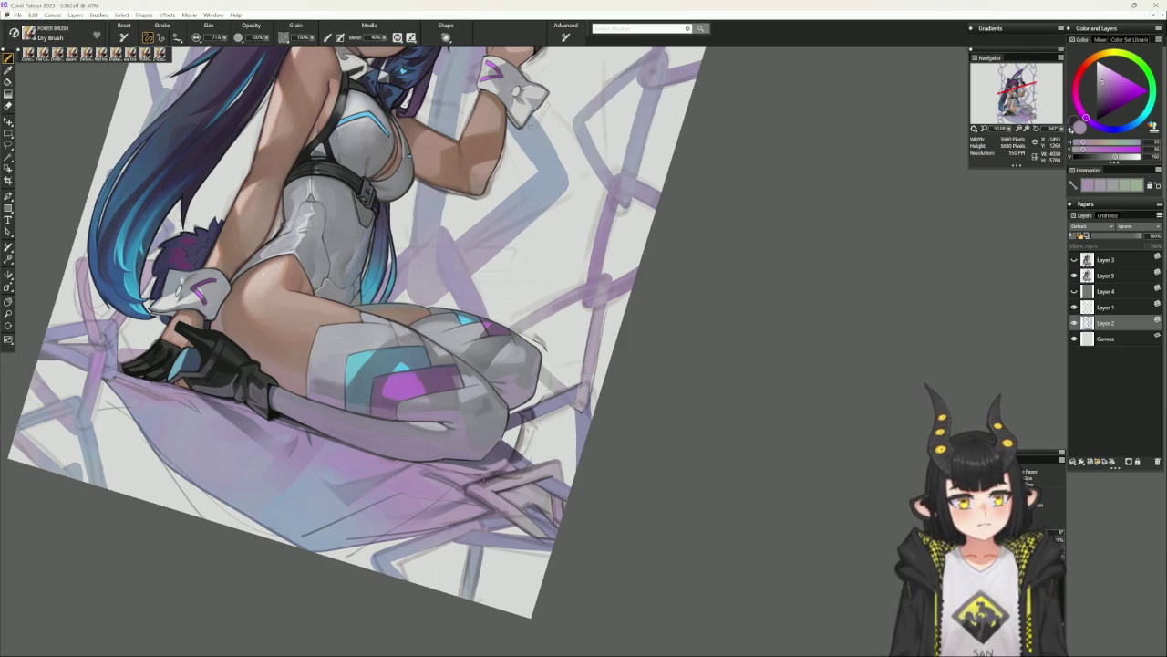
alt+click(551, 494)
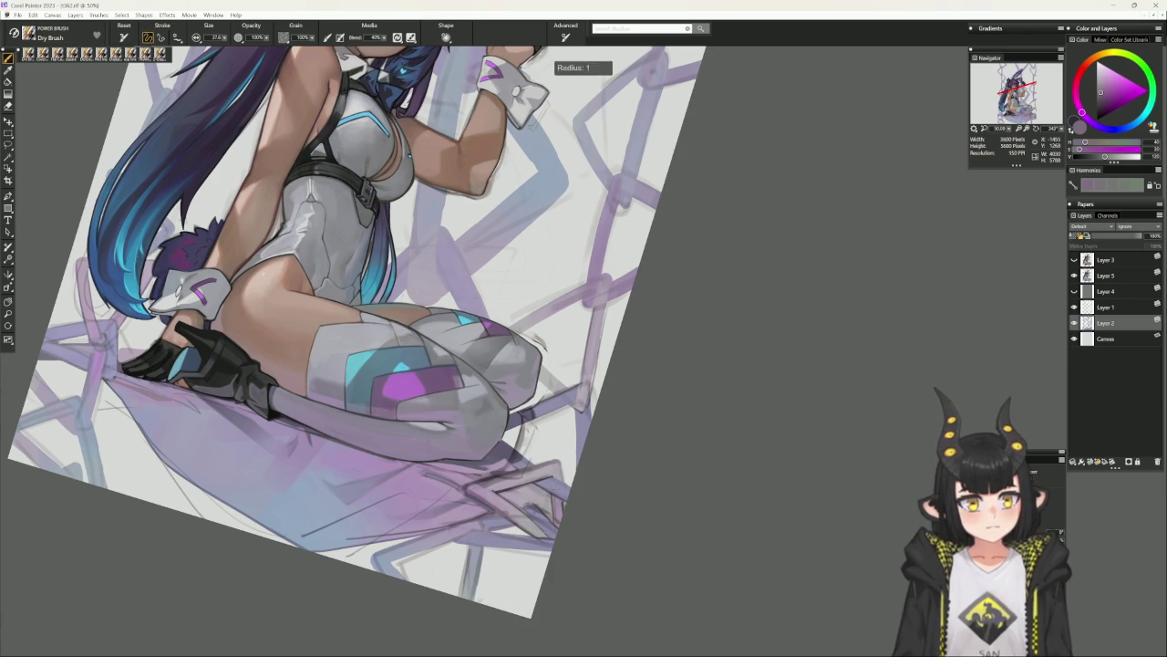
key(bracketright)
key(bracketright)
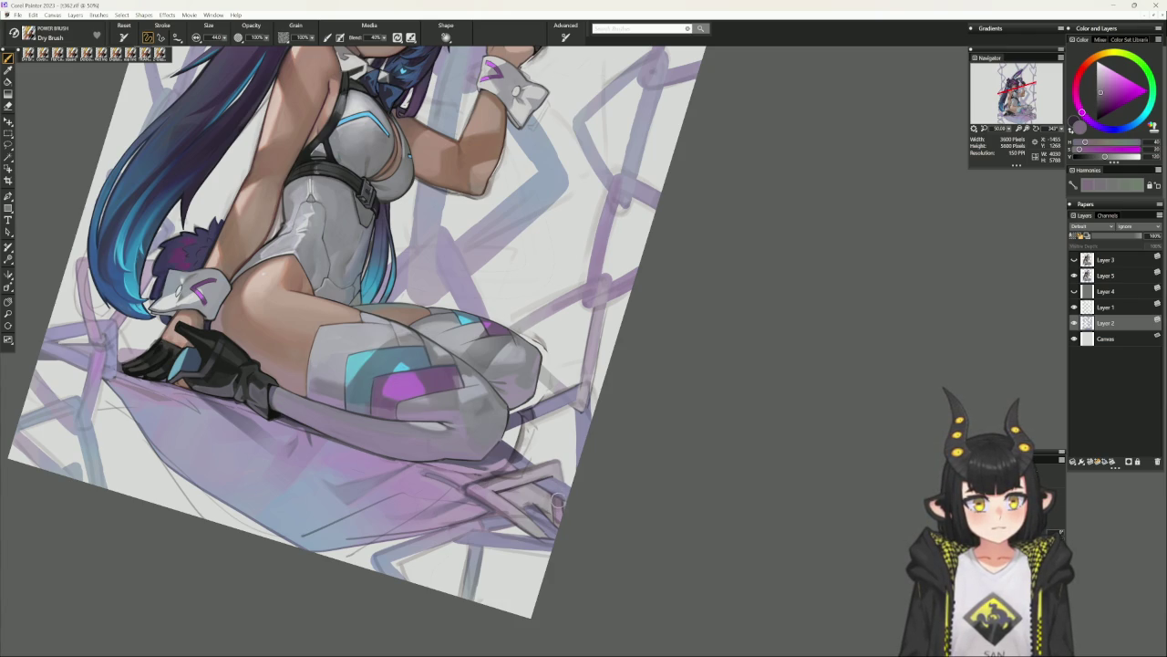
alt+click(588, 386)
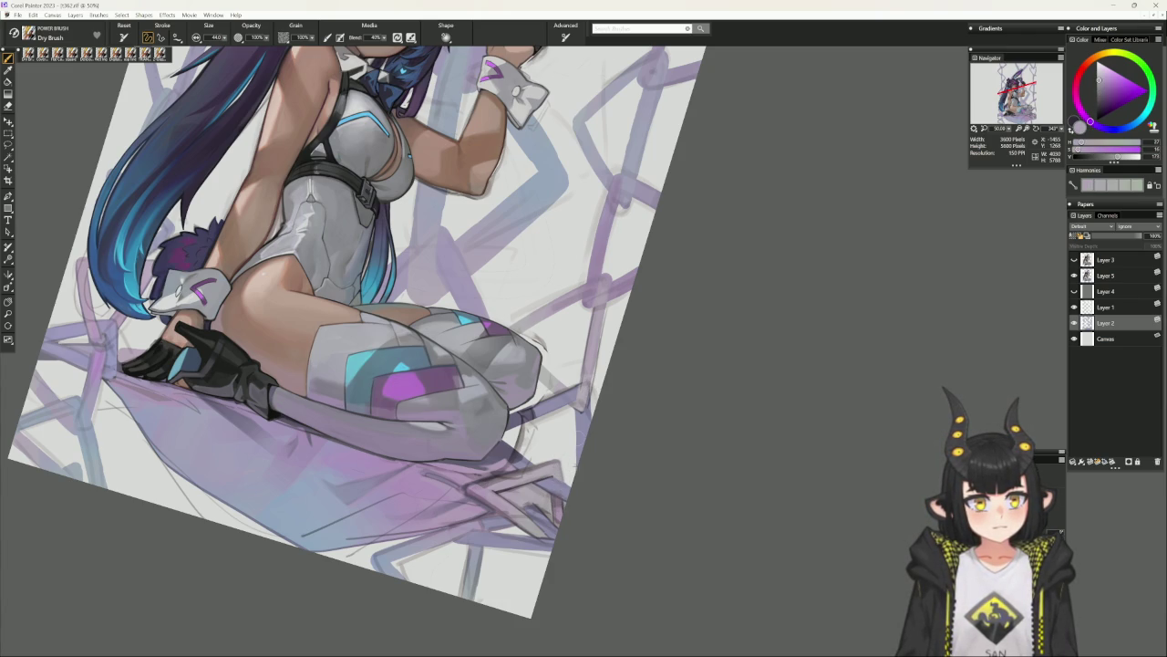
key(bracketleft)
key(bracketleft)
key(bracketleft)
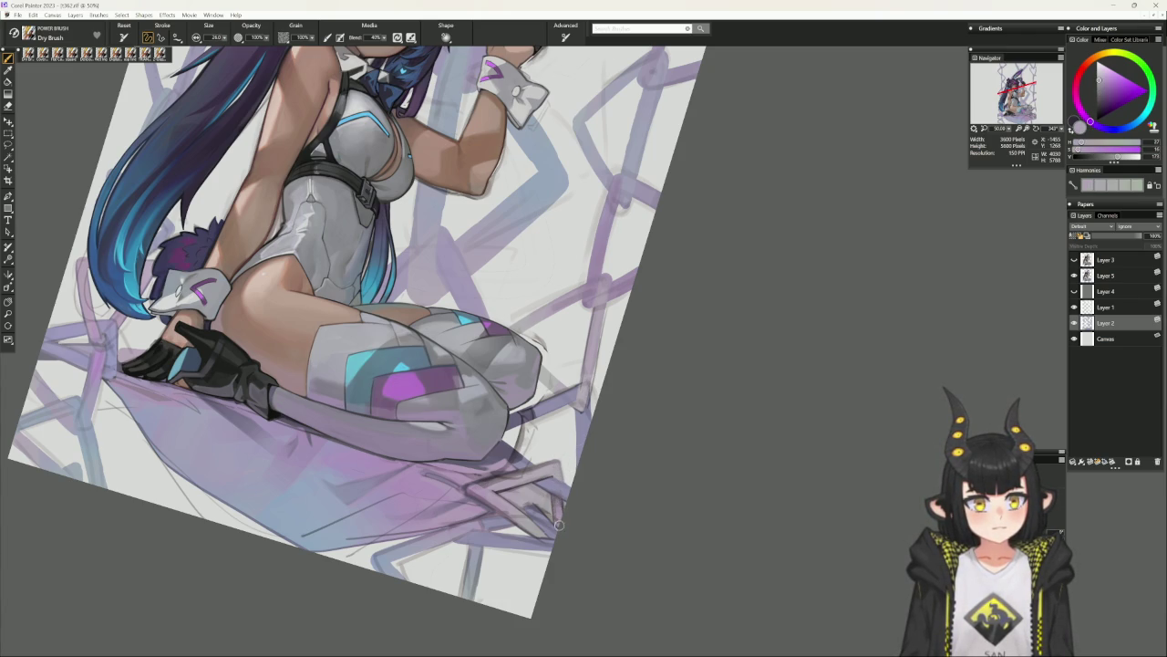
click(1074, 308)
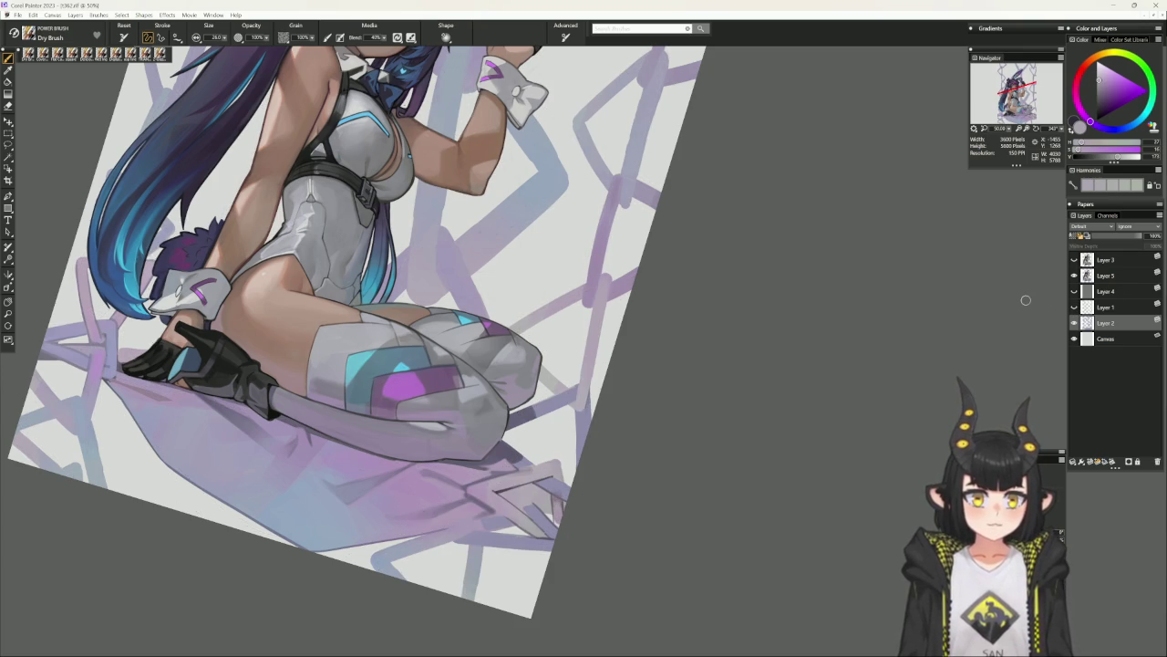
click(52, 53)
drag(630, 378, 638, 506)
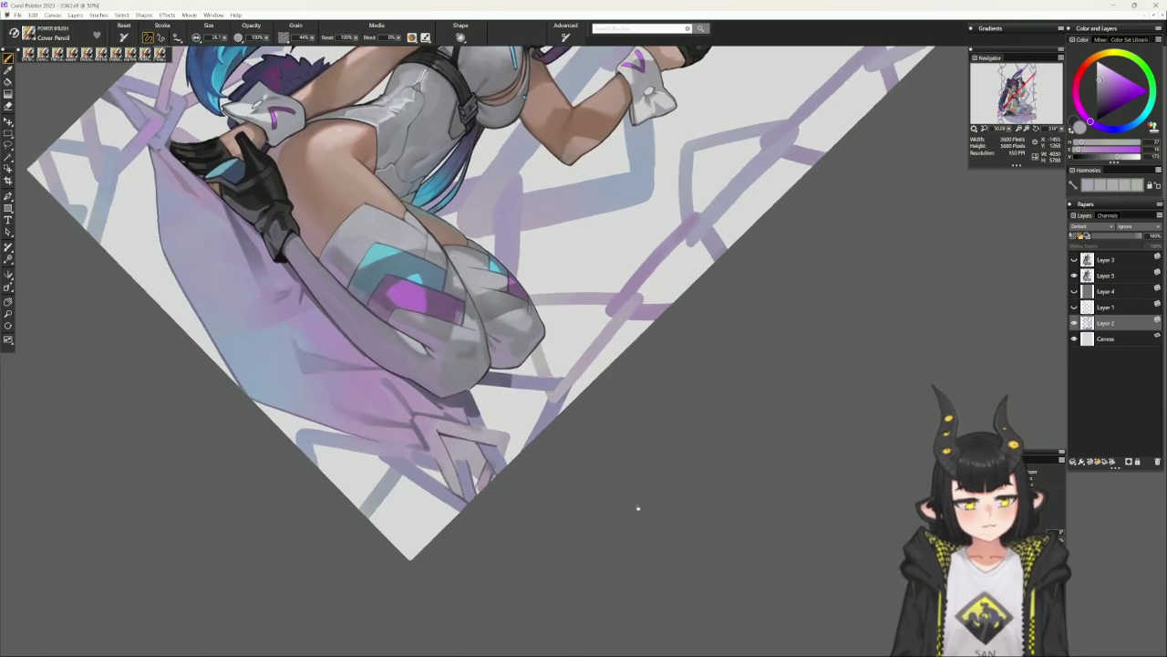
Sample a run of darker and lighter greyish and bluish tones from the artwork.
alt+click(482, 458)
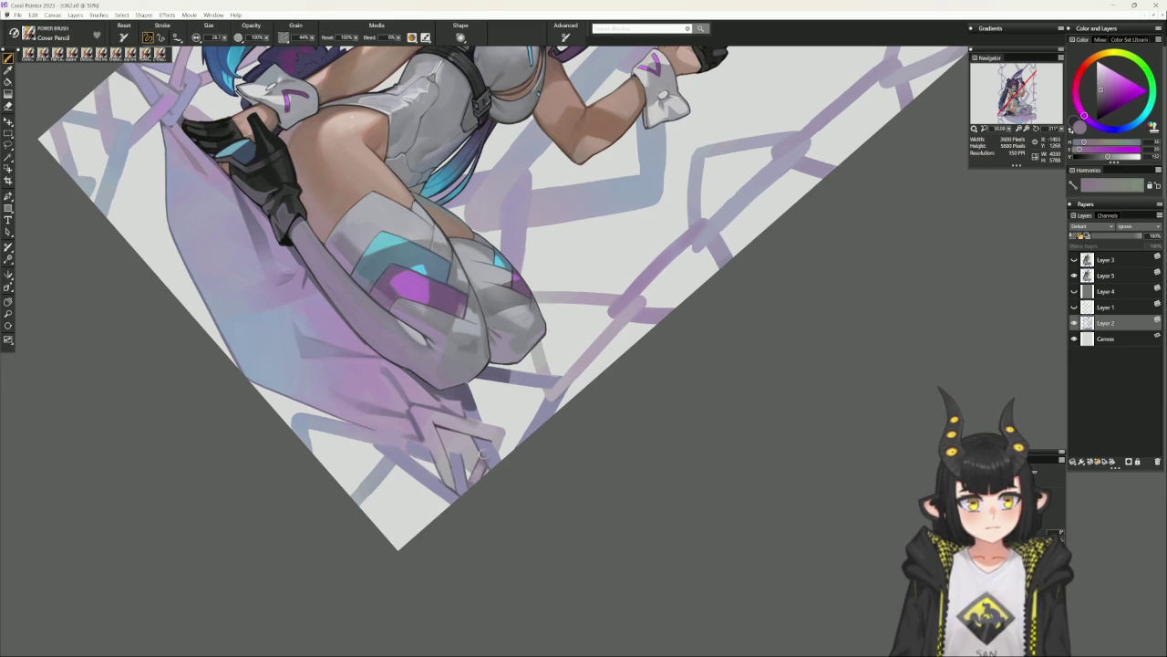
alt+click(472, 476)
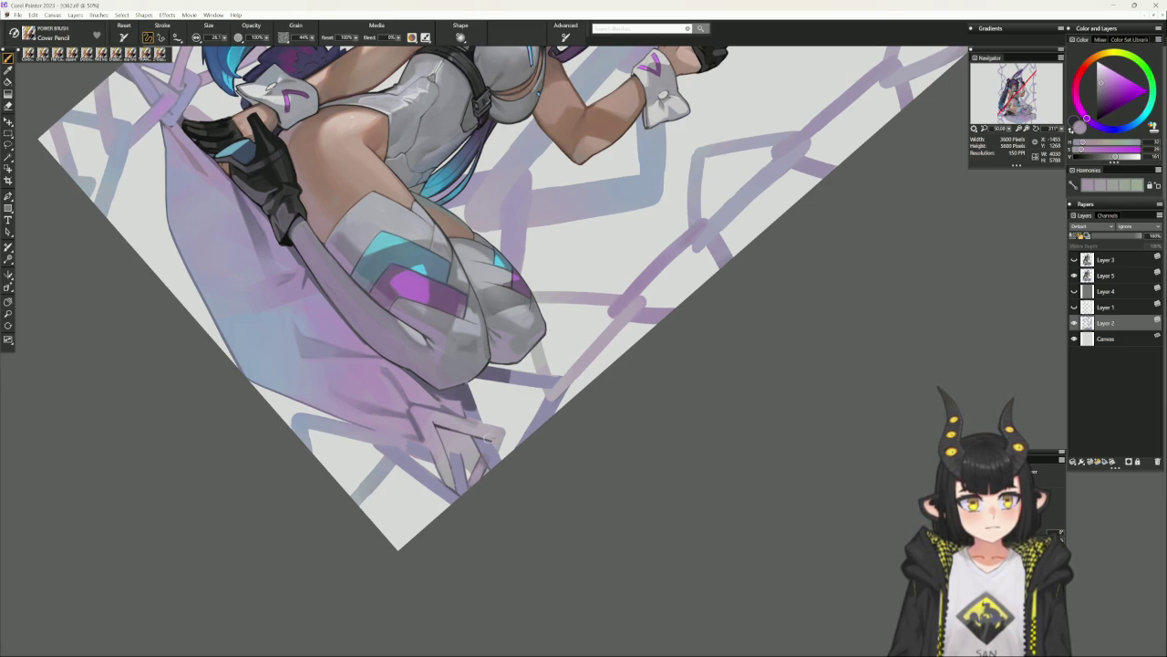
alt+click(477, 456)
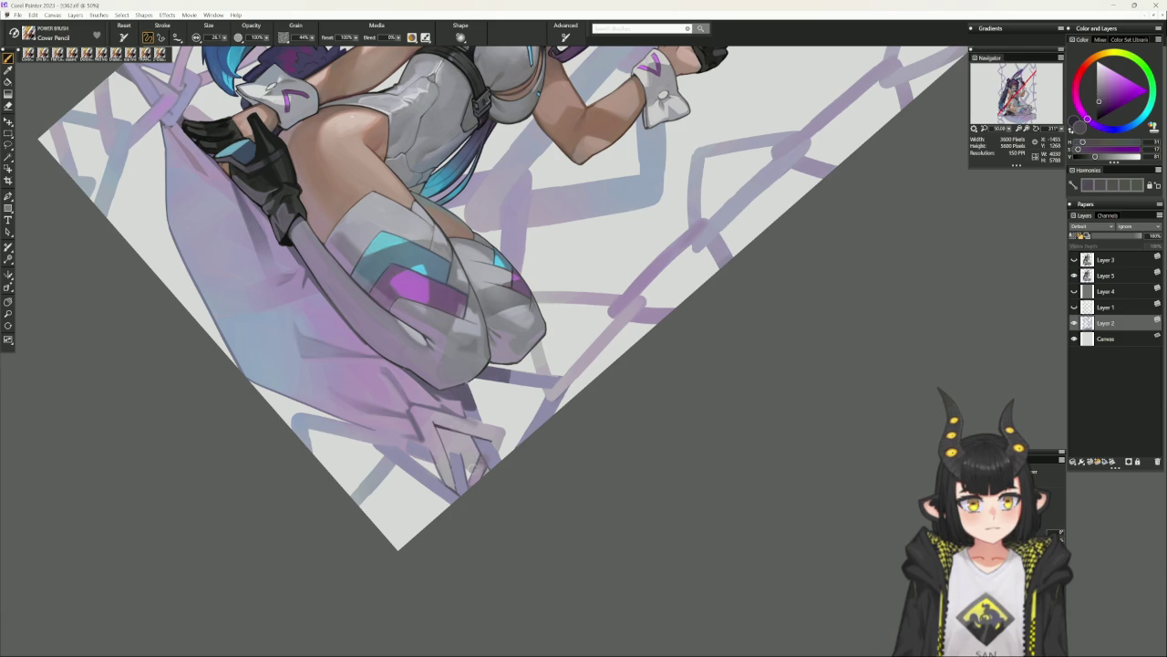
alt+click(475, 459)
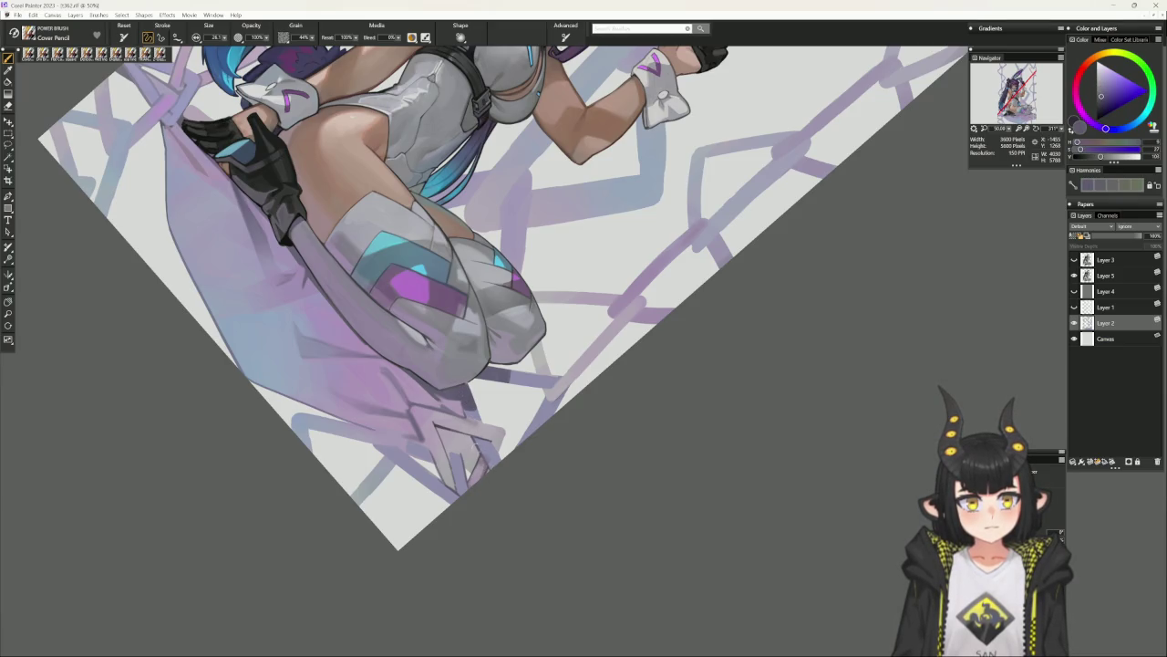
Rotate and zoom the canvas between upright and tilted views of the upper body and ears.
alt+click(523, 505)
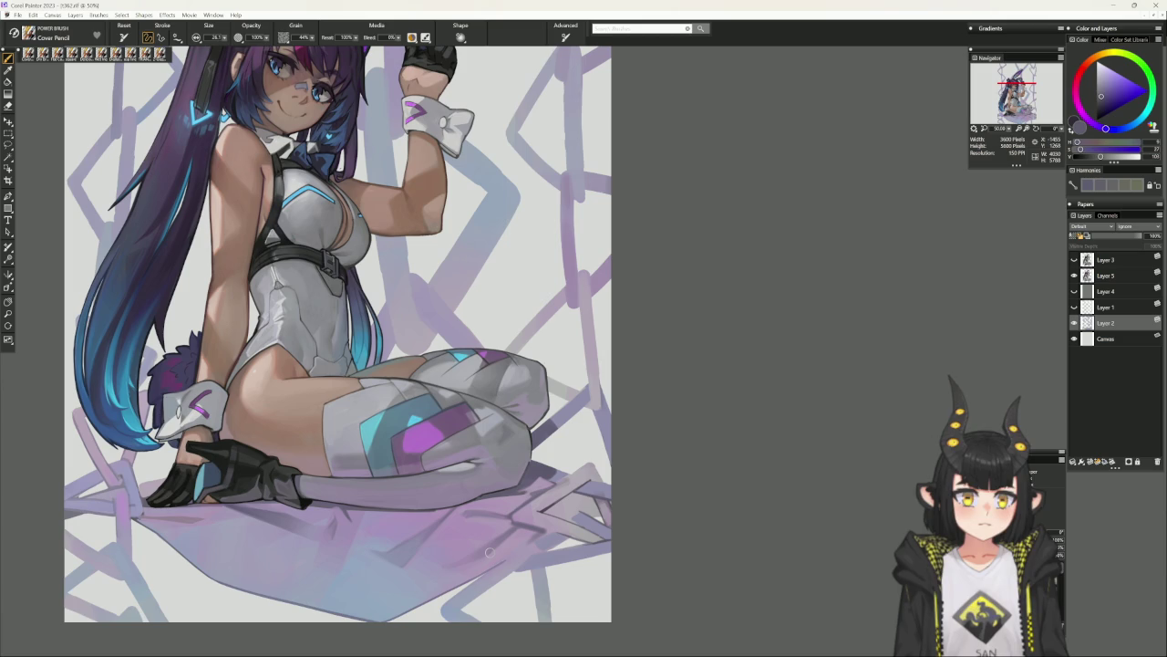
mouse_move(489, 551)
mouse_down()
mouse_move(761, 416)
mouse_move(731, 438)
mouse_move(776, 396)
mouse_up()
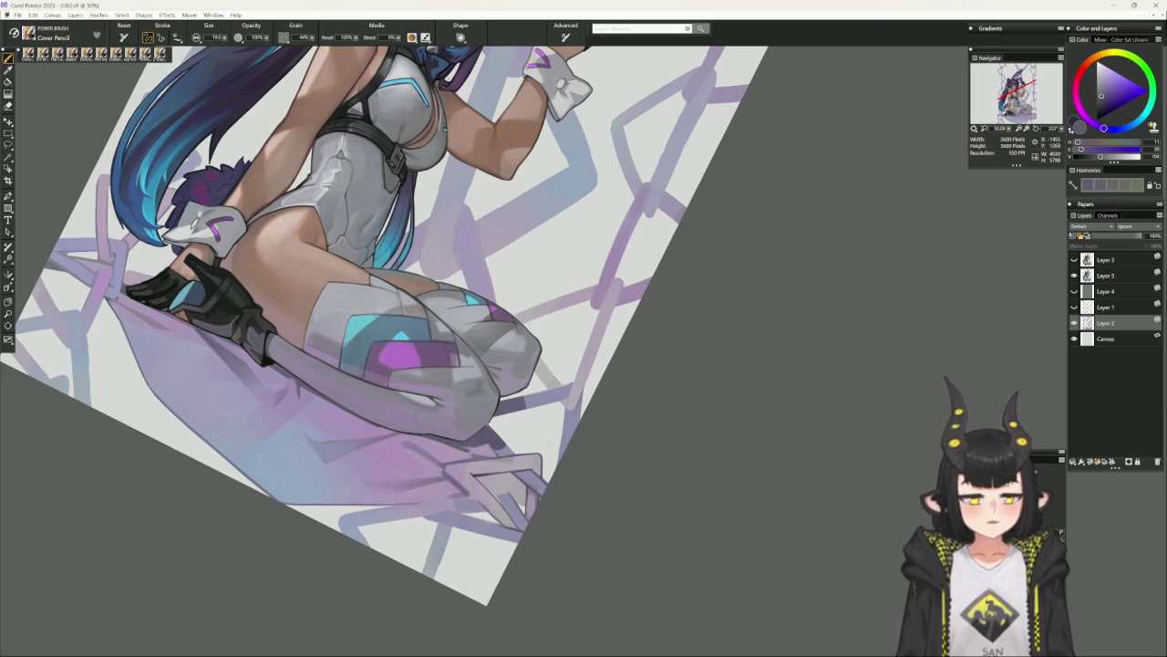
click(621, 564)
mouse_move(622, 563)
mouse_down()
mouse_move(672, 529)
mouse_move(677, 537)
mouse_up()
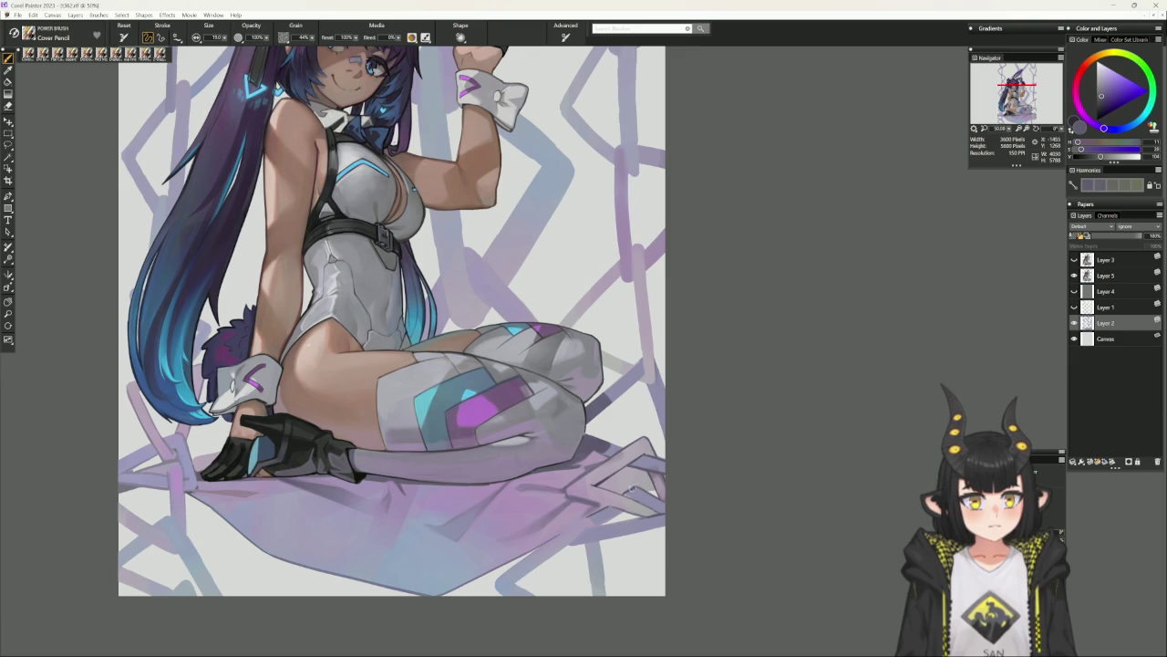
mouse_move(743, 479)
mouse_down()
mouse_move(763, 391)
mouse_move(727, 381)
mouse_up()
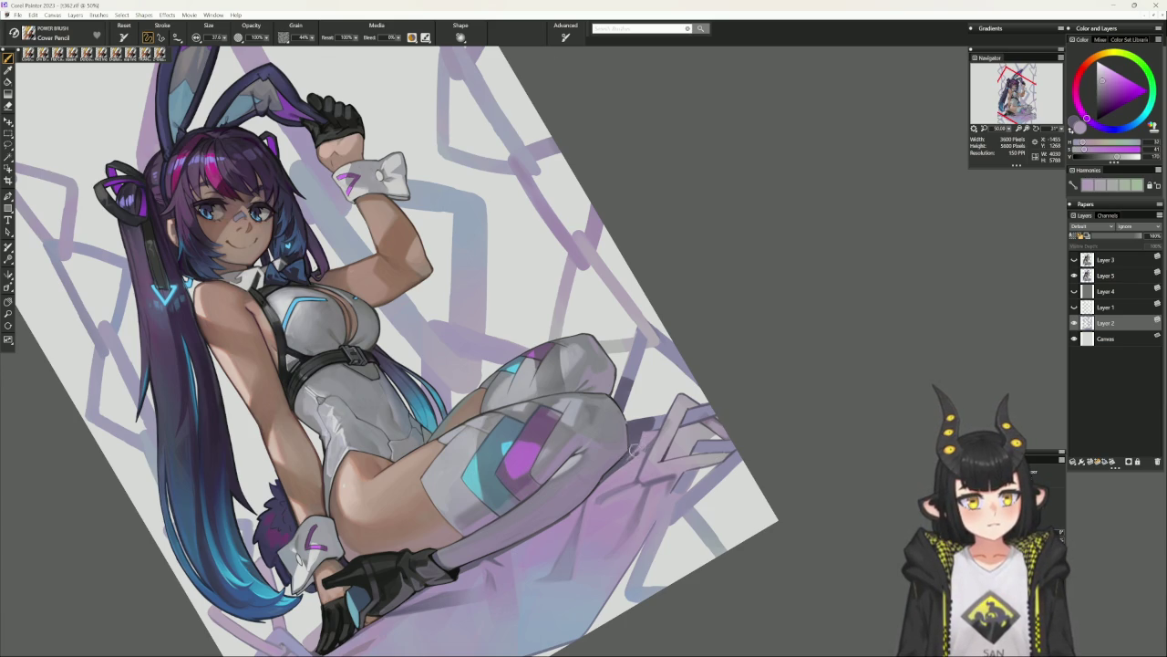
click(552, 575)
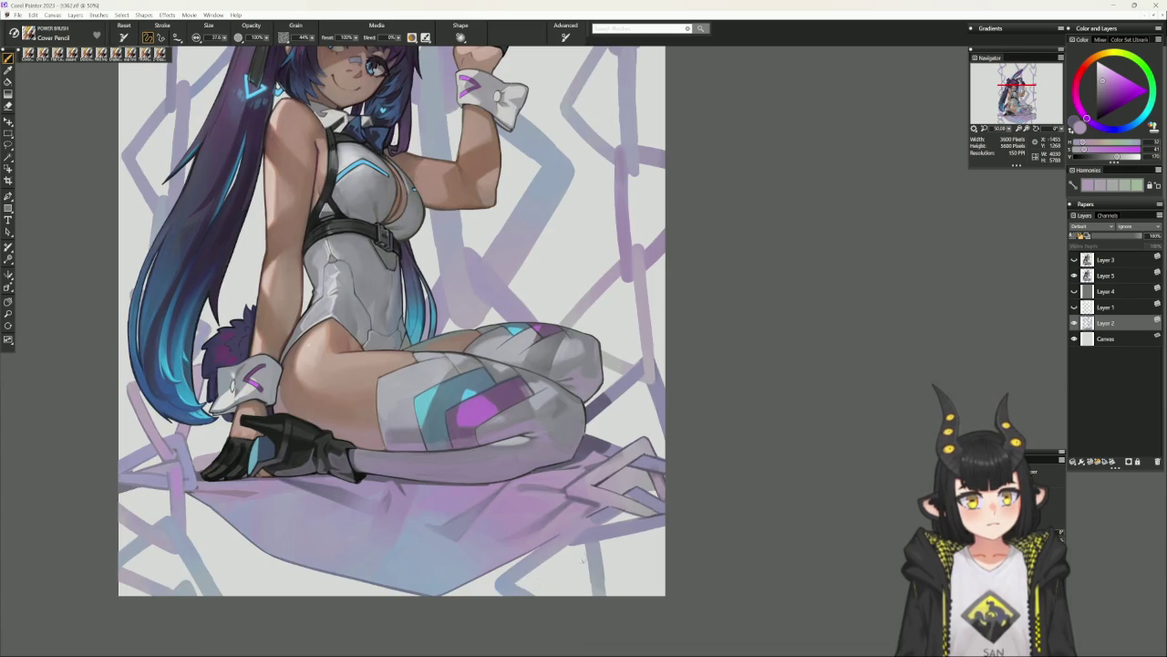
drag(637, 520, 554, 600)
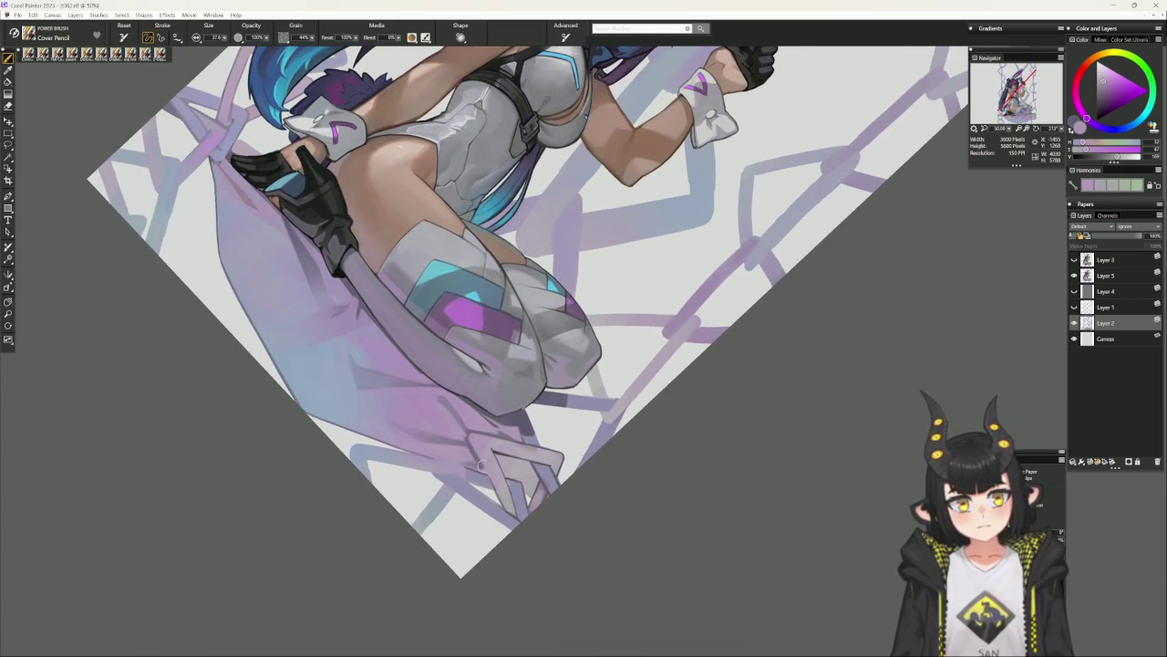
Sample a dark grey, add a small pencil touch to the upper figure, and straighten the view.
alt+click(558, 604)
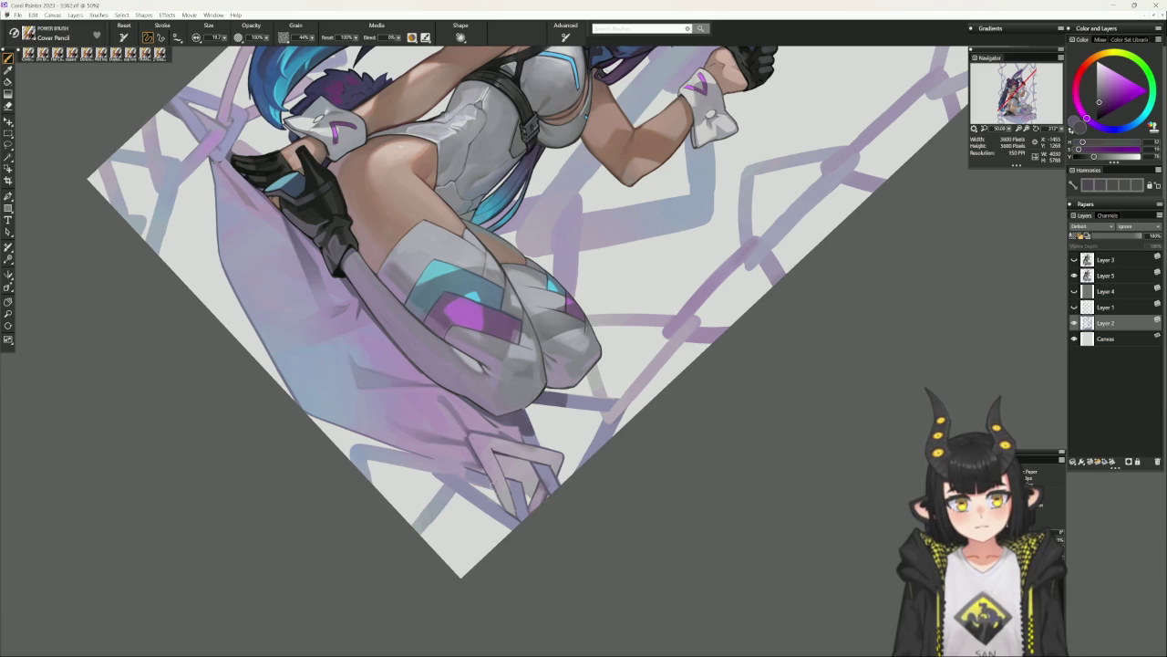
click(534, 572)
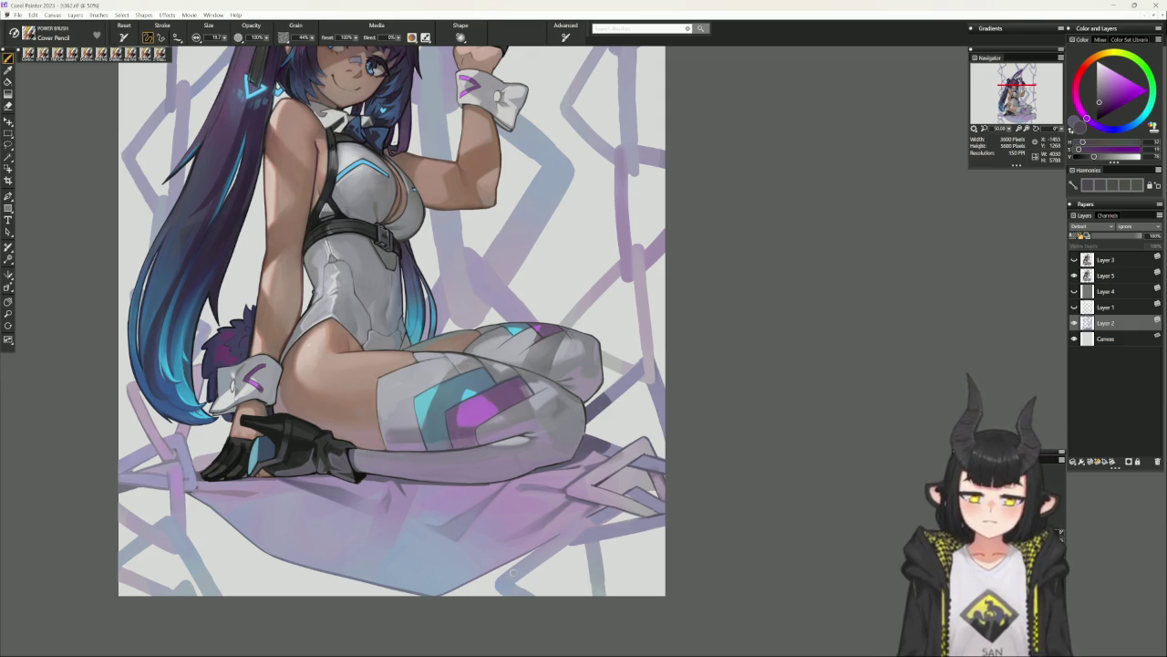
drag(758, 459, 720, 367)
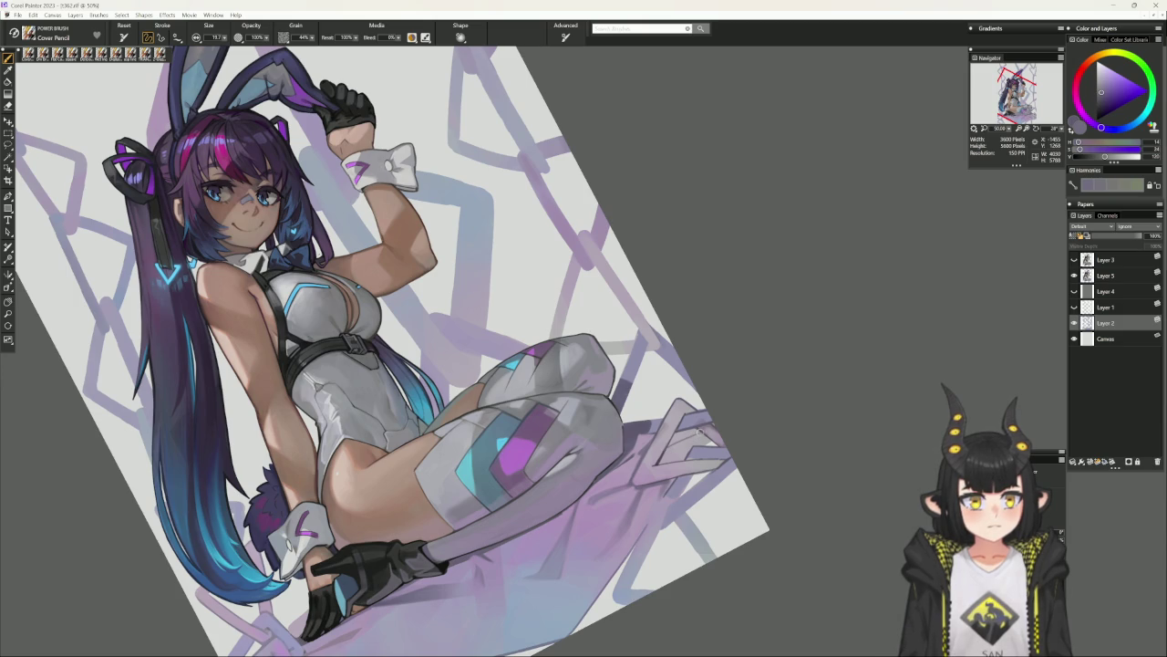
drag(673, 439, 685, 441)
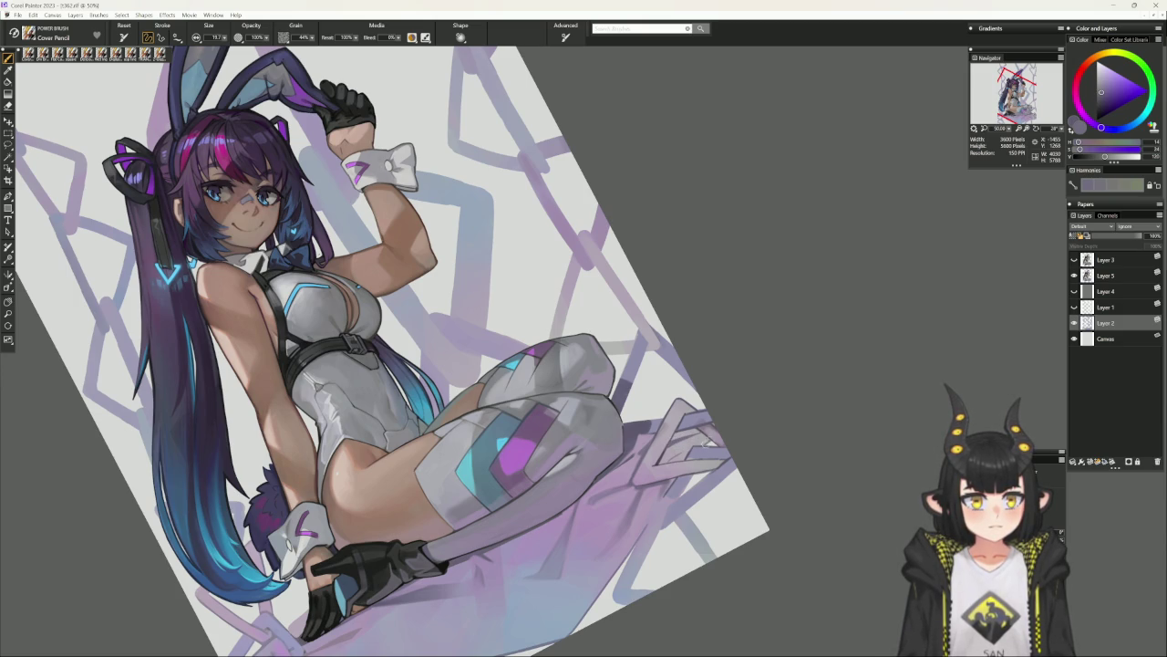
click(732, 420)
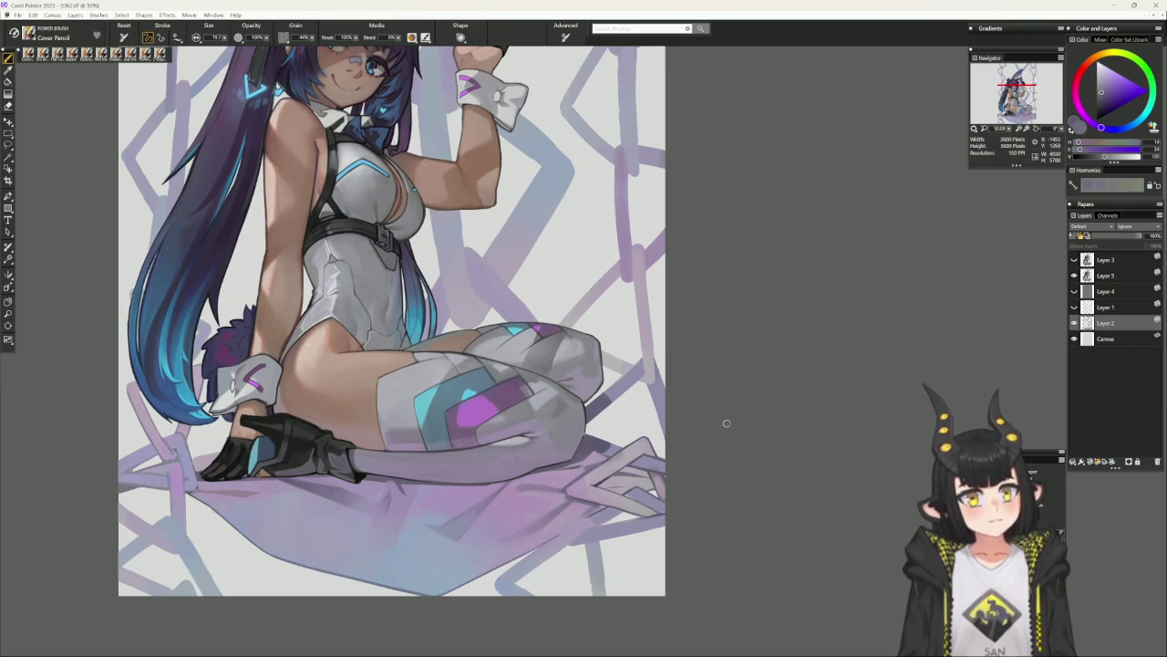
Switch to a square-tipped brush in dark desaturated grey, enlarged to about 48.
click(85, 54)
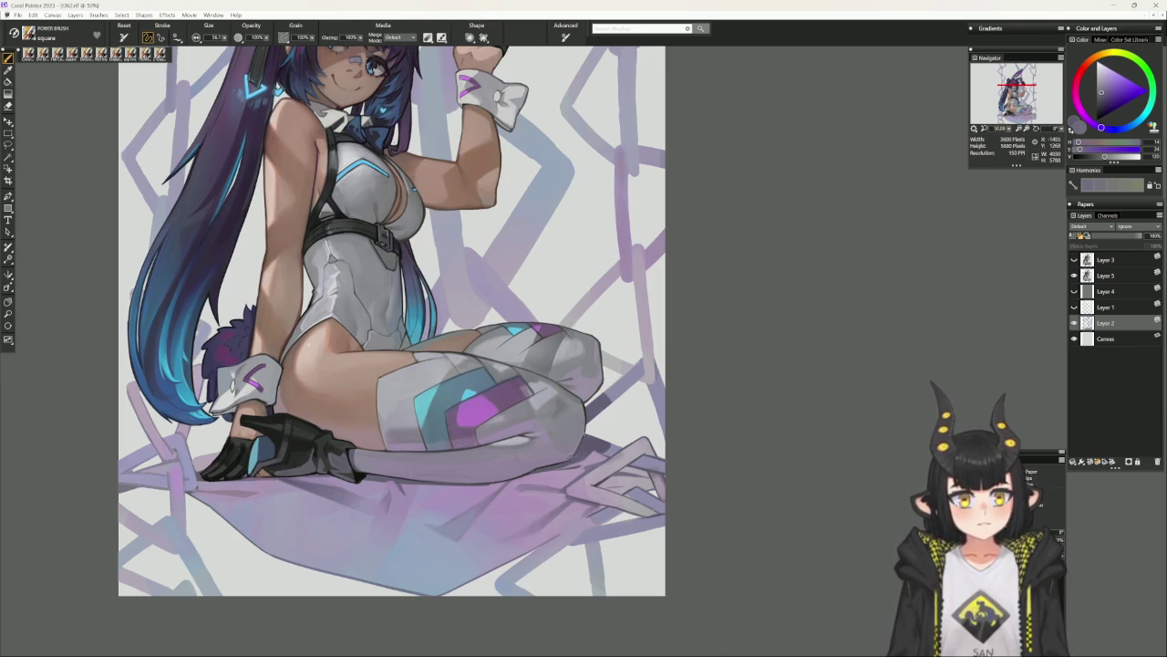
alt+click(274, 438)
key(])
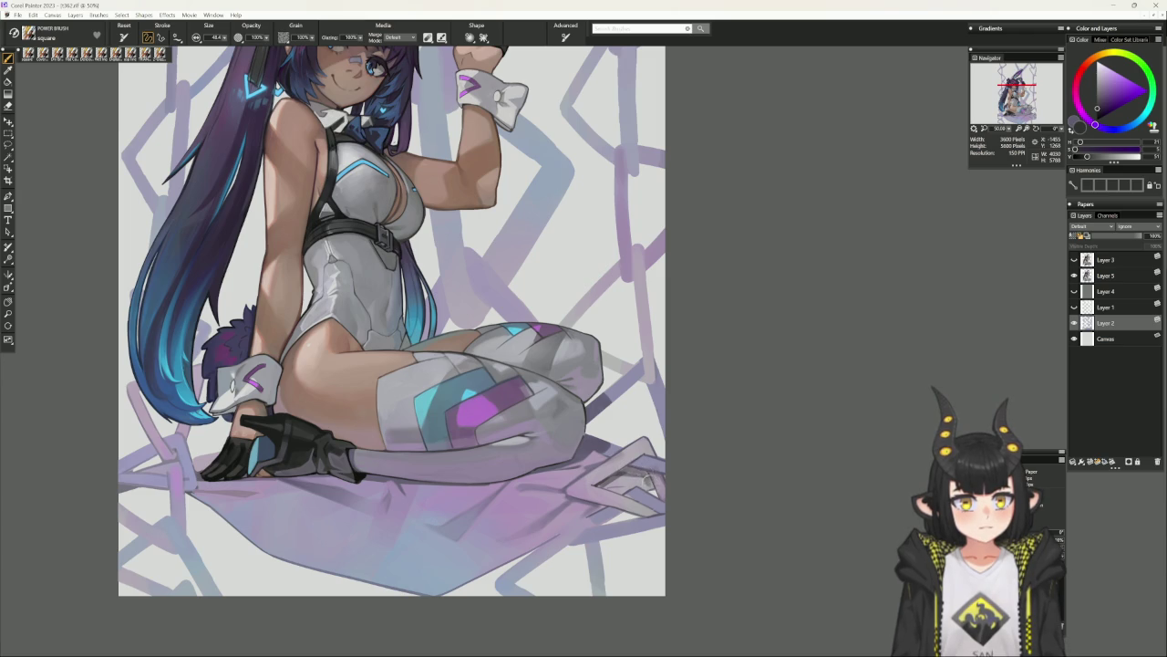
Tilt onto the upper body, sample pale lavender, and return to the Cover Pencil with pink-magenta.
mouse_move(737, 429)
mouse_down()
mouse_move(743, 304)
mouse_move(700, 401)
mouse_up()
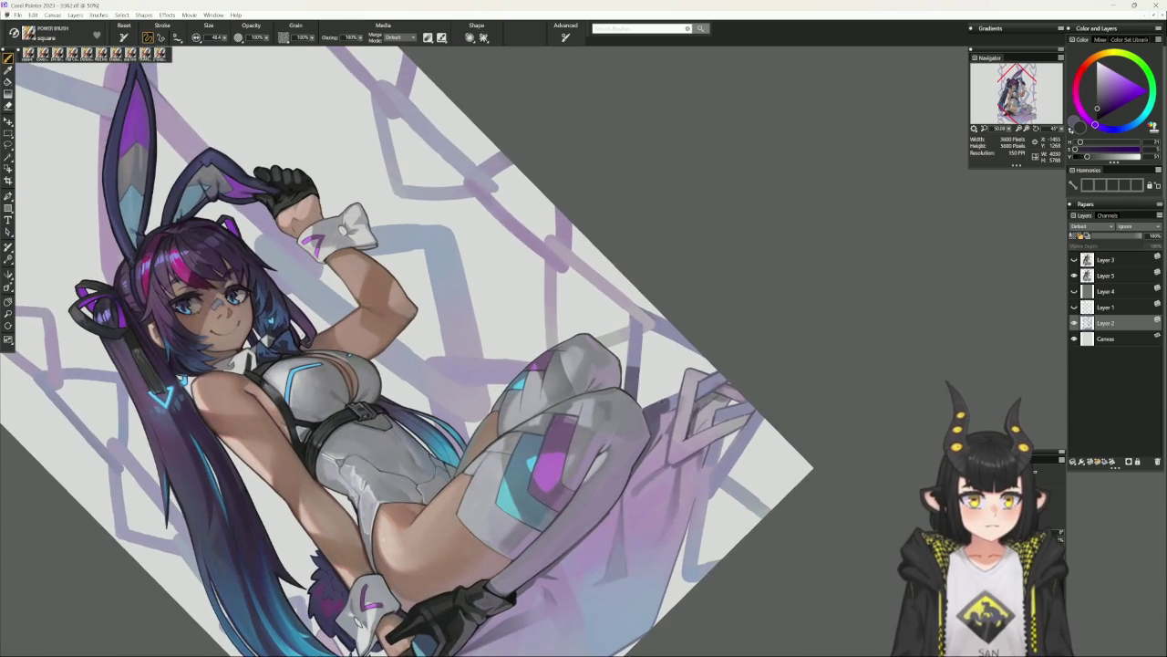
alt+click(700, 401)
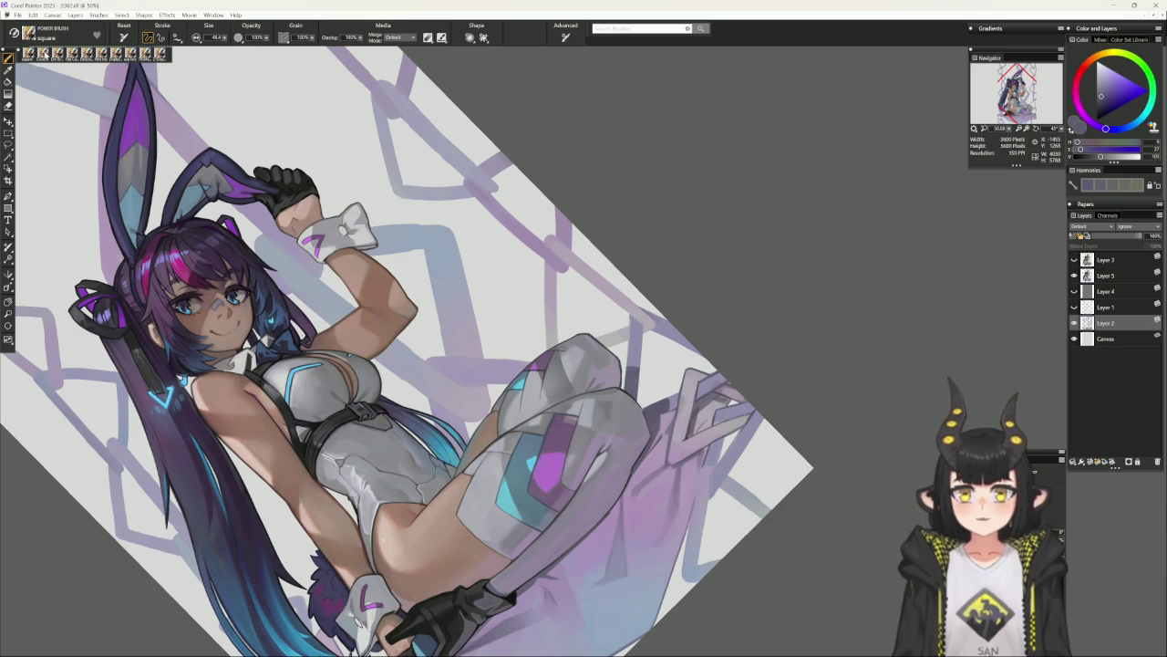
key(slash)
alt+click(704, 402)
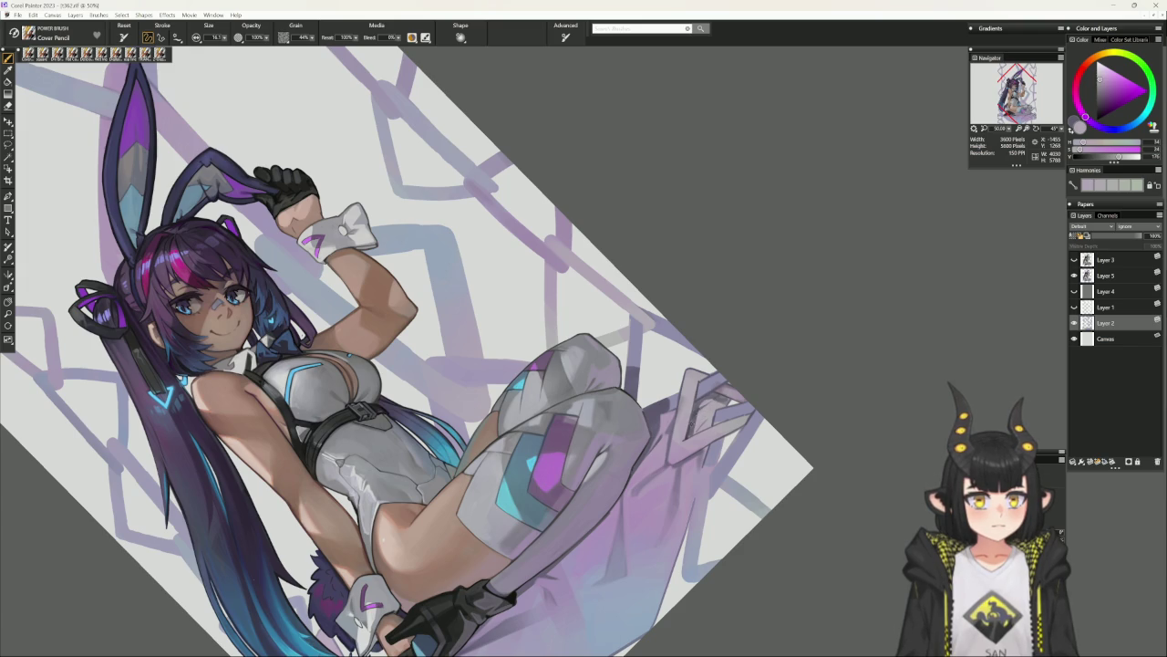
Pick a darker purple, then a lighter desaturated colour, and turn the canvas nearly upright.
alt+click(691, 421)
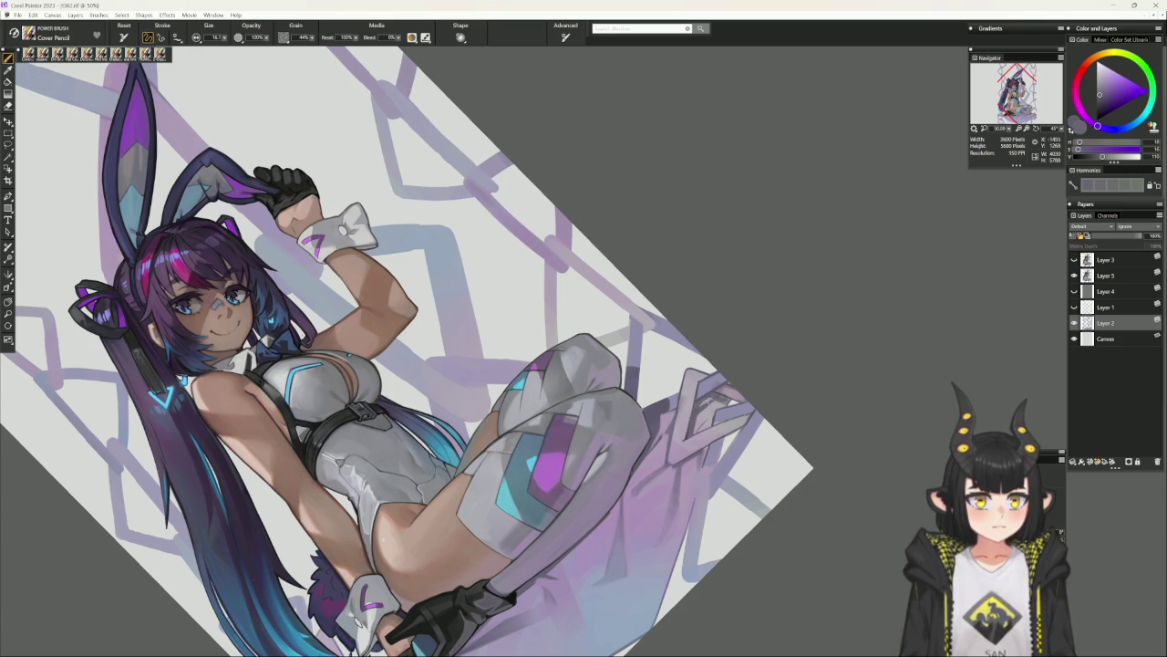
mouse_move(749, 416)
mouse_down()
mouse_move(735, 471)
mouse_move(672, 548)
mouse_move(542, 493)
mouse_up()
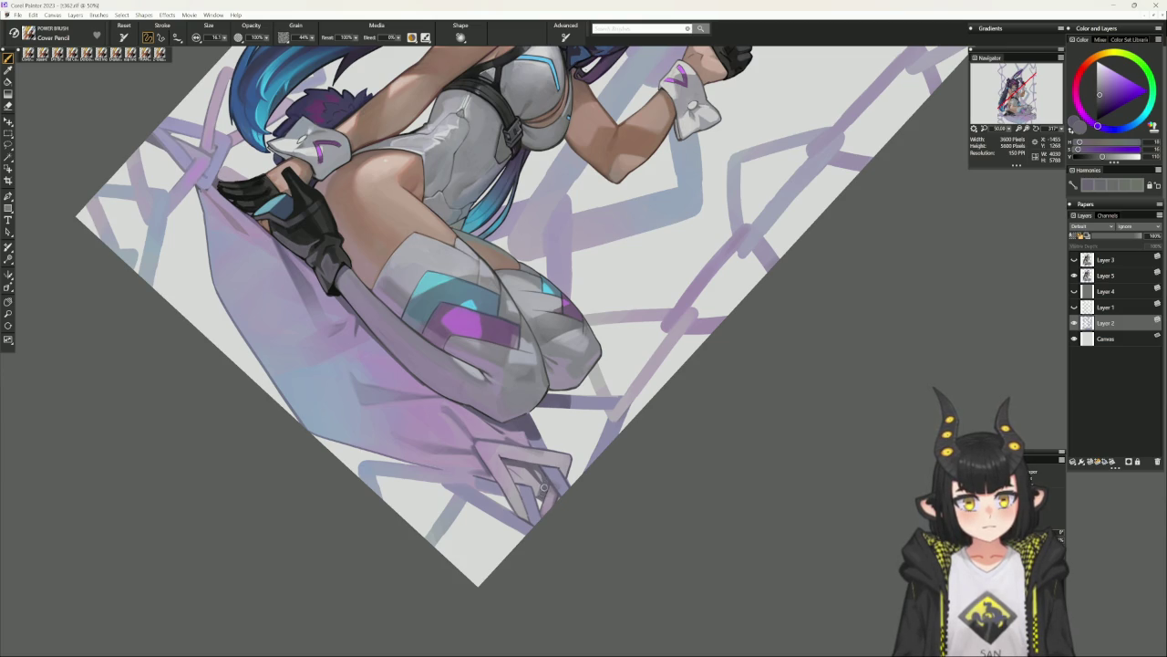
alt+click(538, 490)
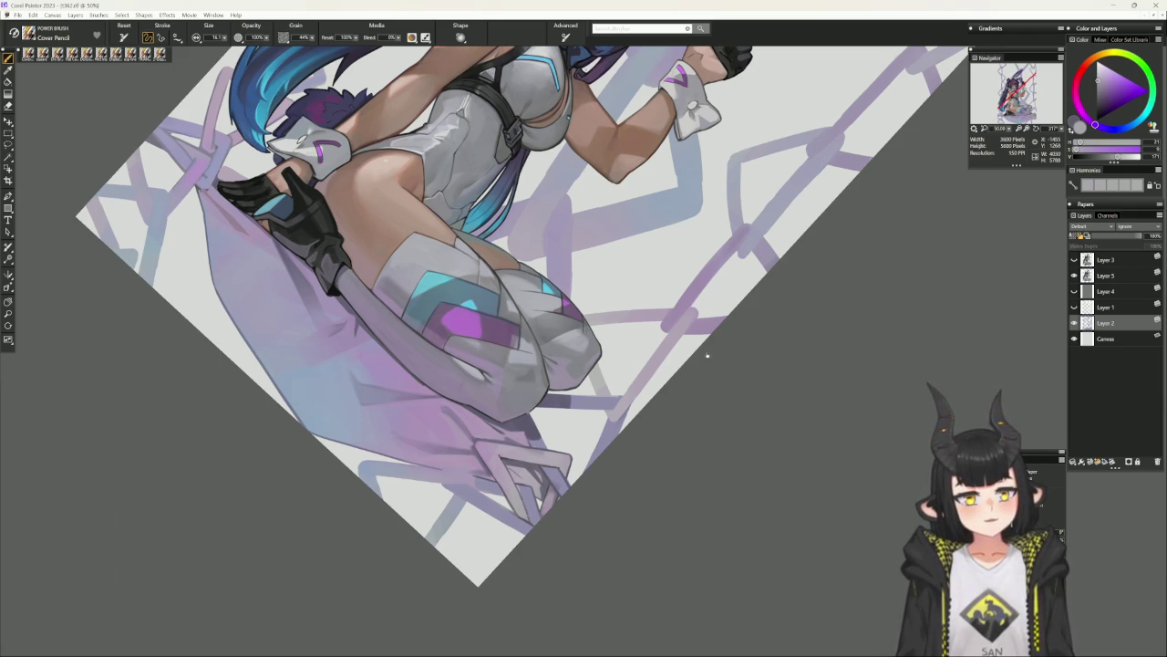
drag(698, 352, 757, 415)
Reset the canvas upright, zoom out to review the whole figure and back in, then select Layer 4.
click(757, 415)
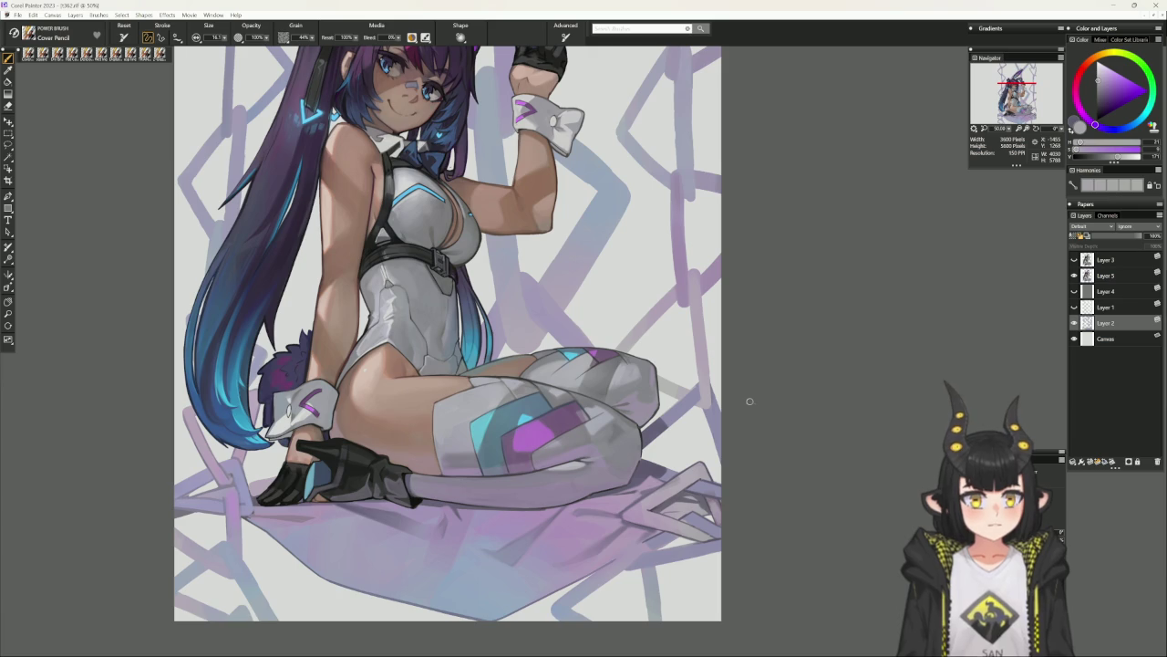
key(ctrl+minus)
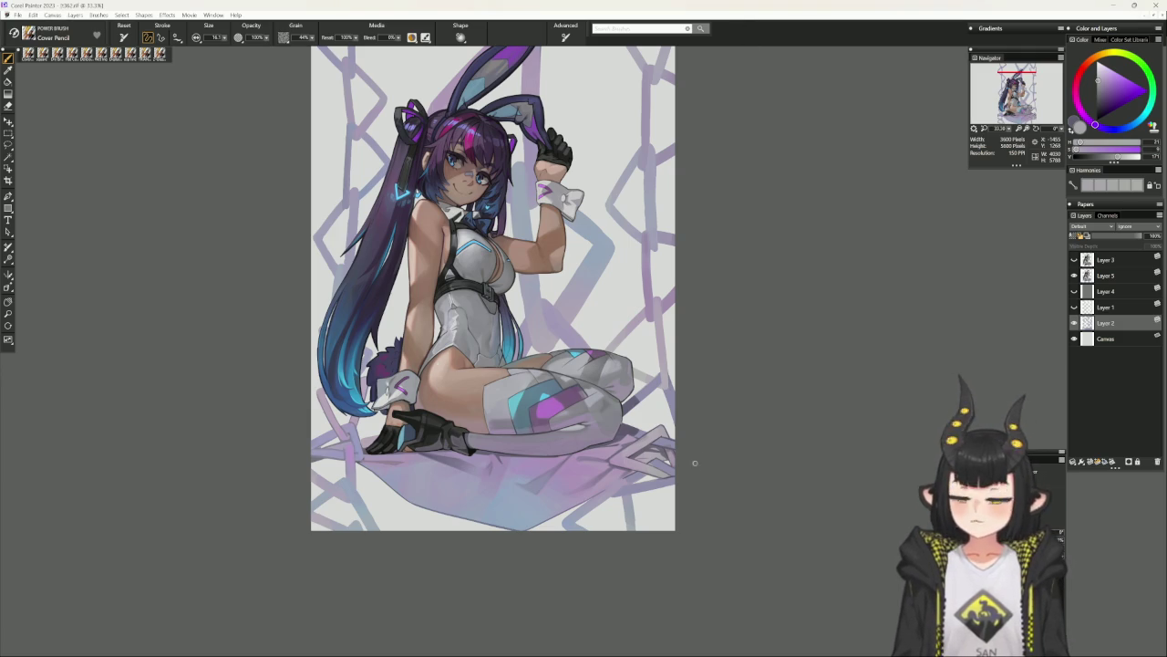
key(ctrl+equal)
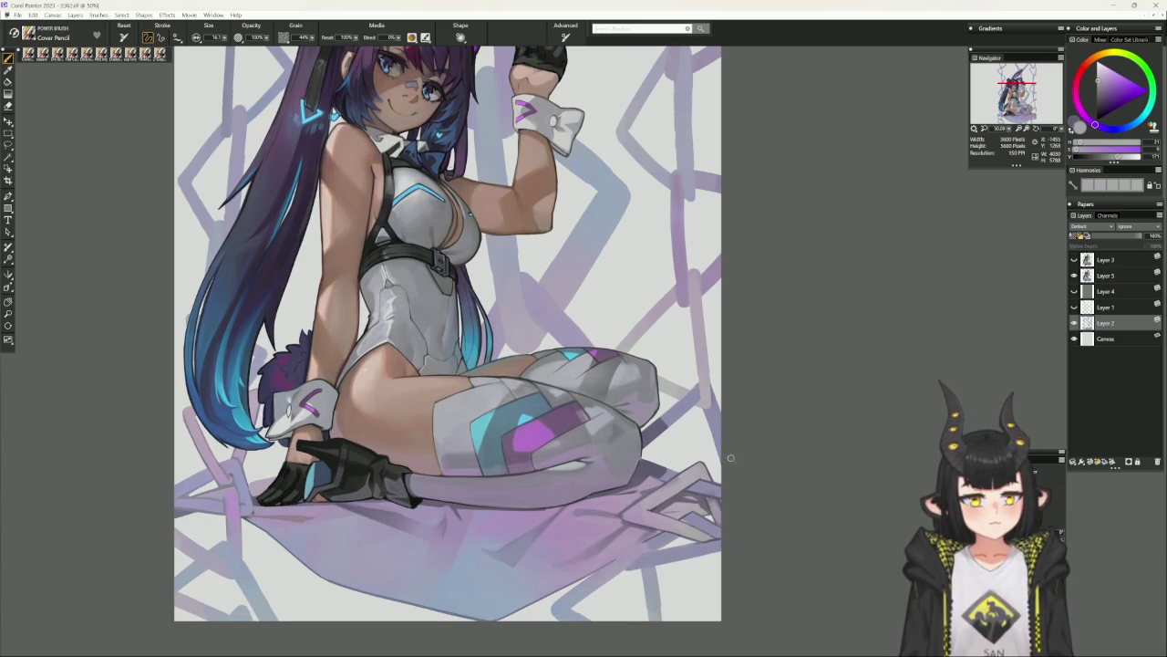
click(1109, 291)
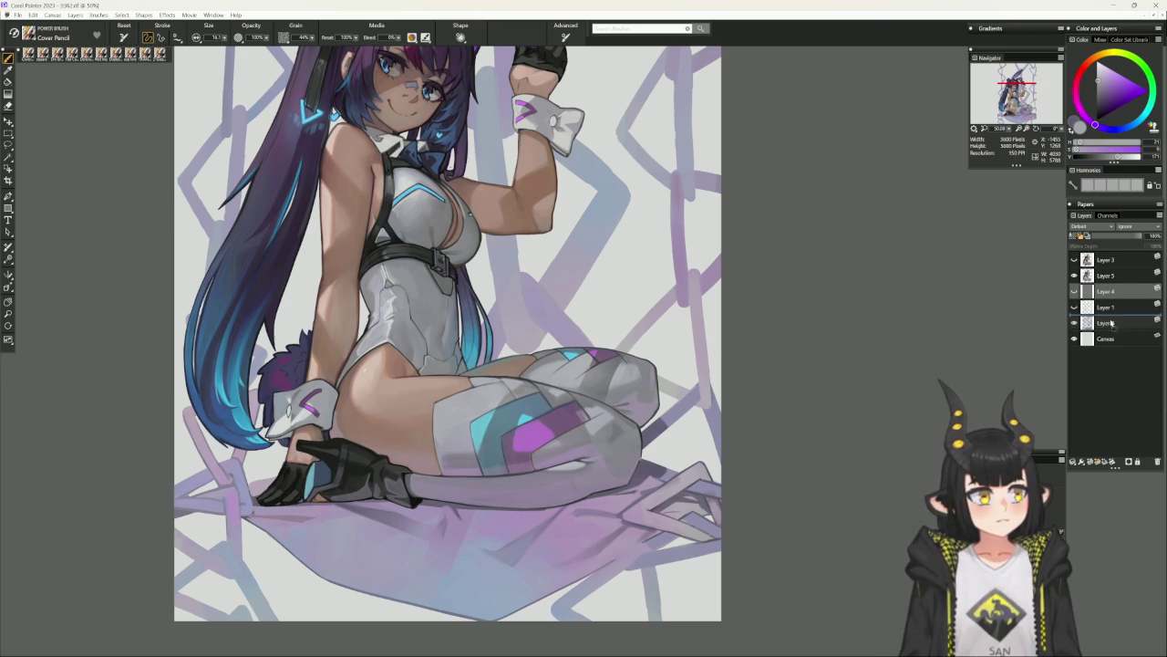
Move Layer 4 below Layer 2, make its grey backdrop visible, and reselect Layer 2.
drag(1112, 319, 1112, 325)
click(1076, 324)
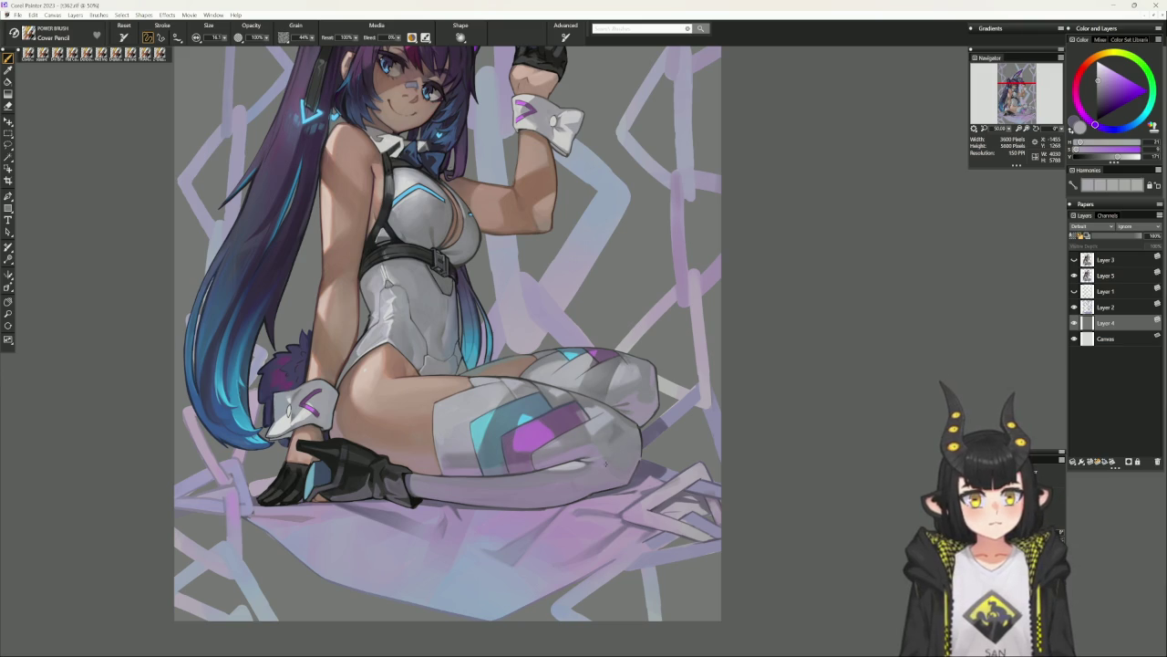
drag(660, 507, 671, 474)
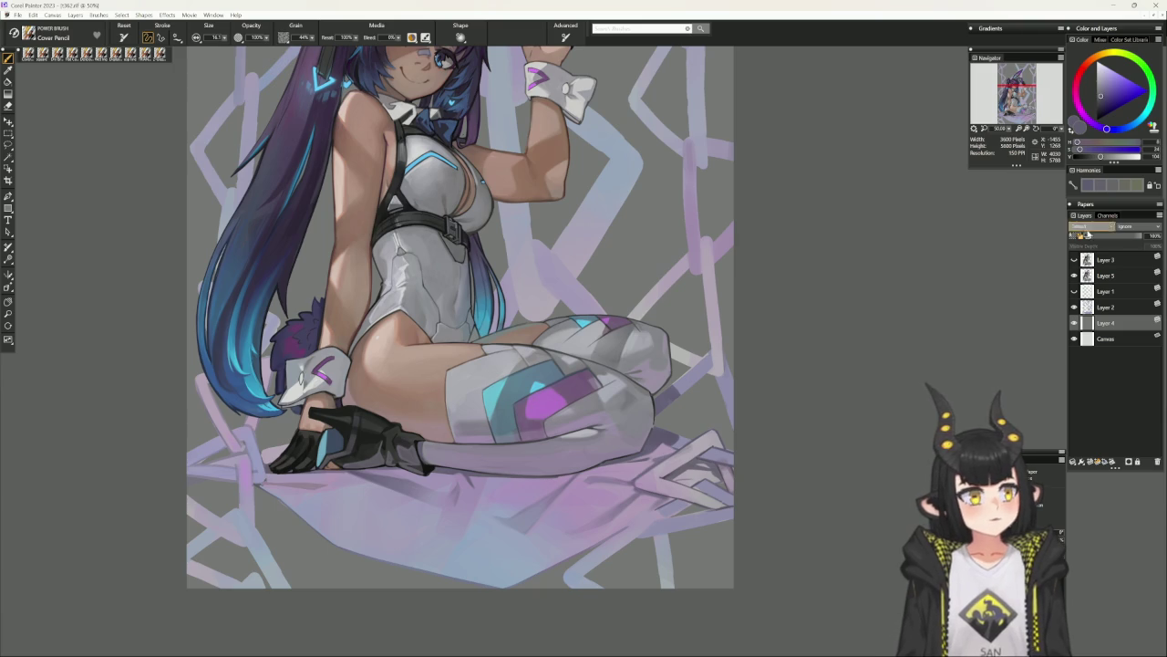
click(1105, 307)
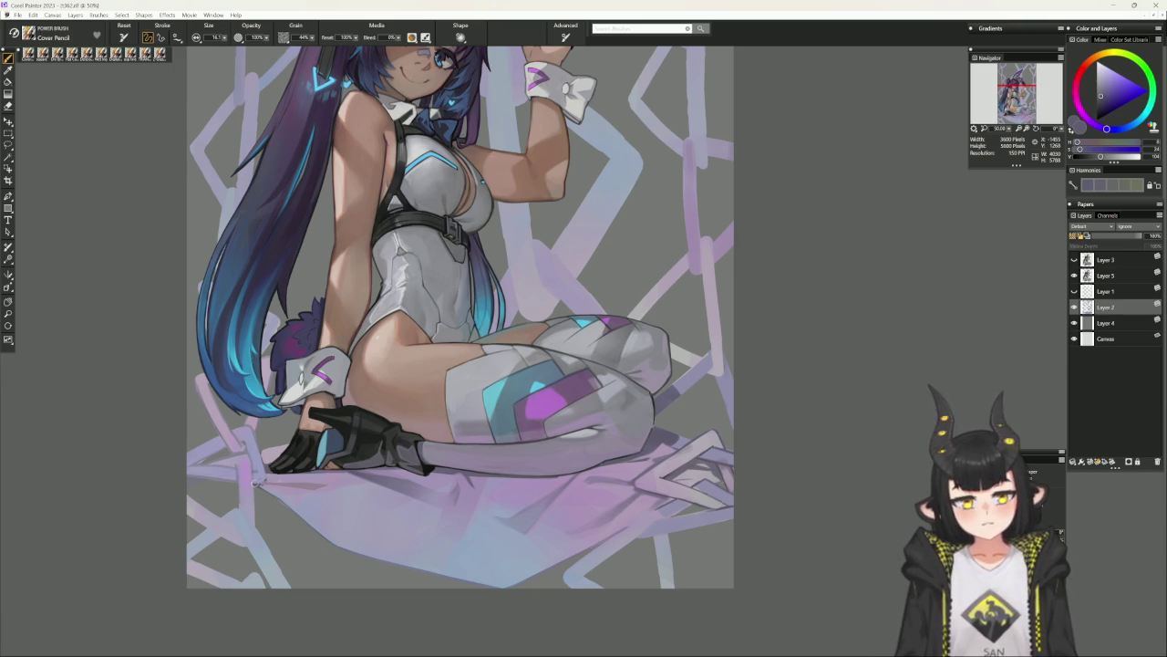
Sample a colour, rotate the view, choose pale lavender then dull grey-blue, and reset rotation upright.
alt+click(273, 497)
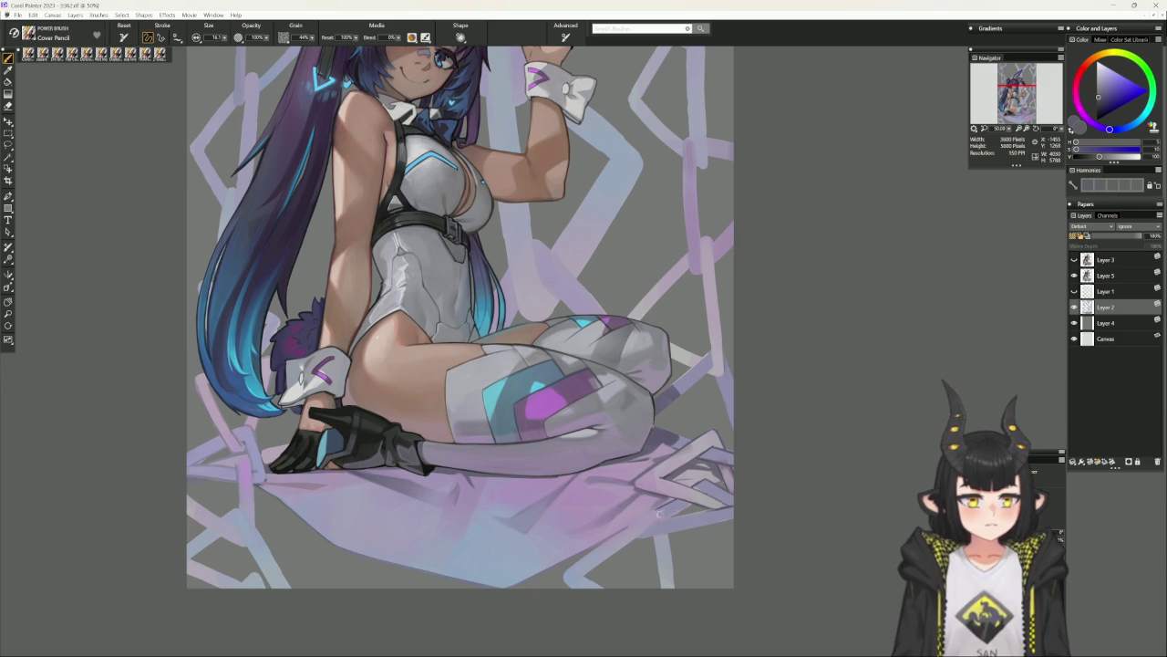
mouse_move(782, 490)
mouse_down()
mouse_move(785, 461)
mouse_move(752, 459)
mouse_up()
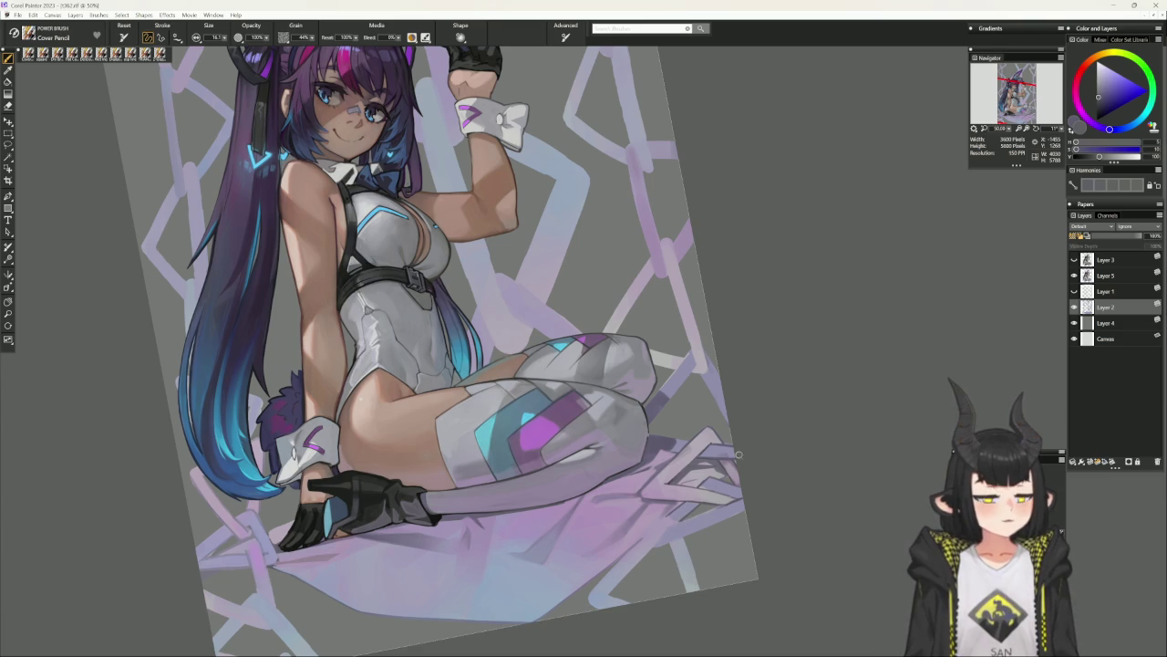
mouse_move(748, 435)
mouse_down()
mouse_move(827, 446)
mouse_move(838, 398)
mouse_move(729, 479)
mouse_up()
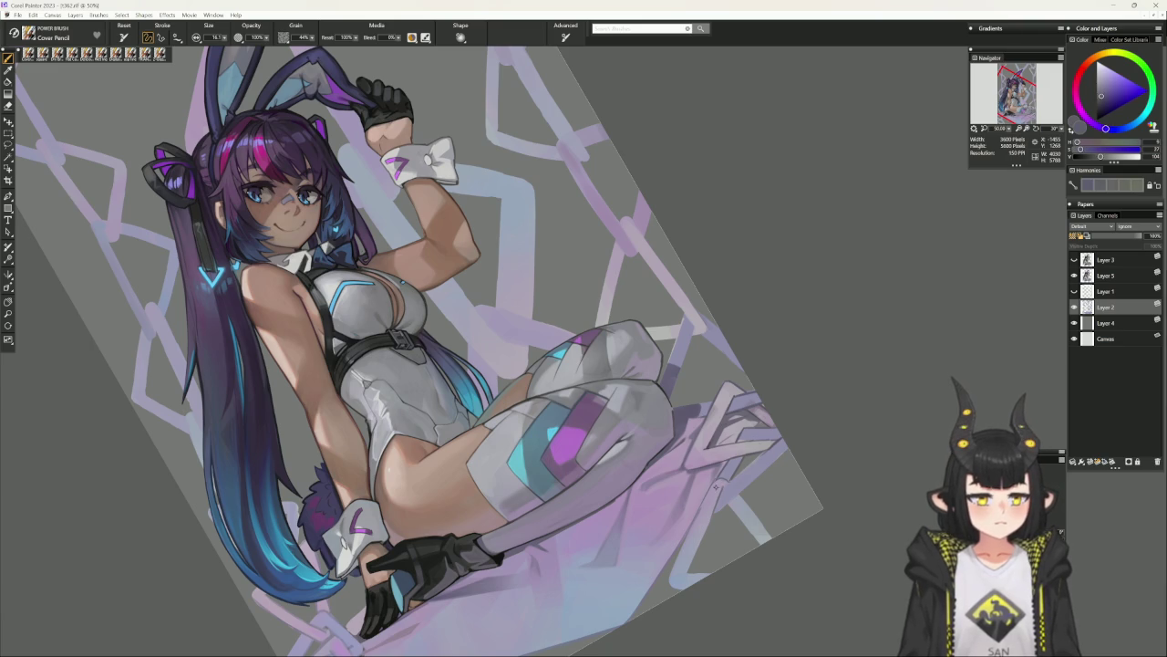
alt+click(716, 499)
alt+click(707, 527)
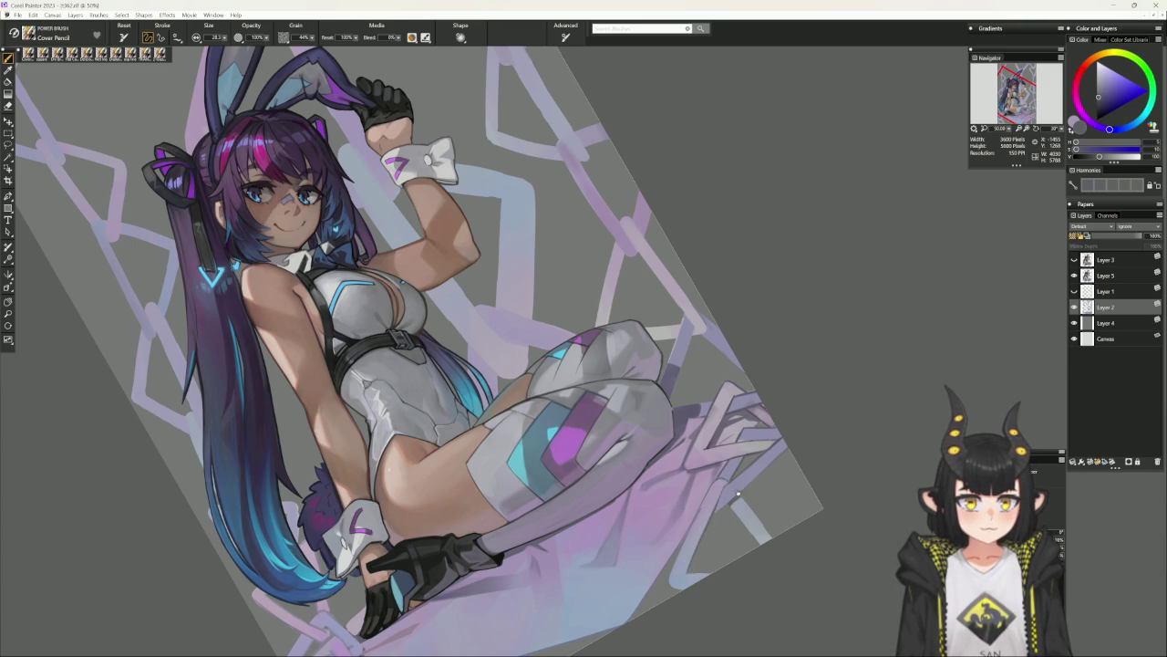
alt+click(739, 493)
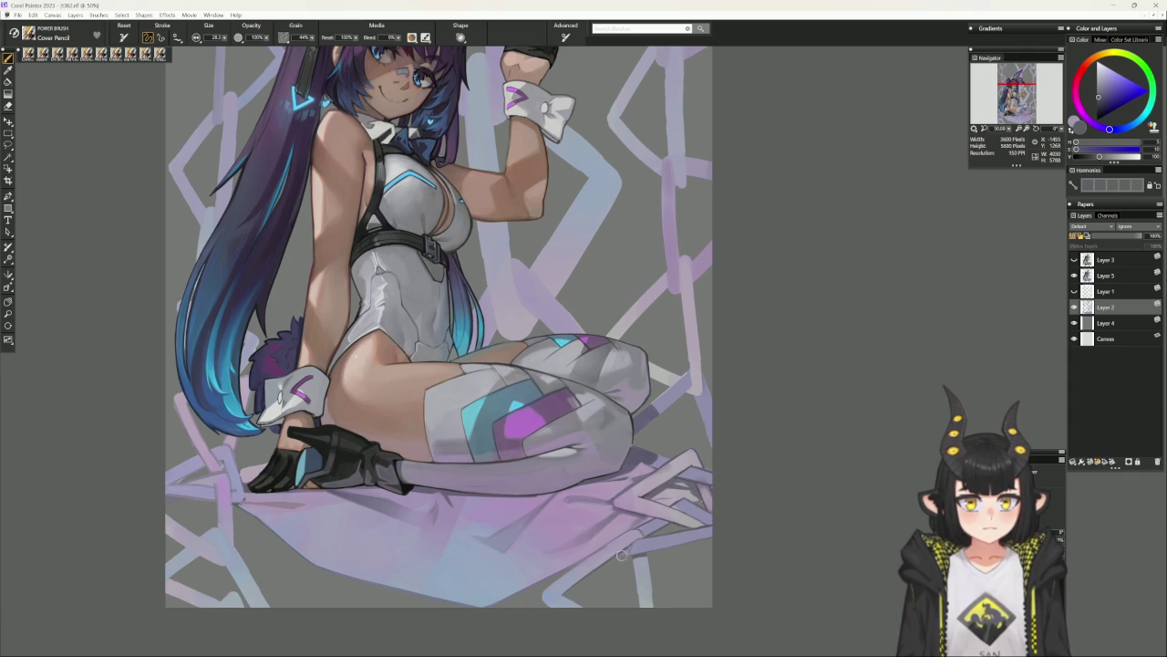
Choose a greyish lavender, briefly rotate and zoom the view, then snap it upright.
alt+click(631, 549)
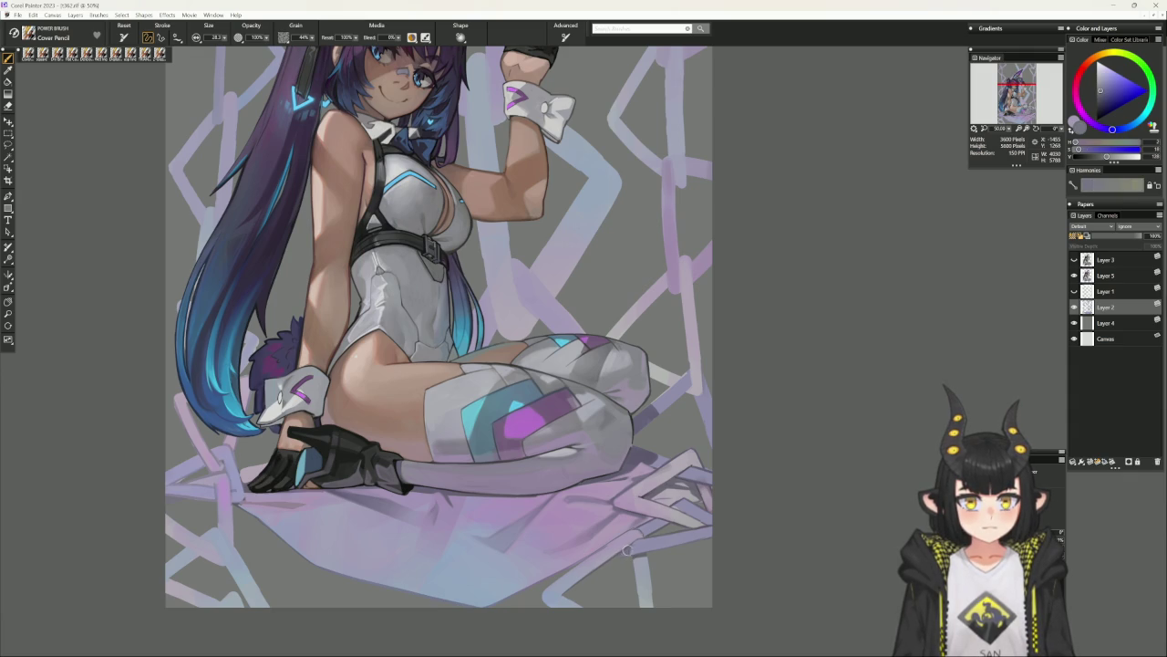
drag(704, 500, 800, 430)
scroll(800, 430, up, 2)
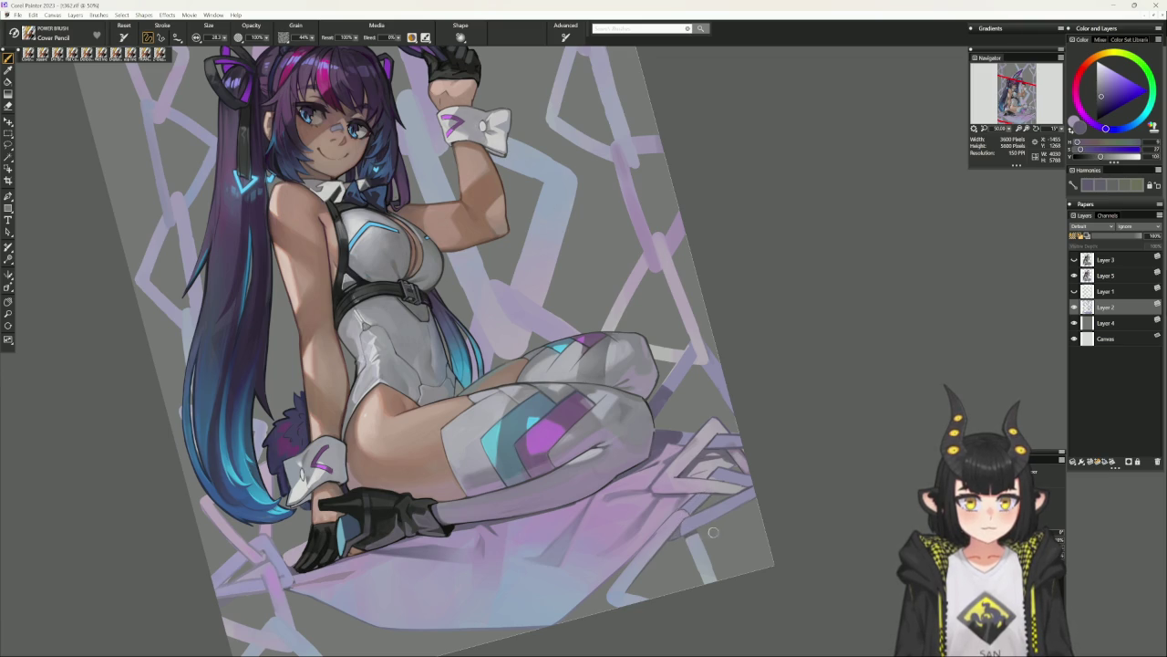
alt+click(714, 544)
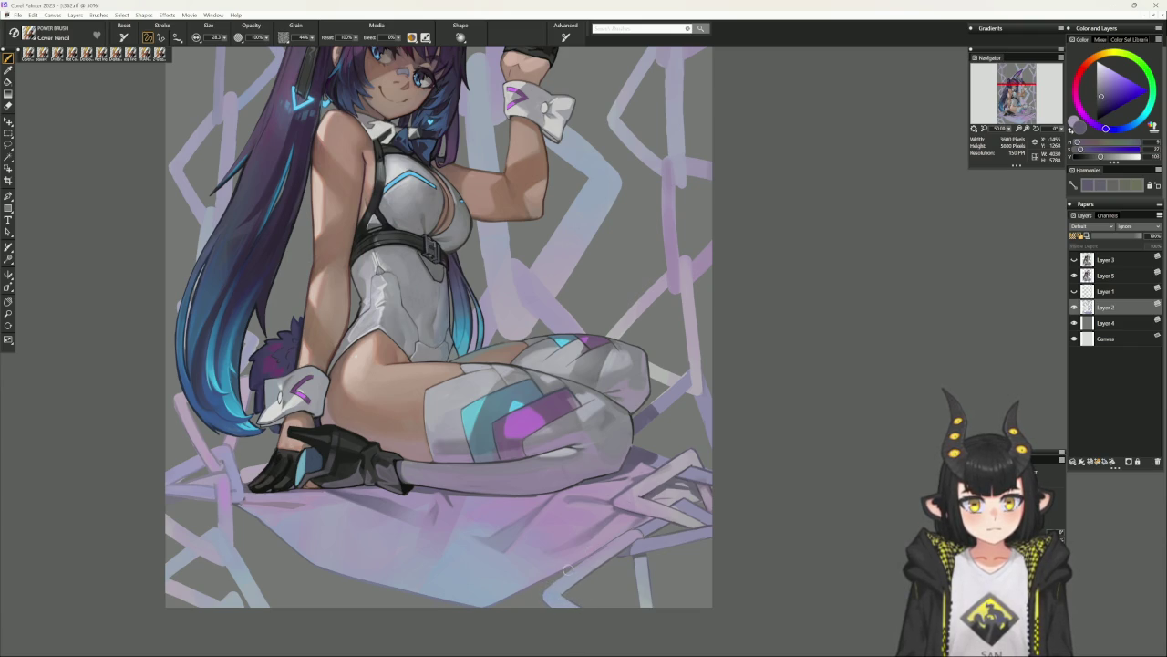
Pick muted lavender, compare with Layer 4's grey backdrop hidden and shown, then choose light lilac.
alt+click(614, 542)
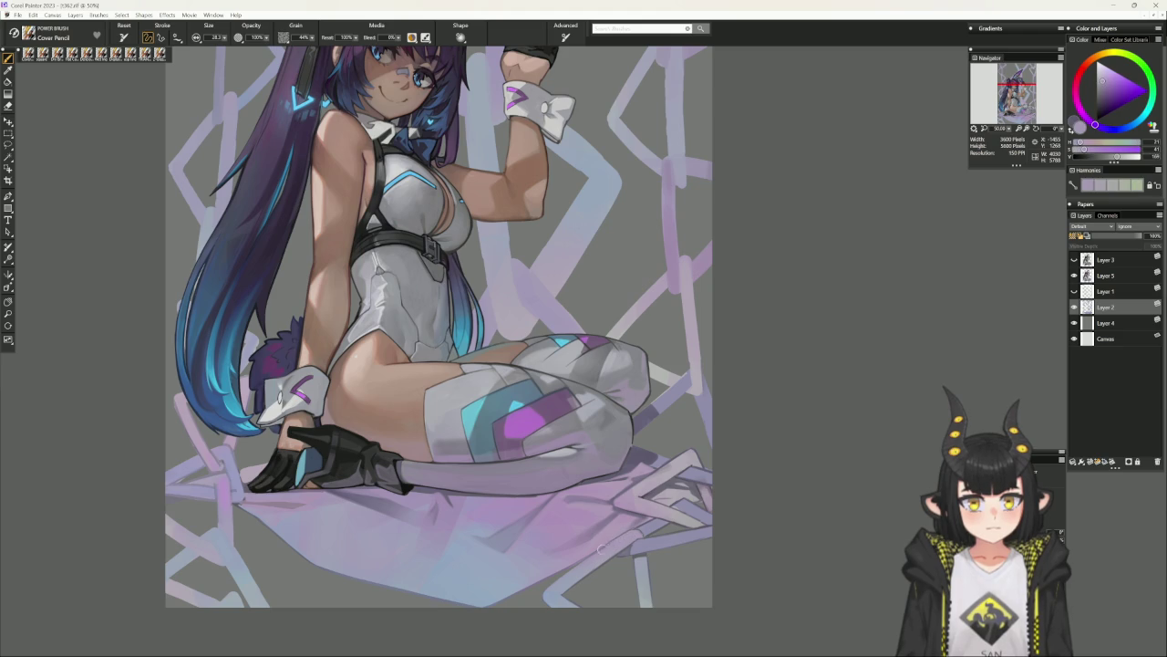
click(1075, 323)
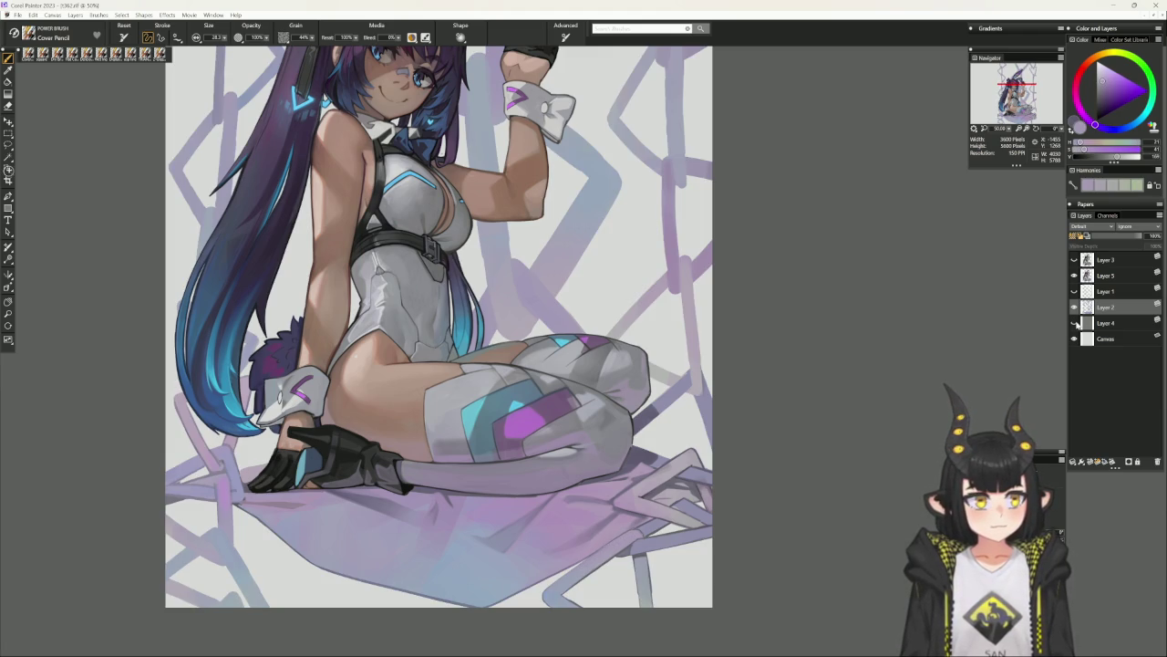
click(1074, 323)
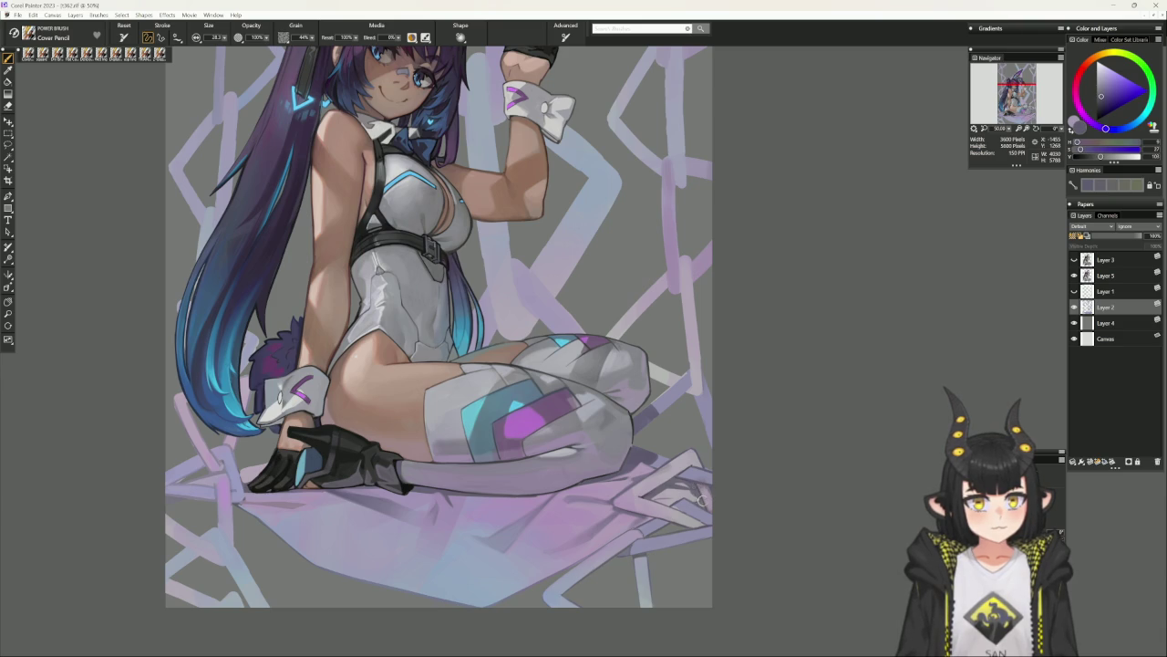
alt+click(703, 489)
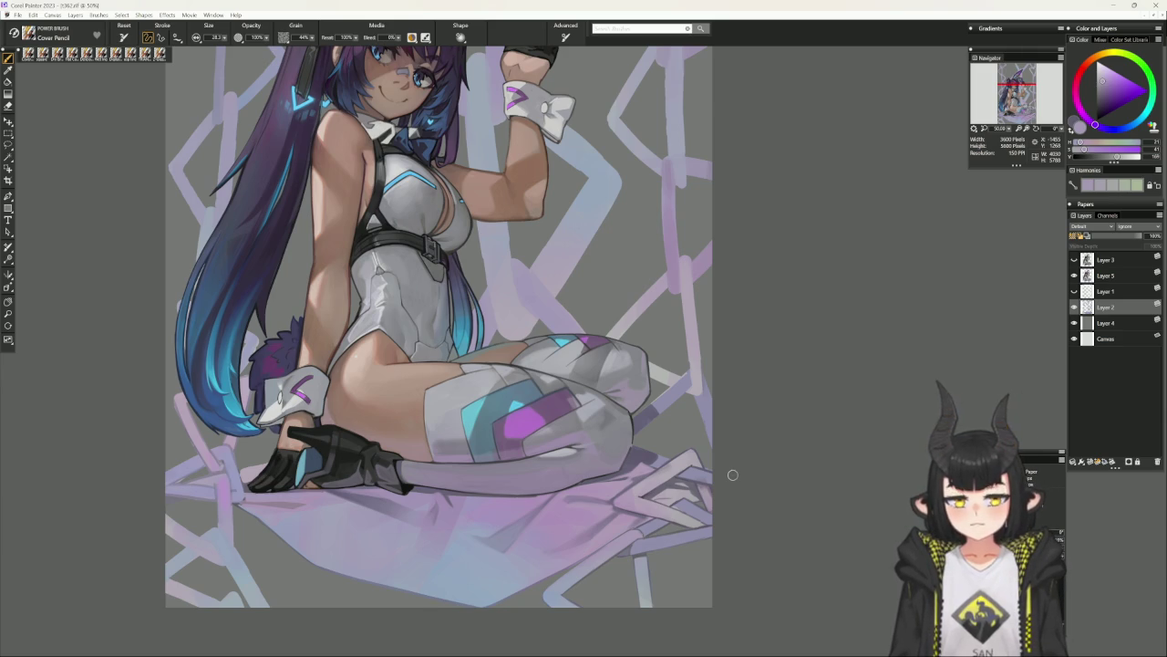
Pan to the head and ears, zoom out and back in, then tilt the view about 30° counter-clockwise.
drag(732, 475, 725, 593)
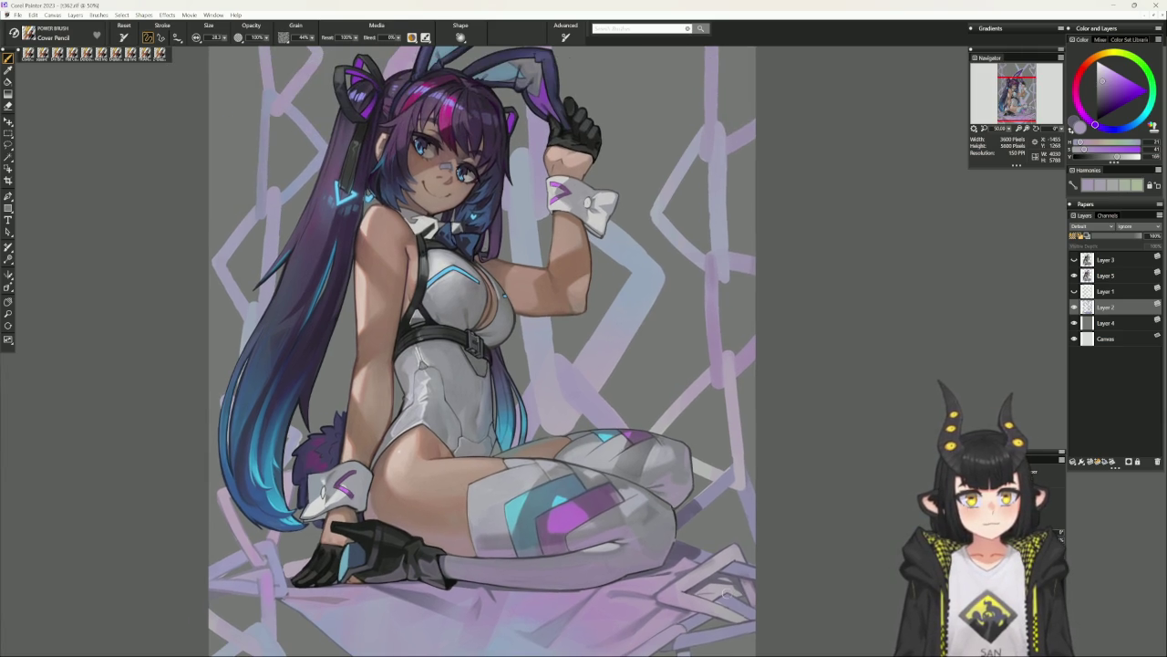
key(ctrl+minus)
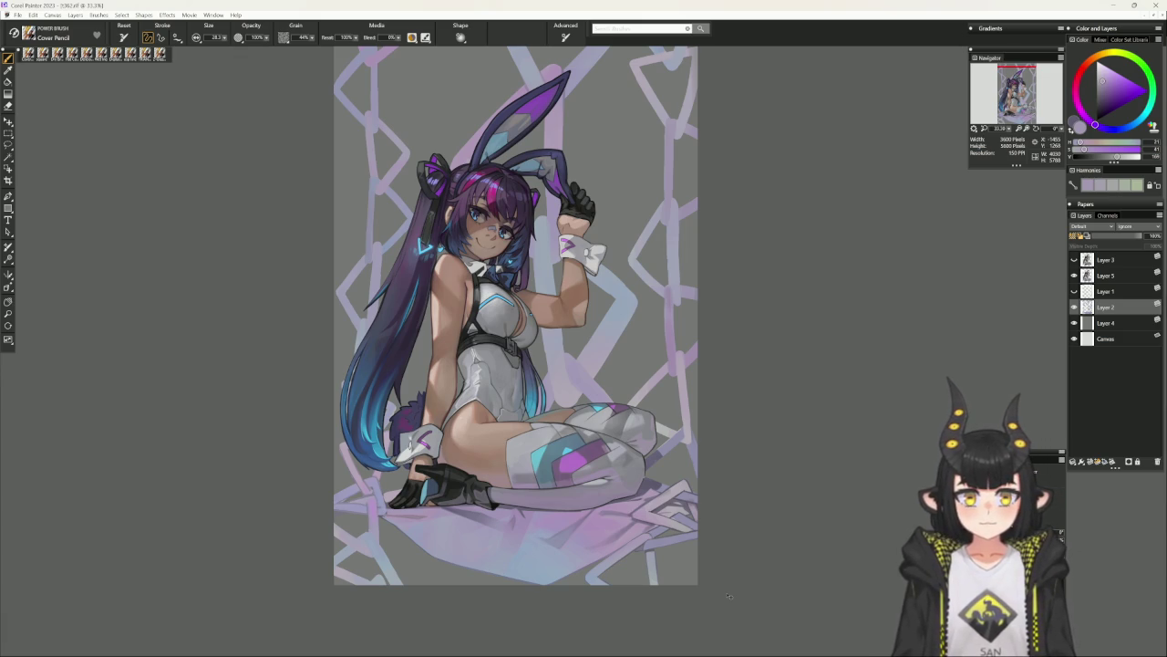
key(ctrl+plus)
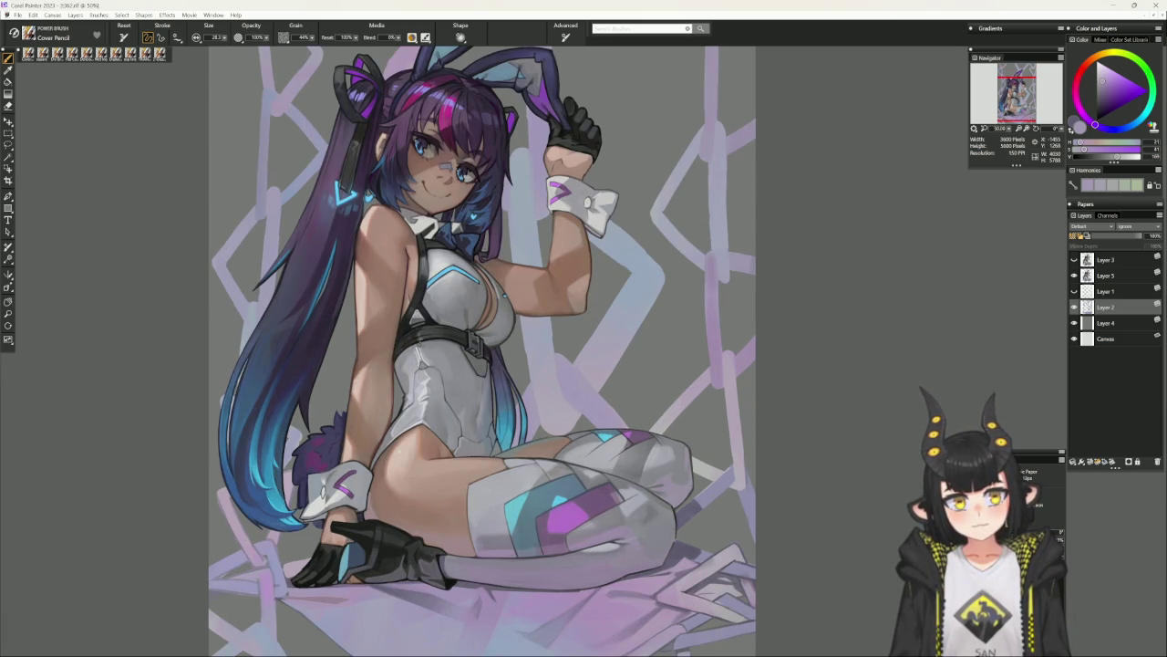
scroll(539, 422, down, 2)
scroll(542, 483, down, 3)
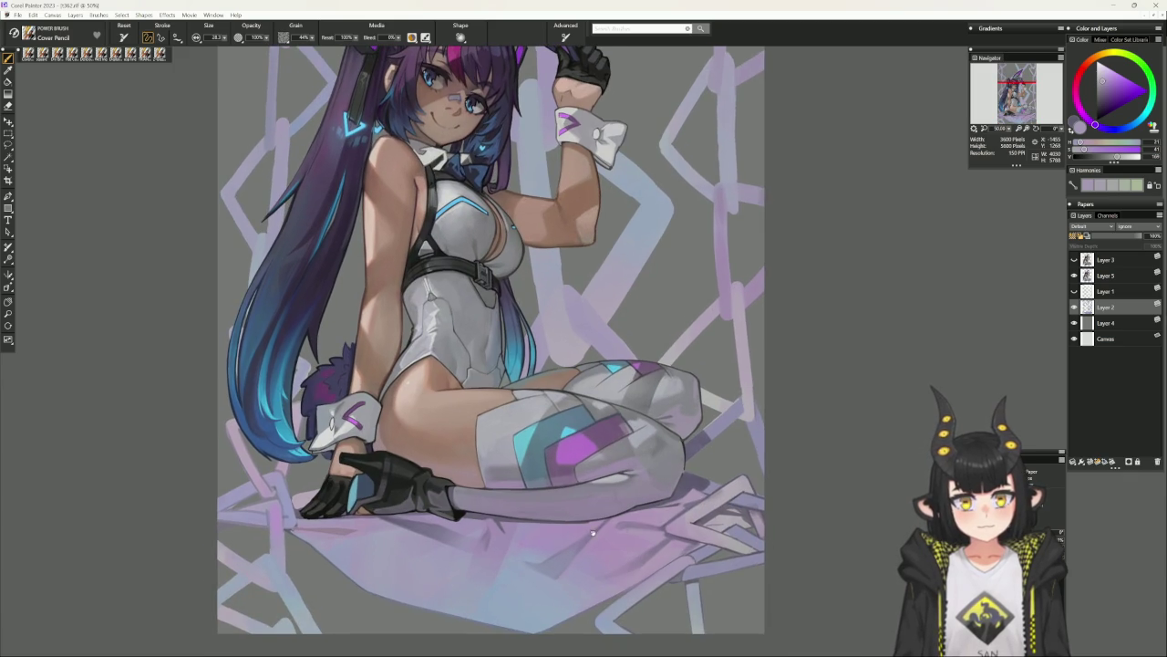
scroll(545, 553, up, 1)
scroll(547, 565, up, 2)
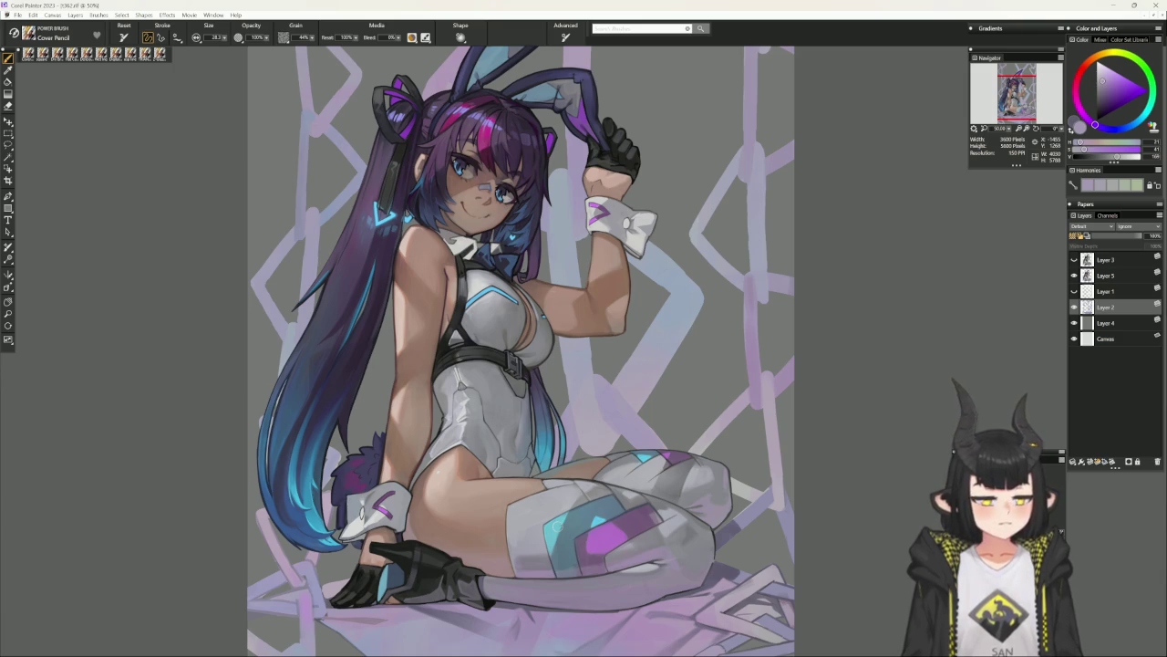
mouse_move(723, 356)
mouse_down()
mouse_move(740, 278)
mouse_move(800, 310)
mouse_move(644, 370)
mouse_up()
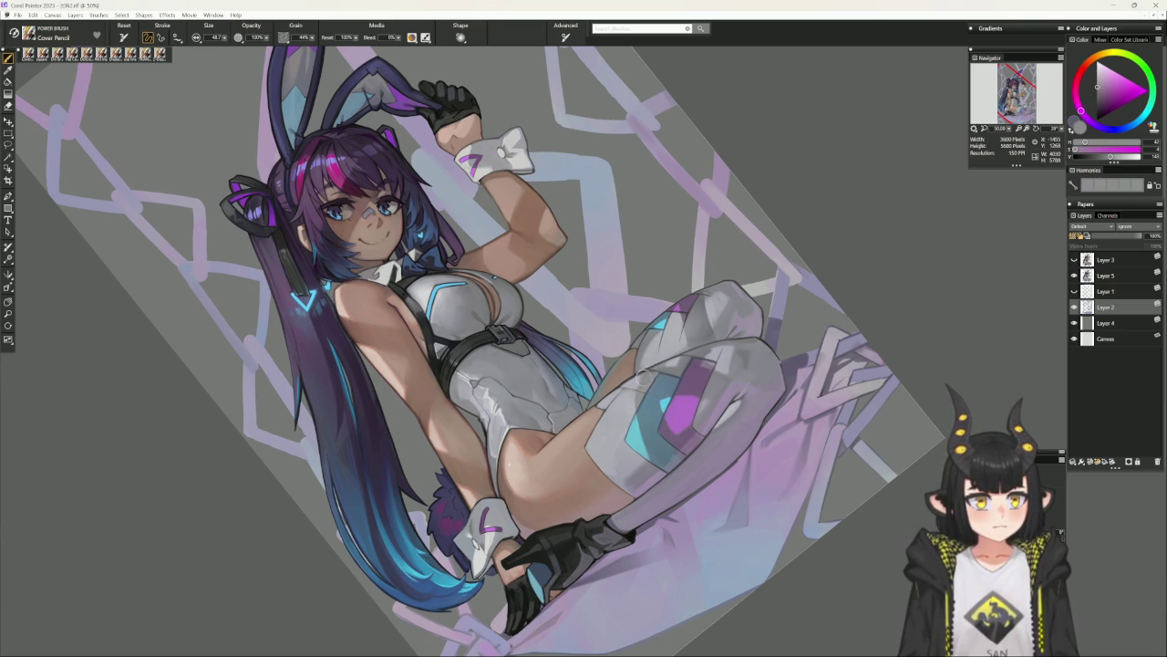
Make Layer 5 active and reset the view upright, recentred on the legs.
click(1099, 276)
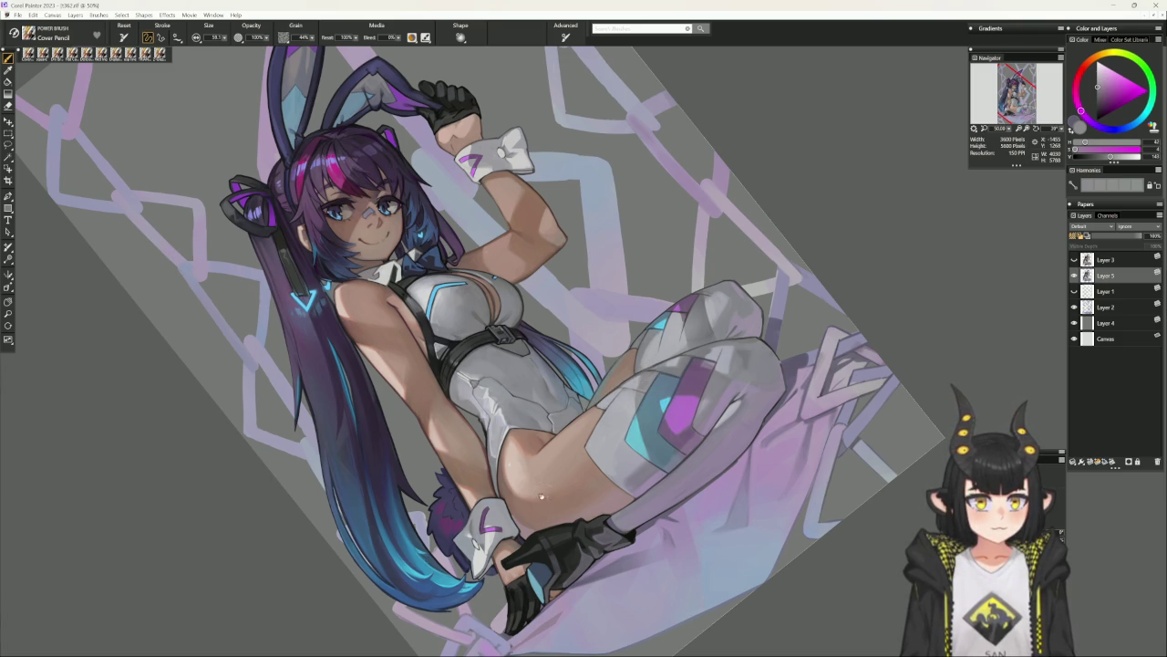
alt+click(555, 476)
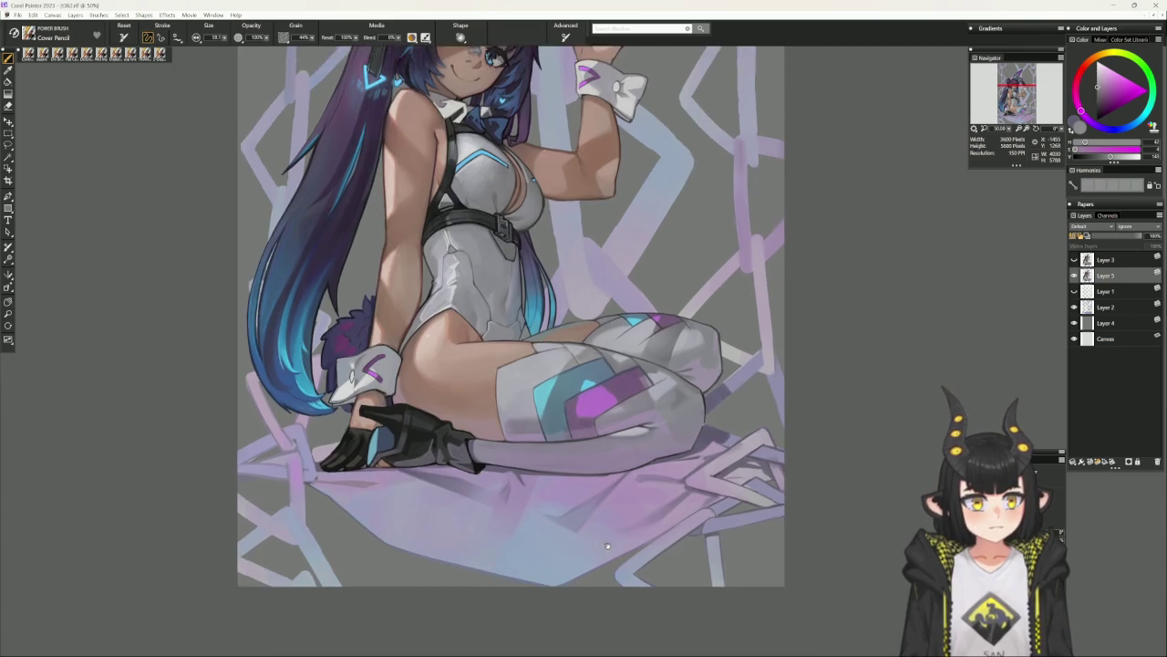
drag(667, 536, 639, 493)
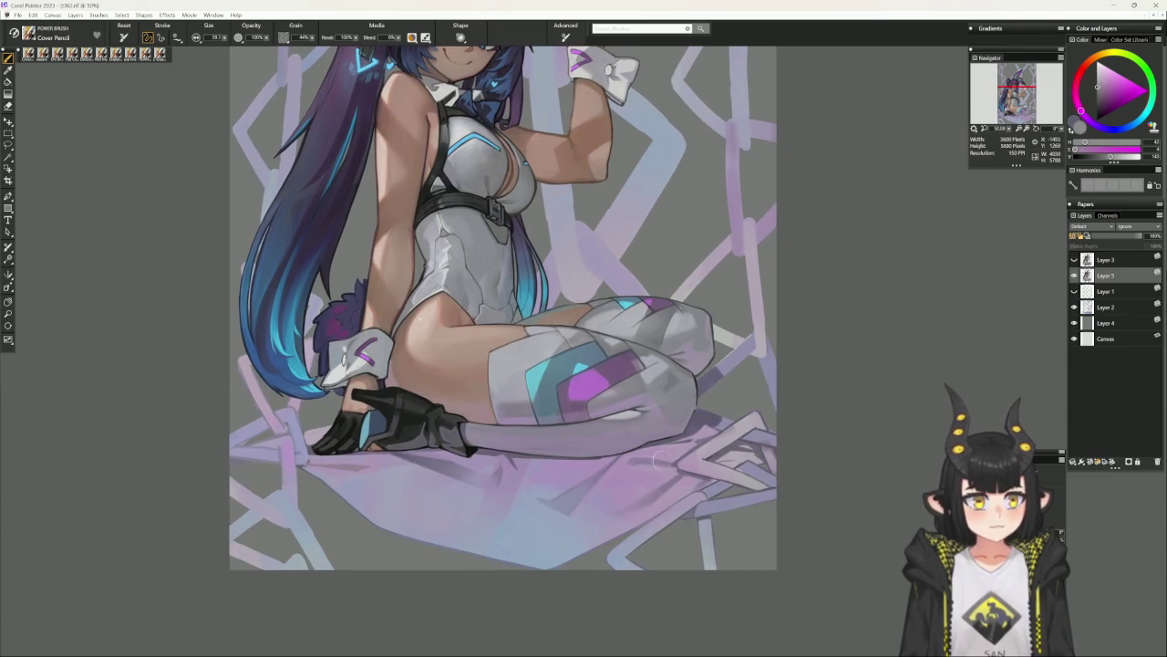
scroll(671, 374, down, 2)
drag(671, 374, 620, 351)
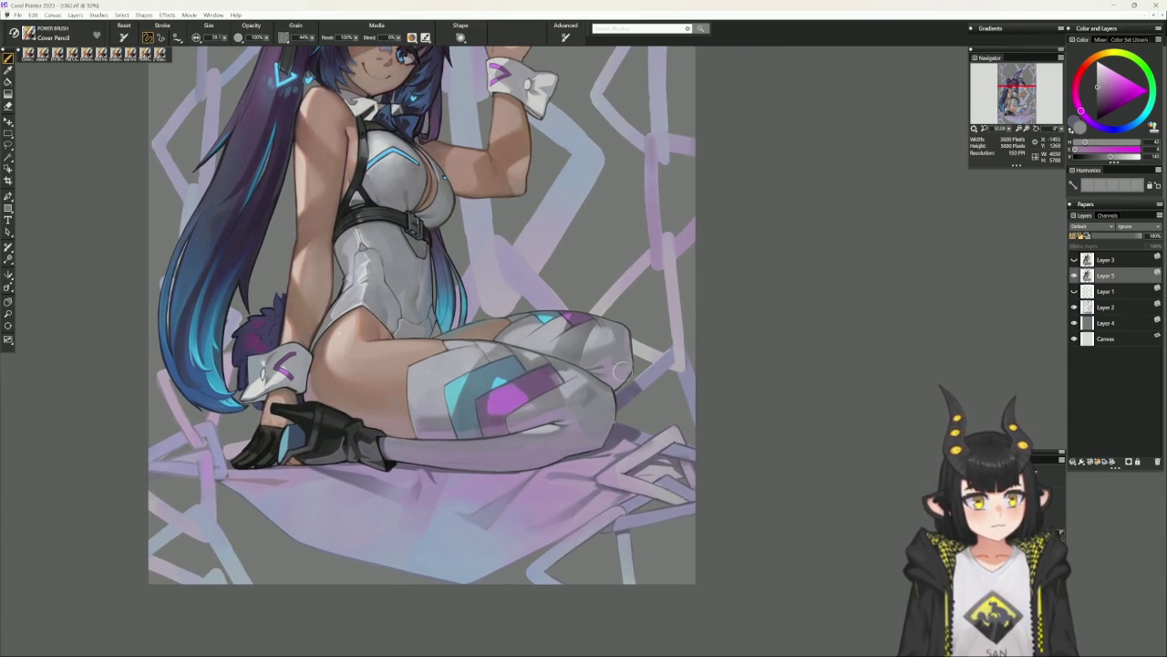
Adjust the paint colour through greyish-blue shades, darker and lighter, to a lighter purple.
alt+click(615, 404)
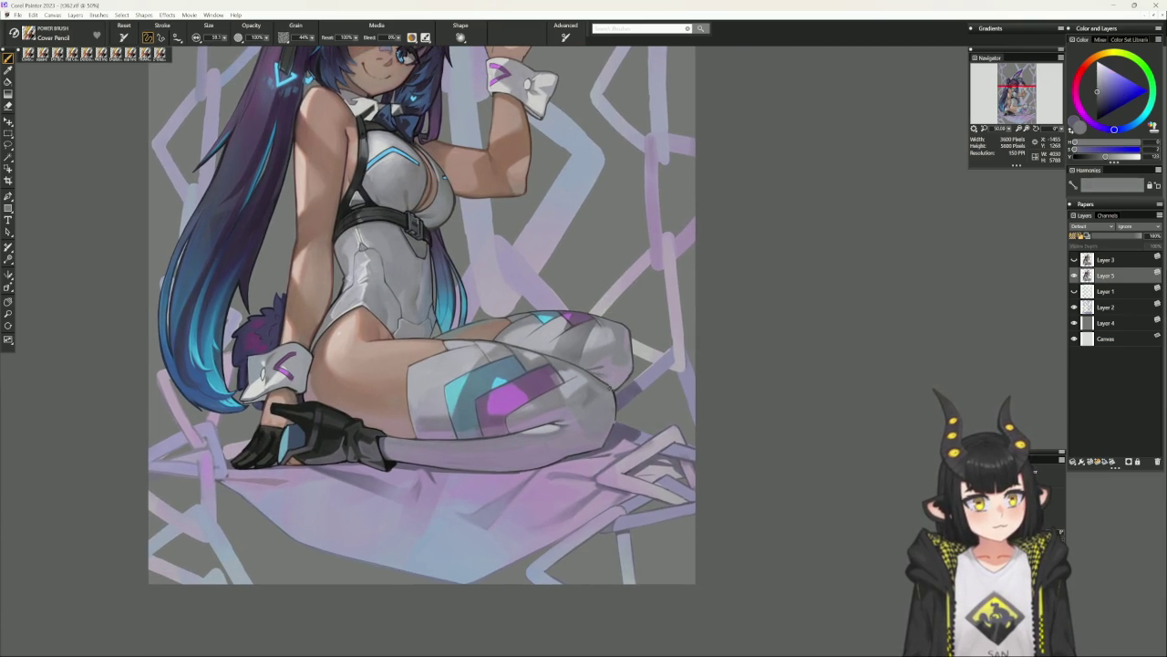
alt+click(612, 389)
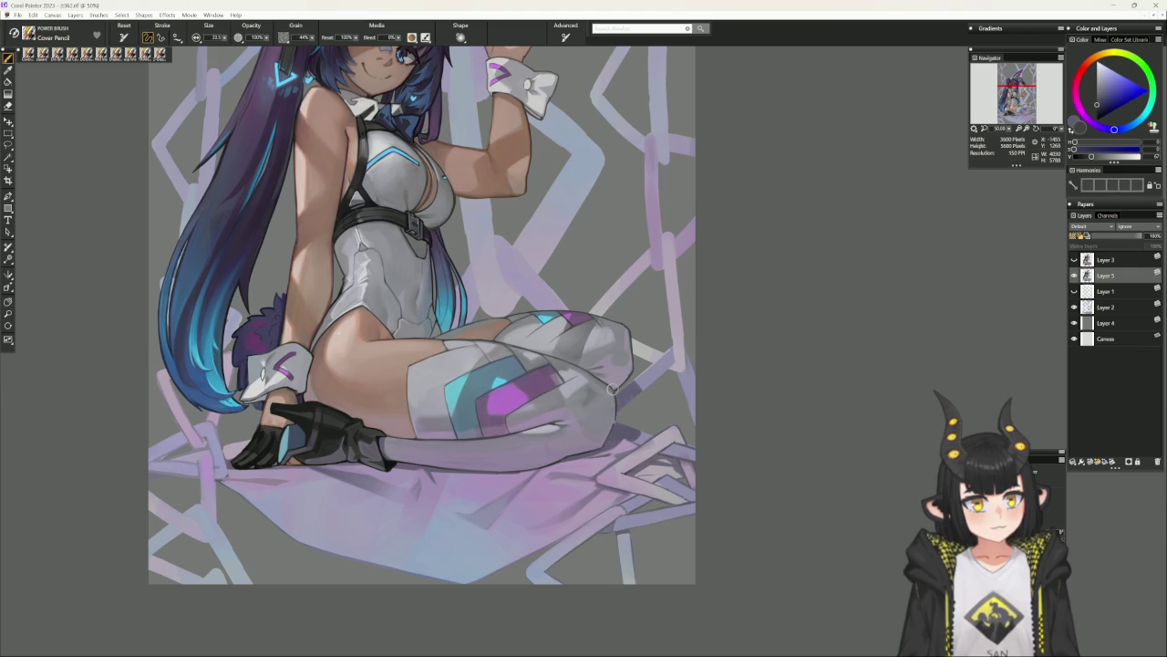
alt+click(613, 410)
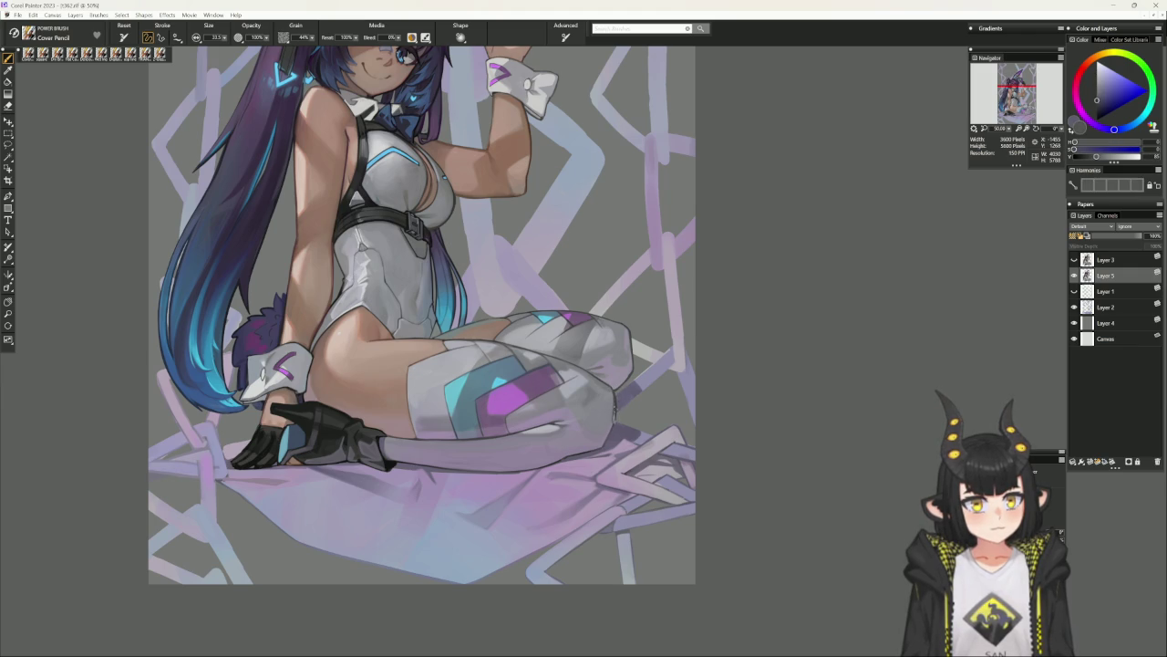
alt+click(608, 388)
alt+click(611, 417)
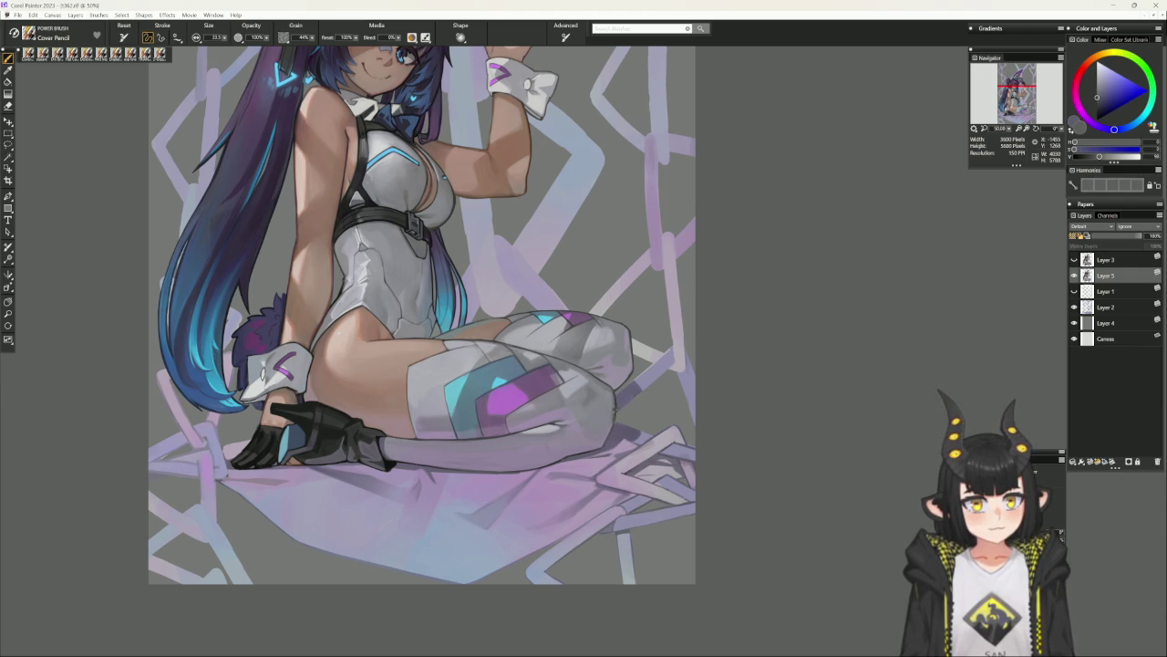
alt+click(610, 425)
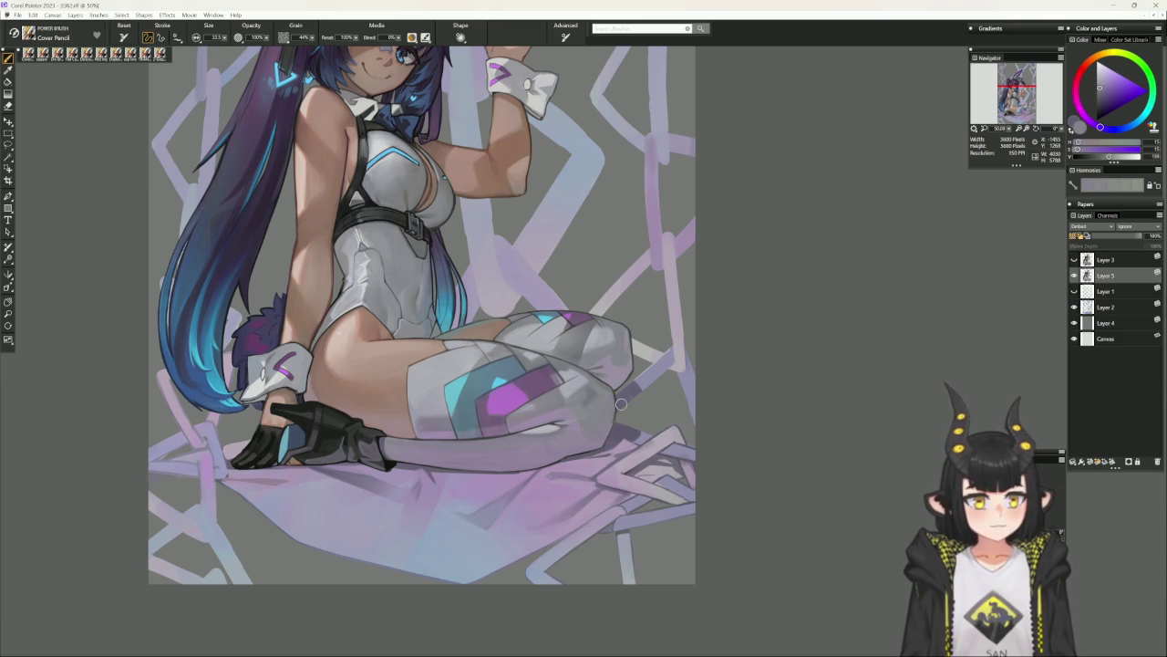
Rotate toward her head, cycle through grey tones to a greyish purple, reset the view, and zoom out.
drag(784, 463, 774, 355)
alt+click(643, 427)
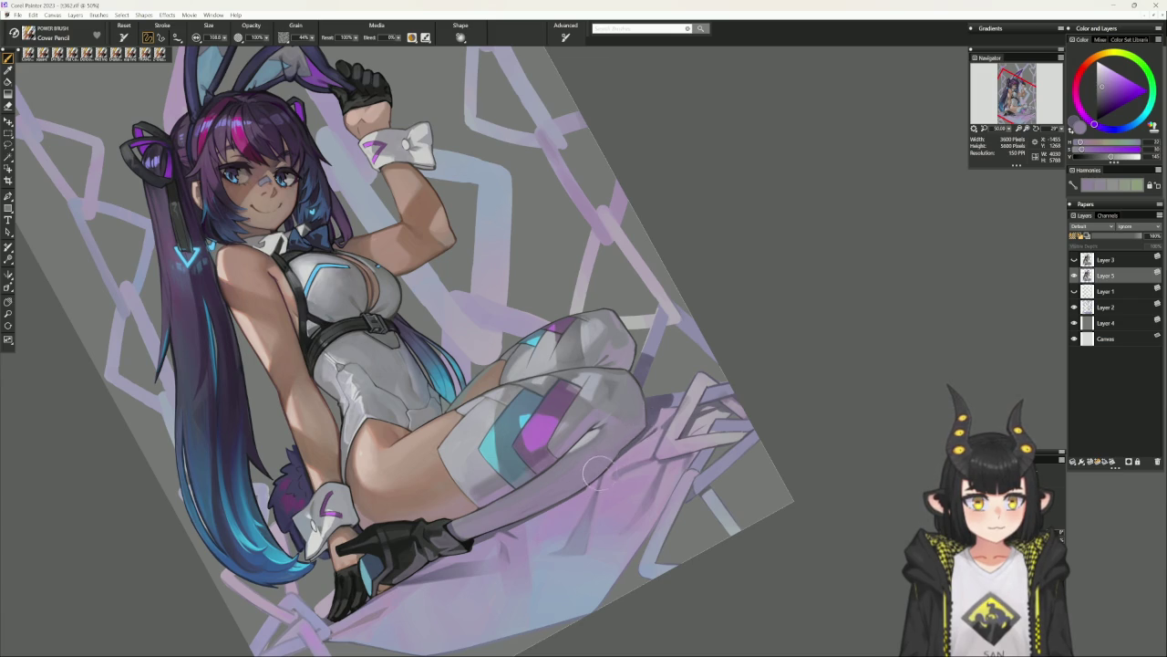
alt+click(632, 374)
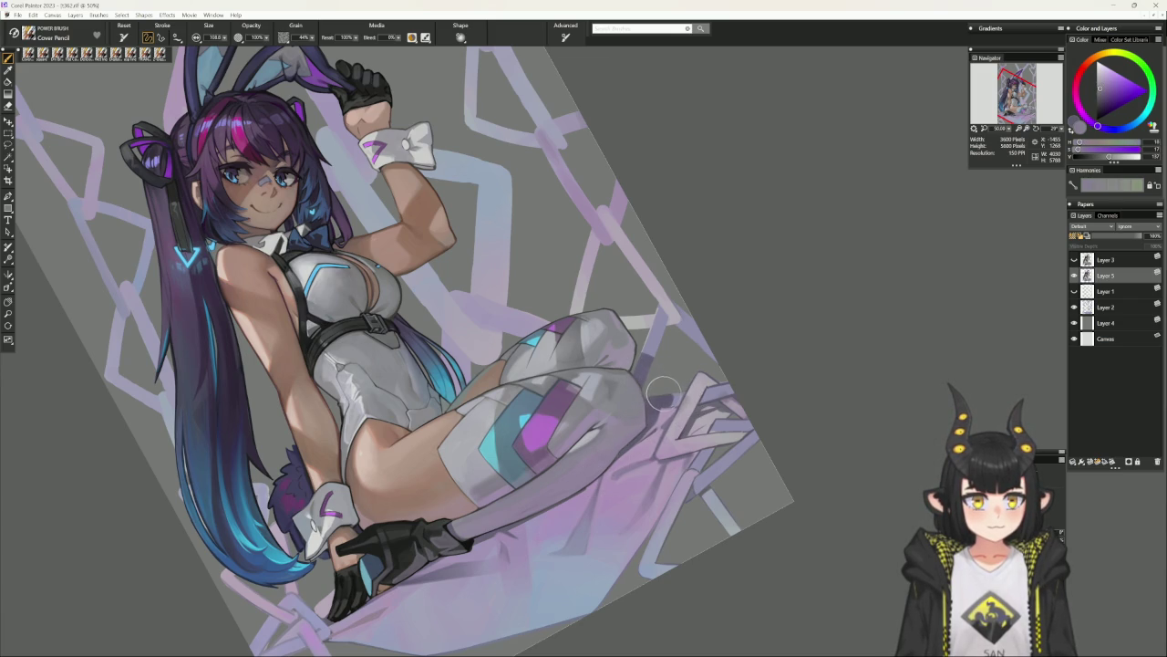
alt+click(654, 383)
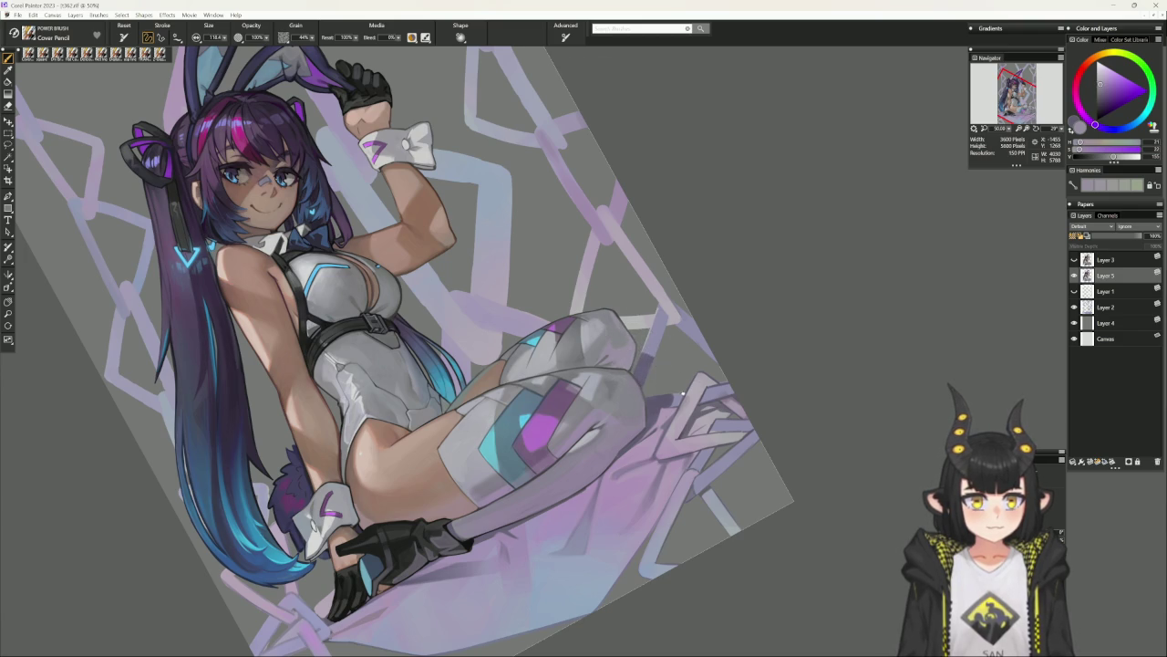
alt+click(629, 374)
alt+click(600, 321)
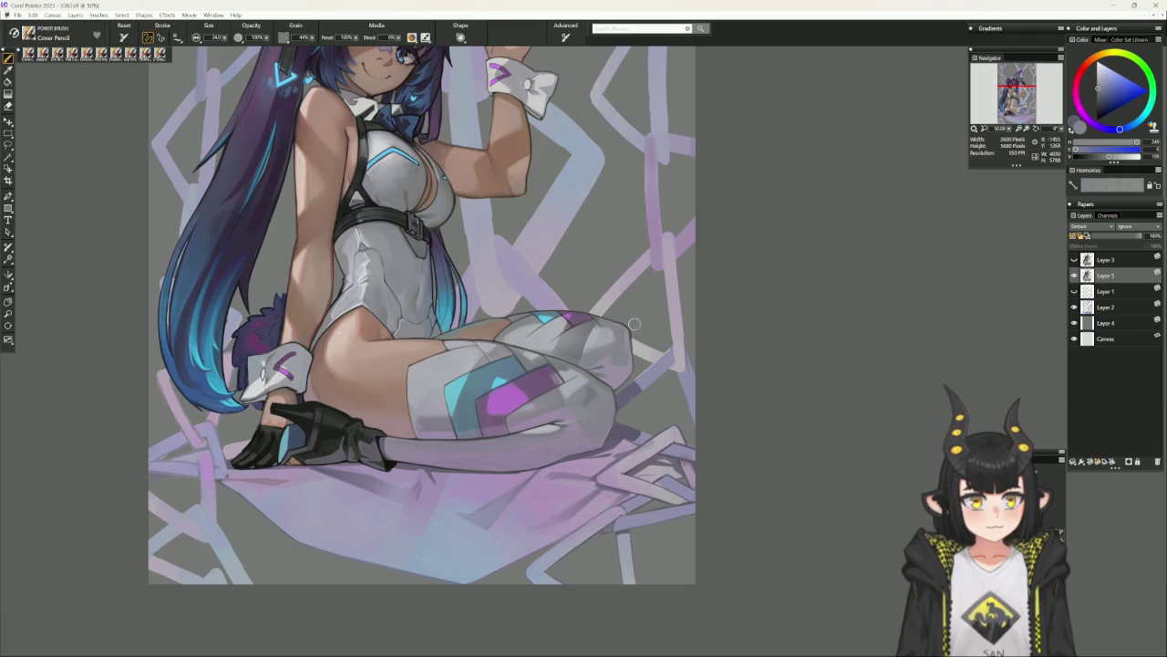
alt+click(626, 327)
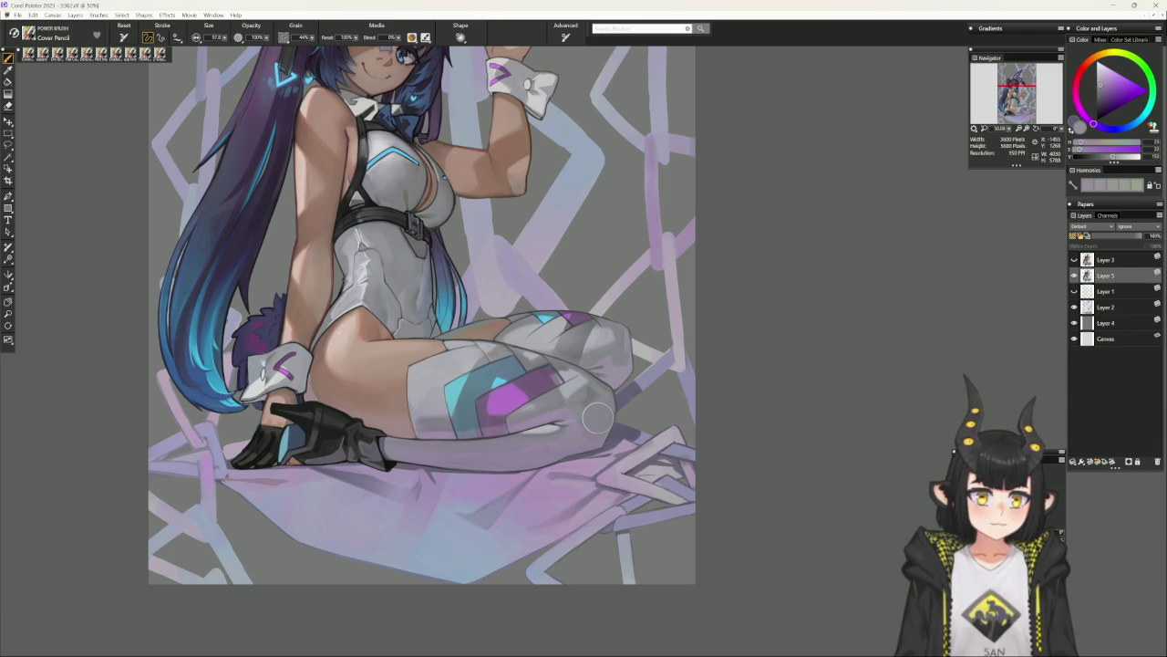
key(ctrl+minus)
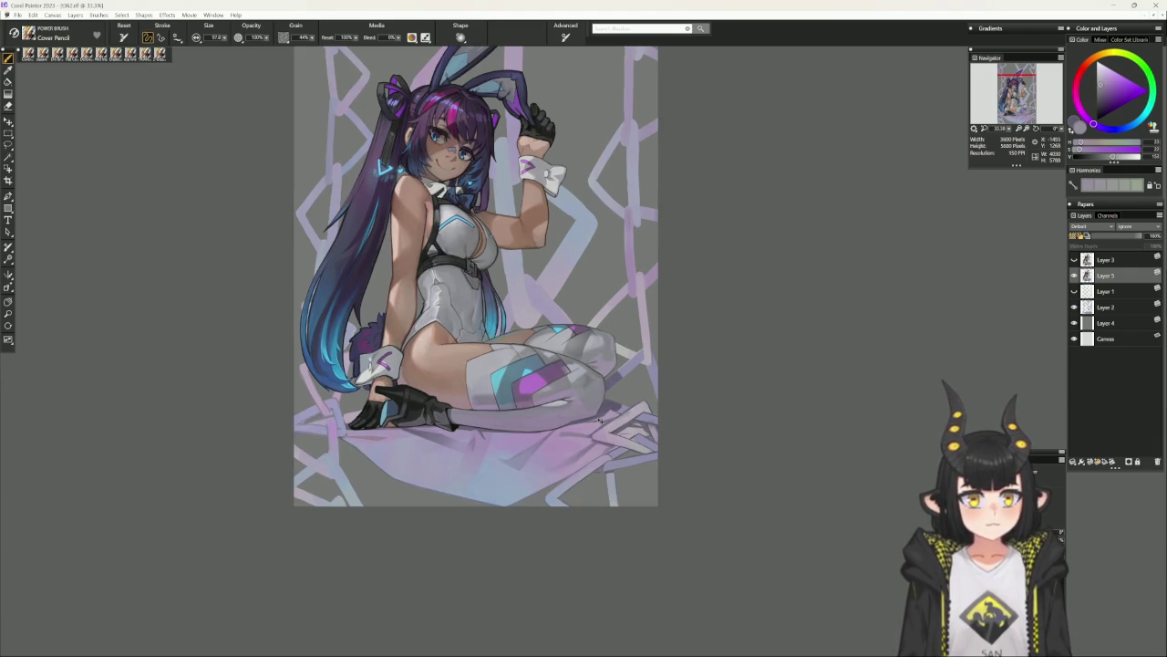
Pan the painting and sample dark purples, magenta-pink and dark blue from the ponytail hair.
drag(599, 419, 646, 474)
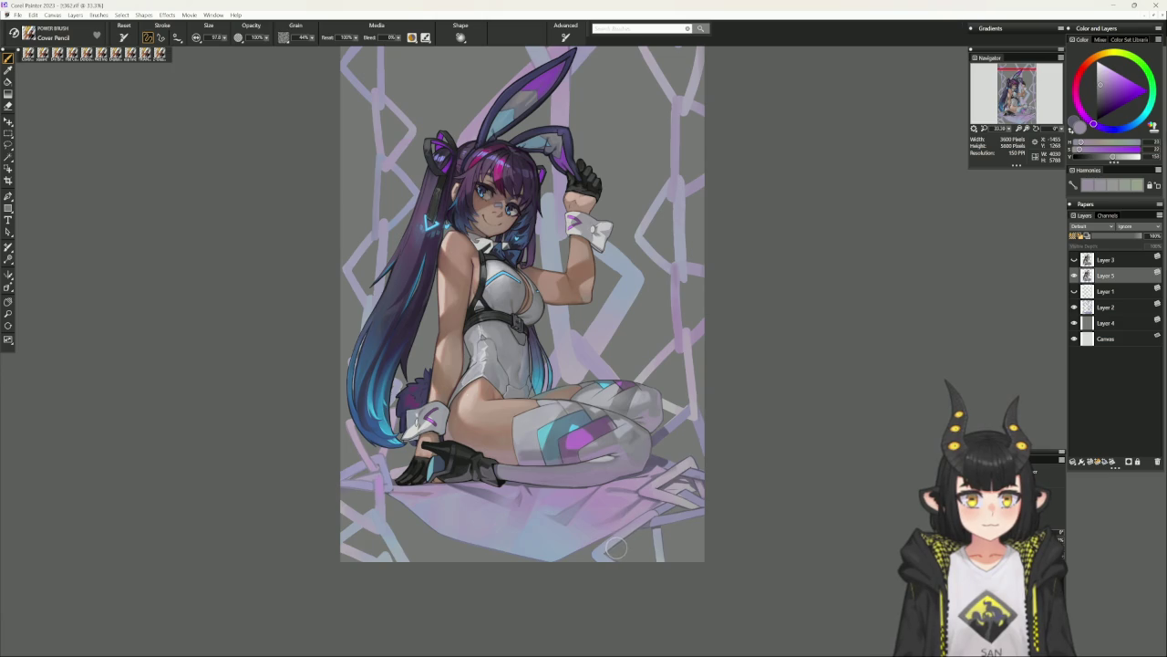
alt+click(428, 187)
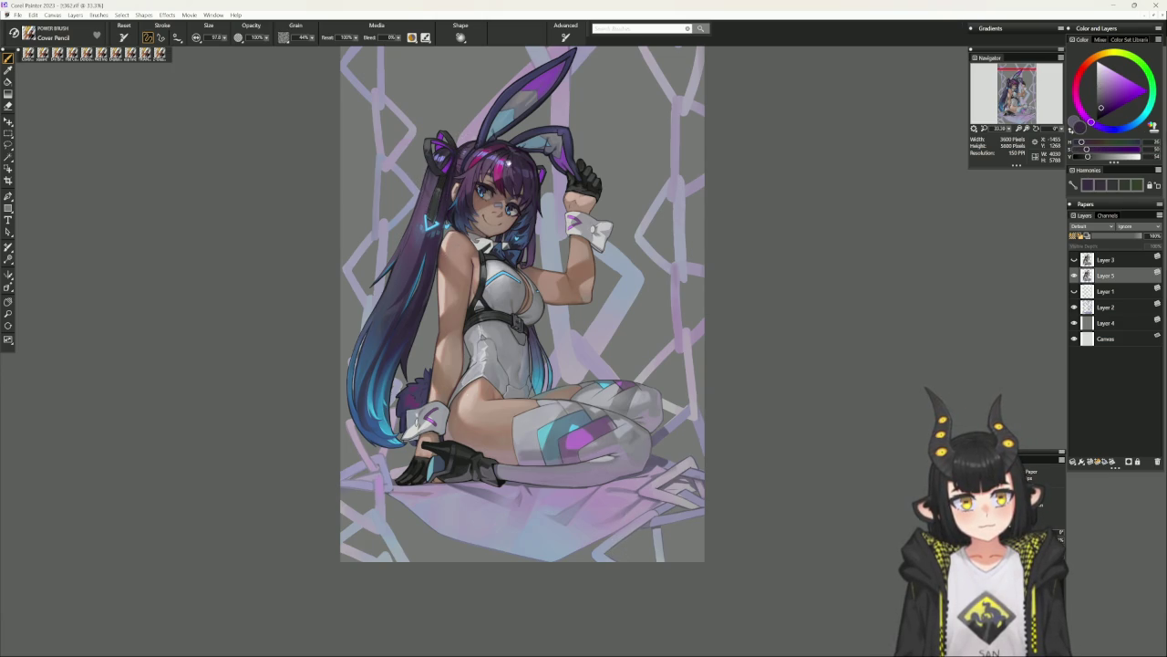
scroll(474, 178, up, 1)
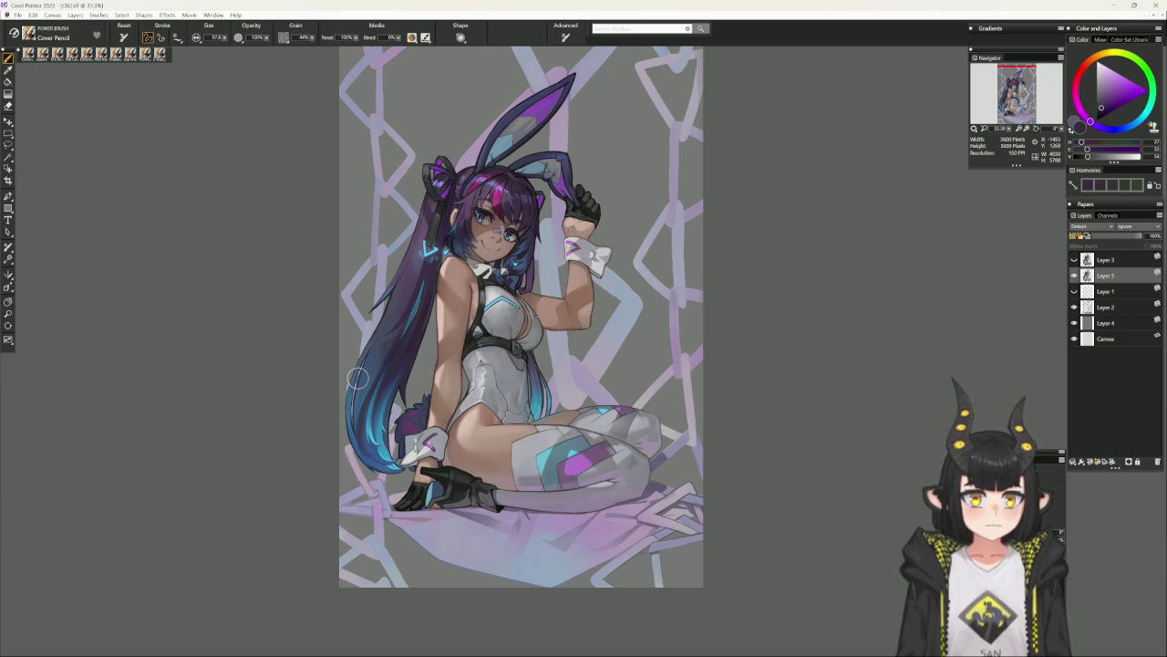
alt+click(401, 274)
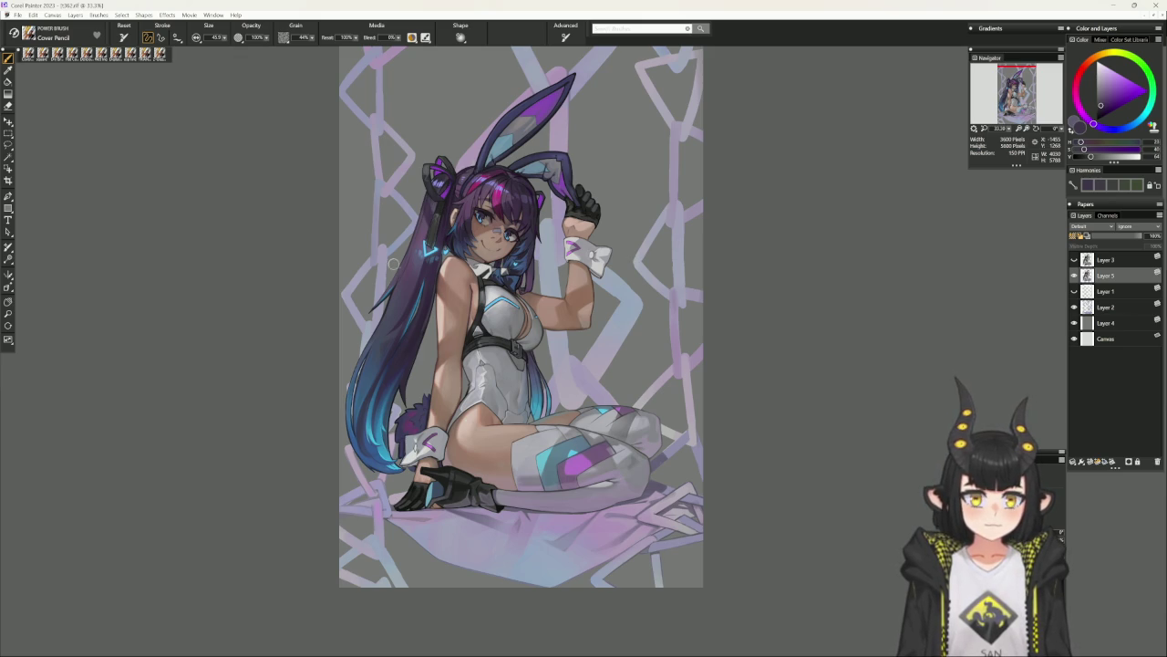
alt+click(436, 179)
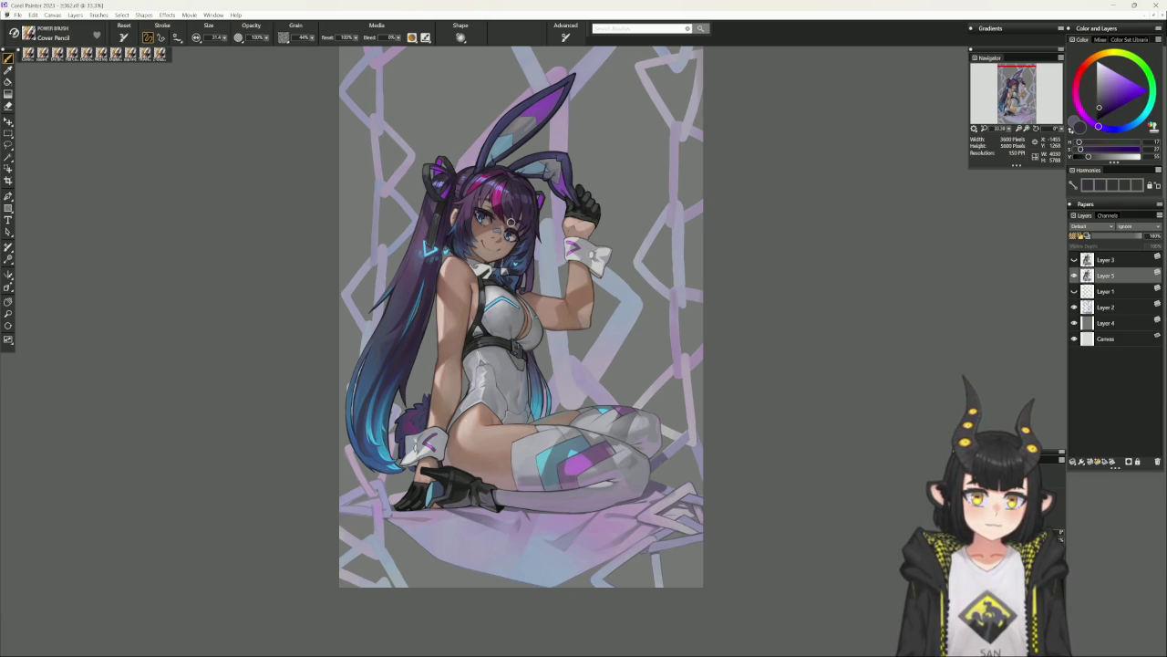
alt+click(434, 213)
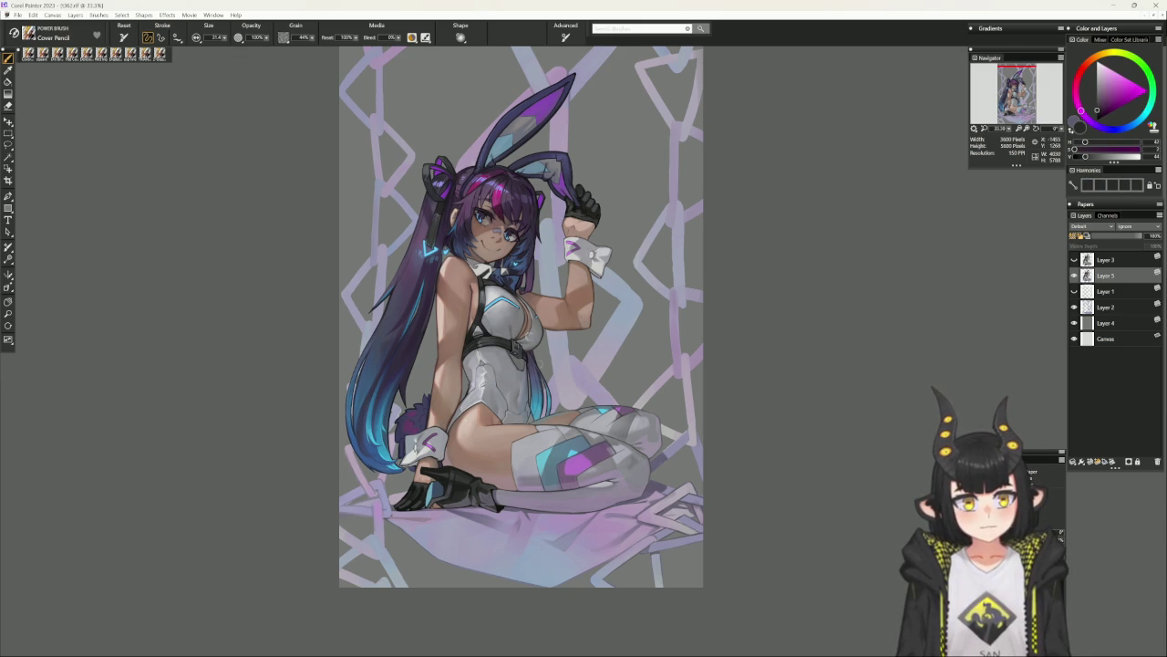
drag(575, 523, 560, 505)
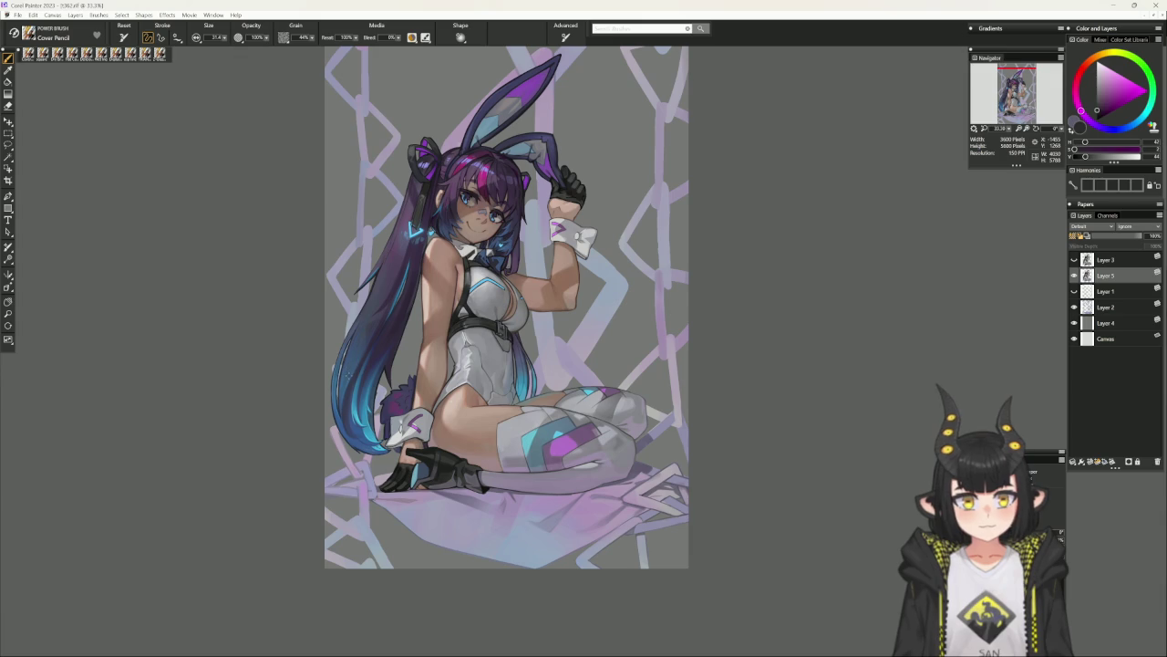
Sample dark, lighter and greyish blues to paint the hair's blue lower tips.
alt+click(361, 351)
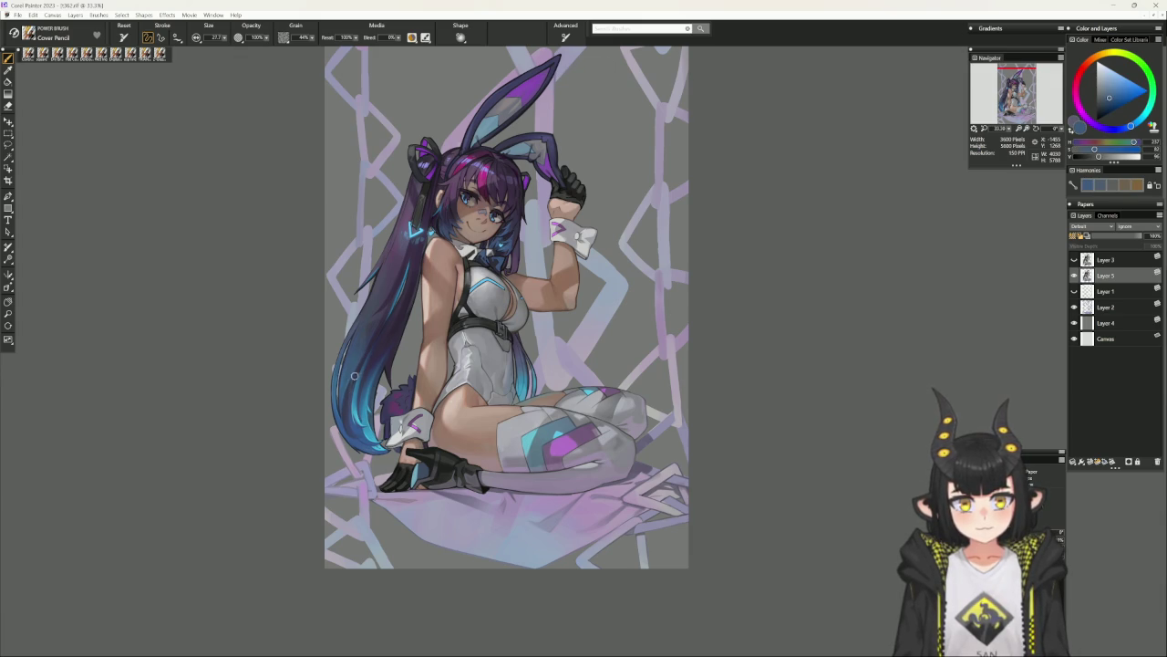
alt+click(363, 357)
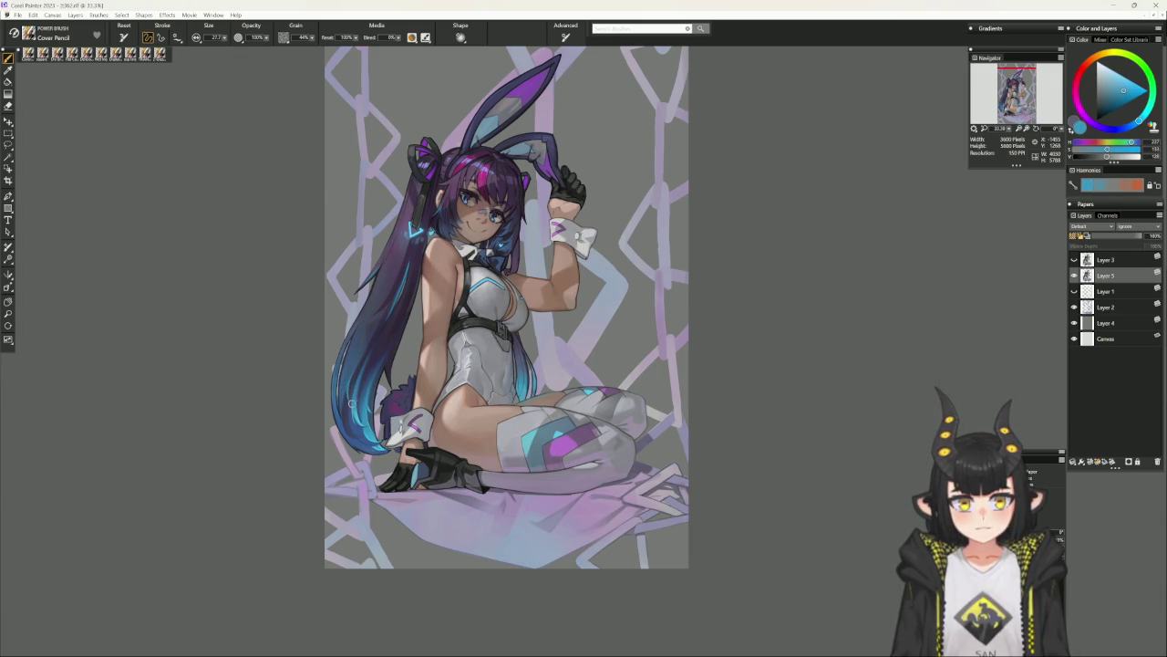
alt+click(356, 367)
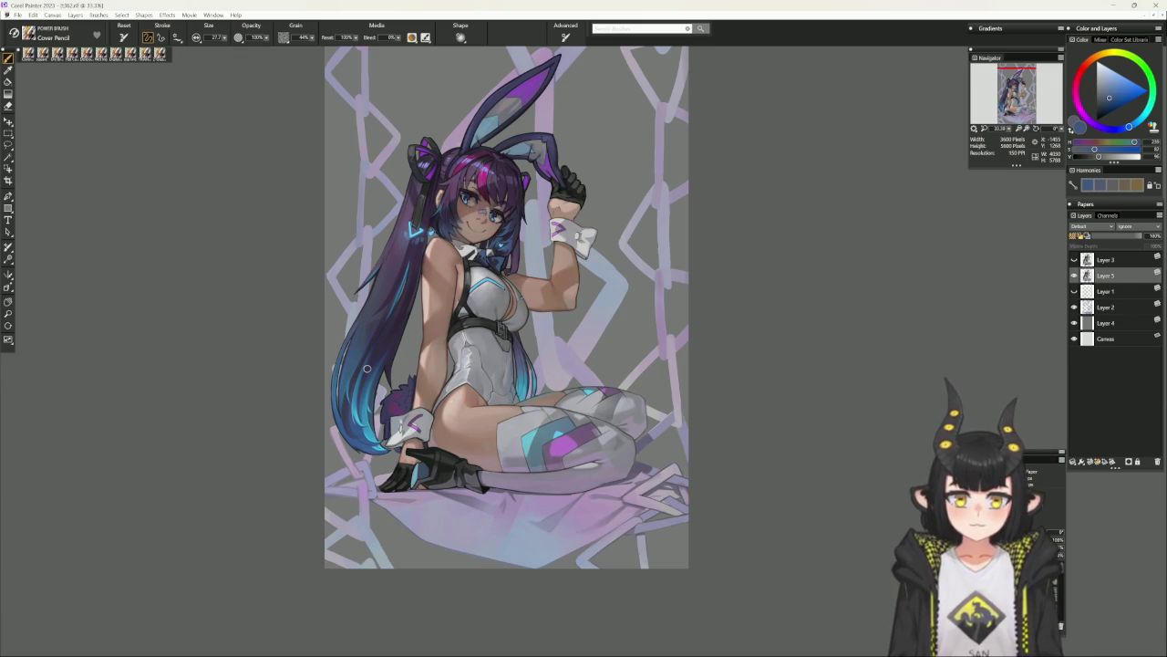
alt+click(362, 351)
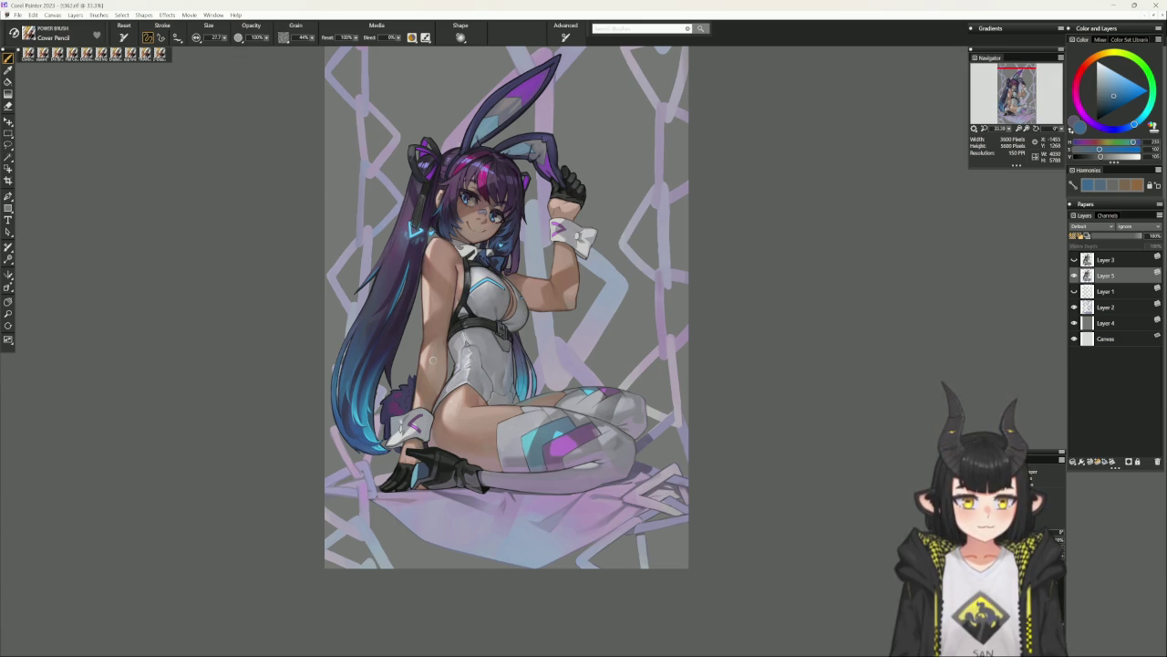
Sample a muted purple from the painting and zoom in on the legs and knee.
drag(769, 385, 655, 395)
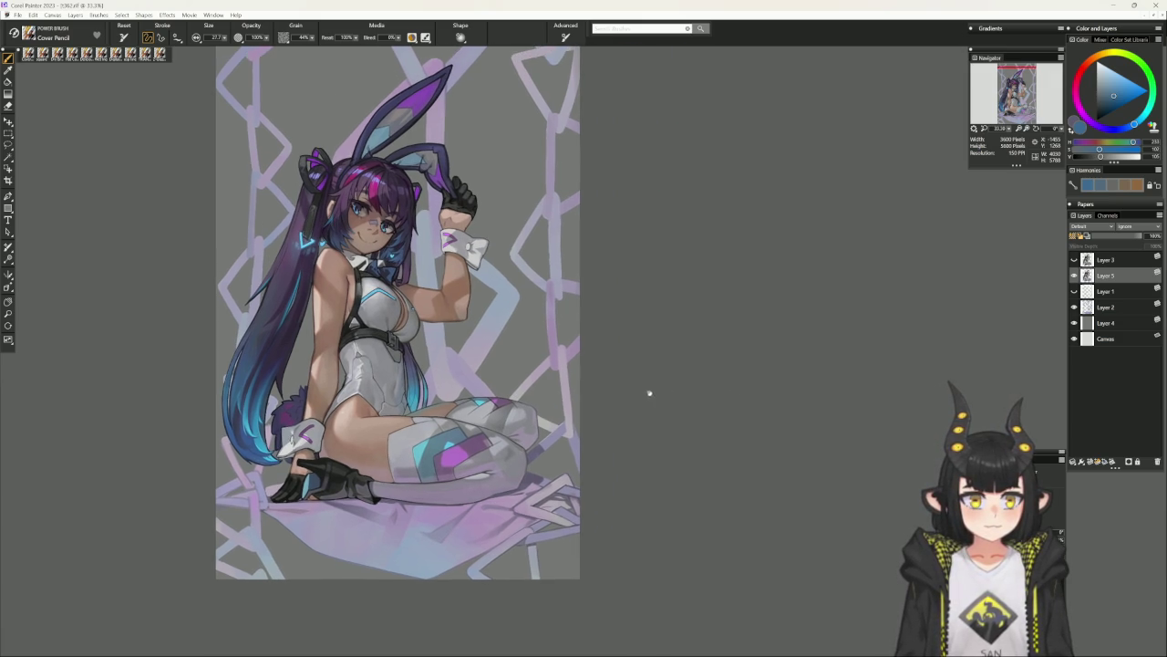
alt+click(539, 421)
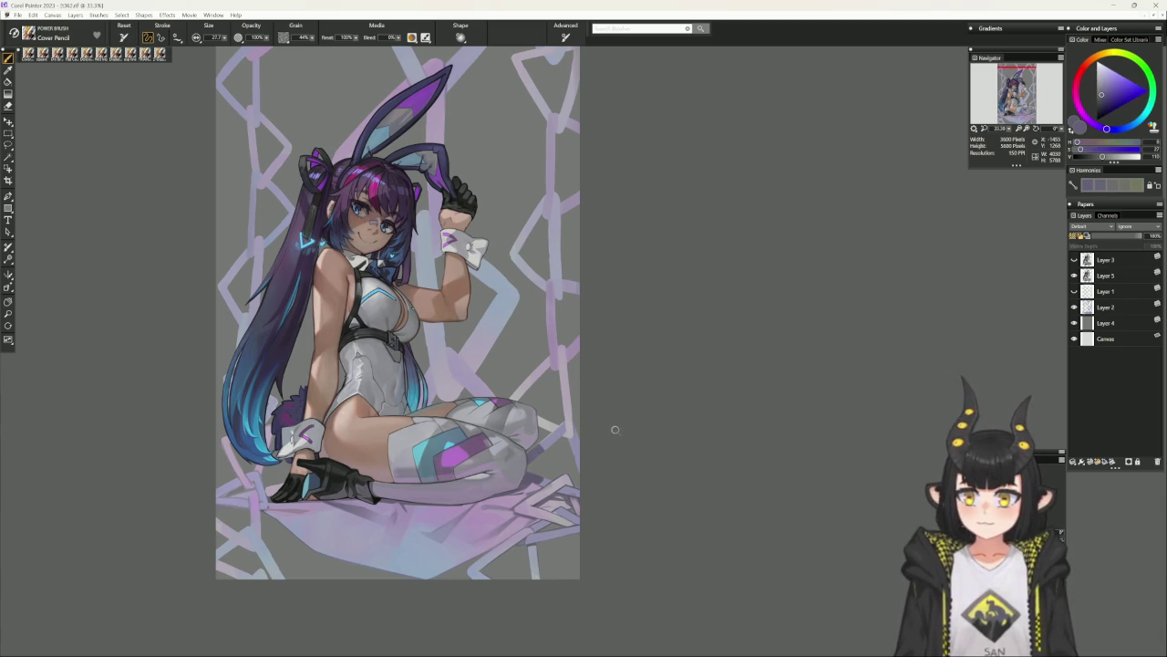
scroll(620, 425, up, 1)
drag(610, 431, 630, 363)
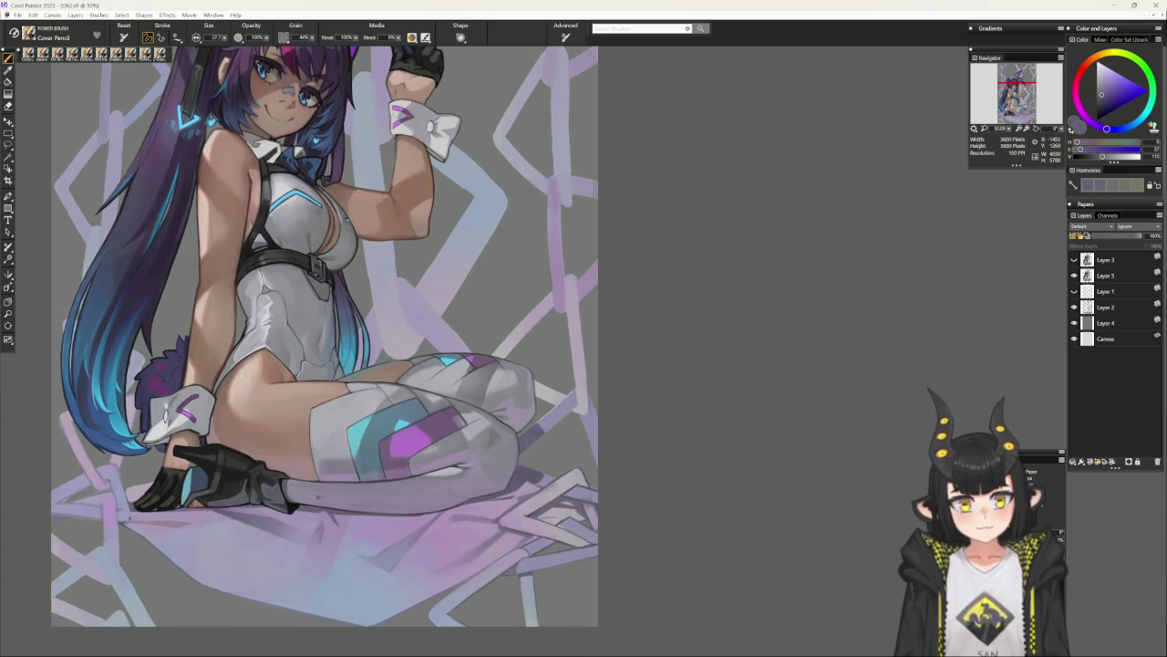
On Layer 2, pick grey and pale lavender tones for the chain link behind the knee.
click(1109, 98)
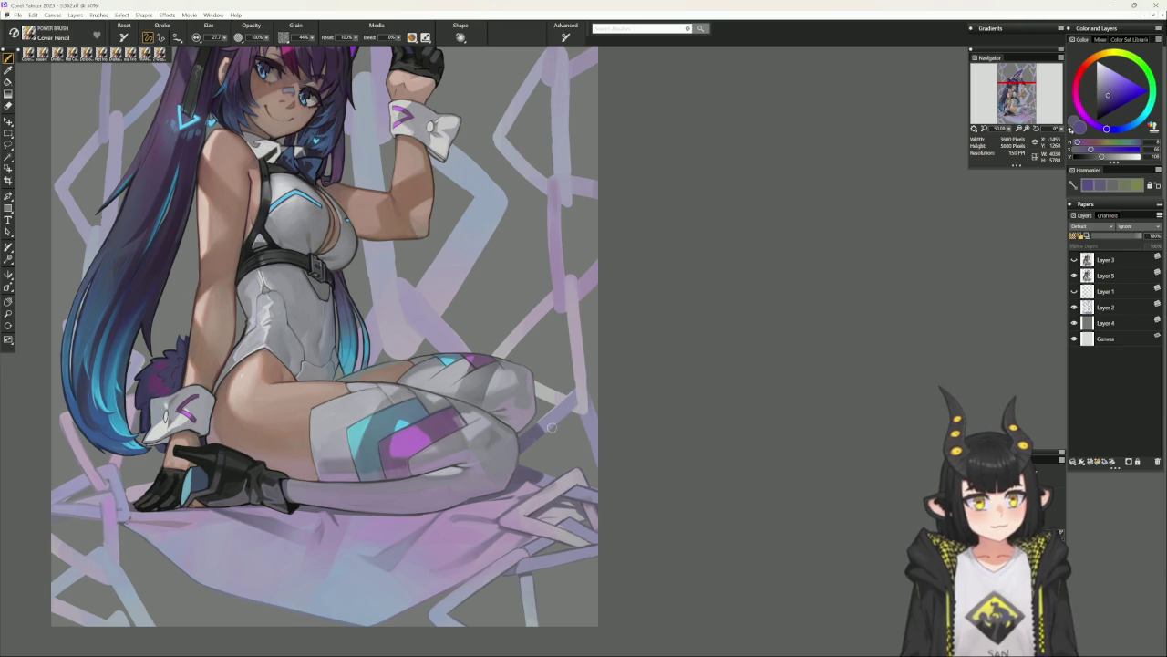
click(1095, 307)
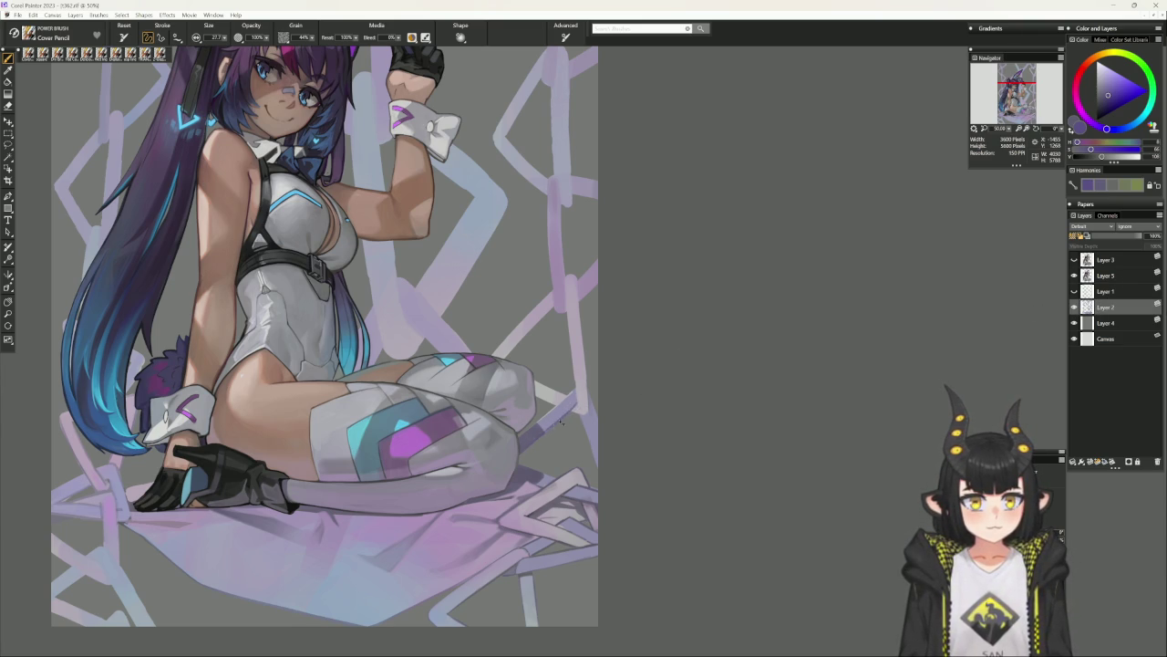
alt+click(543, 432)
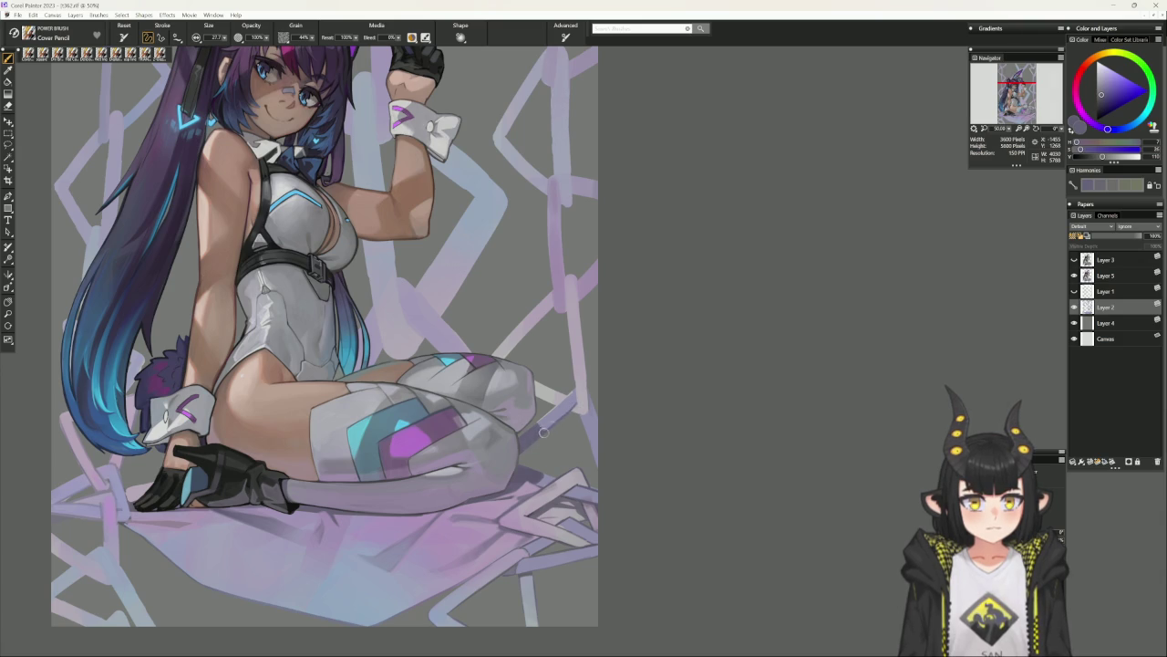
alt+click(571, 394)
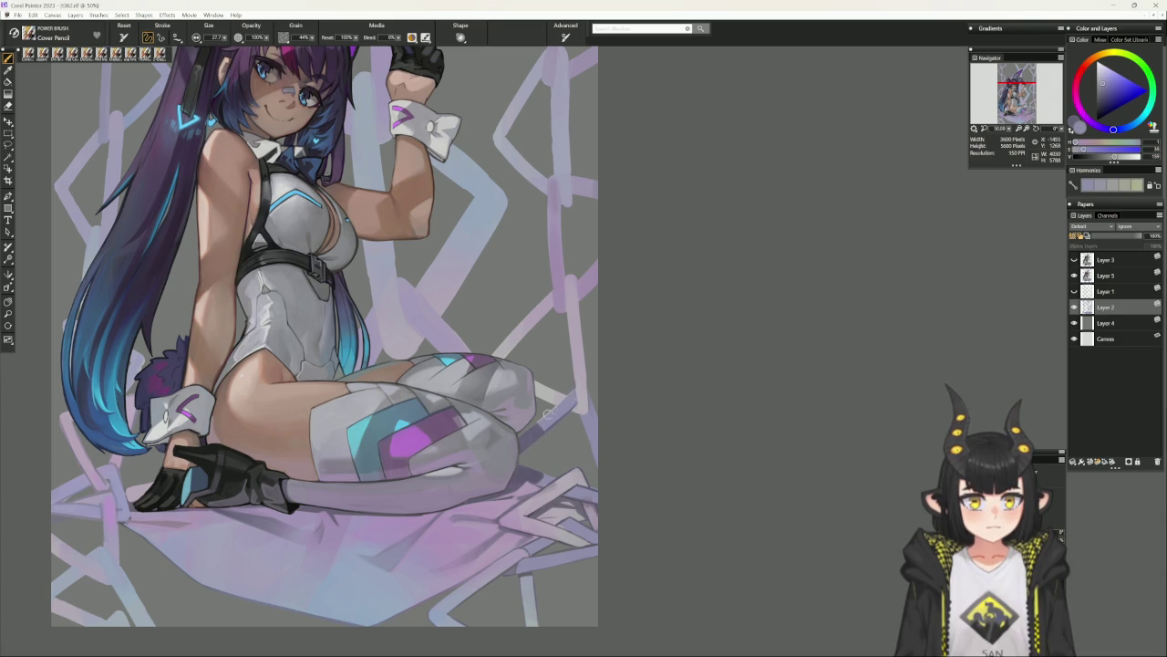
alt+click(572, 392)
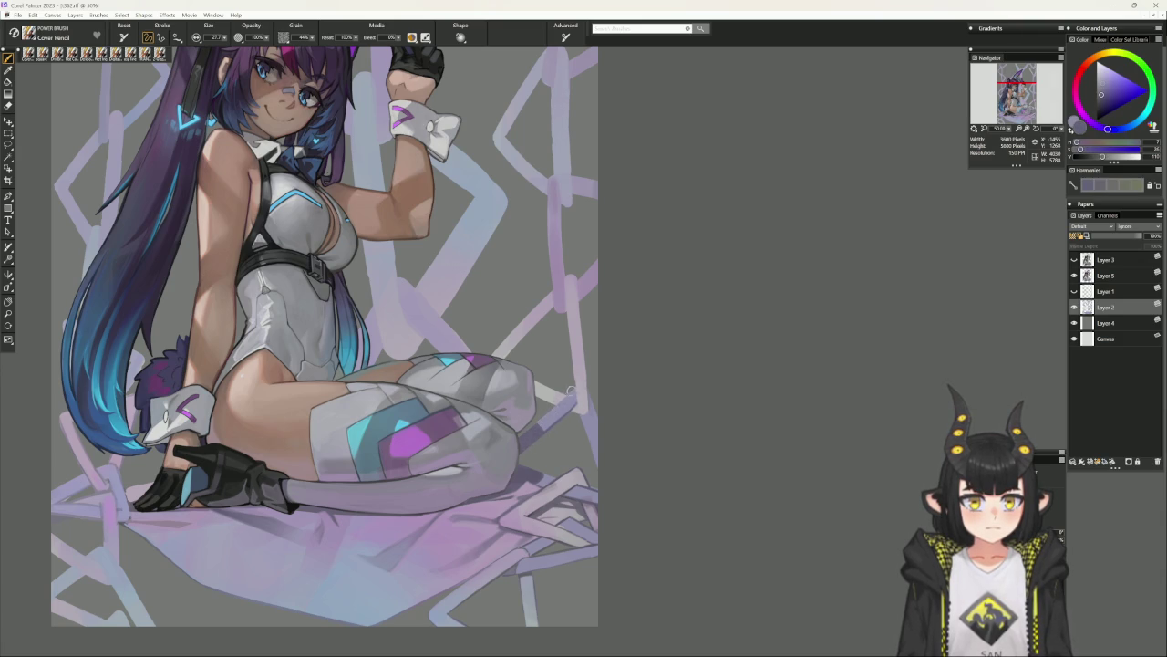
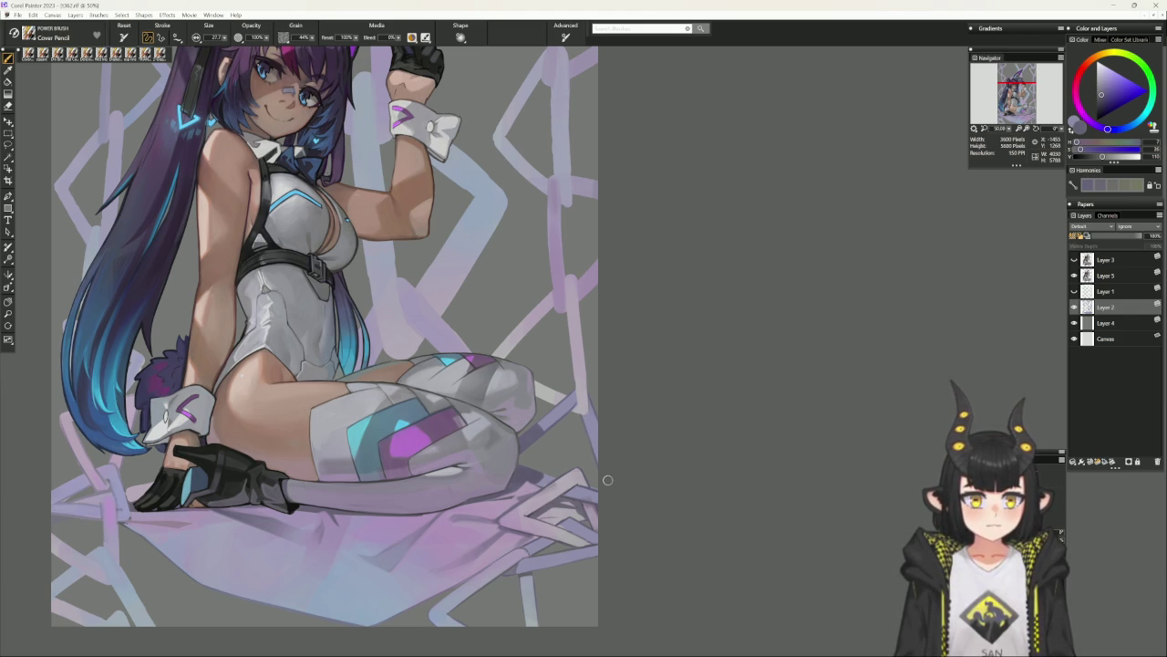
With a smaller brush on an angled canvas, repaint the chain links and floor by the legs in magenta, grey-blue and greyish purple.
scroll(629, 493, down, 2)
mouse_move(734, 499)
mouse_down()
mouse_move(761, 362)
mouse_move(684, 417)
mouse_up()
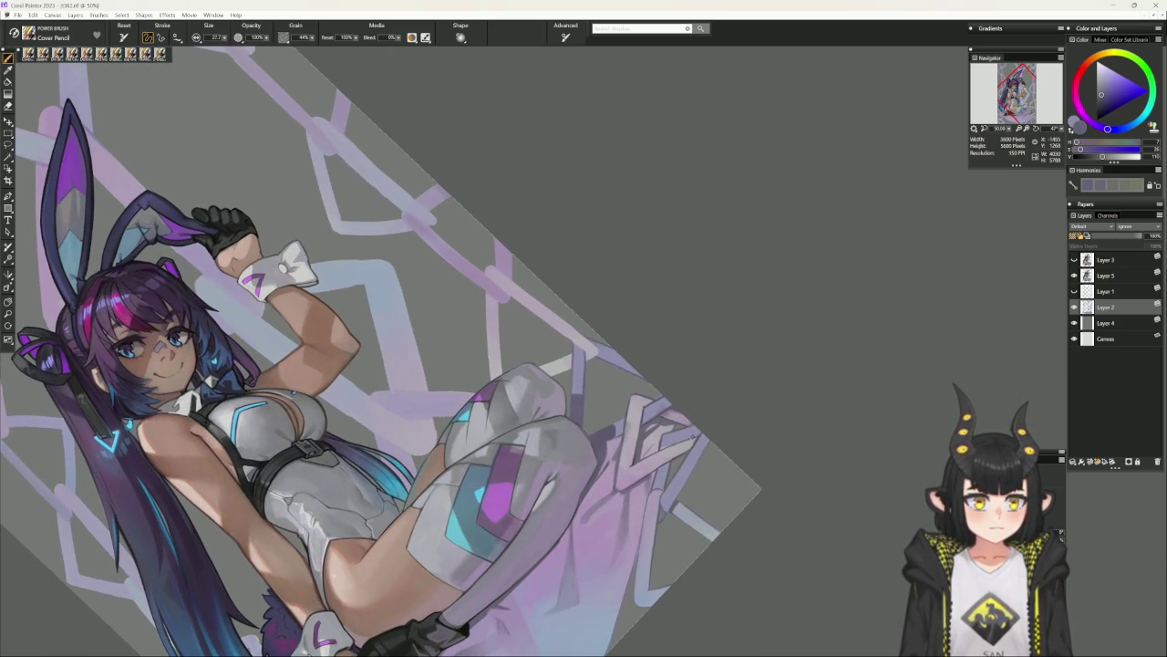
key(bracketleft)
key(bracketleft)
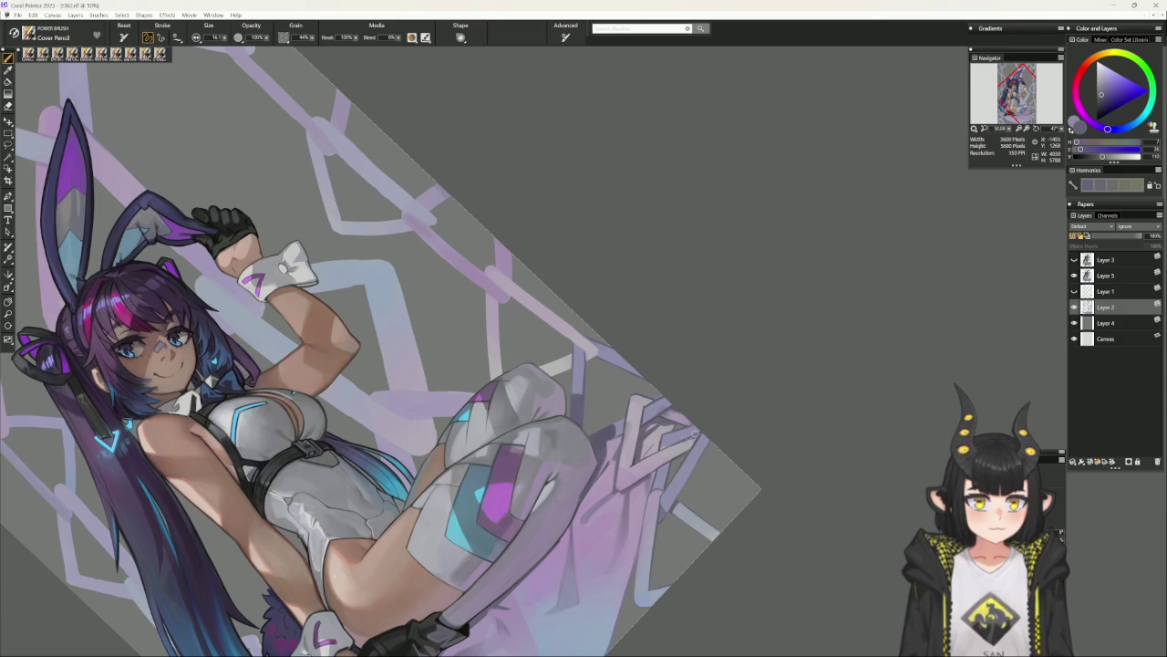
alt+click(703, 430)
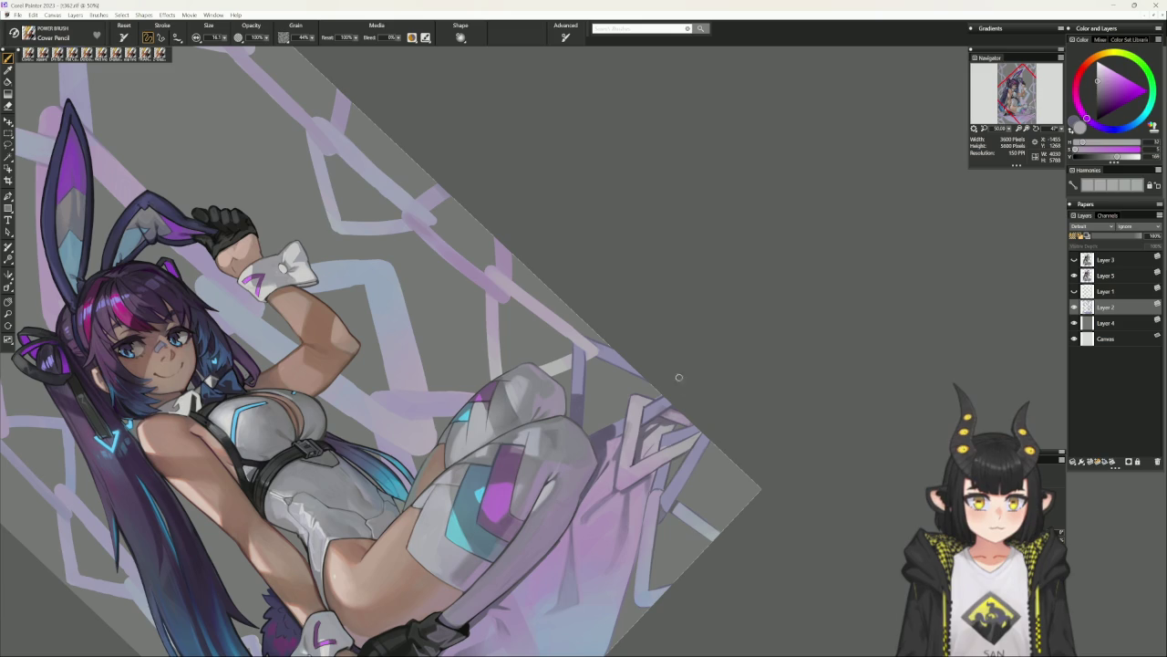
alt+click(662, 441)
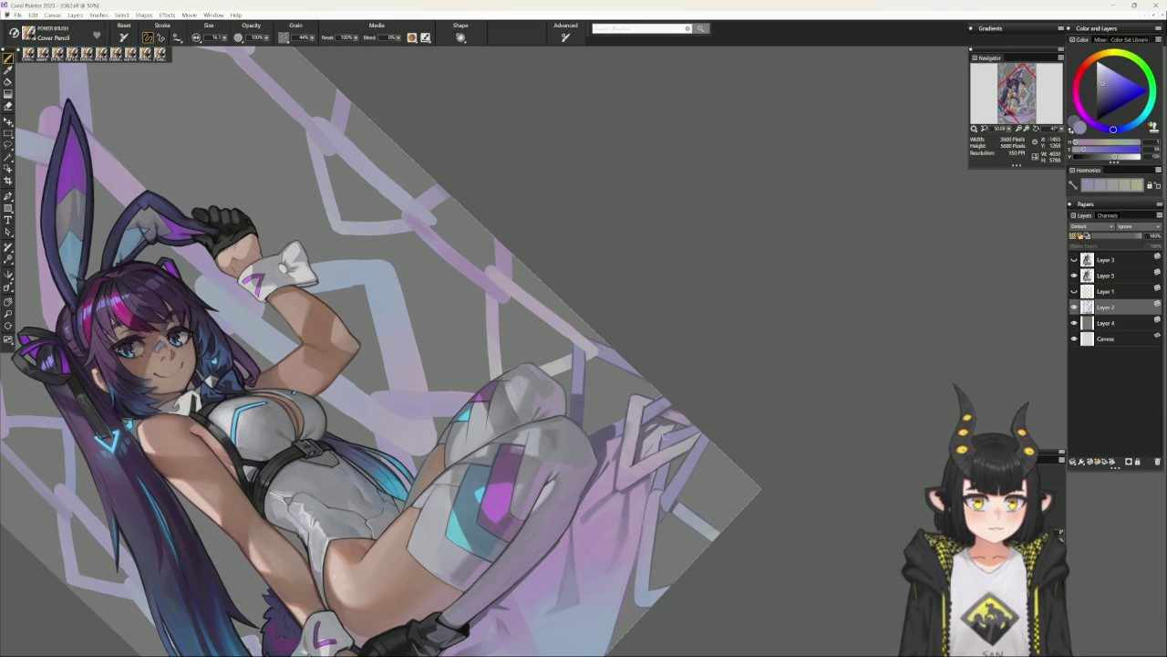
alt+click(663, 436)
alt+click(657, 444)
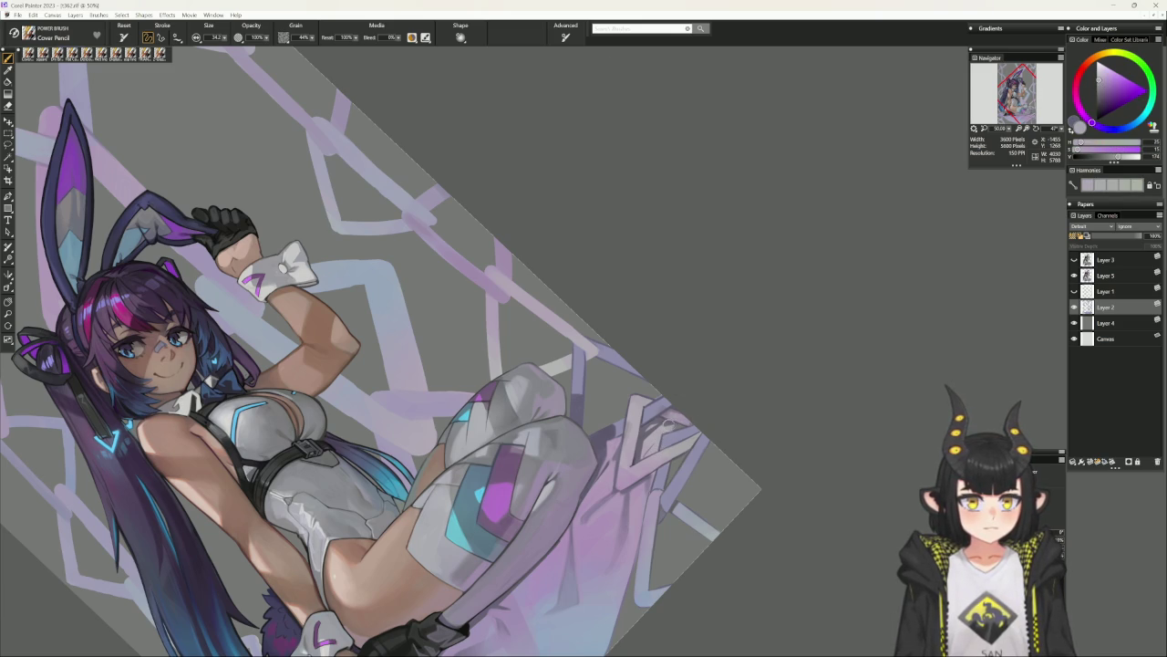
click(692, 408)
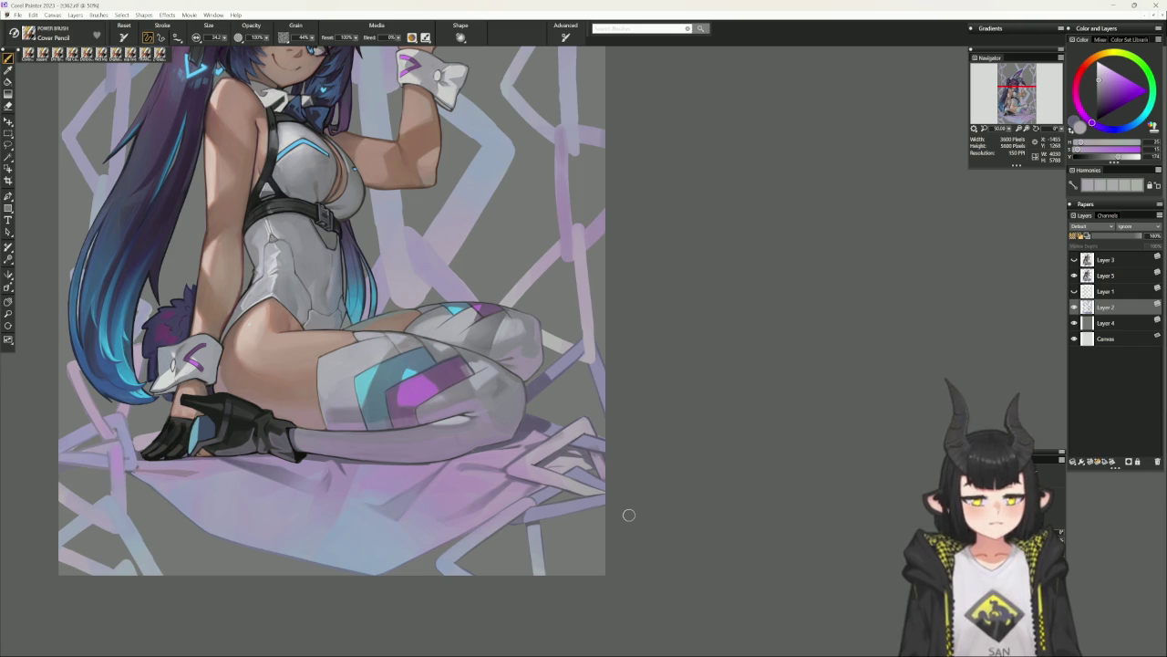
scroll(637, 446, up, 3)
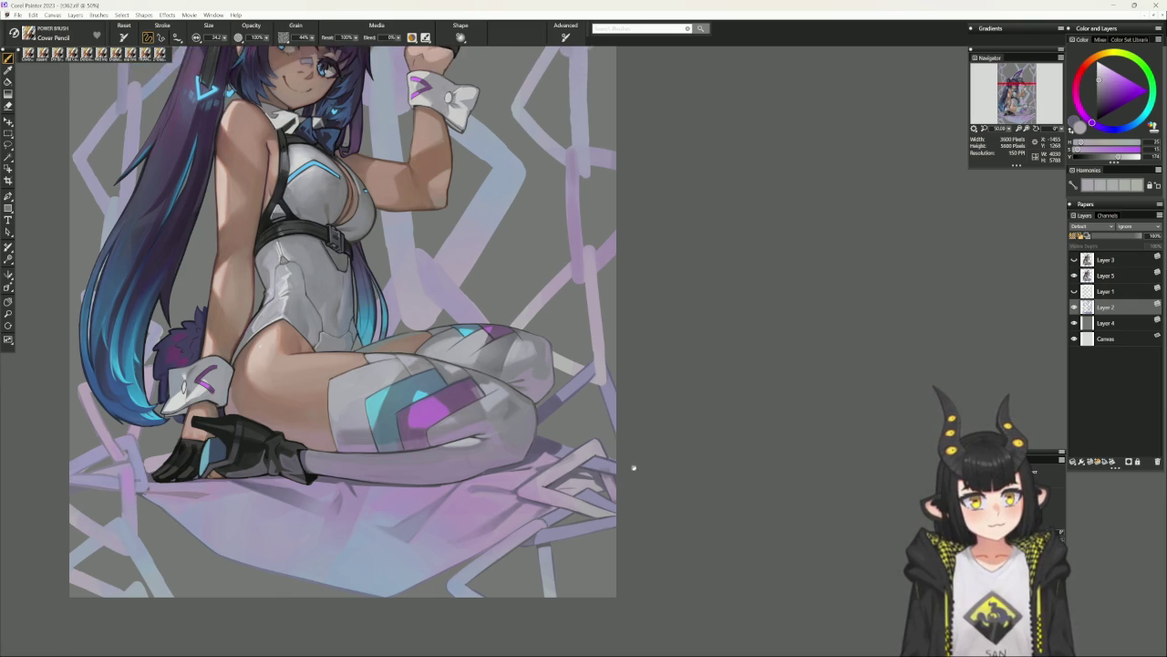
scroll(626, 459, up, 3)
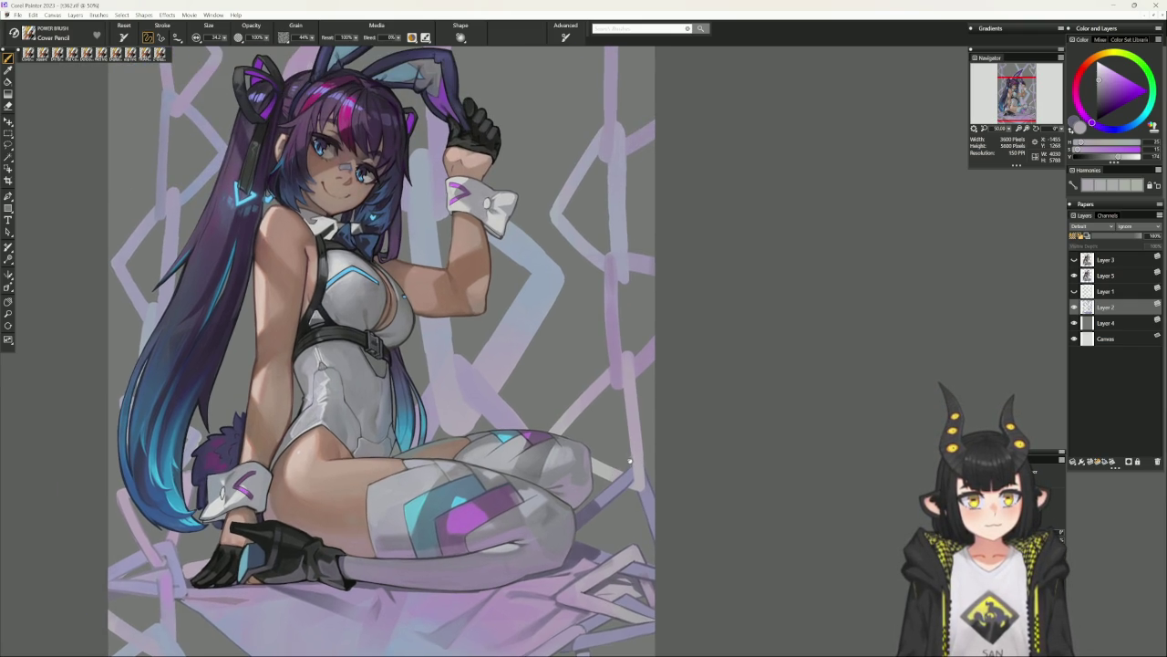
scroll(628, 461, up, 2)
scroll(584, 438, up, 2)
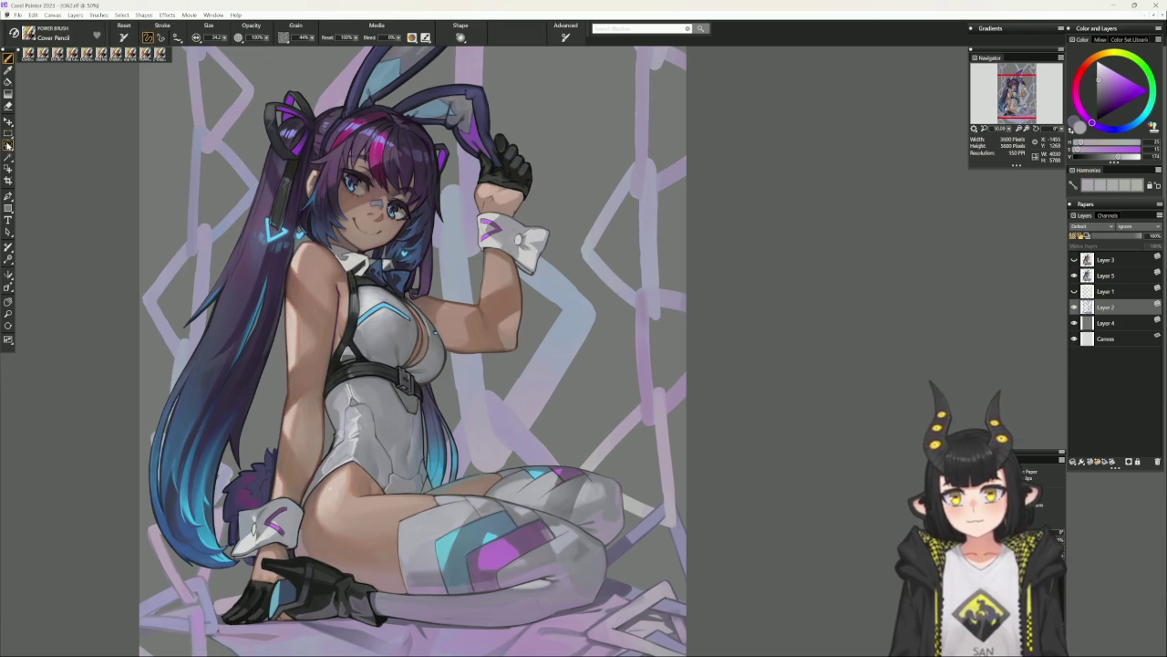
key(l)
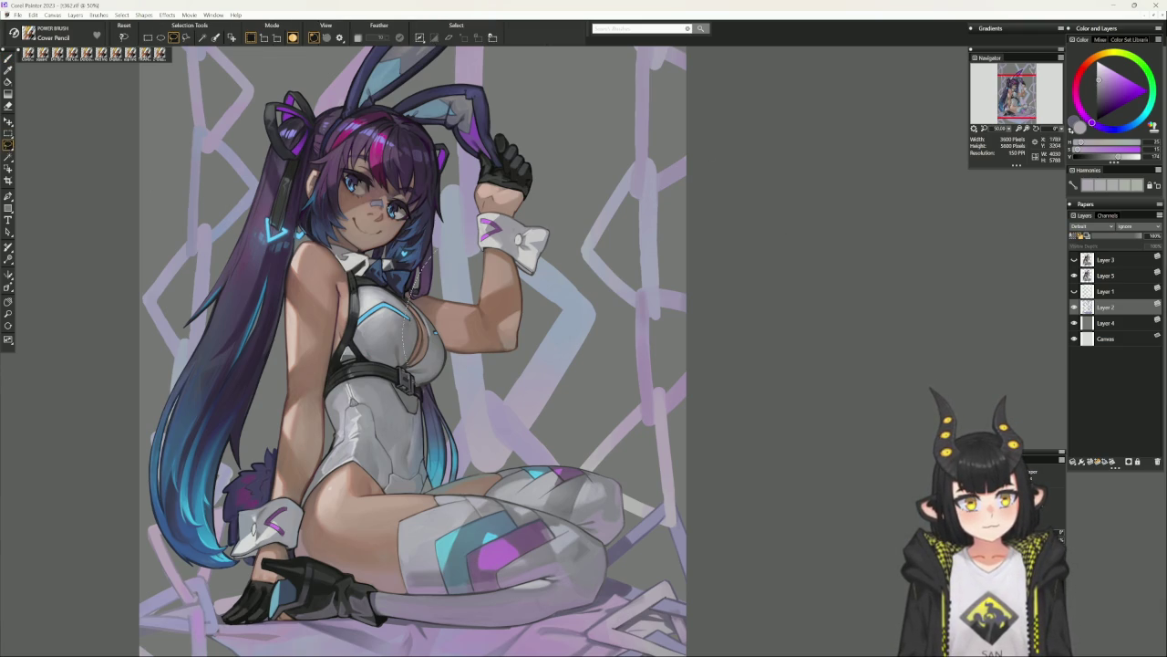
drag(403, 310, 415, 255)
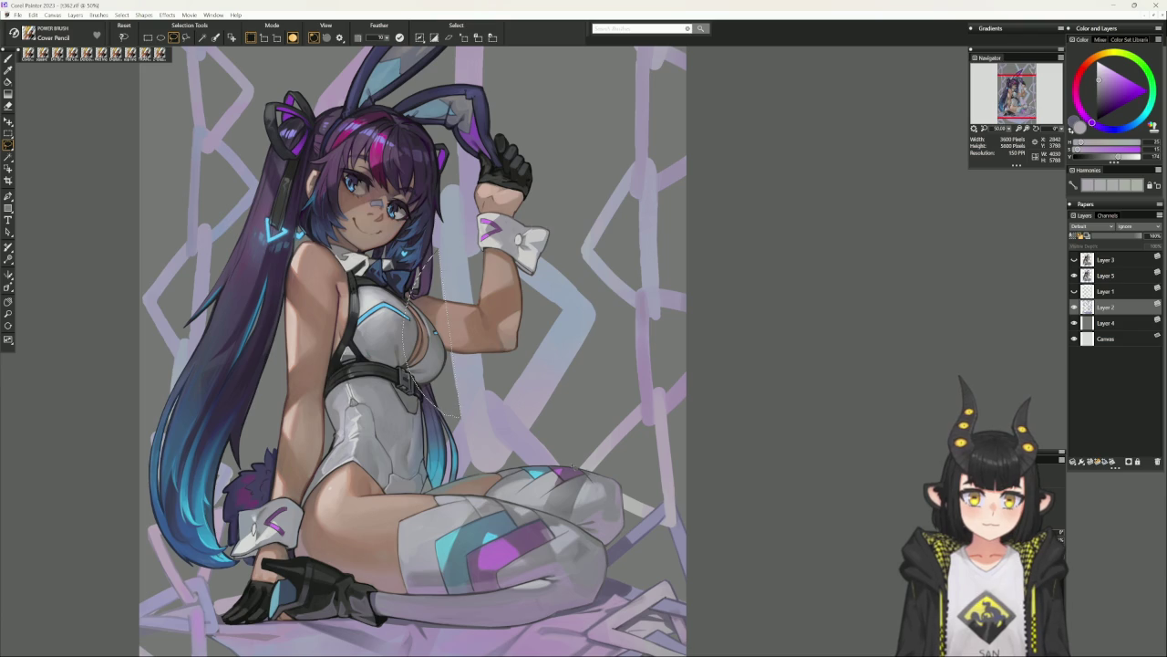
key(ctrl+d)
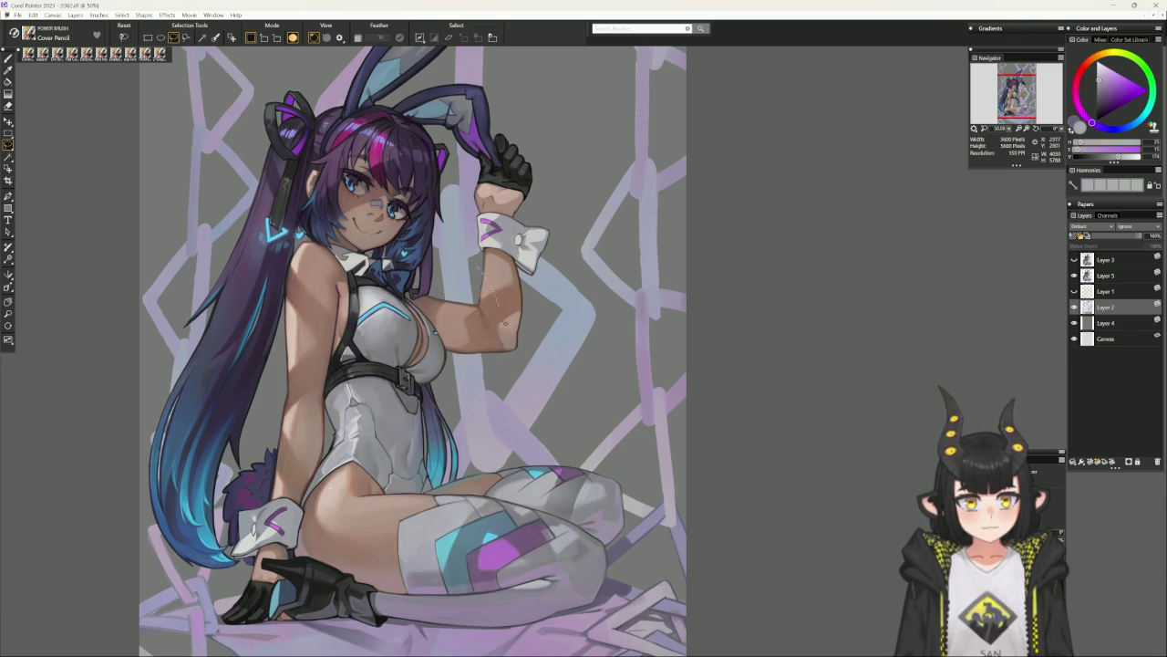
mouse_move(501, 378)
mouse_down()
mouse_move(491, 393)
mouse_move(499, 372)
mouse_up()
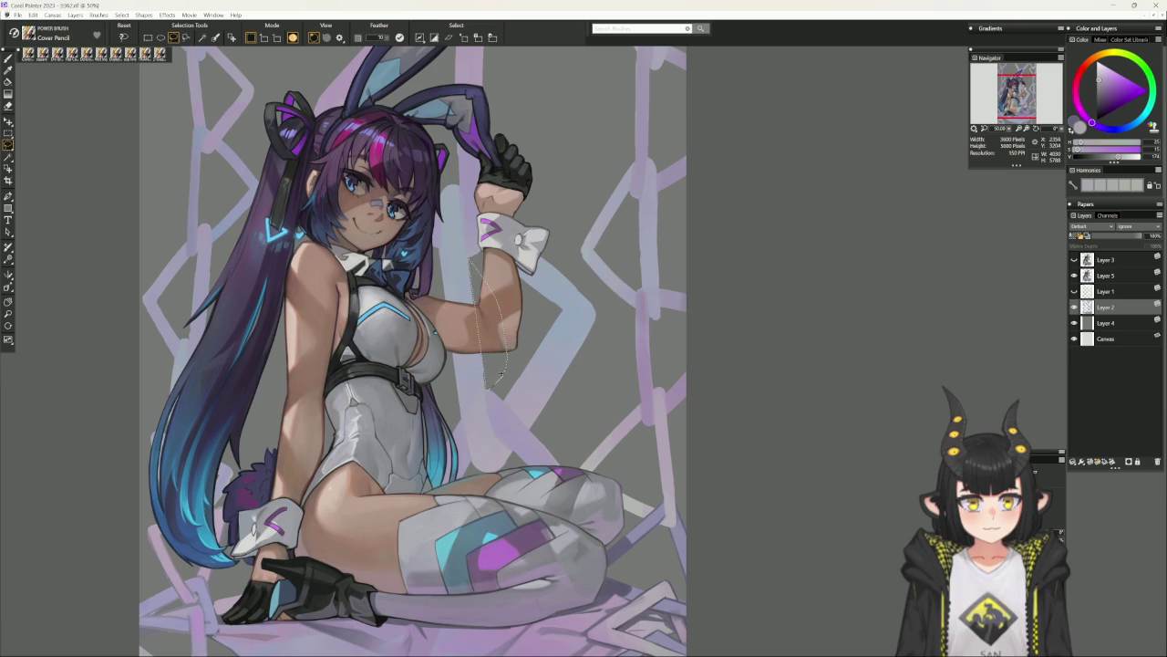
click(473, 261)
mouse_move(473, 261)
mouse_down()
mouse_move(498, 364)
mouse_move(491, 390)
mouse_up()
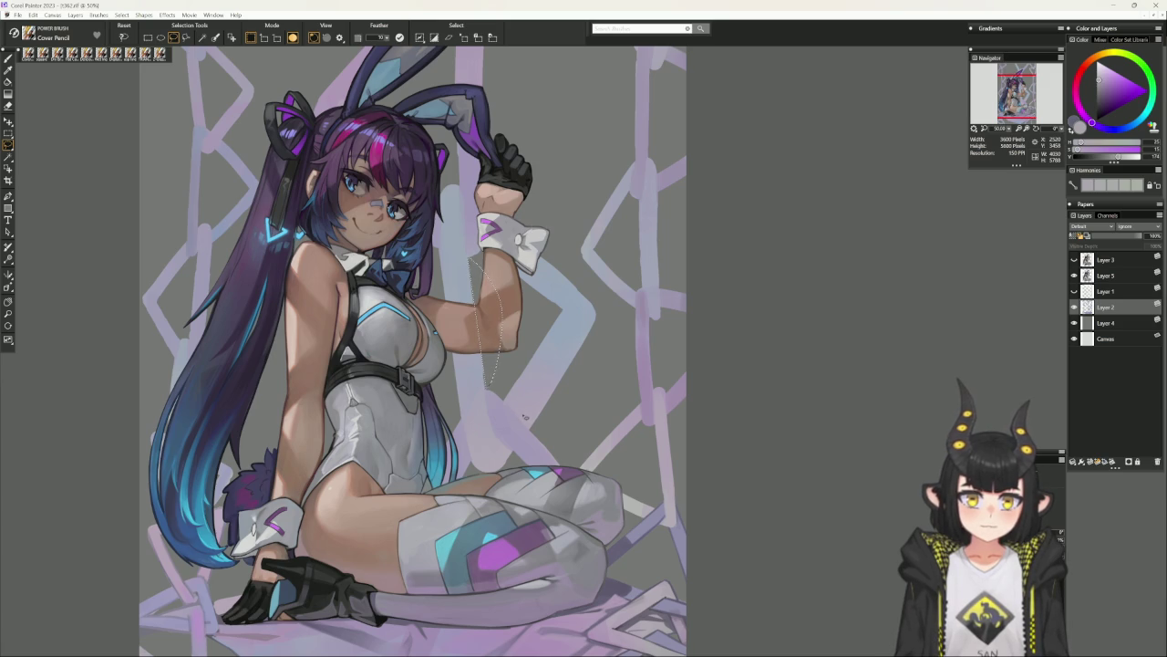
key(ctrl+d)
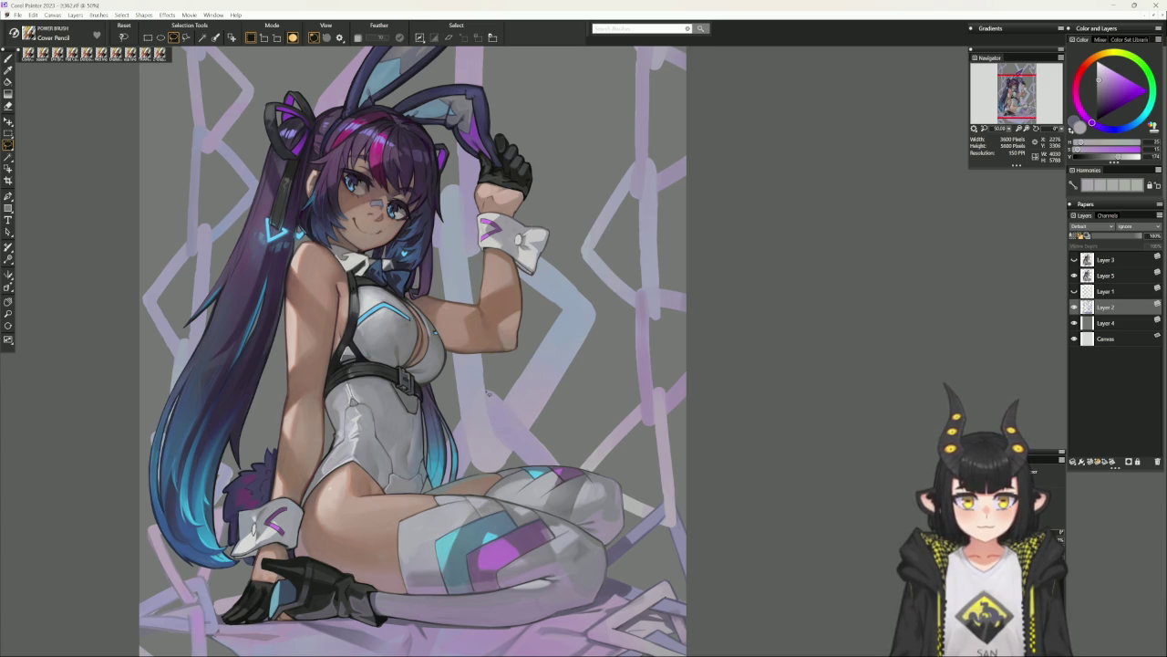
mouse_move(490, 381)
mouse_down()
mouse_move(492, 284)
mouse_move(480, 358)
mouse_up()
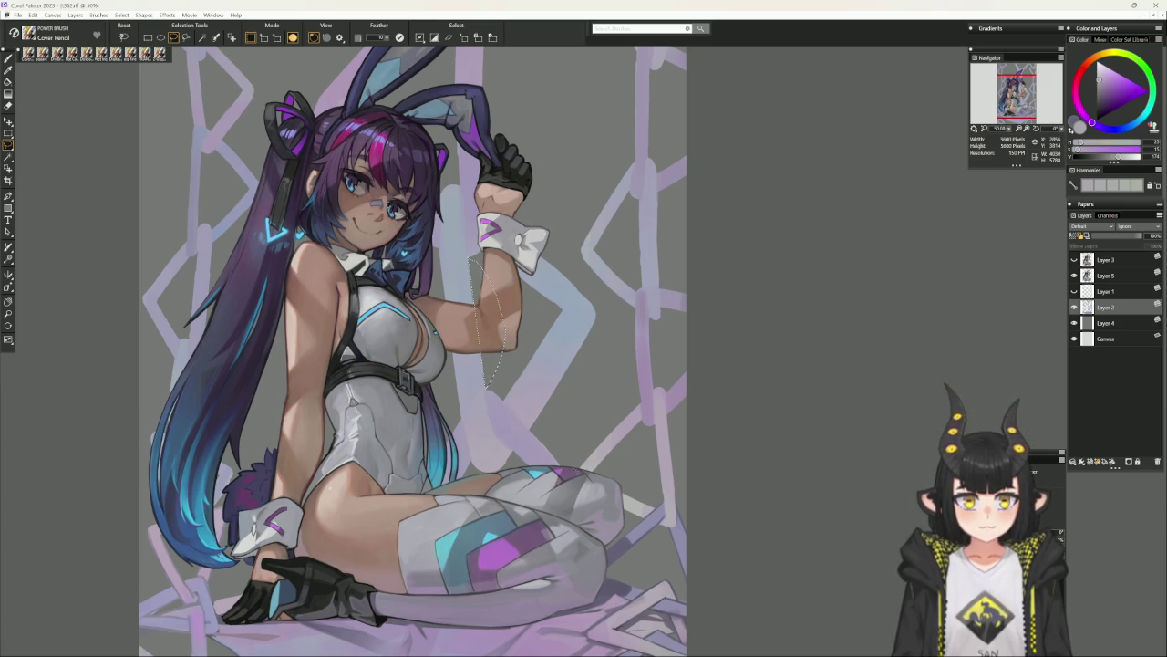
key(ctrl+d)
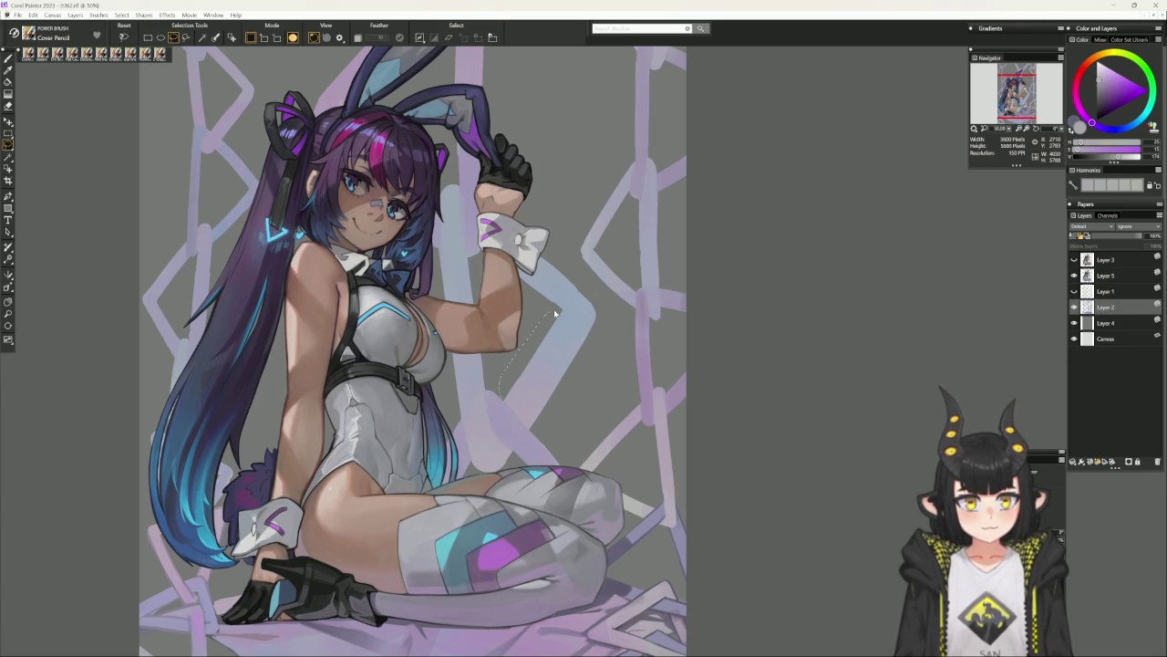
drag(553, 313, 564, 313)
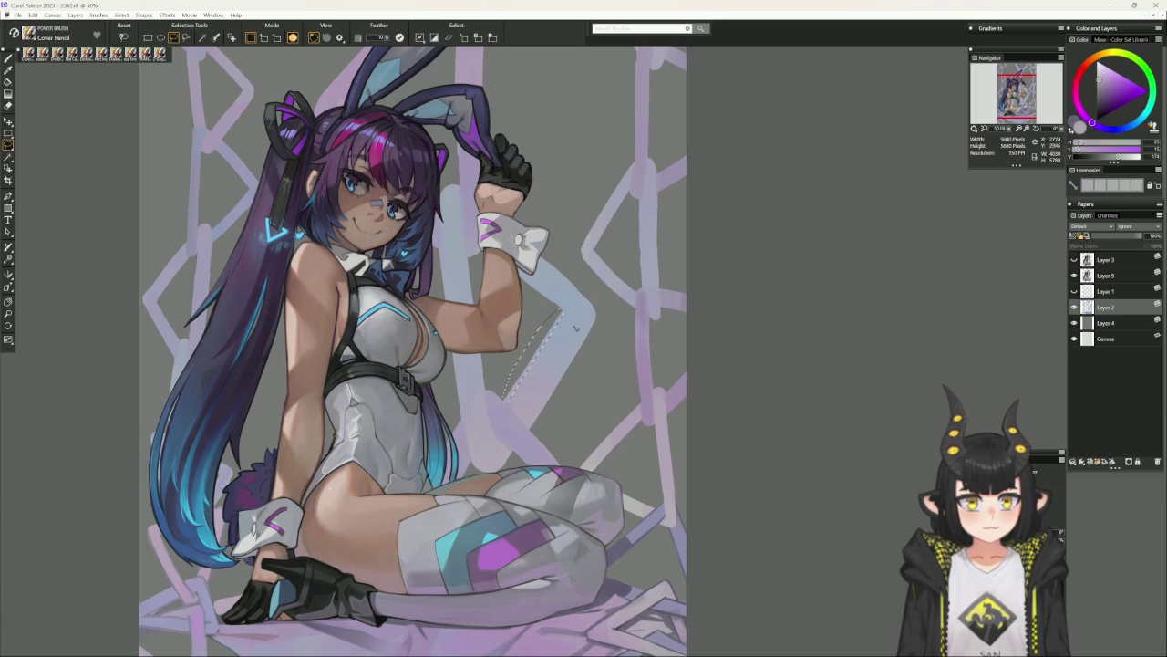
drag(508, 407, 560, 312)
key(ctrl+d)
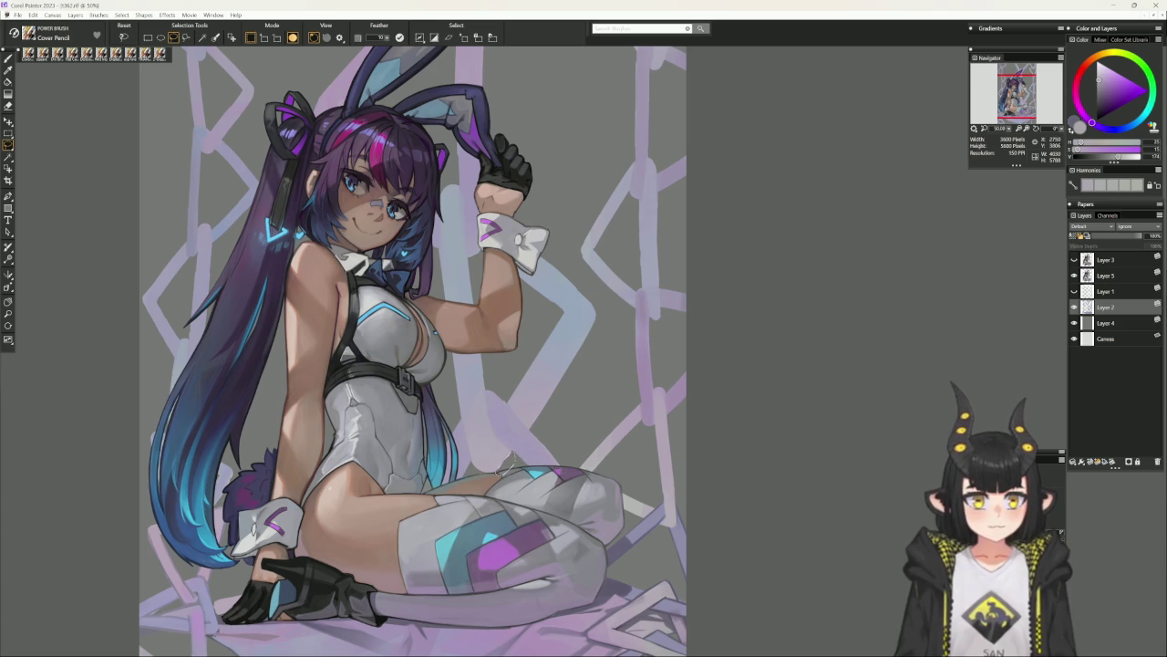
key(ctrl+d)
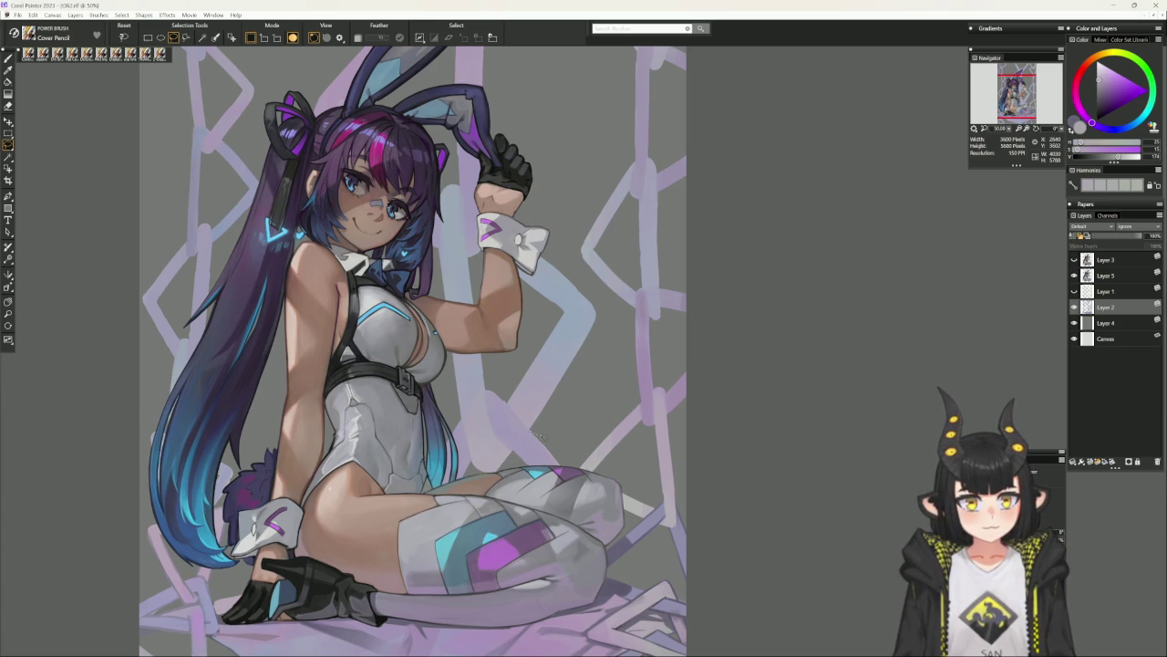
drag(601, 305, 538, 427)
key(ctrl+d)
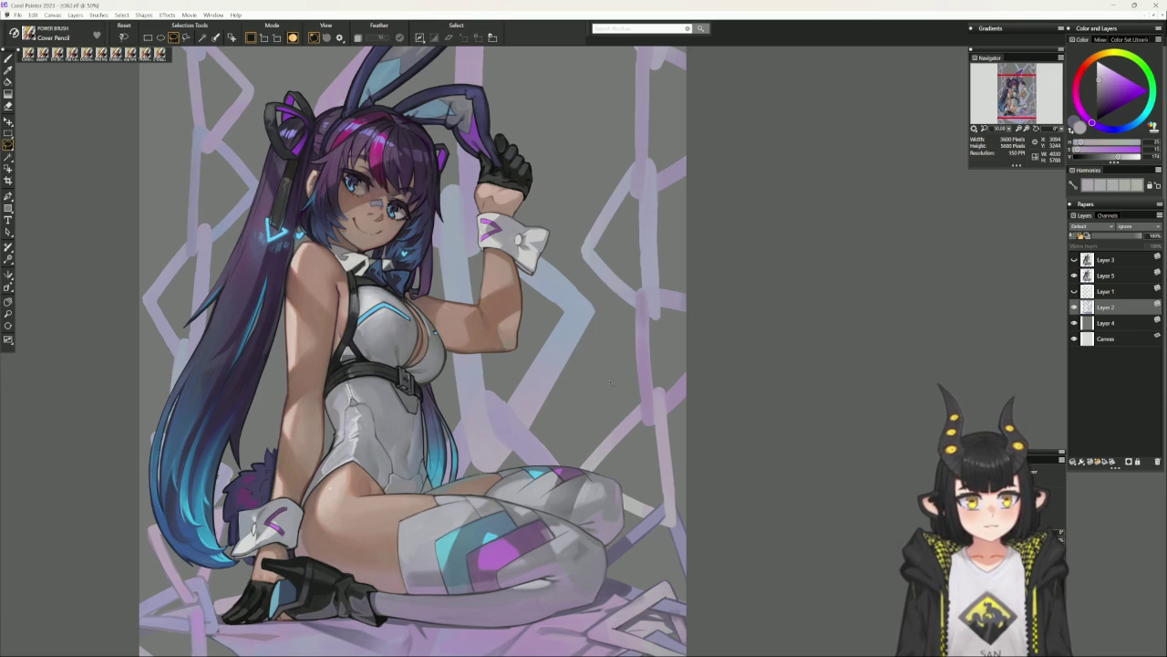
mouse_move(609, 381)
mouse_down()
mouse_move(664, 426)
mouse_move(619, 404)
mouse_move(602, 479)
mouse_up()
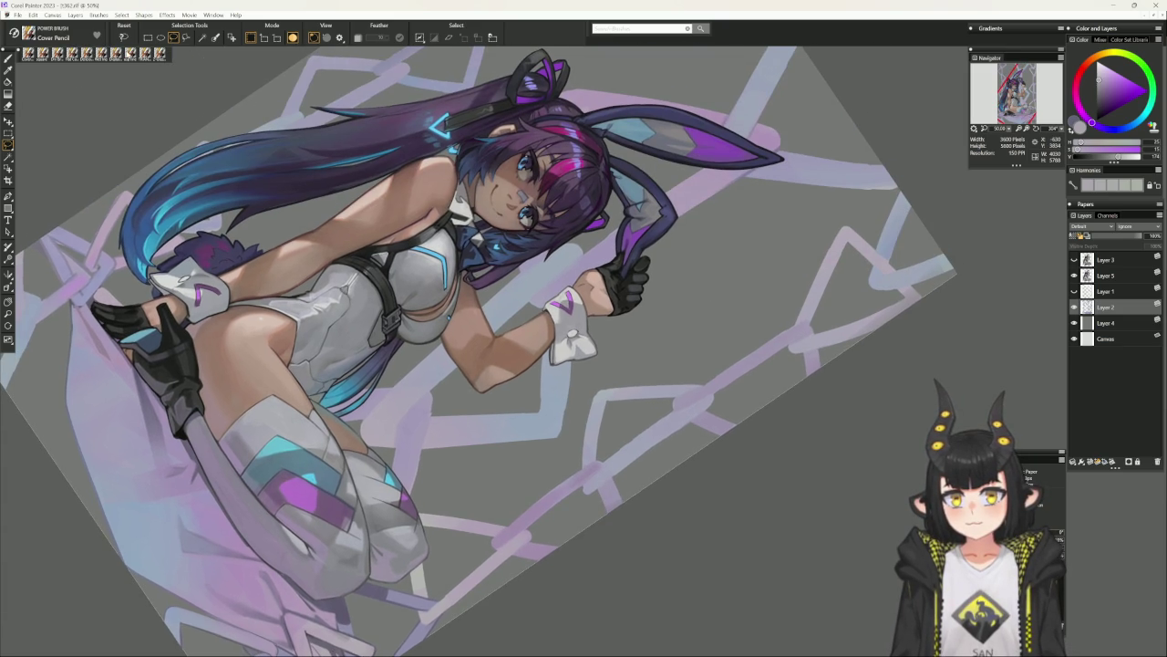
Paint the chain links behind the raised arm in lavender, light blue-grey and purple-blue with a smaller brush.
key(b)
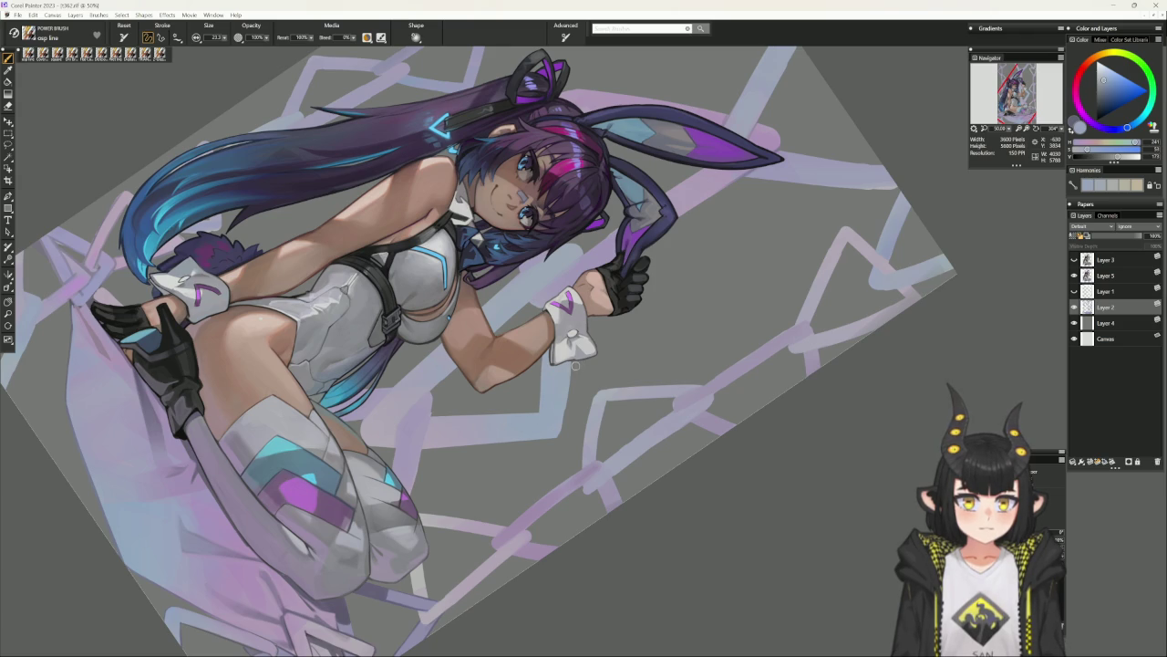
mouse_move(567, 373)
mouse_down()
mouse_move(678, 451)
mouse_move(614, 399)
mouse_move(696, 448)
mouse_move(591, 444)
mouse_up()
alt+click(464, 385)
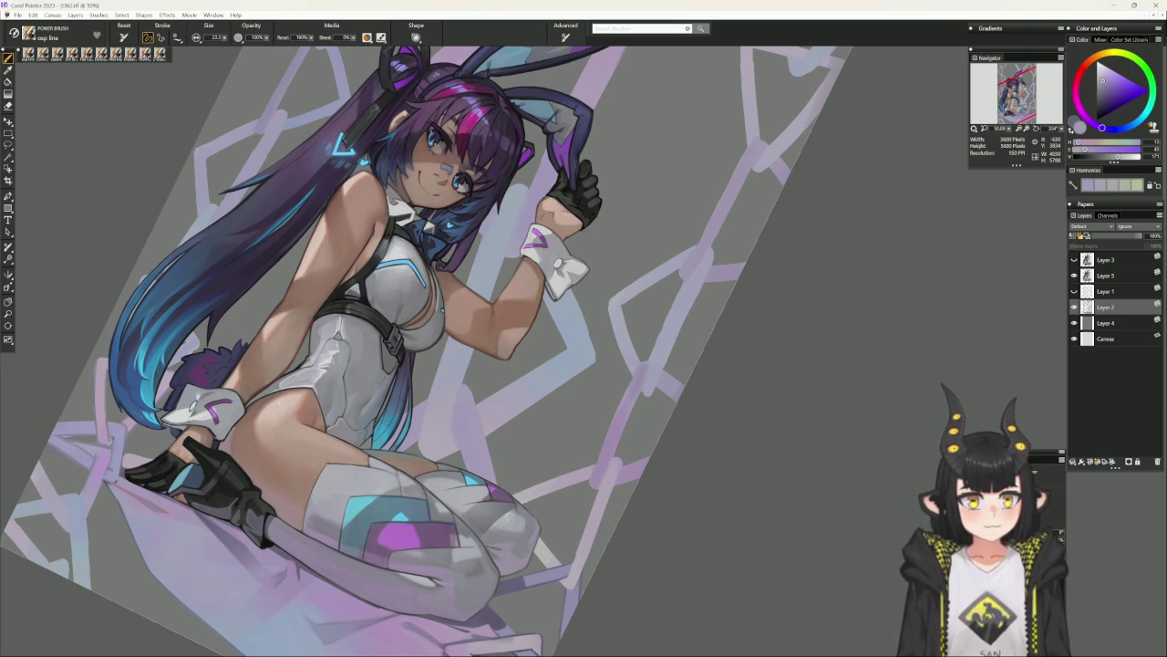
alt+click(573, 290)
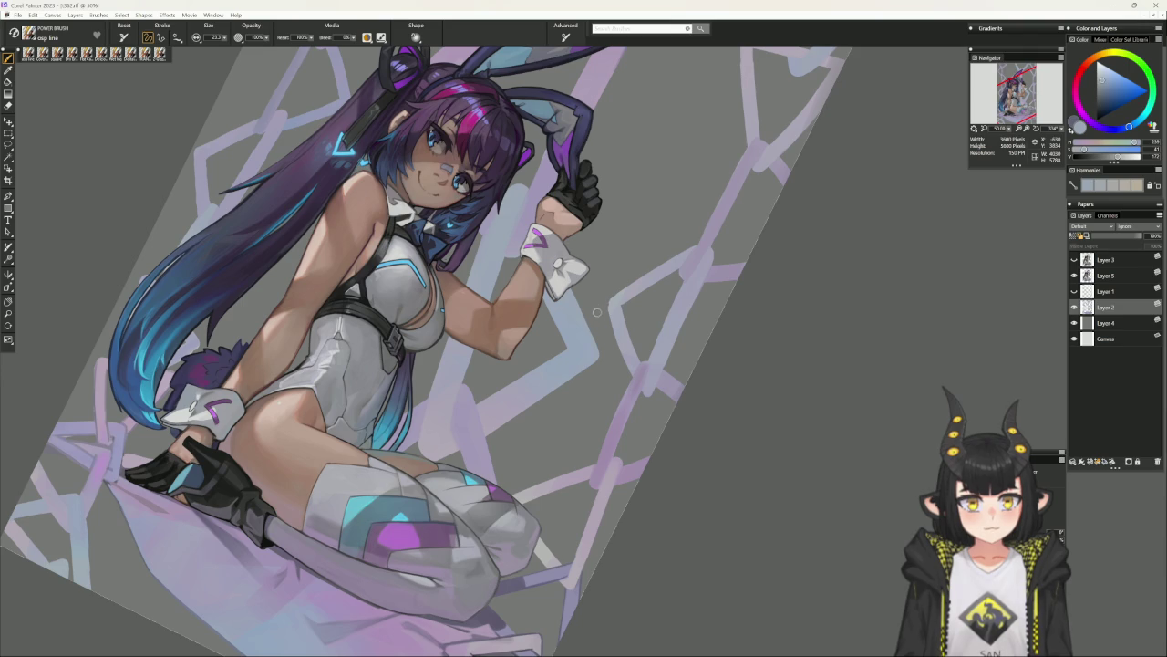
alt+click(595, 330)
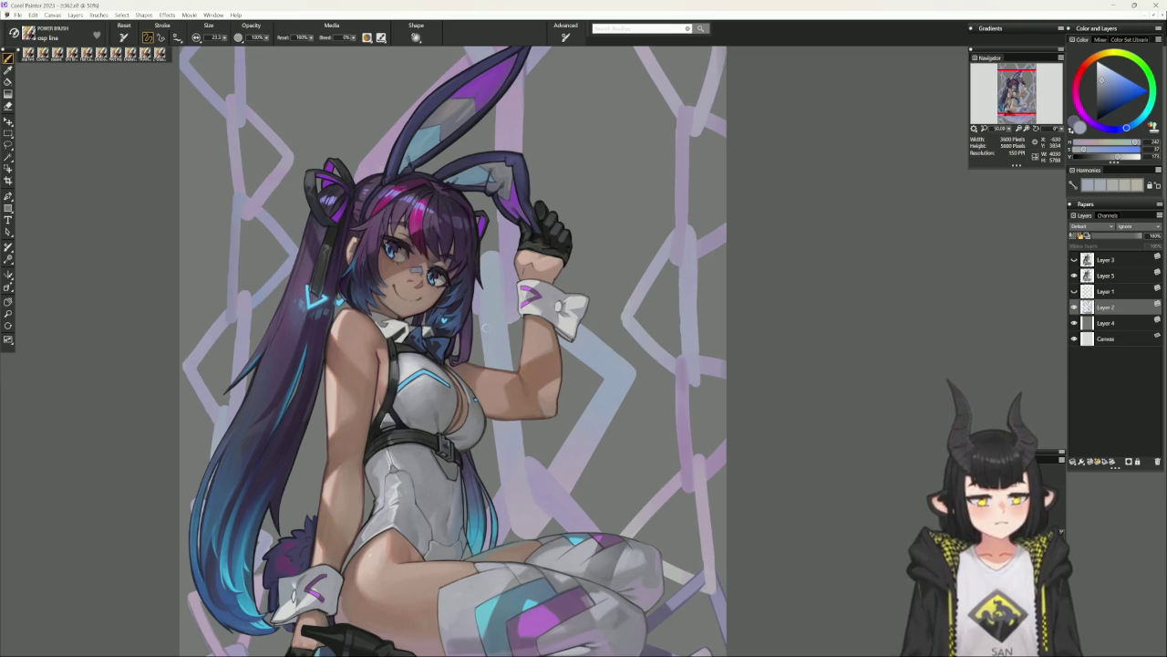
scroll(487, 328, down, 2)
scroll(627, 453, down, 2)
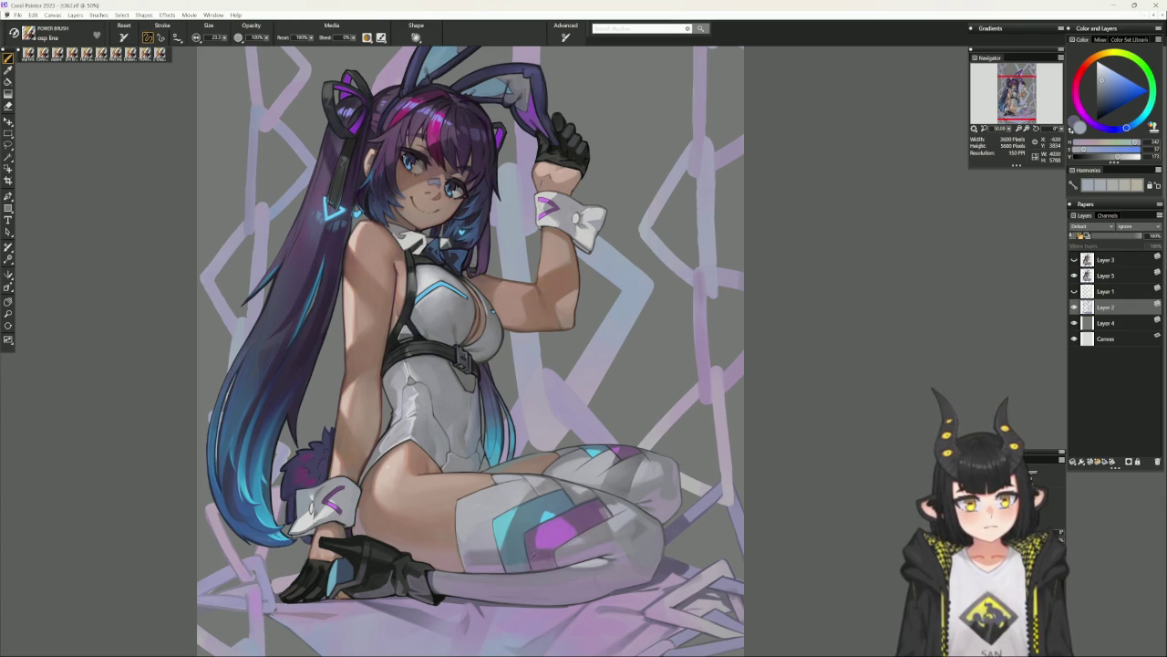
alt+click(528, 557)
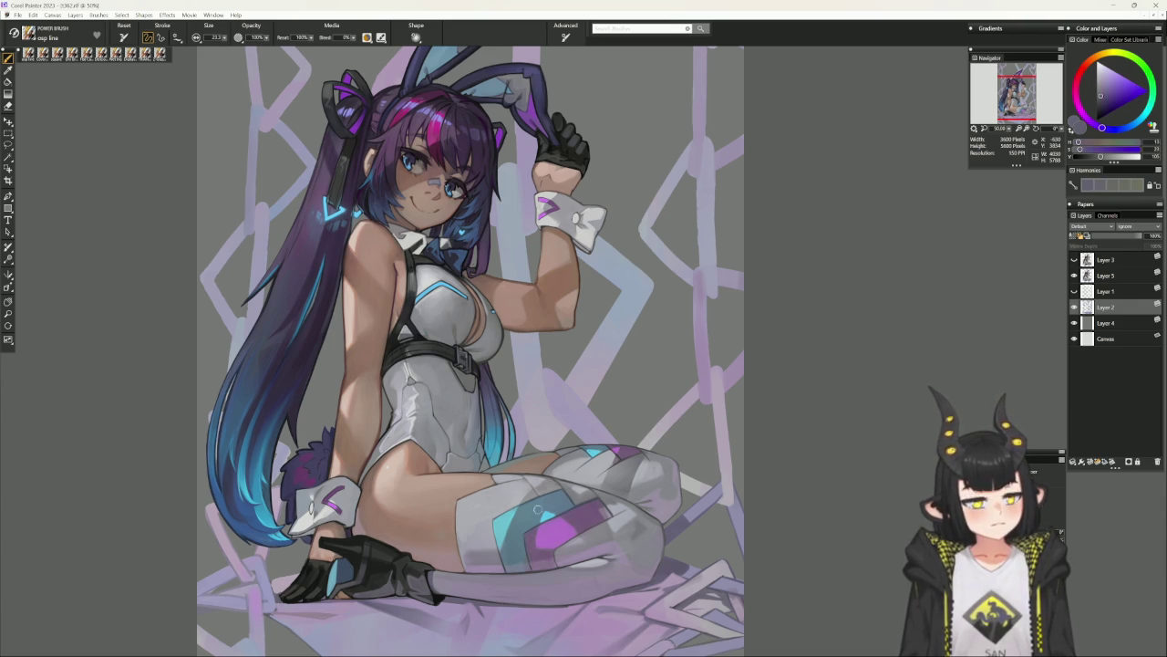
key(bracketleft)
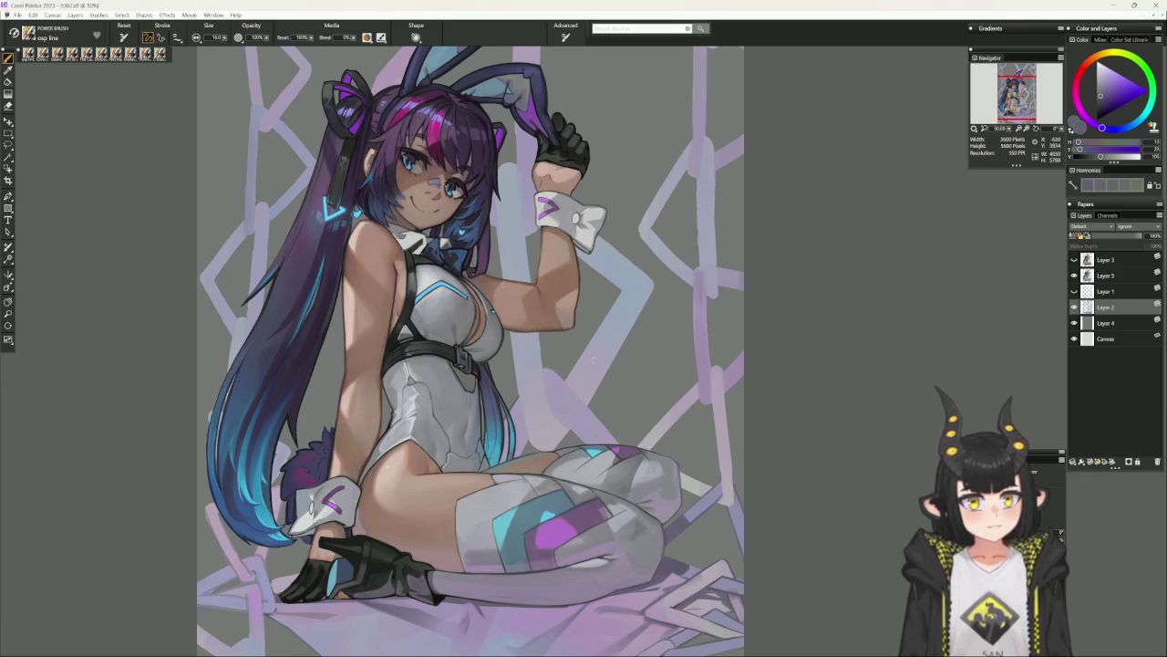
Select the figure layer's content, then deselect and reselect it.
ctrl+click(1087, 307)
key(ctrl+d)
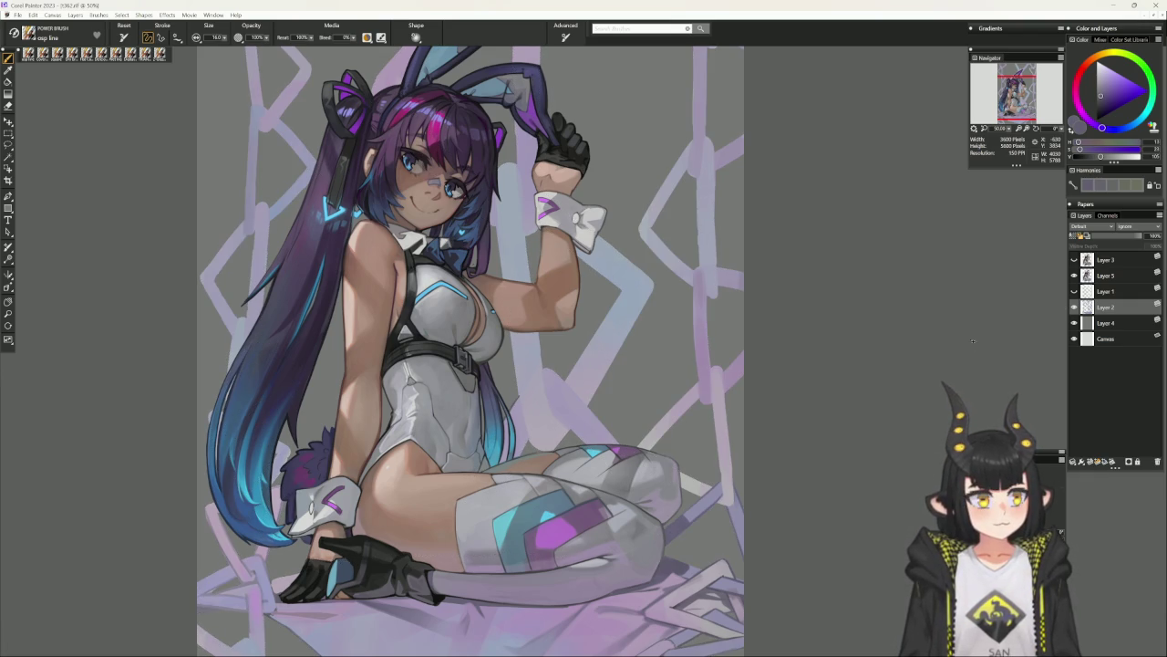
key(ctrl+shift+d)
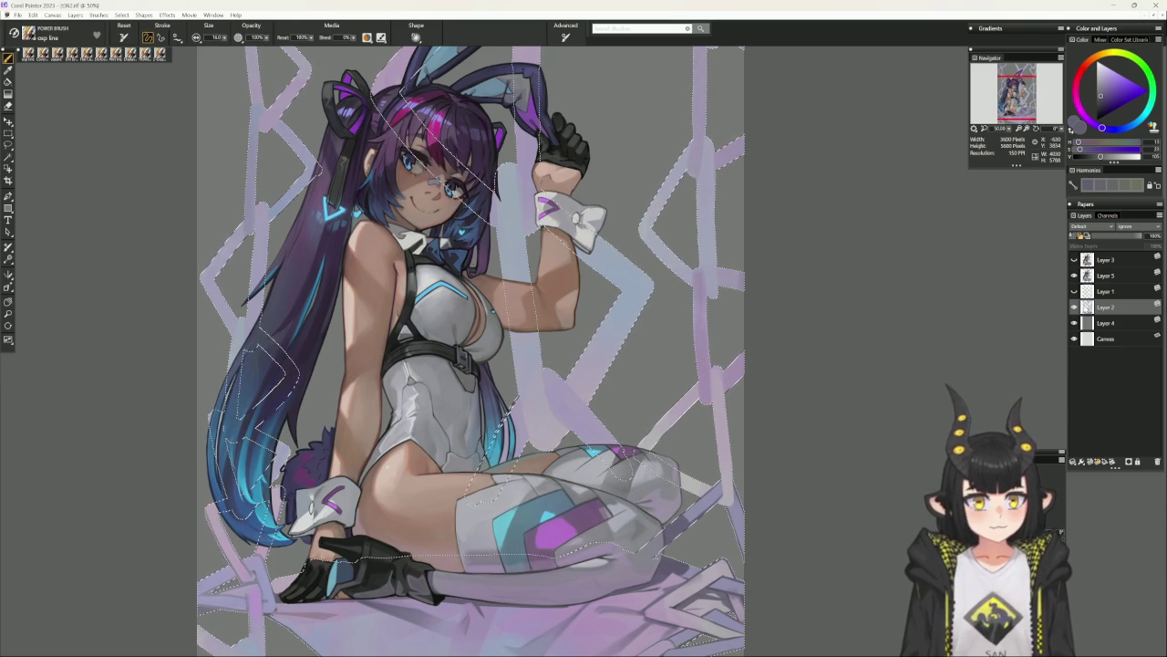
Clear the selection around the figure.
key(ctrl+d)
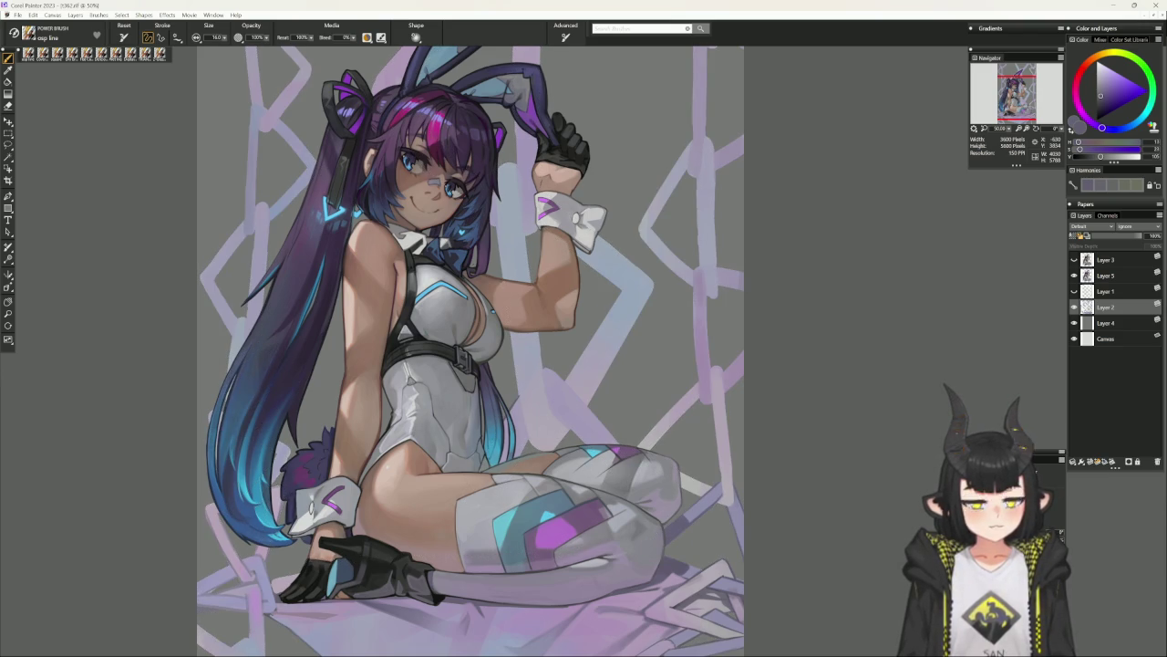
key(ctrl+shift+d)
key(ctrl+d)
Compare the shading by toggling layer visibility, then make Layer 2 active and hide the dark grey background layer.
click(1074, 323)
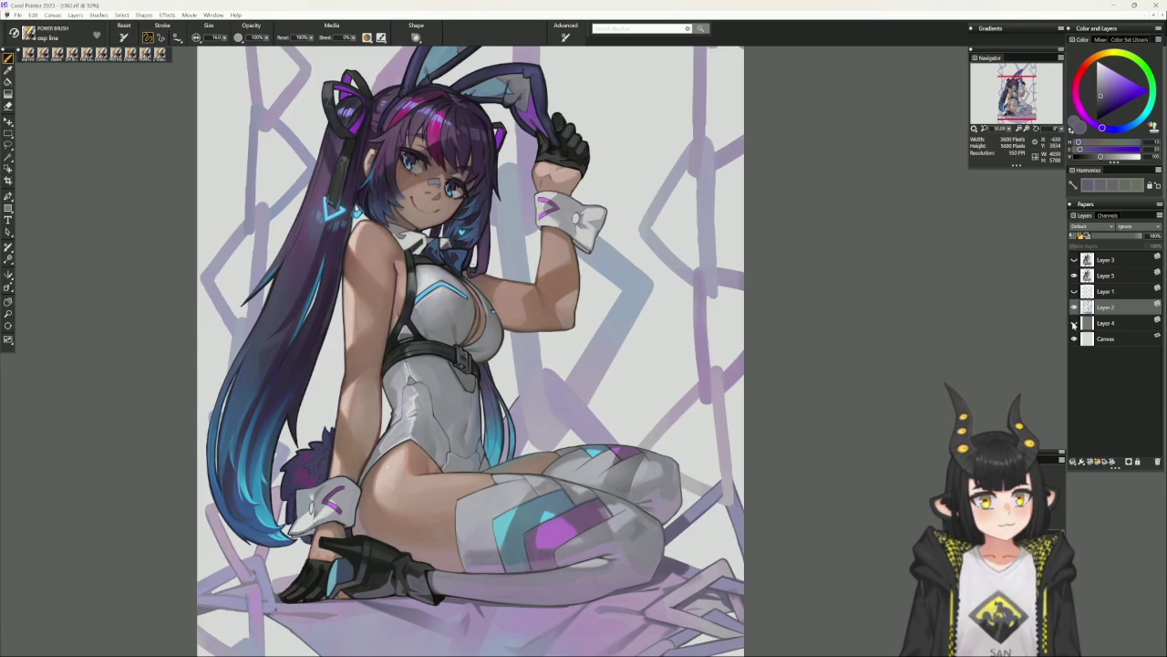
click(1074, 322)
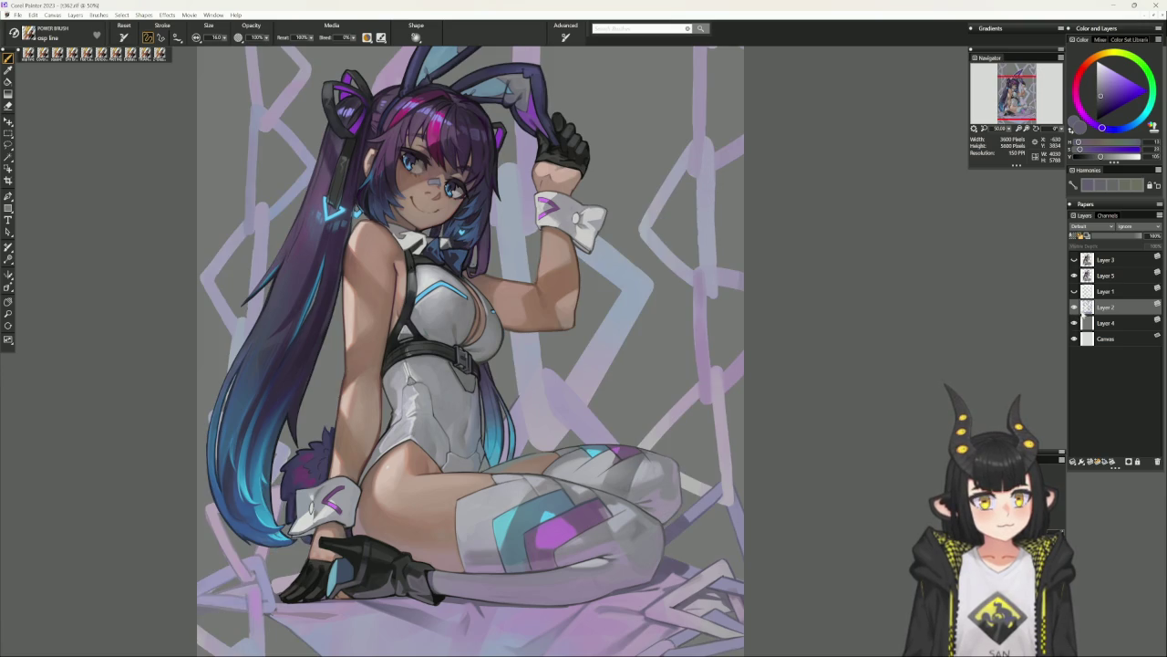
click(1074, 308)
click(1074, 307)
click(1074, 308)
click(1075, 307)
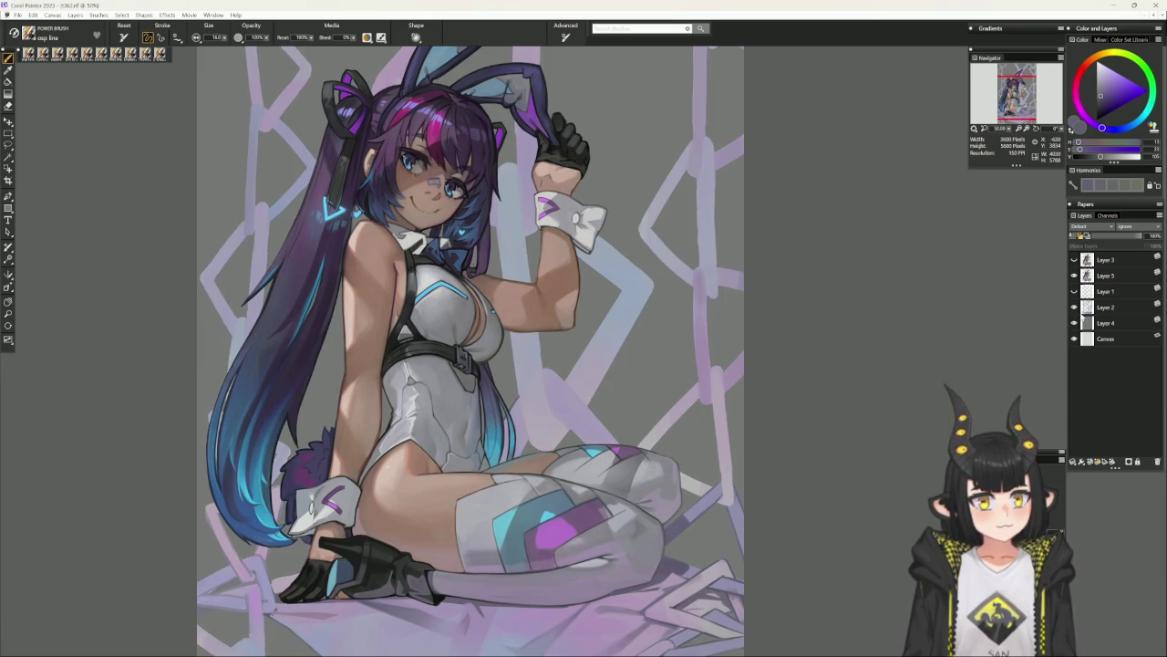
click(1100, 307)
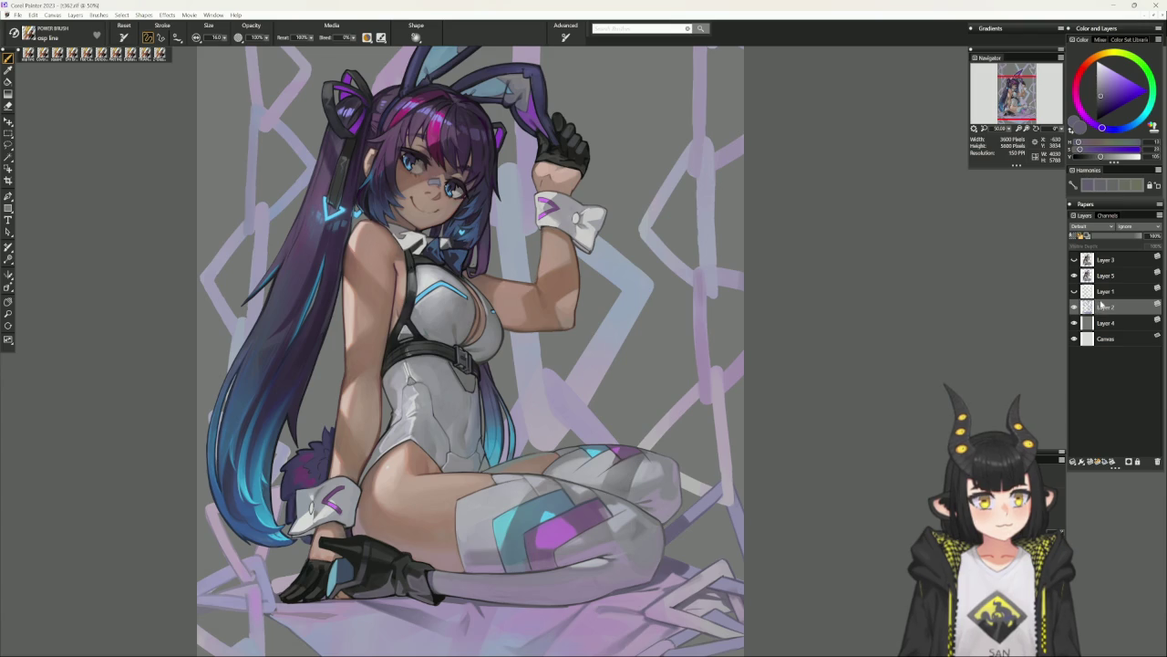
click(1076, 324)
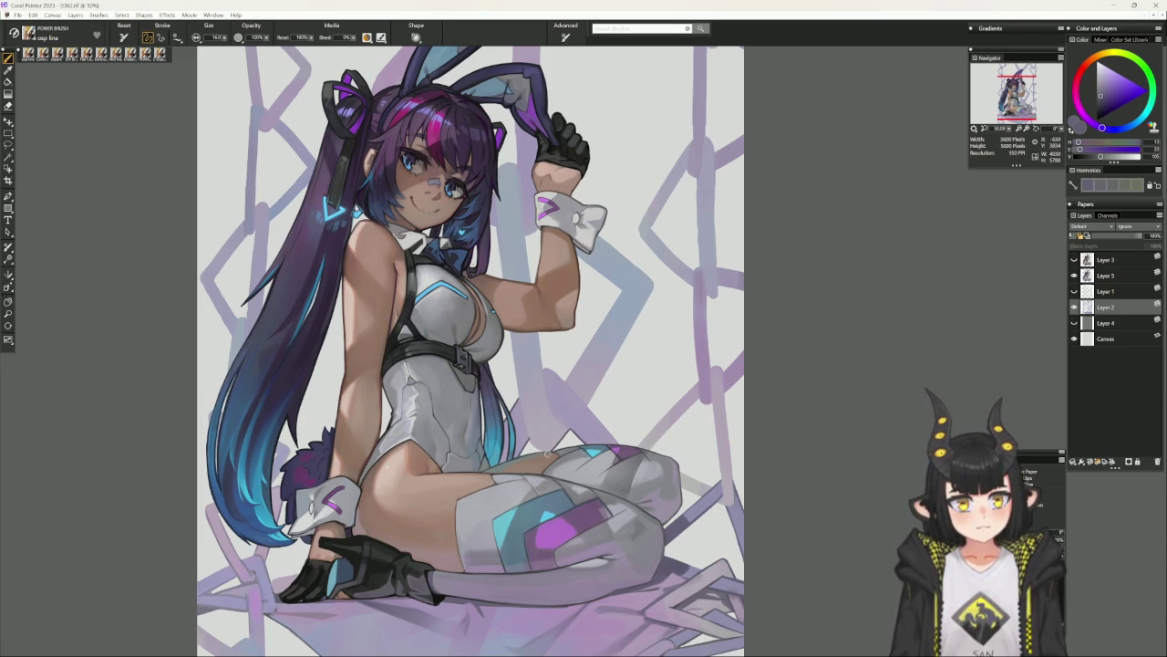
Straighten the view and shrink the brush to about 6, then enlarge it slightly.
drag(683, 386, 529, 386)
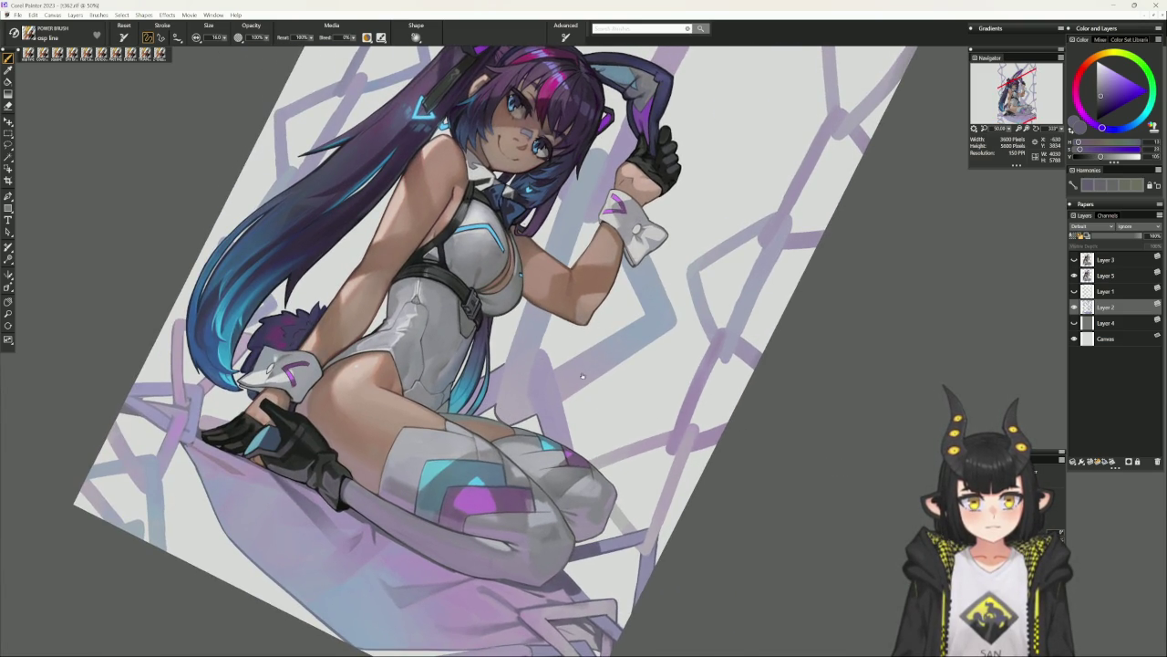
click(586, 324)
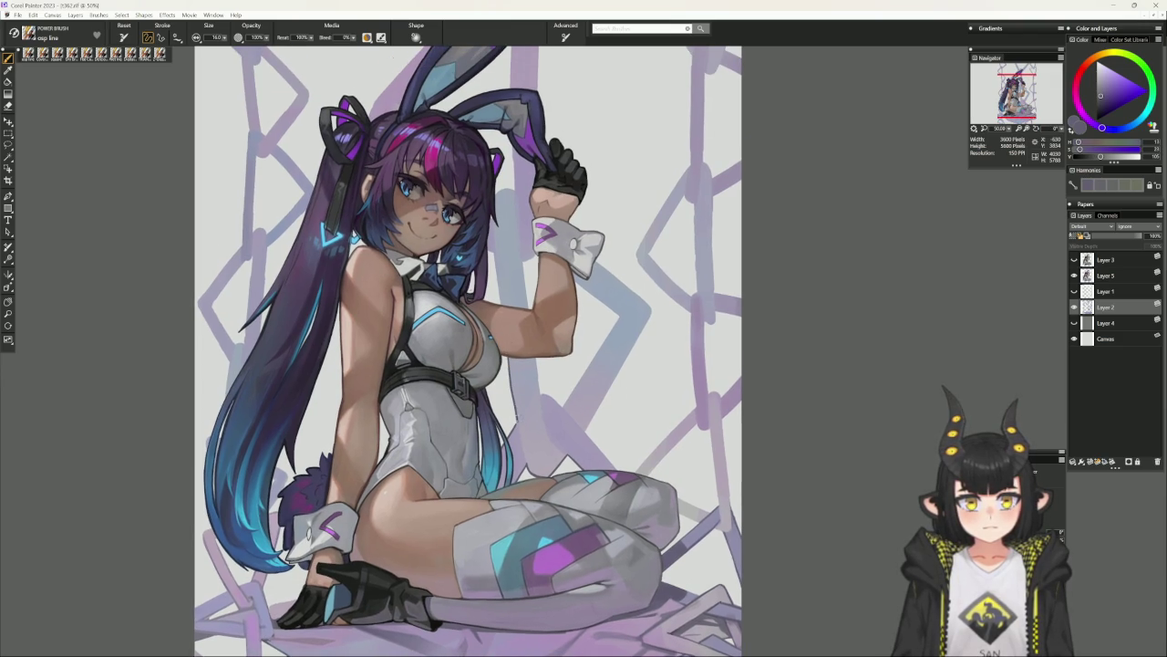
key(v)
key(bracketleft)
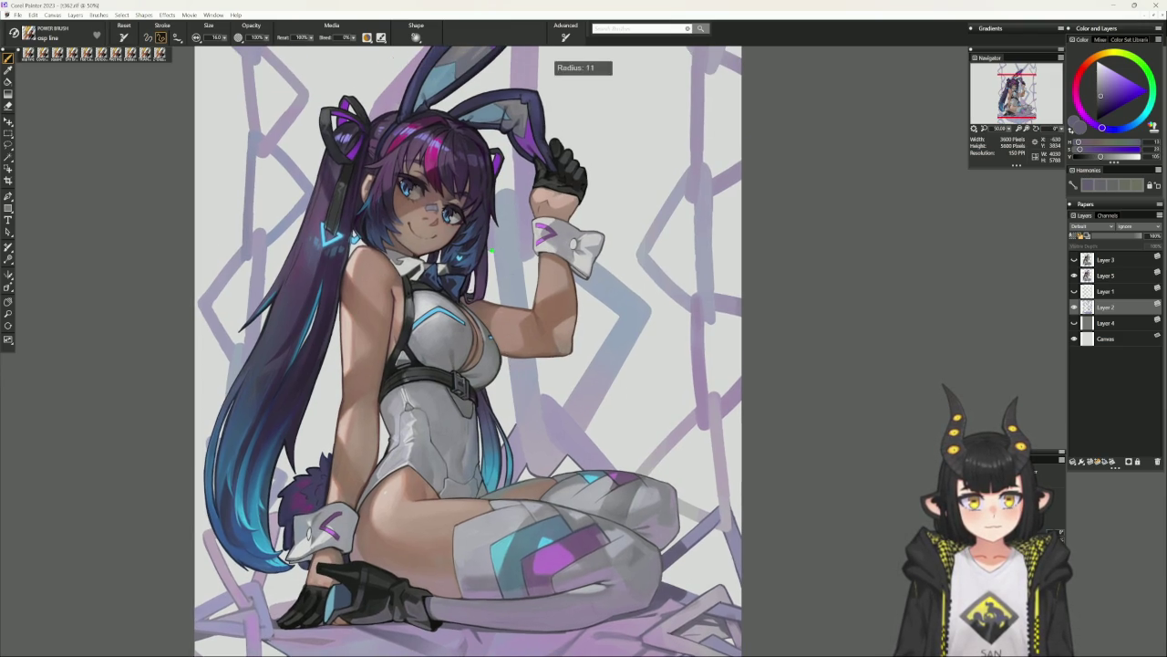
key(bracketleft)
key(bracketleft)
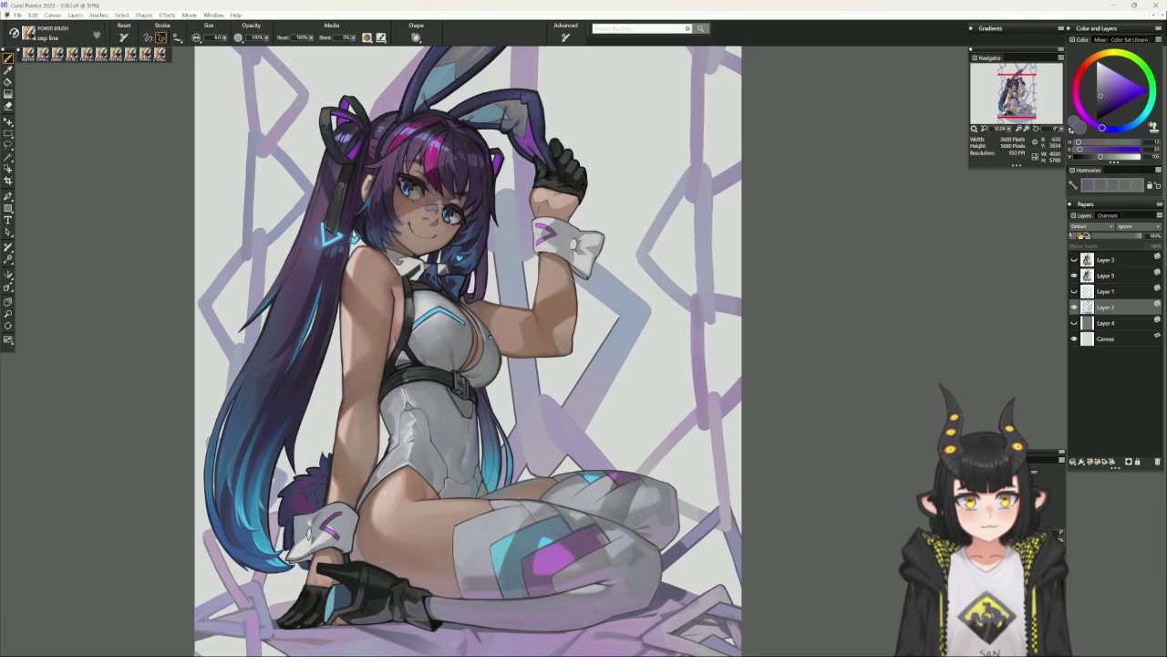
key(b)
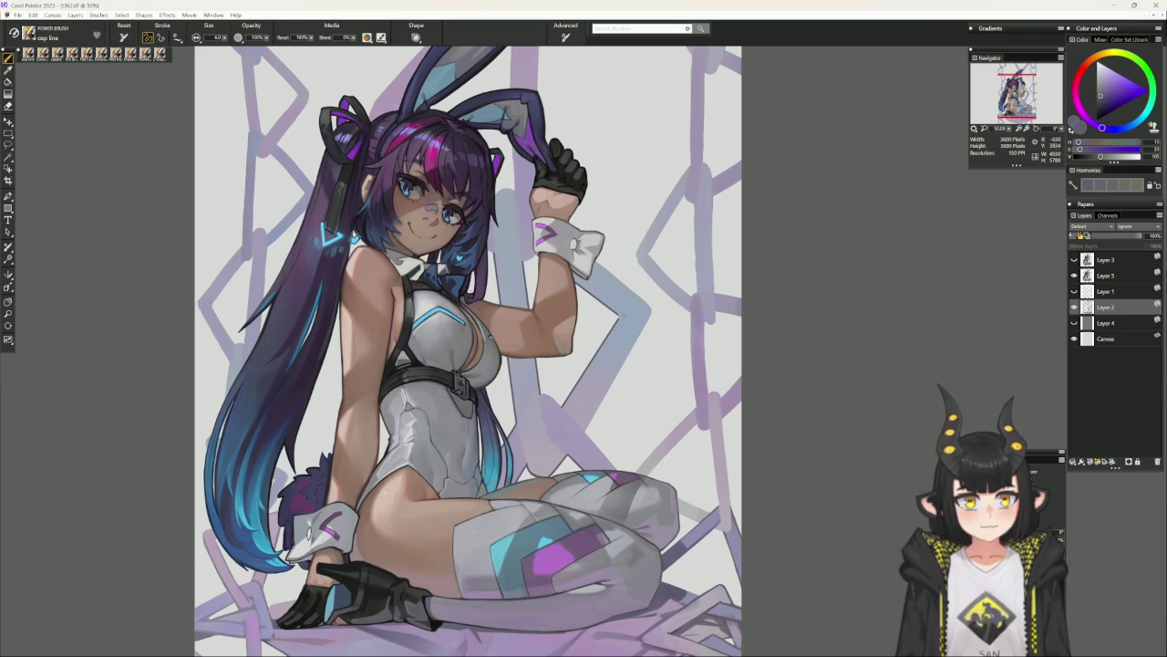
key(bracketright)
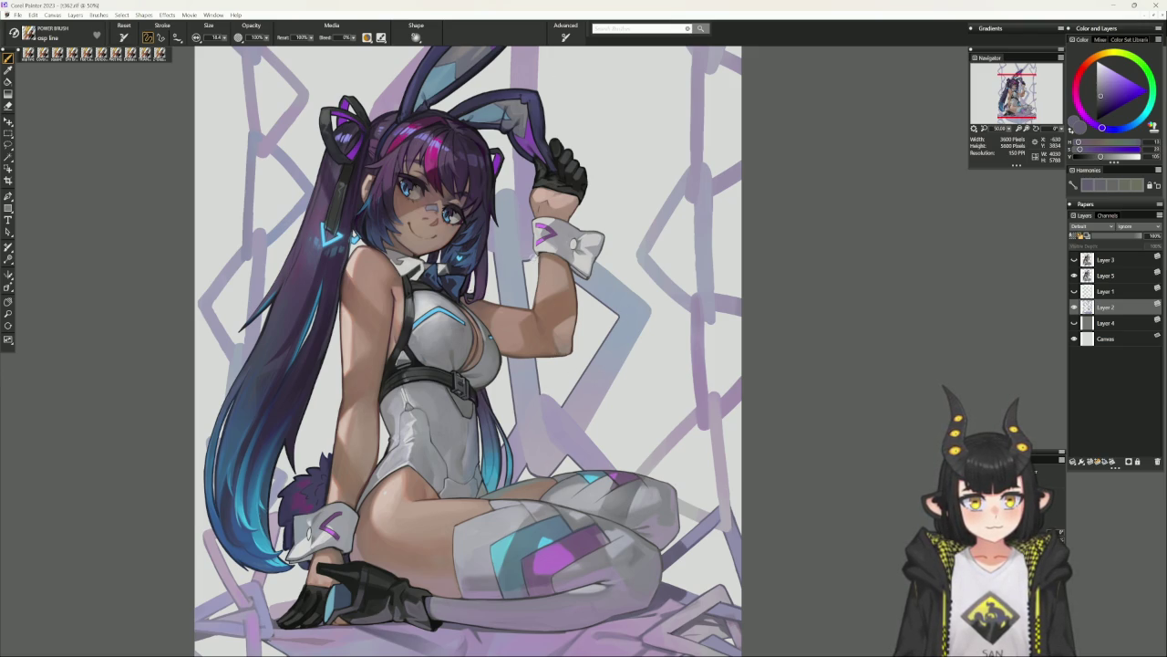
Test a thin straight line across the raised ear and undo it.
drag(687, 363, 575, 383)
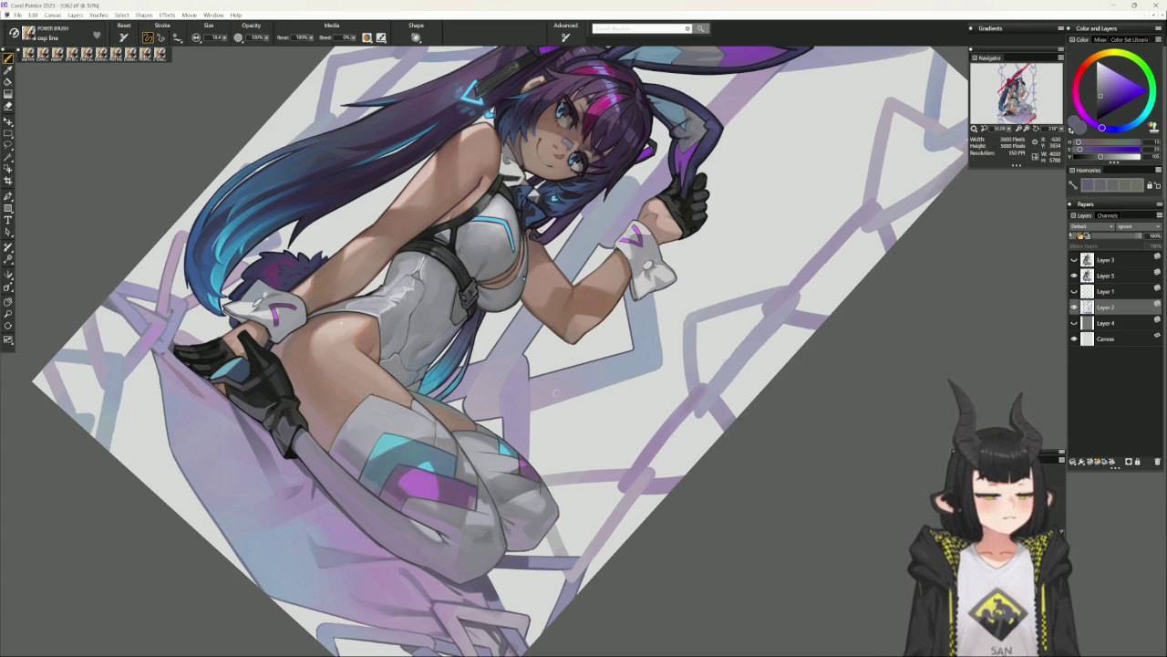
key(ctrl+alt+0)
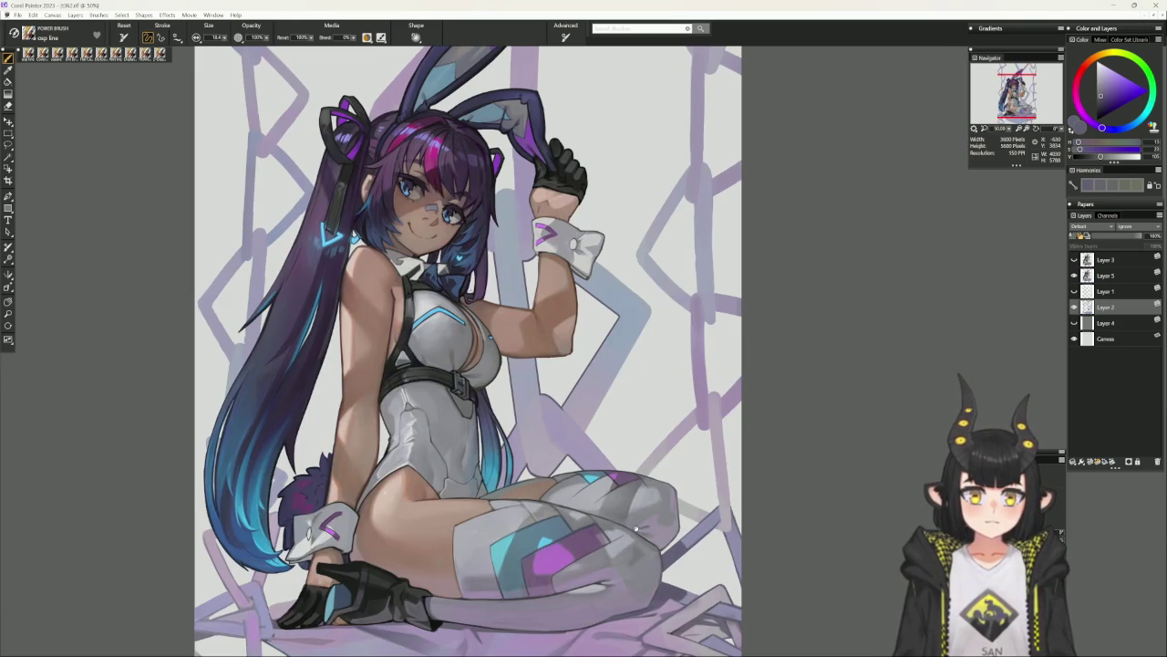
scroll(662, 476, up, 1)
scroll(665, 488, up, 1)
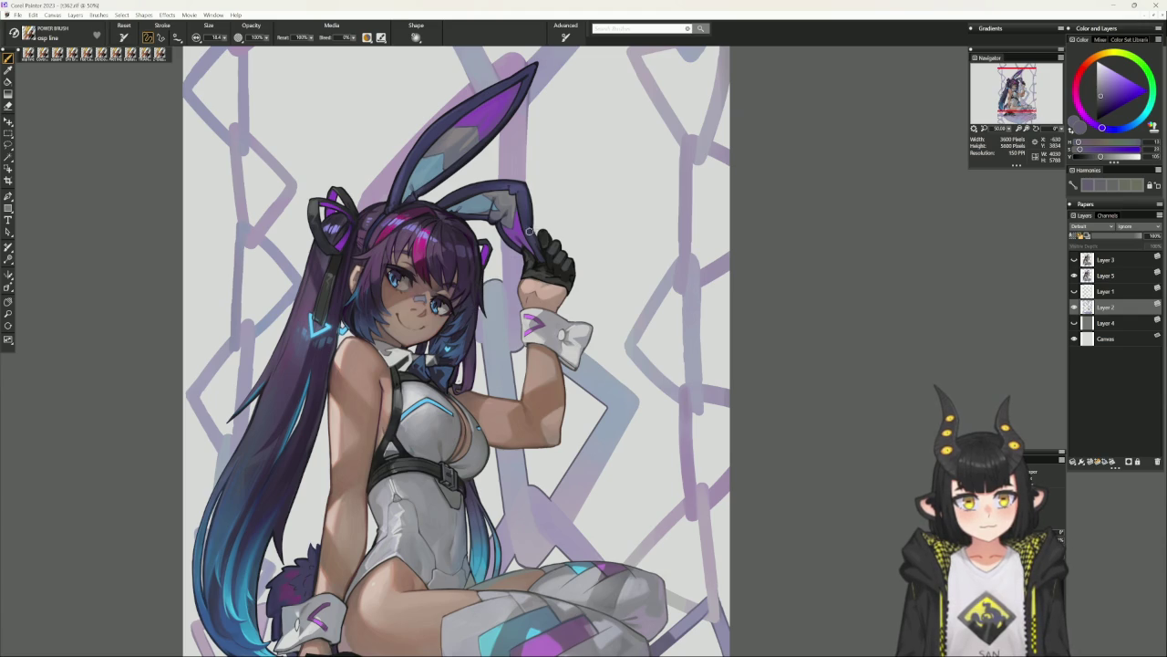
scroll(527, 234, up, 1)
key([)
drag(495, 240, 495, 306)
key(ctrl+z)
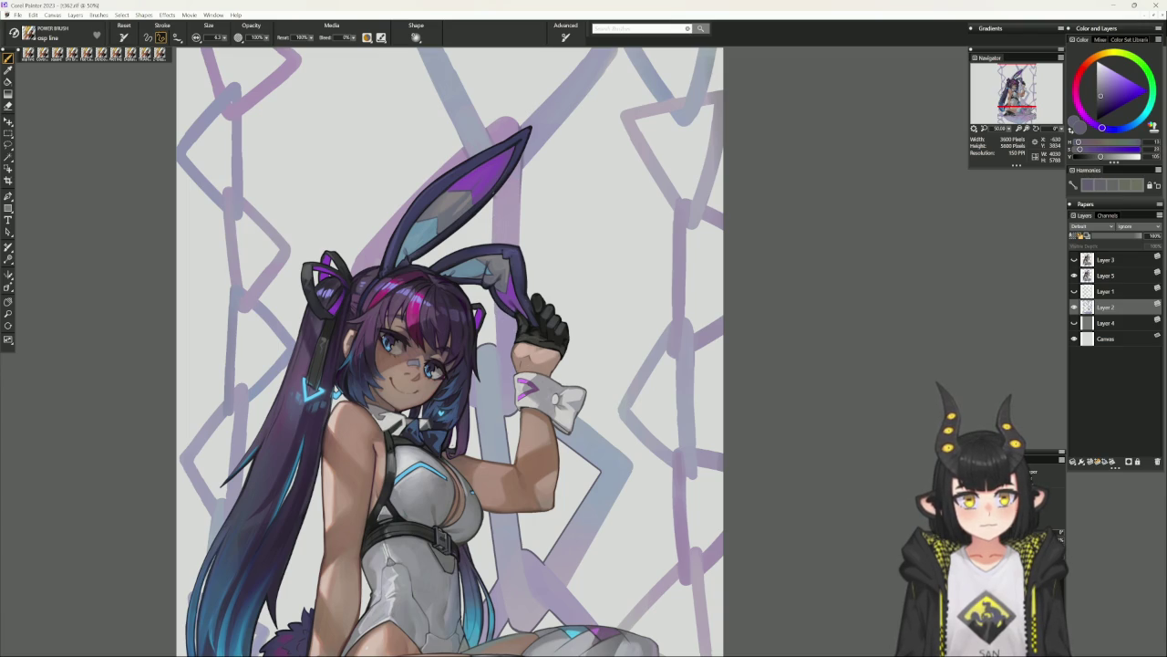
key(b)
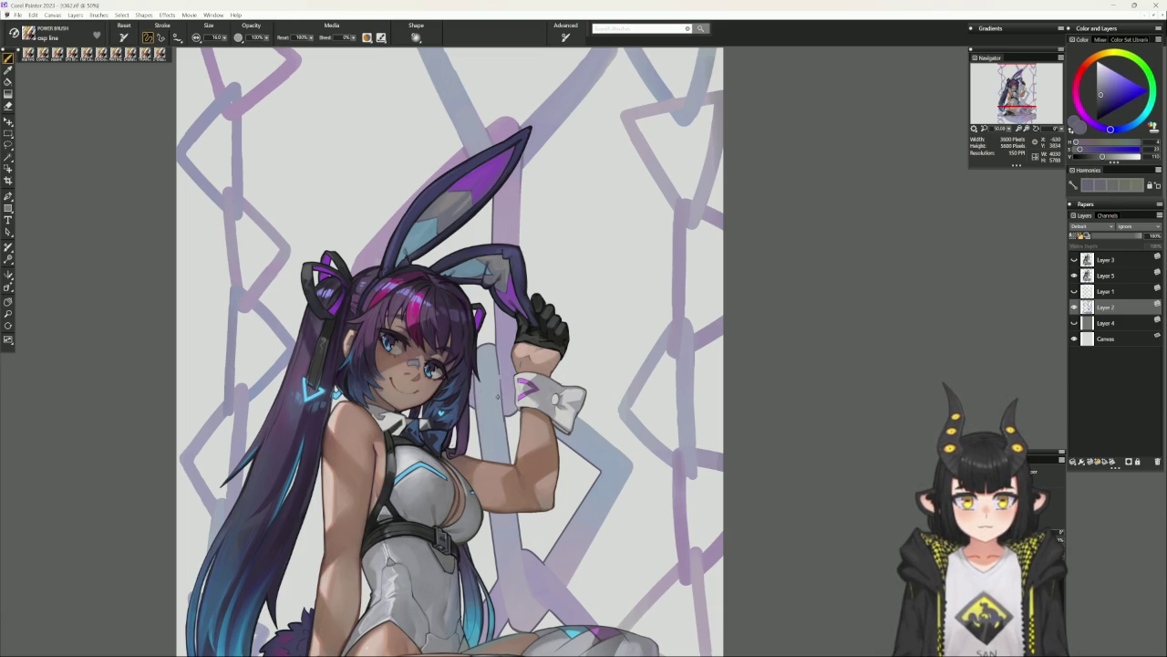
Sample the chain links' light blue-grey as the painting colour.
alt+click(506, 413)
alt+click(501, 384)
alt+click(506, 430)
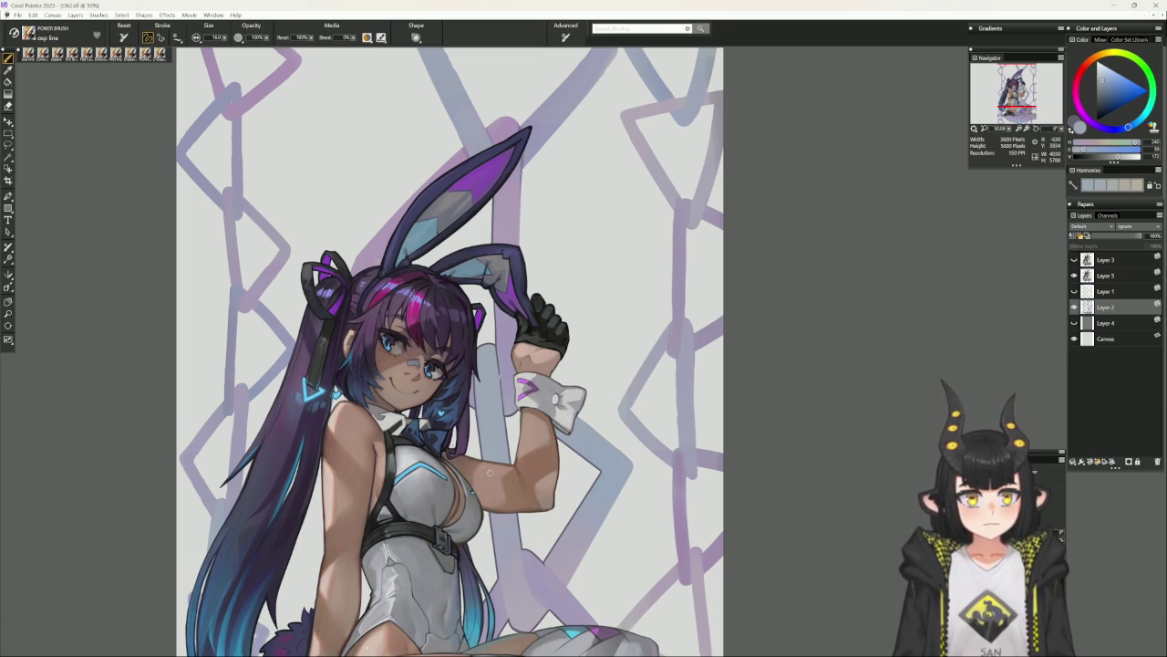
drag(489, 472, 477, 522)
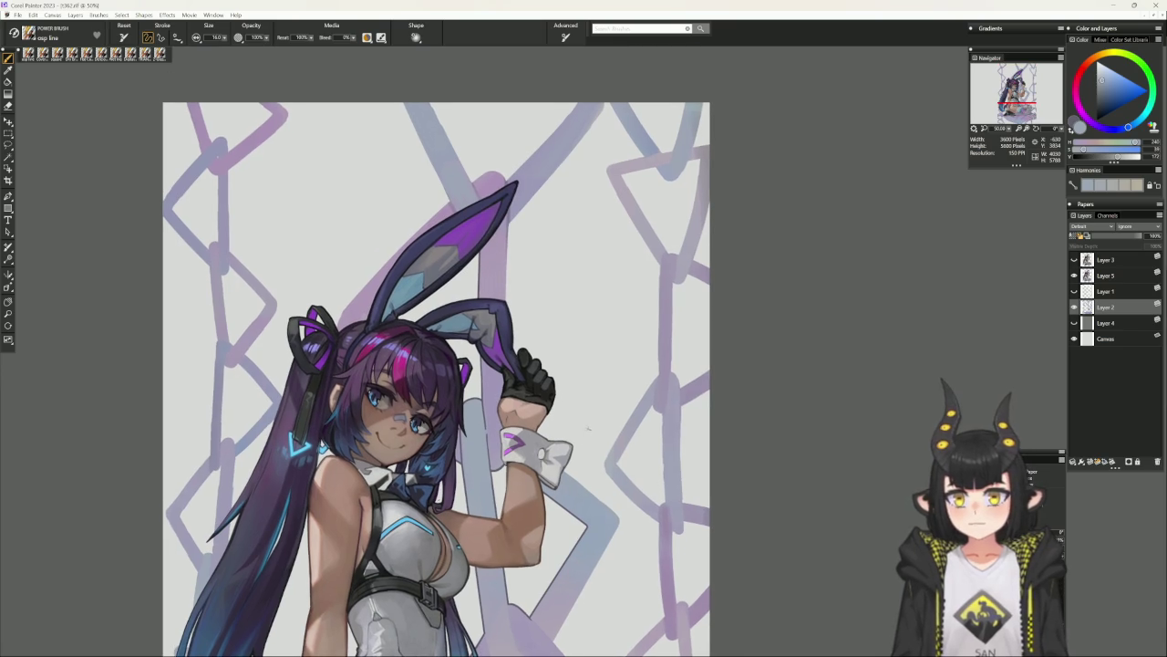
Draw a straight line from the ear tip down to the glove, replacing an undone freehand attempt.
key(c)
key(b)
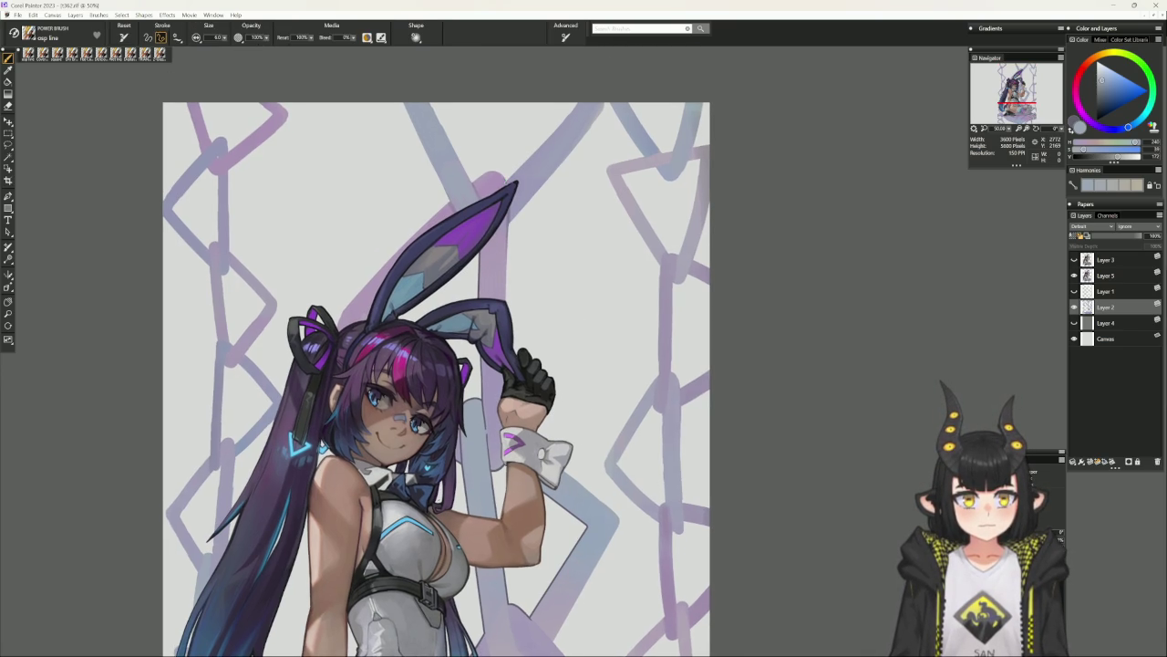
drag(507, 183, 510, 398)
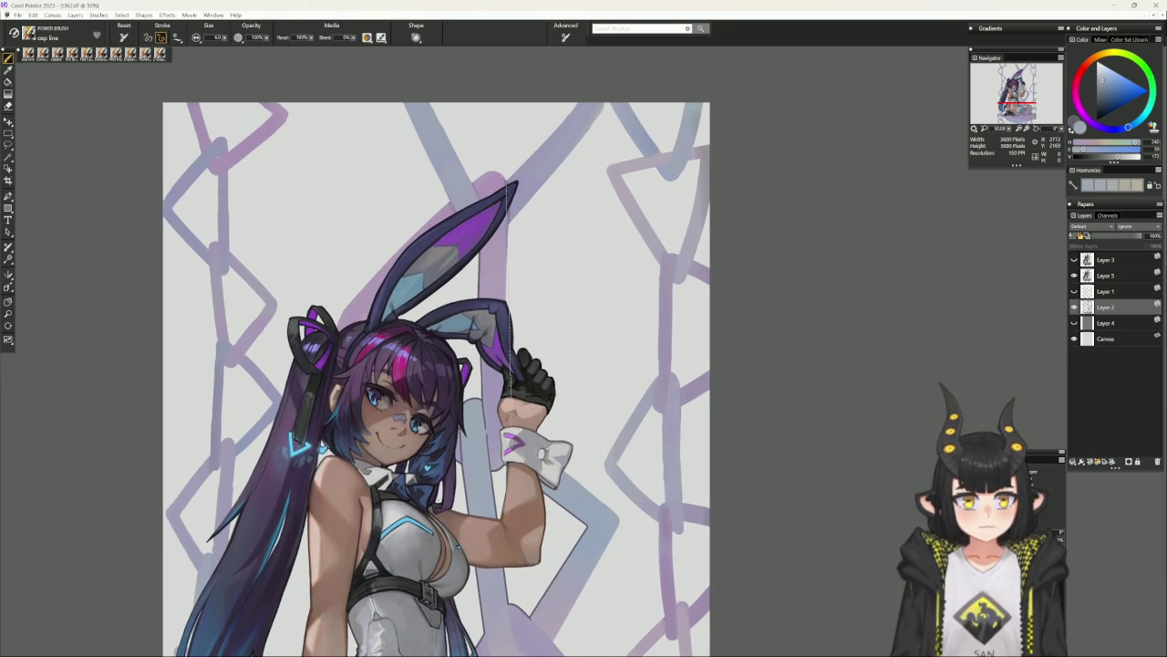
key(ctrl+z)
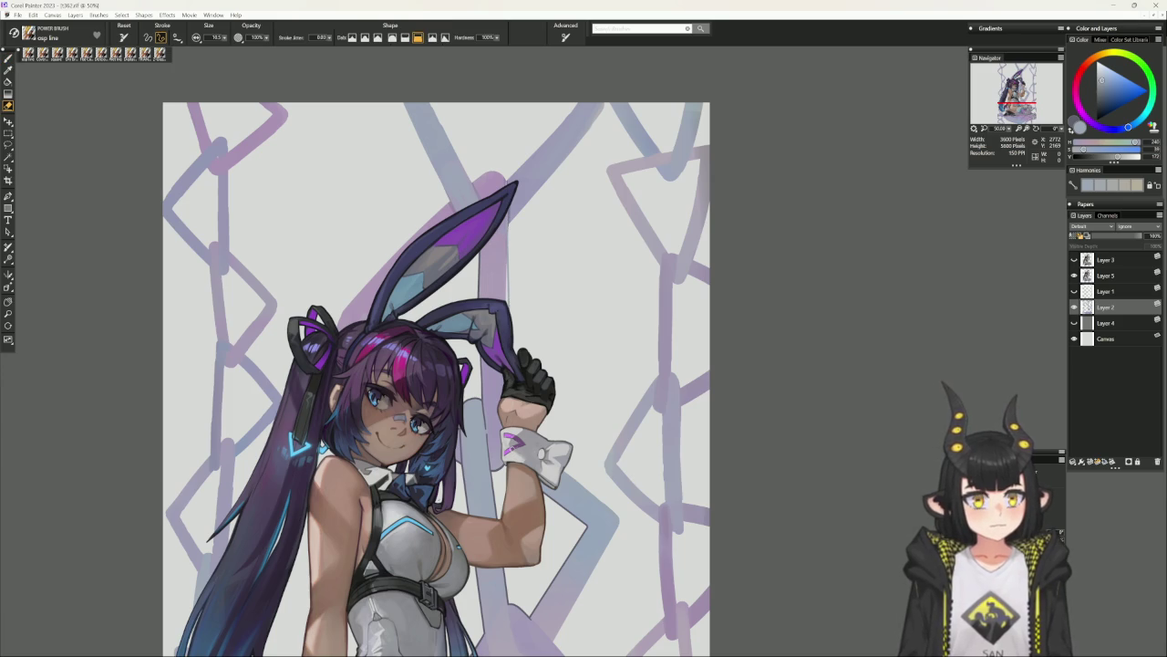
key(b)
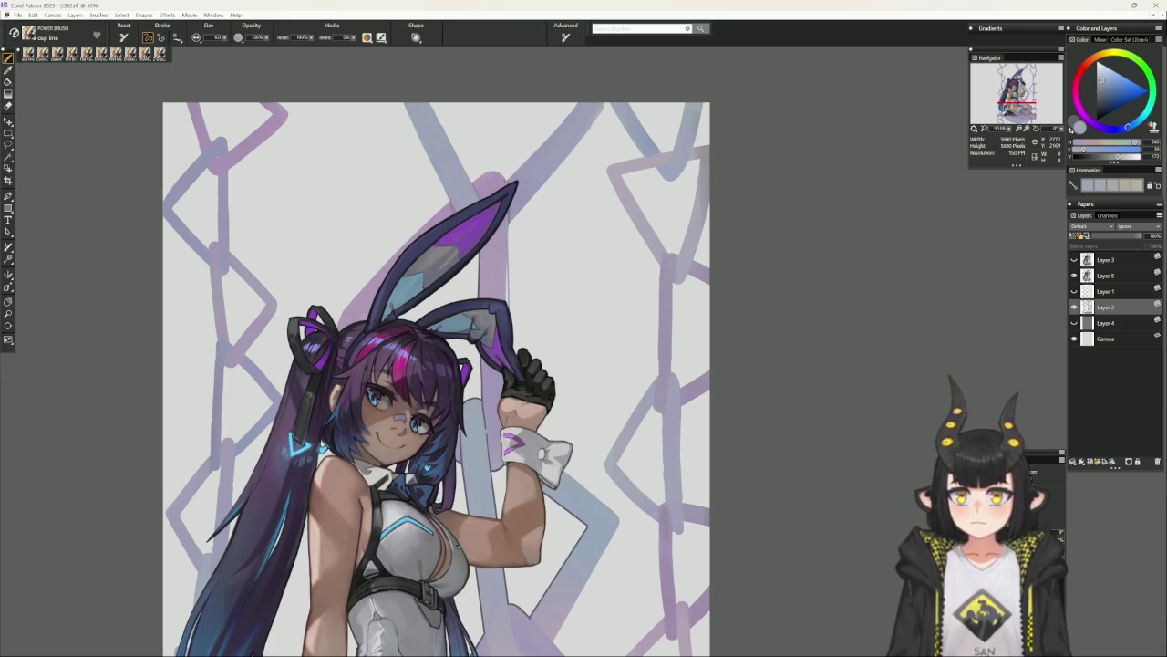
key(v)
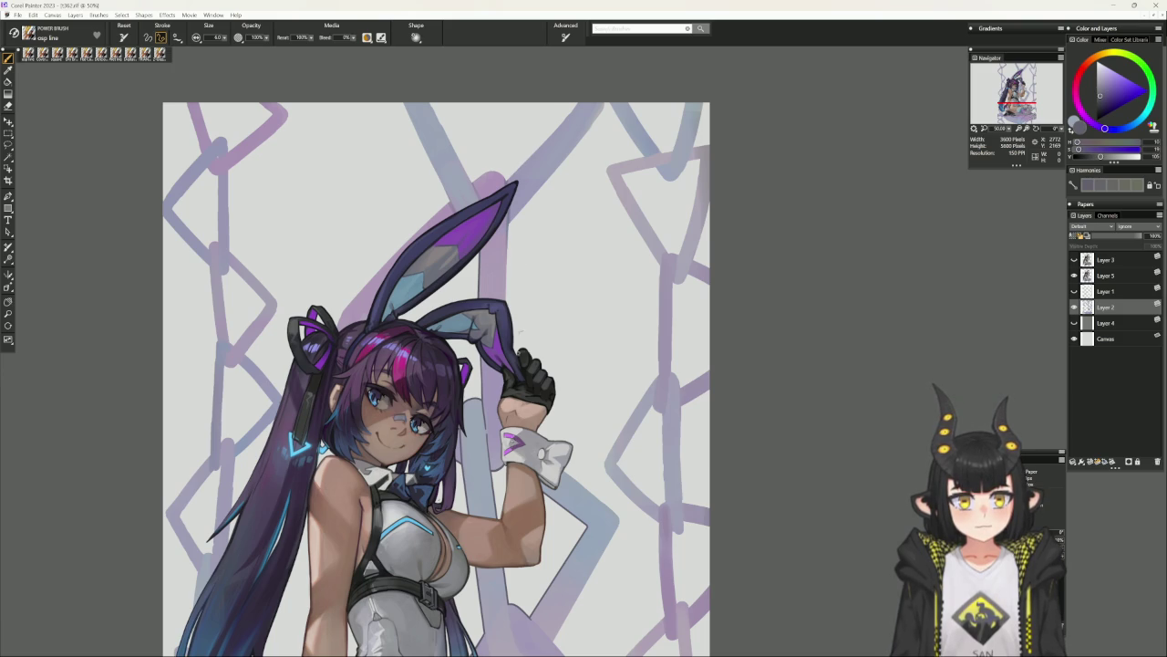
click(509, 186)
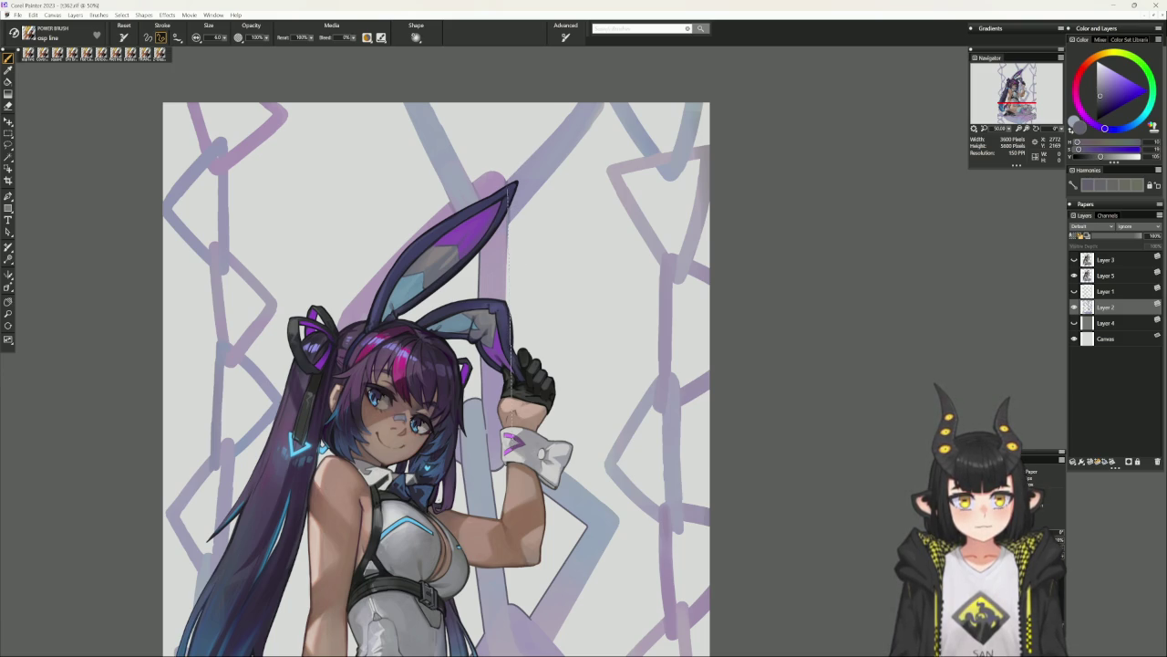
click(511, 398)
key(b)
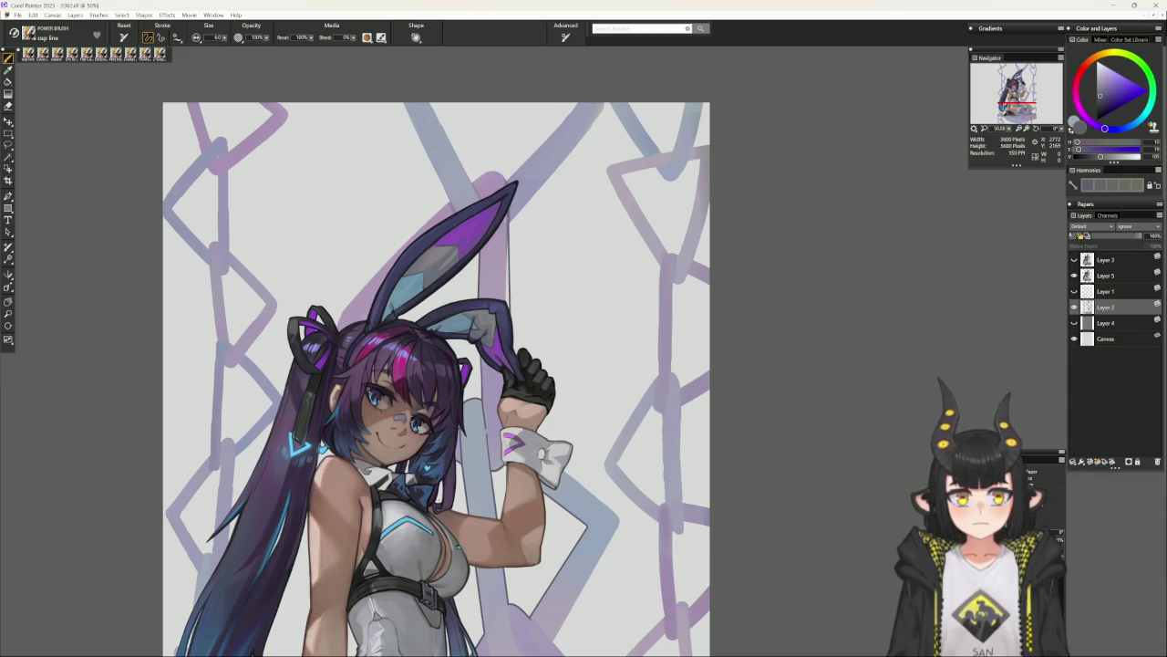
Choose a lighter purple, then sample the chain link's greyish purple instead.
alt+click(474, 228)
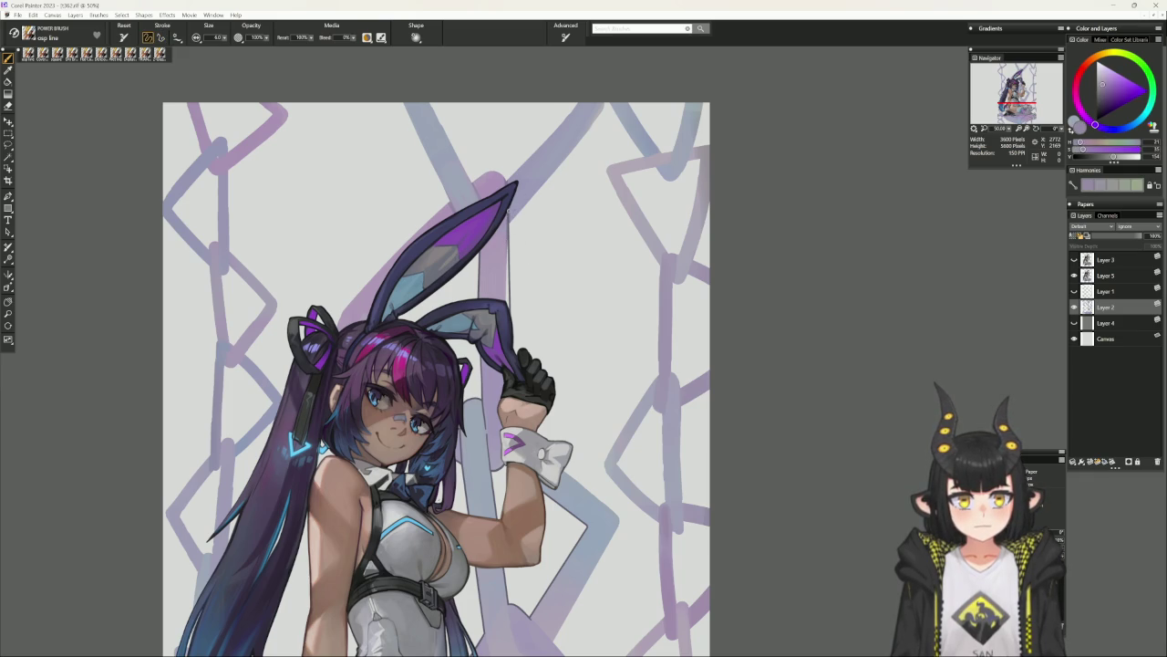
key(v)
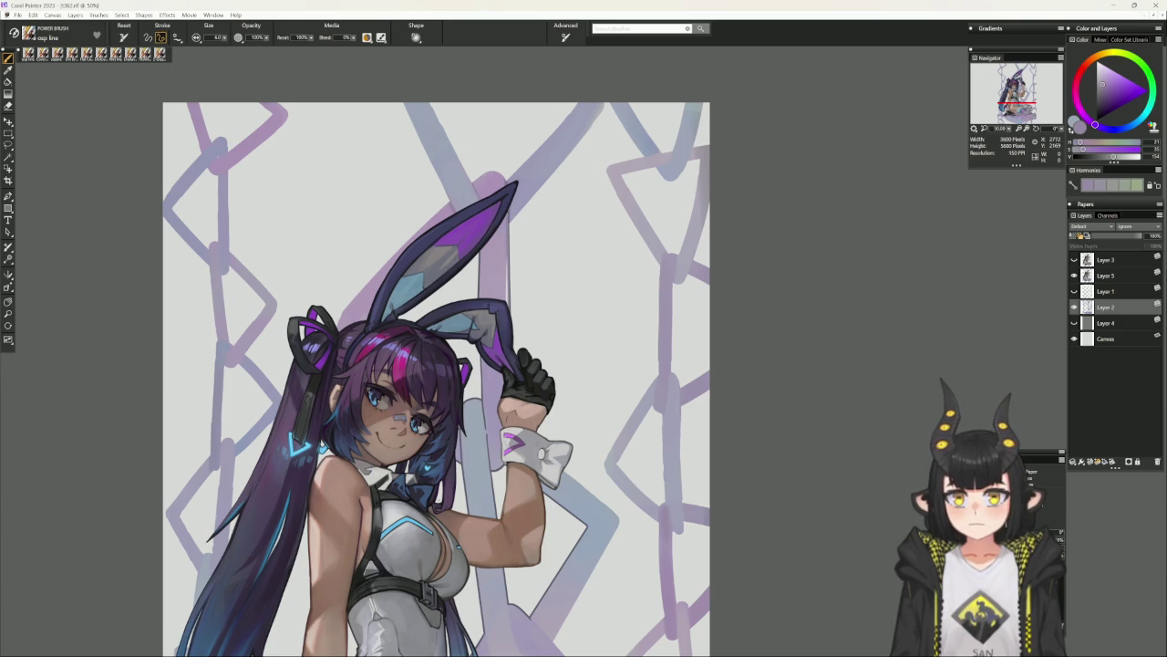
key(n)
key(b)
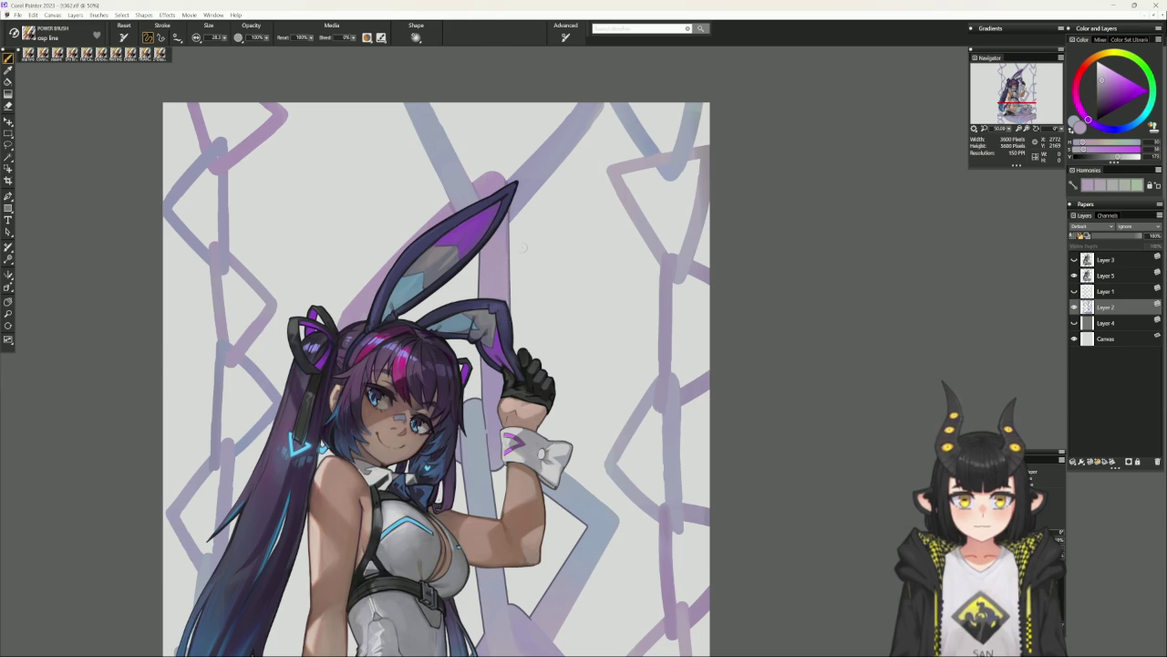
drag(523, 274, 528, 339)
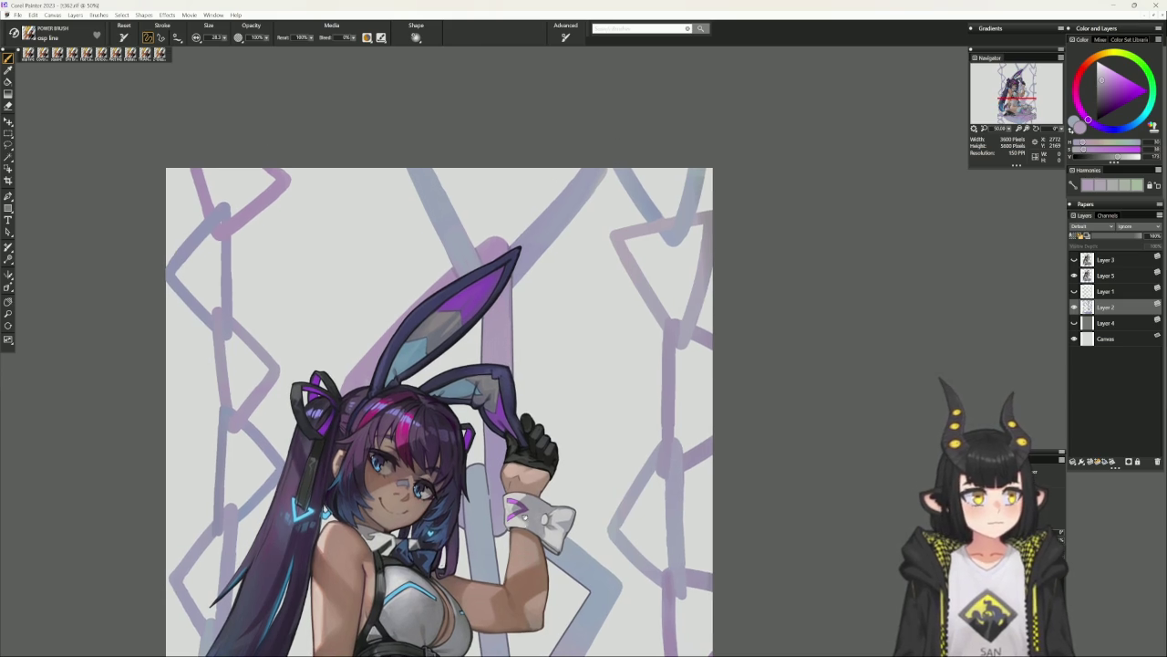
alt+click(481, 347)
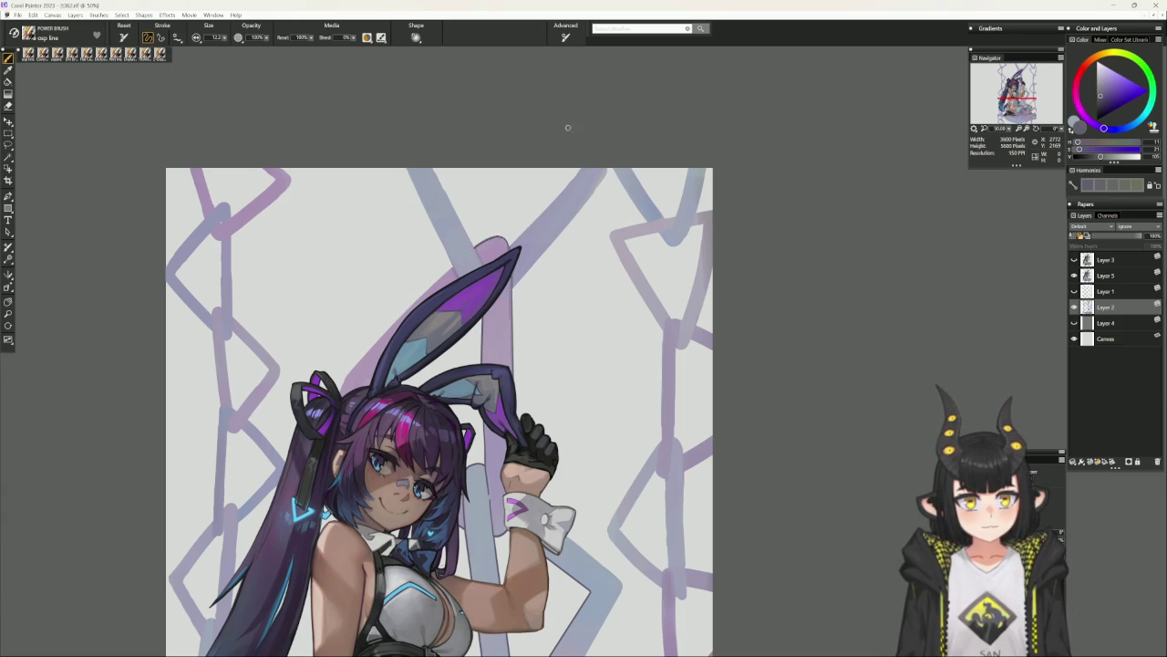
Darken the left edge of the lavender shape behind the bunny ear.
scroll(600, 505, down, 2)
scroll(600, 504, down, 1)
scroll(574, 542, down, 1)
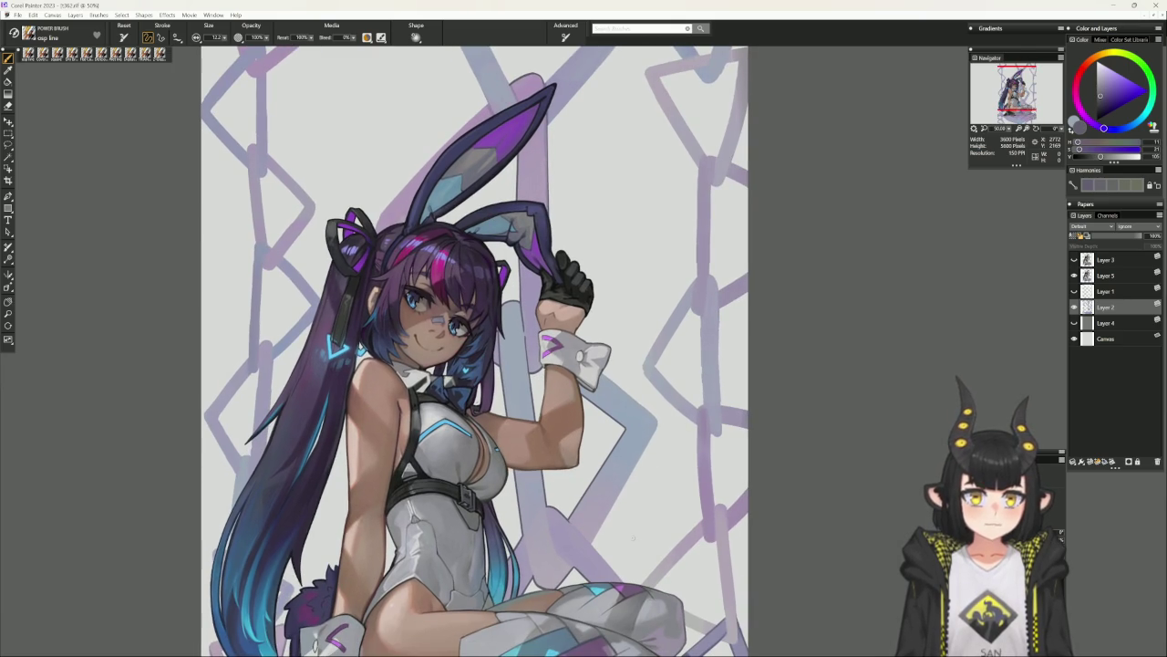
scroll(449, 396, up, 2)
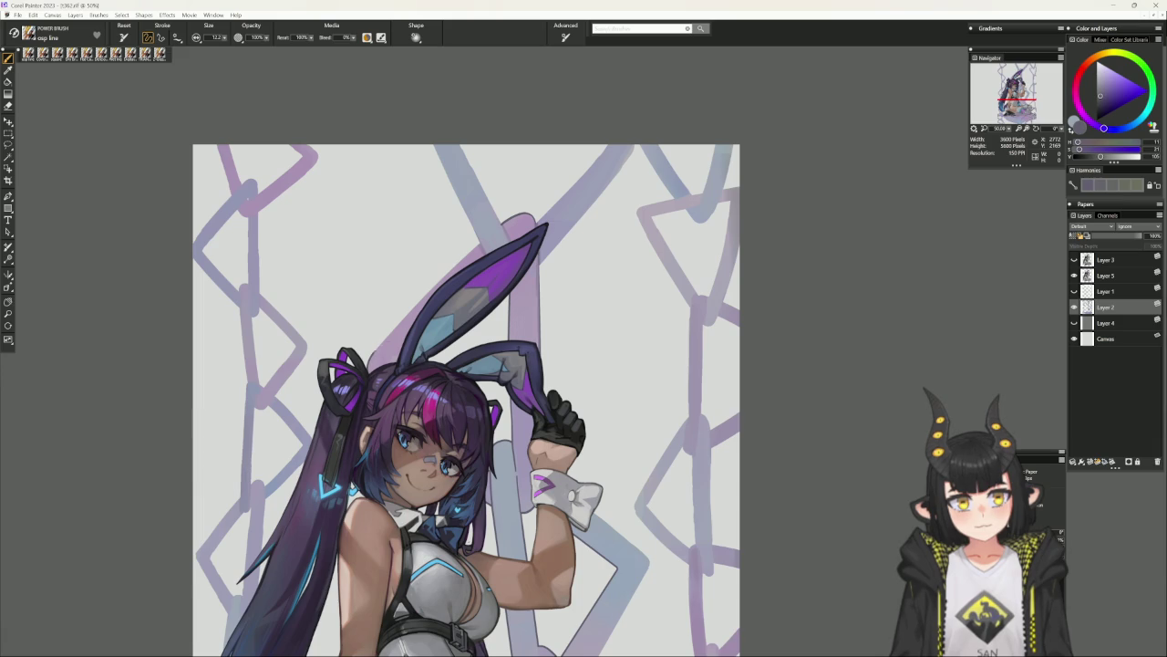
scroll(479, 233, up, 1)
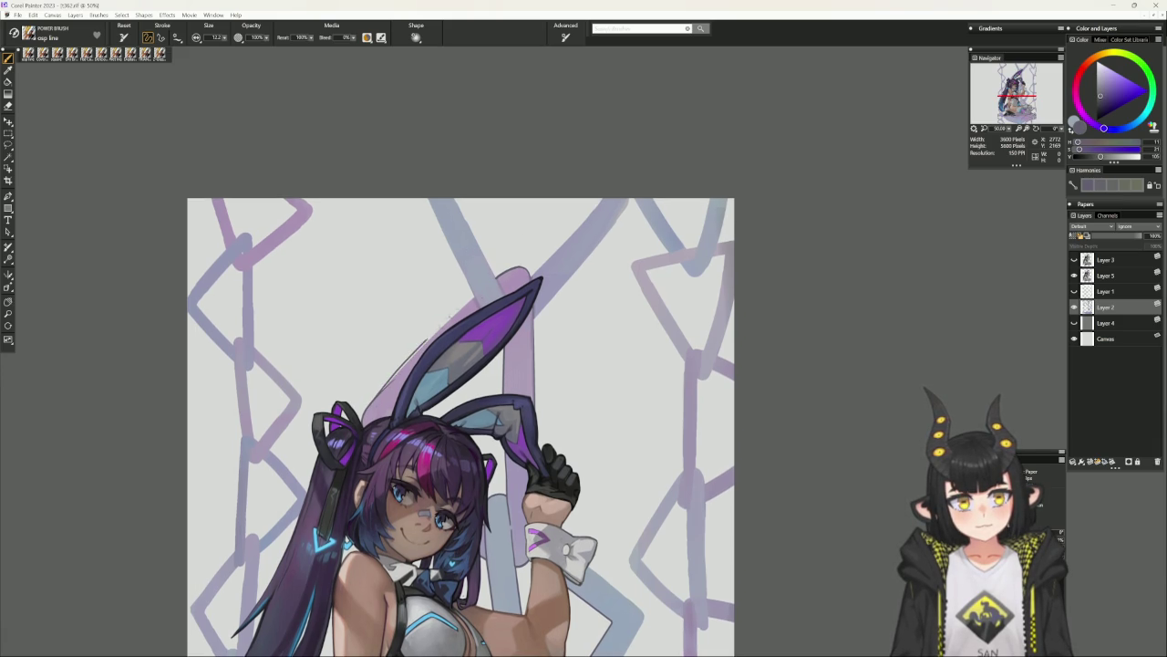
drag(453, 320, 383, 389)
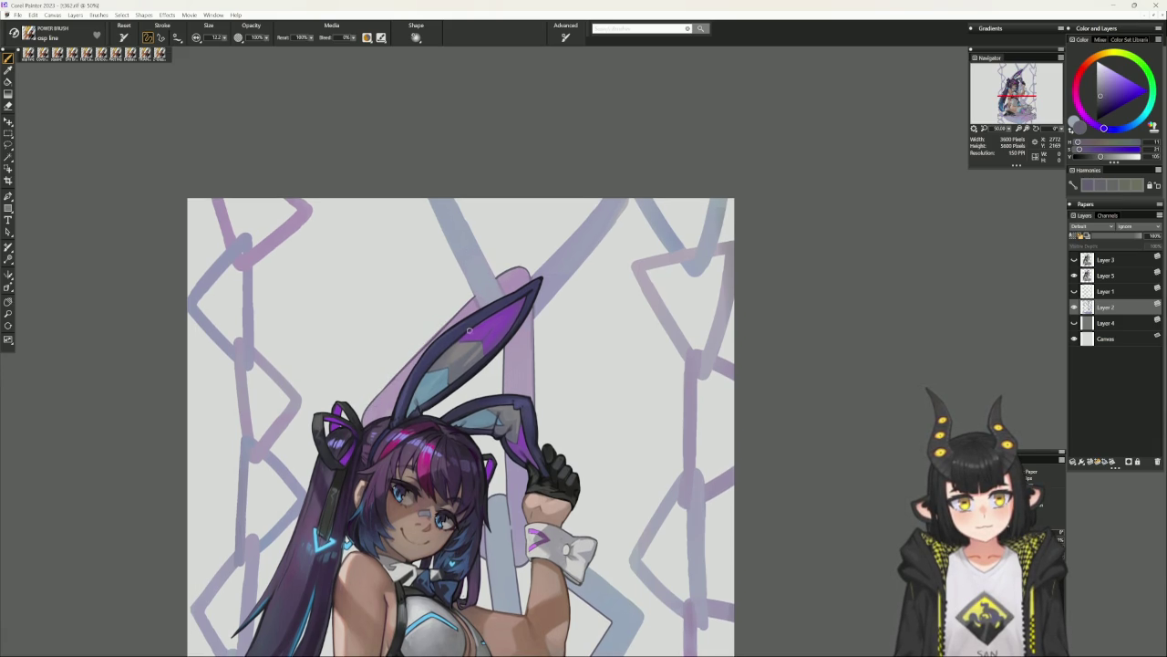
scroll(456, 429, up, 1)
drag(789, 352, 754, 241)
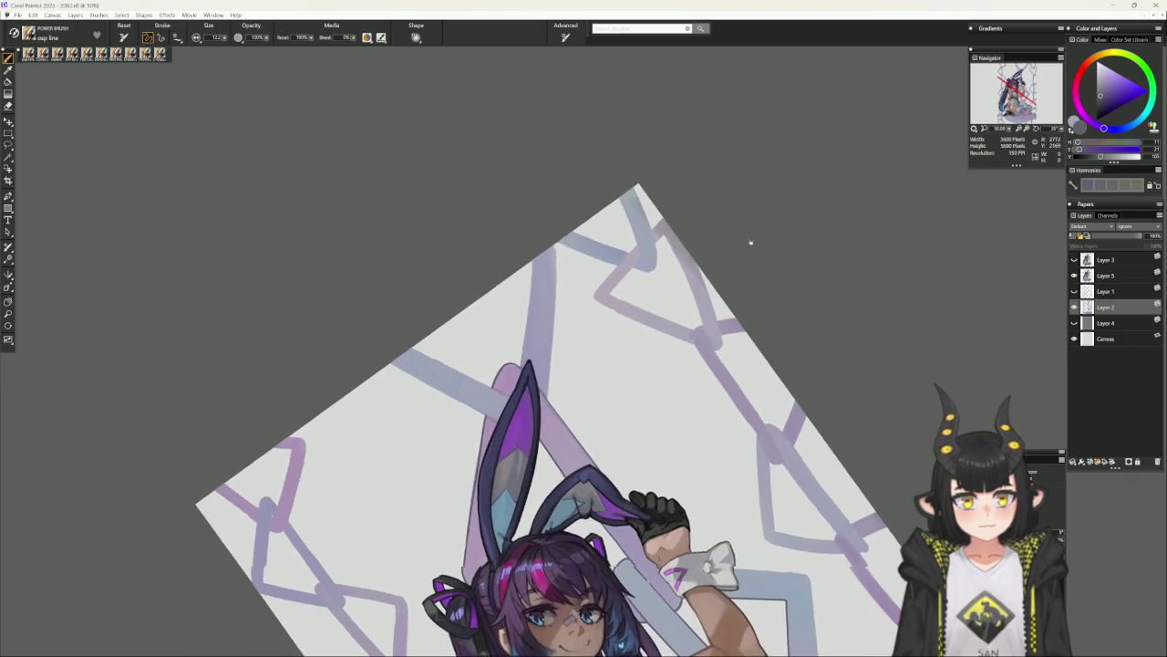
Darken the left edge of the pink band and return the canvas upright.
scroll(685, 301, down, 3)
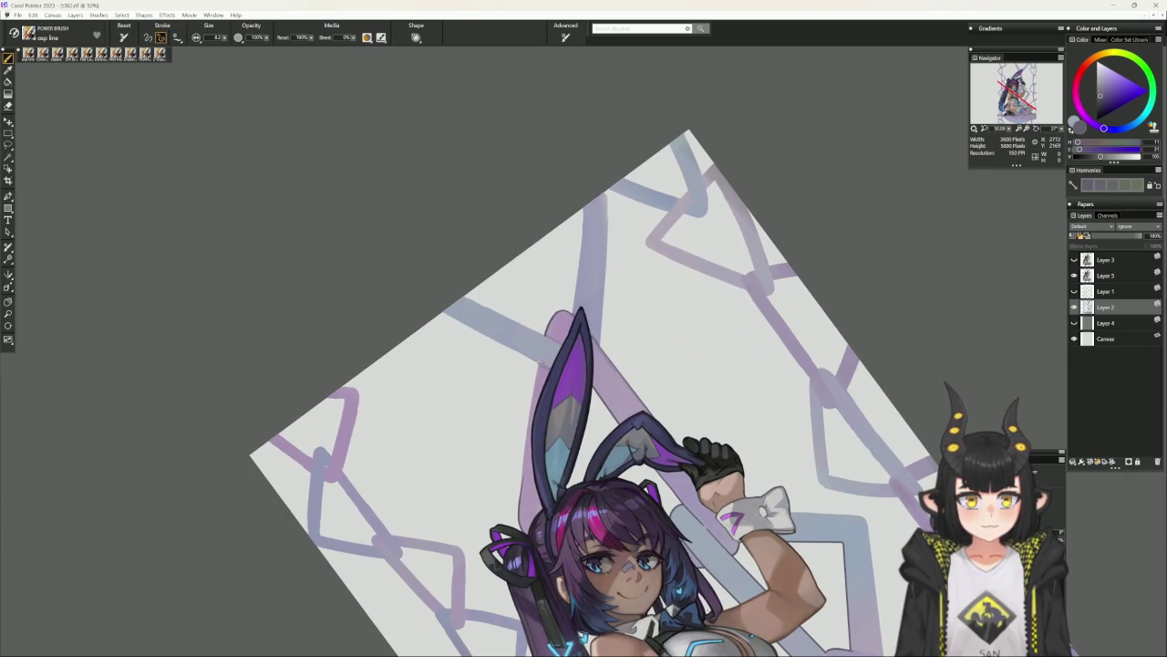
drag(538, 363, 518, 515)
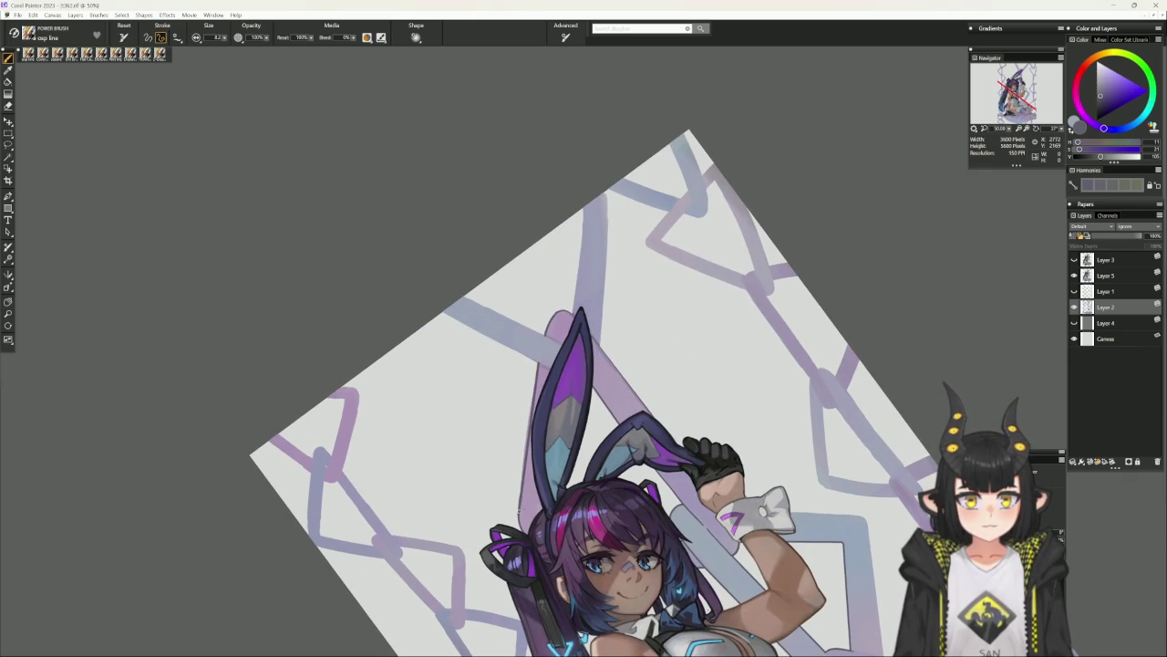
alt+click(538, 465)
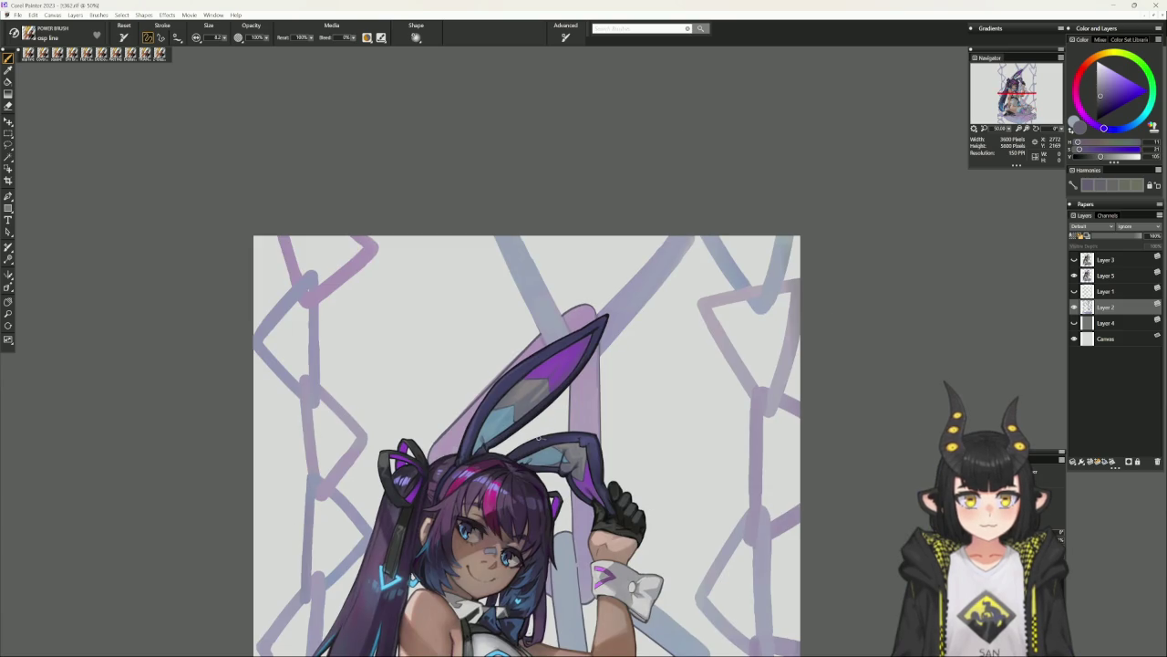
key(l)
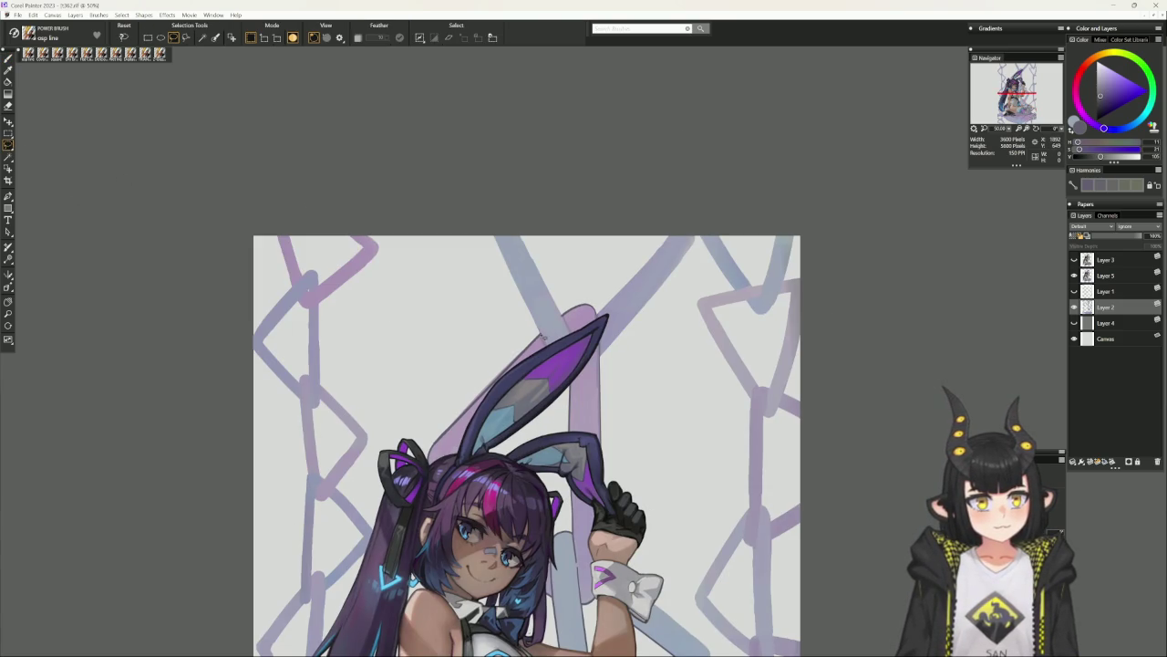
mouse_move(519, 324)
mouse_down()
mouse_move(436, 436)
mouse_move(518, 324)
mouse_up()
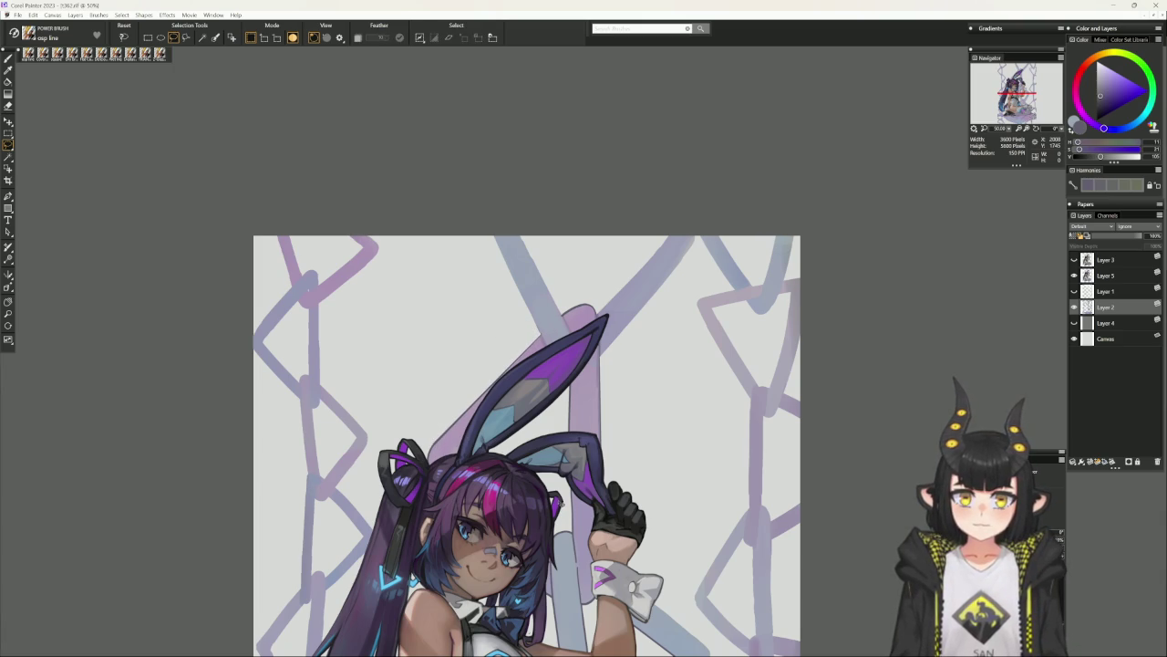
key(b)
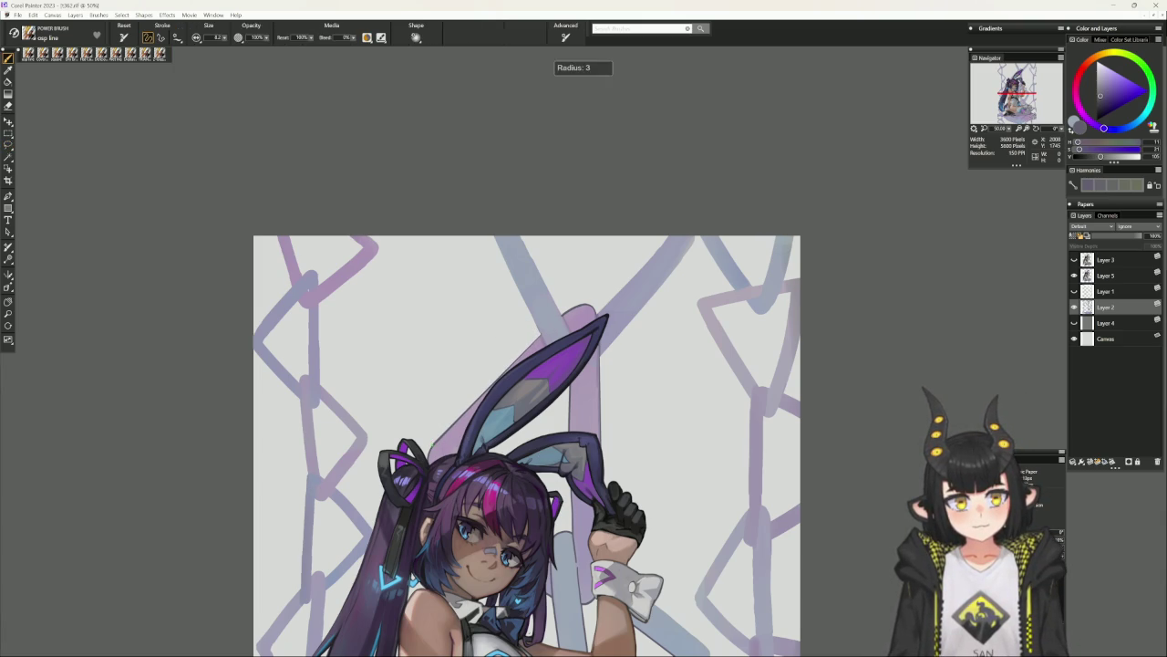
Paint straight darker lines near the ear and along the light blue stripe at brush size 10.
key(v)
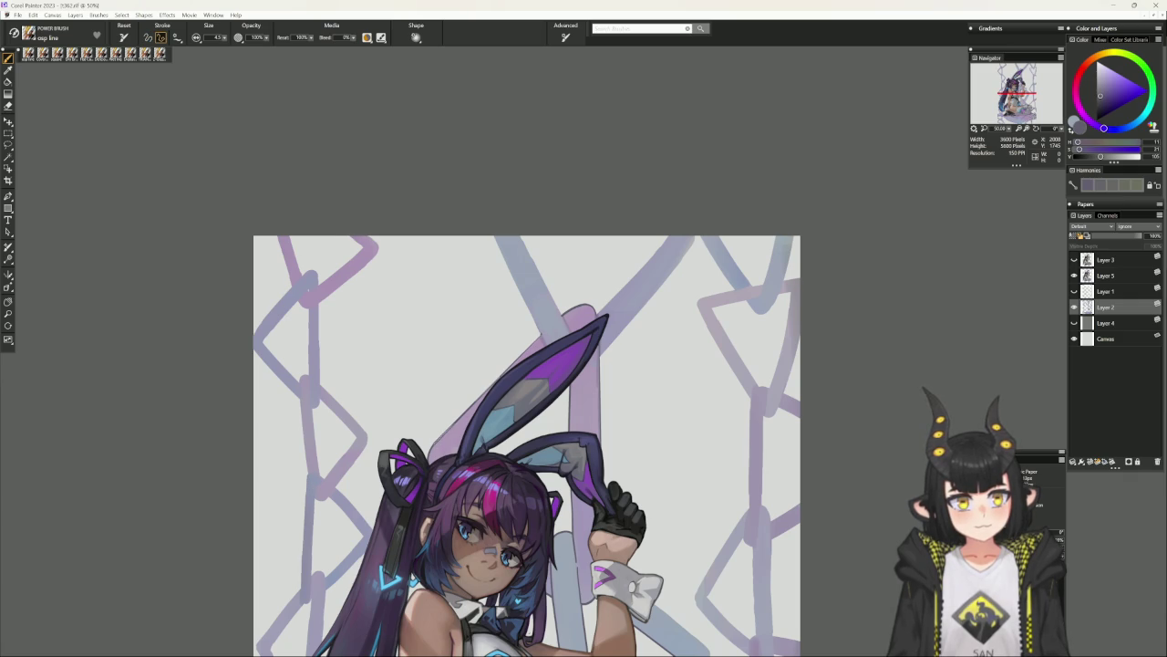
click(542, 332)
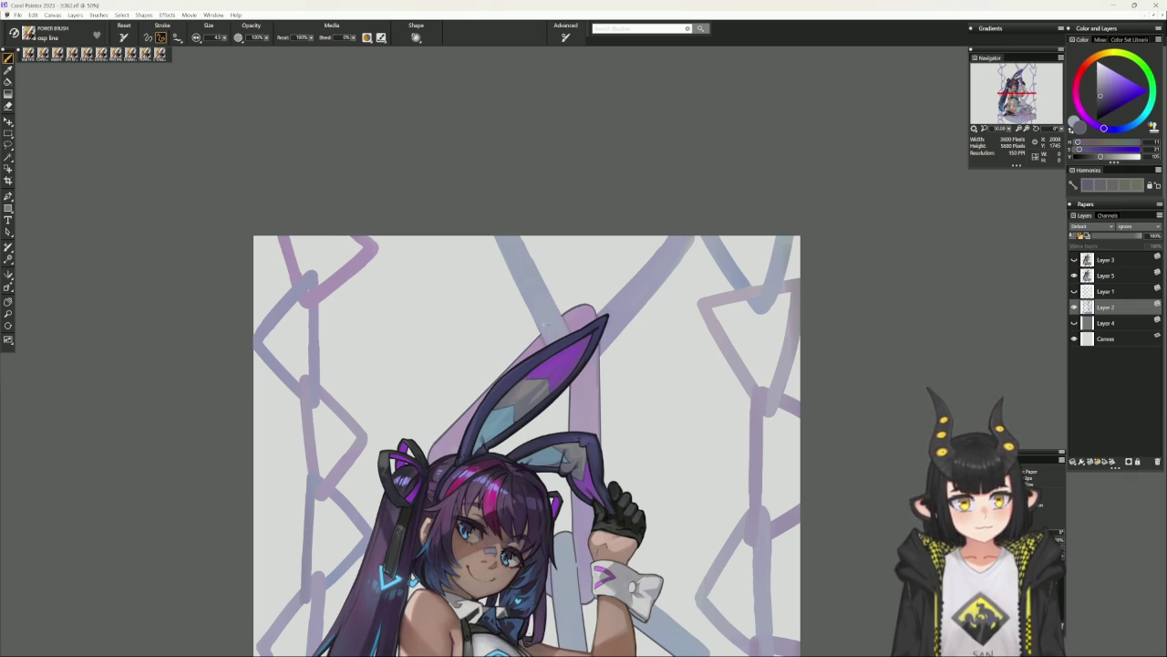
key(bracketright)
key(bracketright)
key(bracketright)
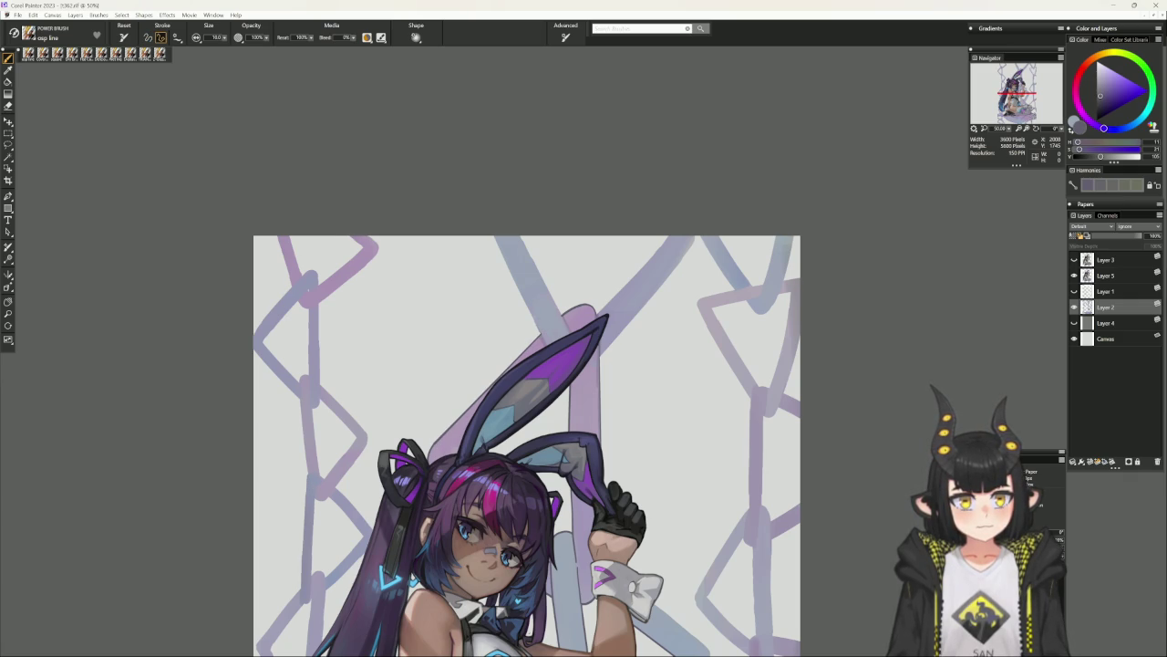
drag(544, 336, 491, 231)
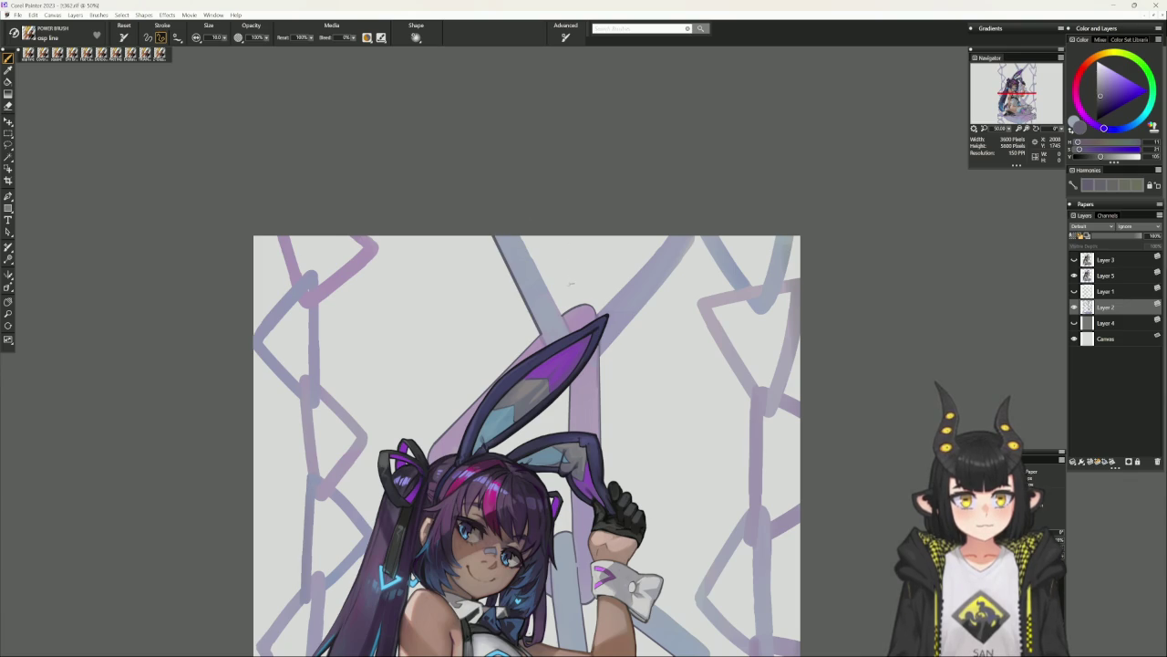
key(bracketleft)
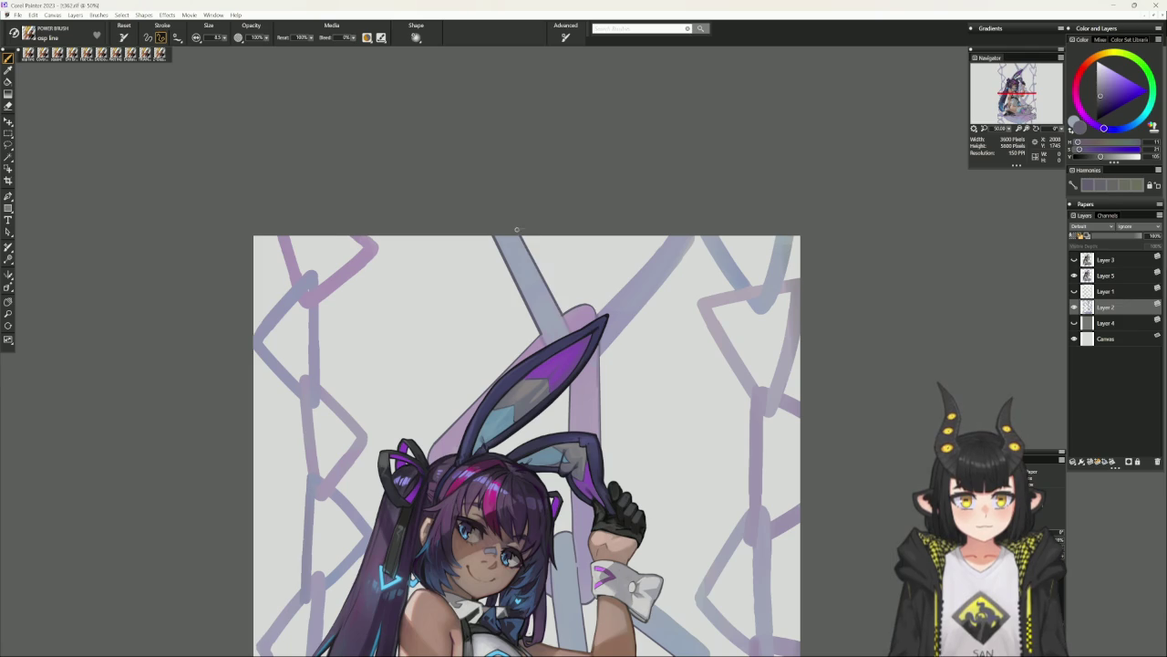
drag(620, 350, 491, 311)
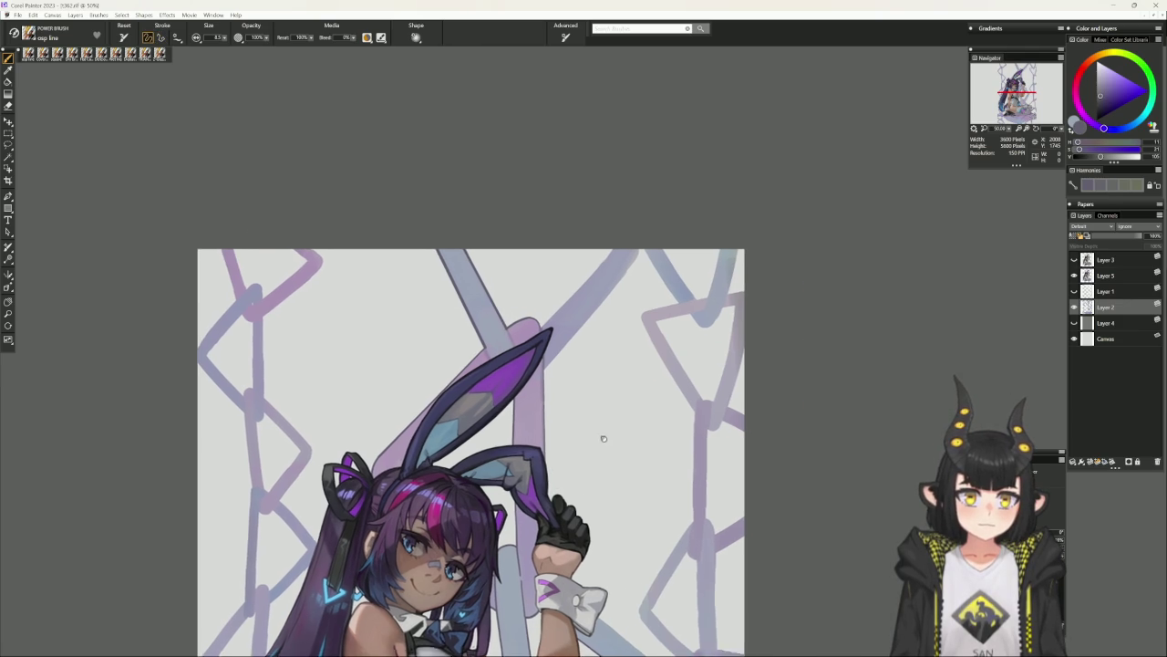
Sample the bluish-grey and a stripe colour from the chain links.
alt+click(415, 263)
alt+click(416, 259)
key(v)
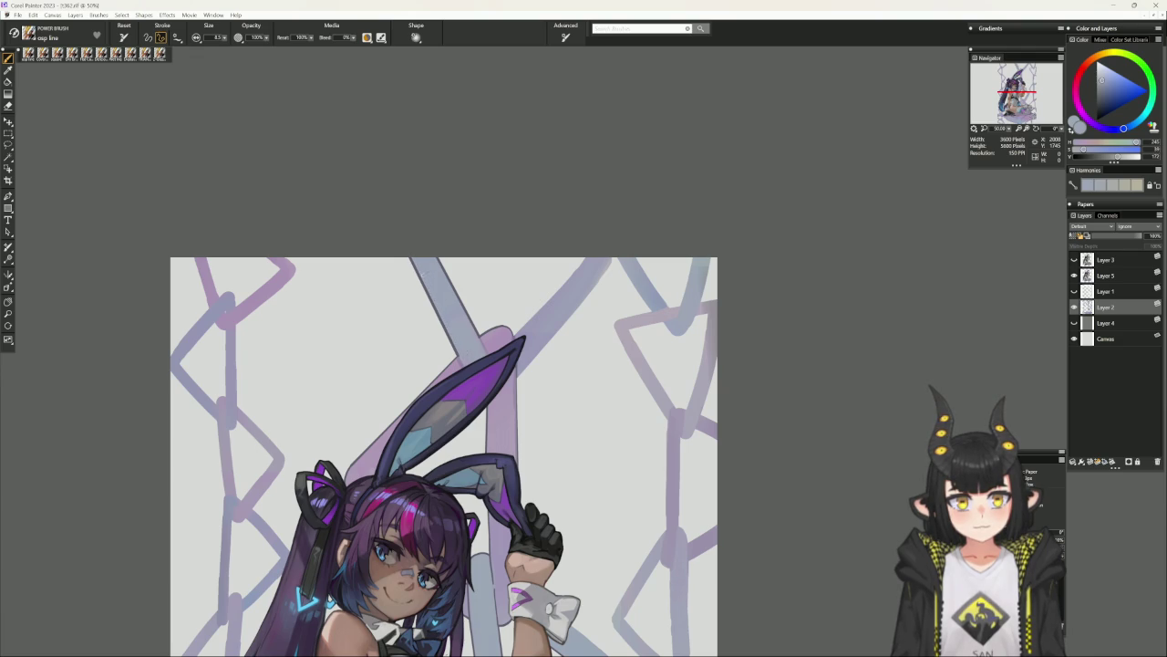
key(Escape)
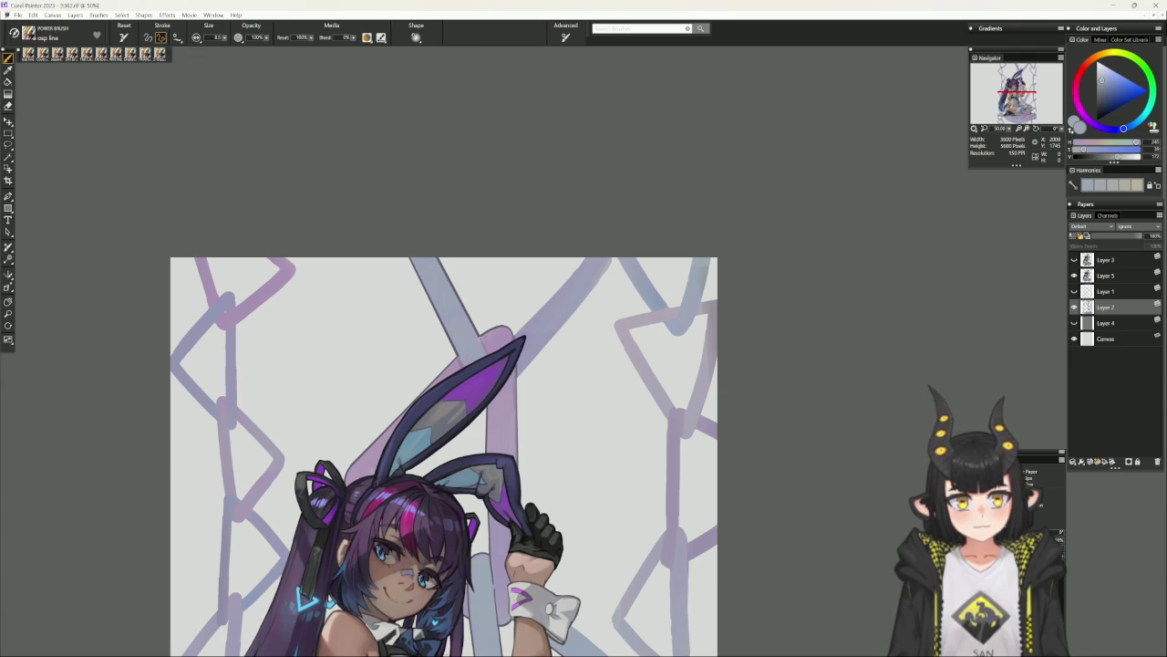
alt+click(477, 338)
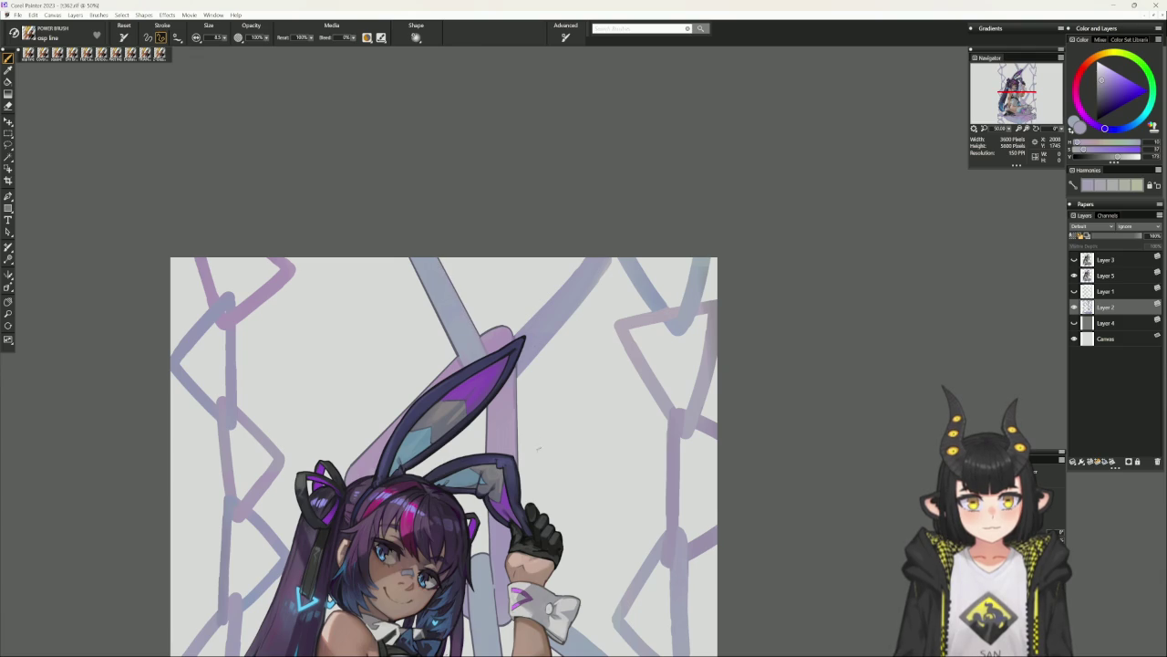
key(b)
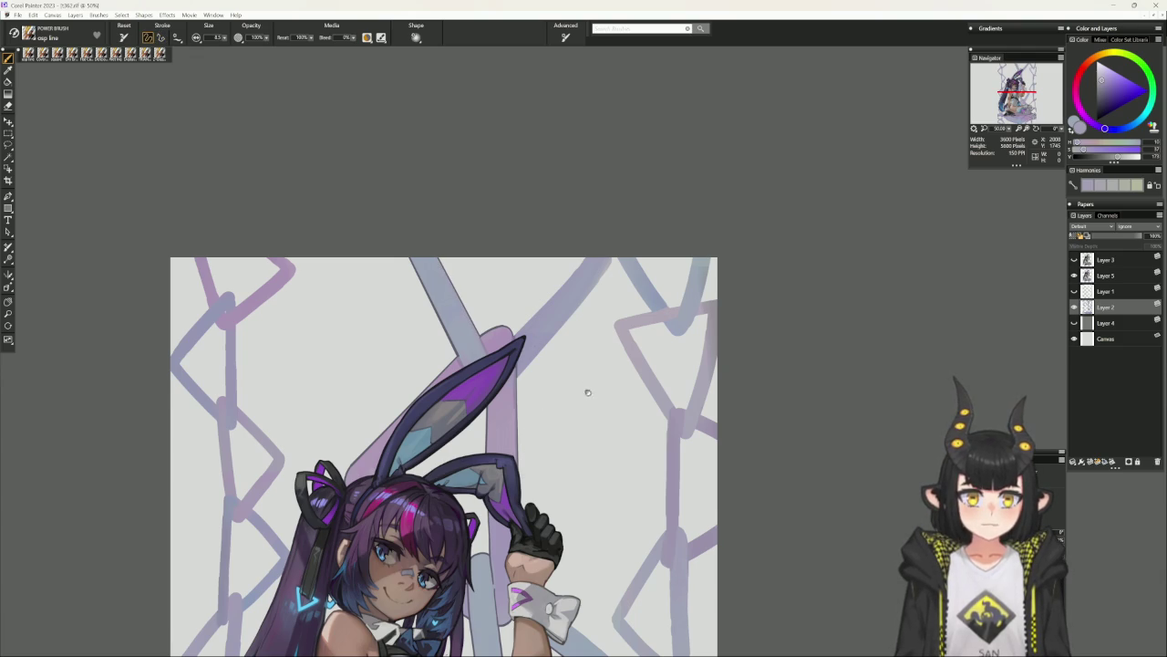
Recentre on the bunny ear and sample the light stripe's blue and a dark muted red.
drag(591, 390, 535, 425)
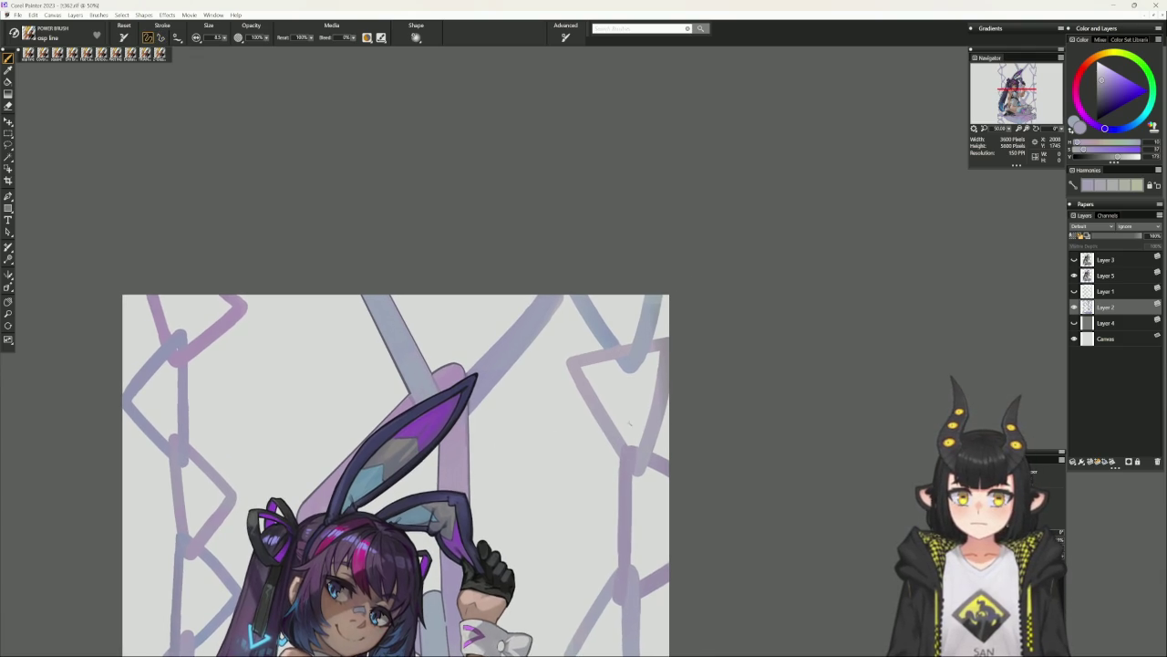
key(v)
key(b)
drag(547, 503, 567, 441)
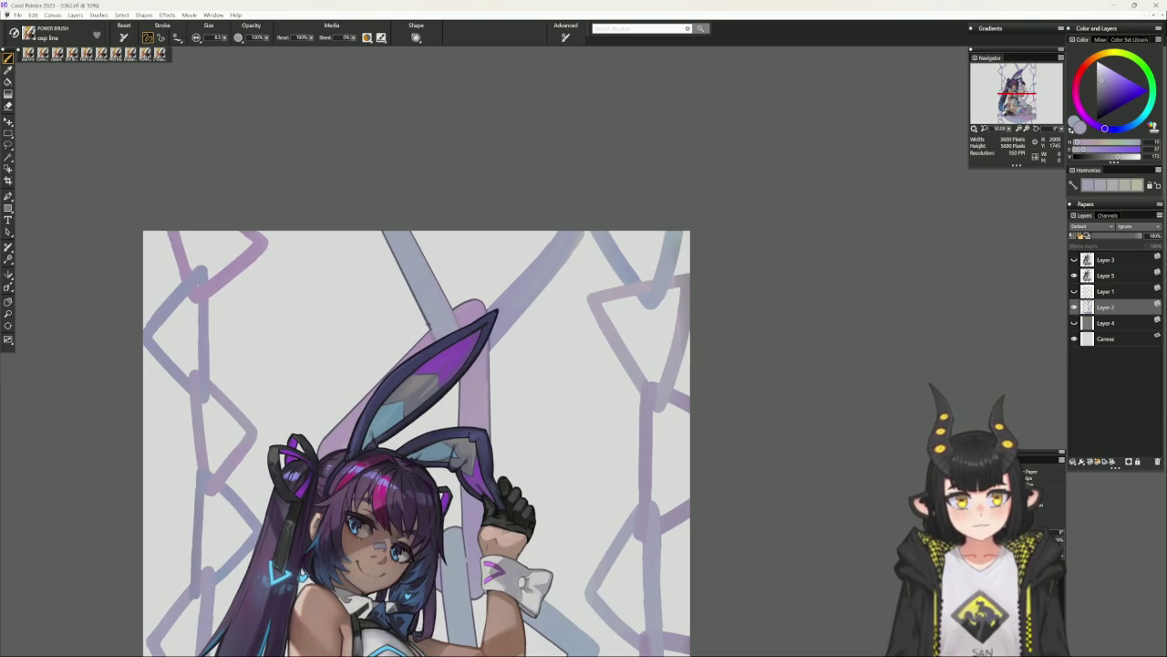
alt+click(444, 320)
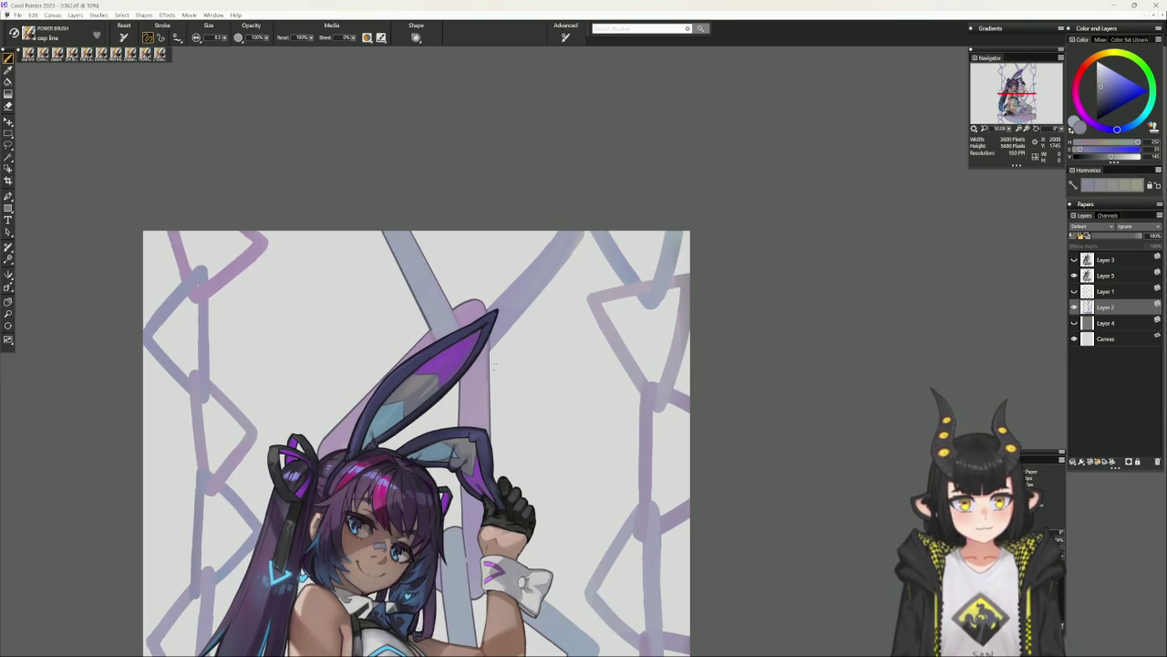
alt+click(453, 322)
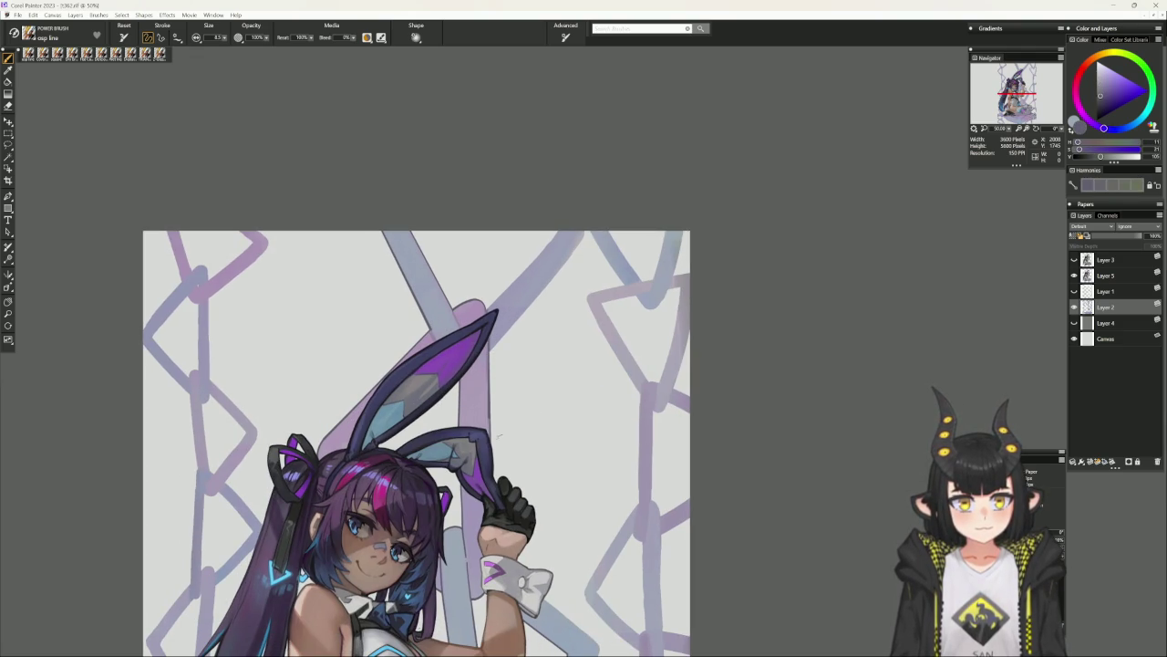
drag(640, 652, 665, 441)
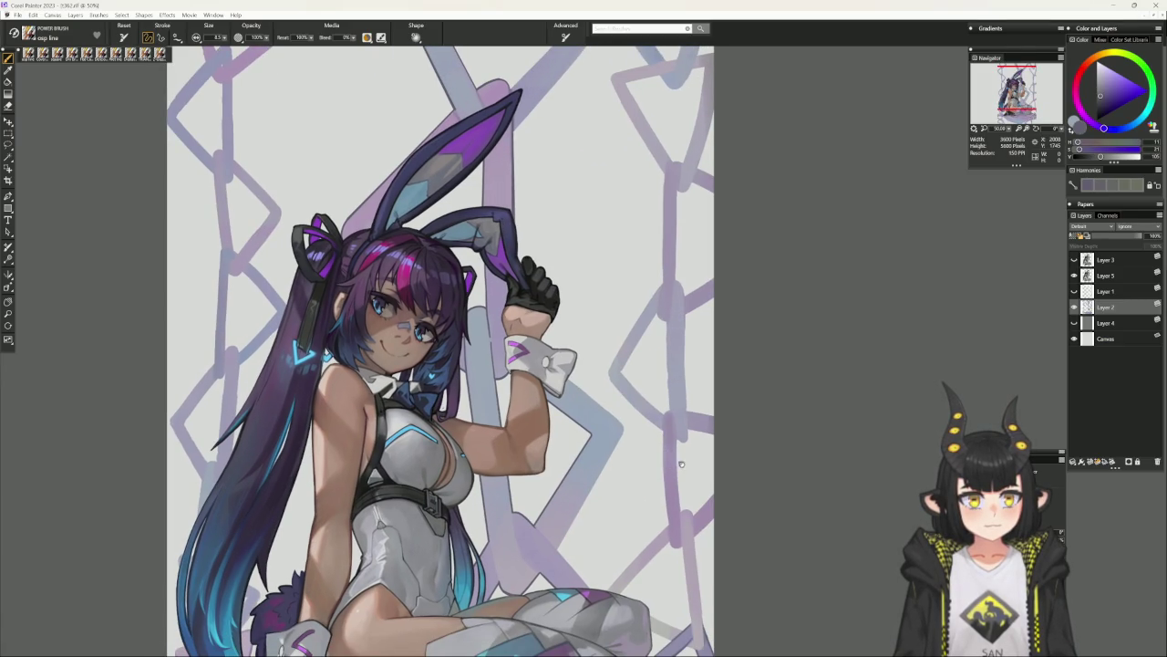
drag(655, 346, 608, 558)
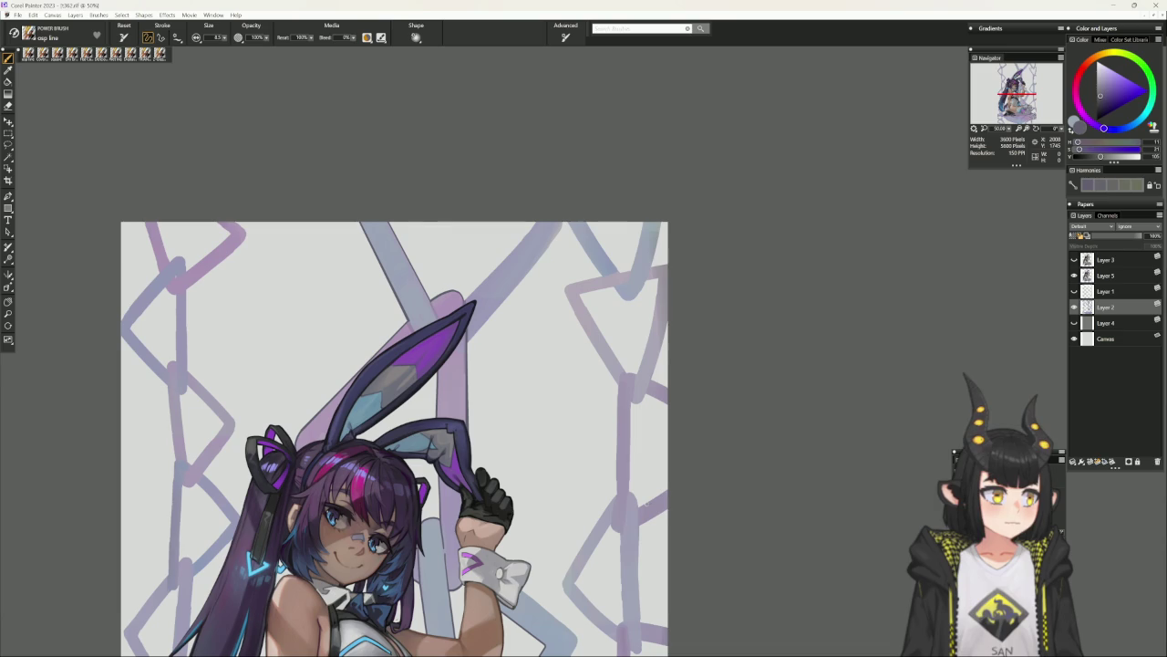
Darken the lower stripe's edge on a rotated canvas, then straighten it and sample the stripe edge colour.
drag(735, 453, 739, 312)
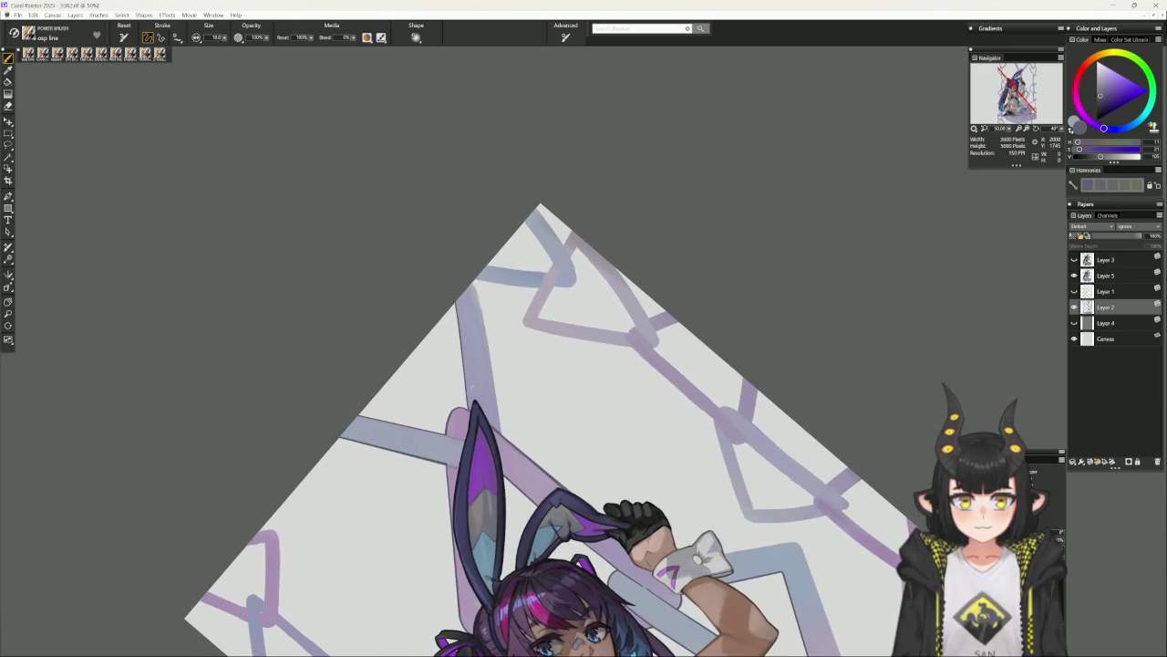
mouse_move(593, 359)
mouse_down()
mouse_move(727, 303)
mouse_move(754, 264)
mouse_move(685, 190)
mouse_move(603, 168)
mouse_up()
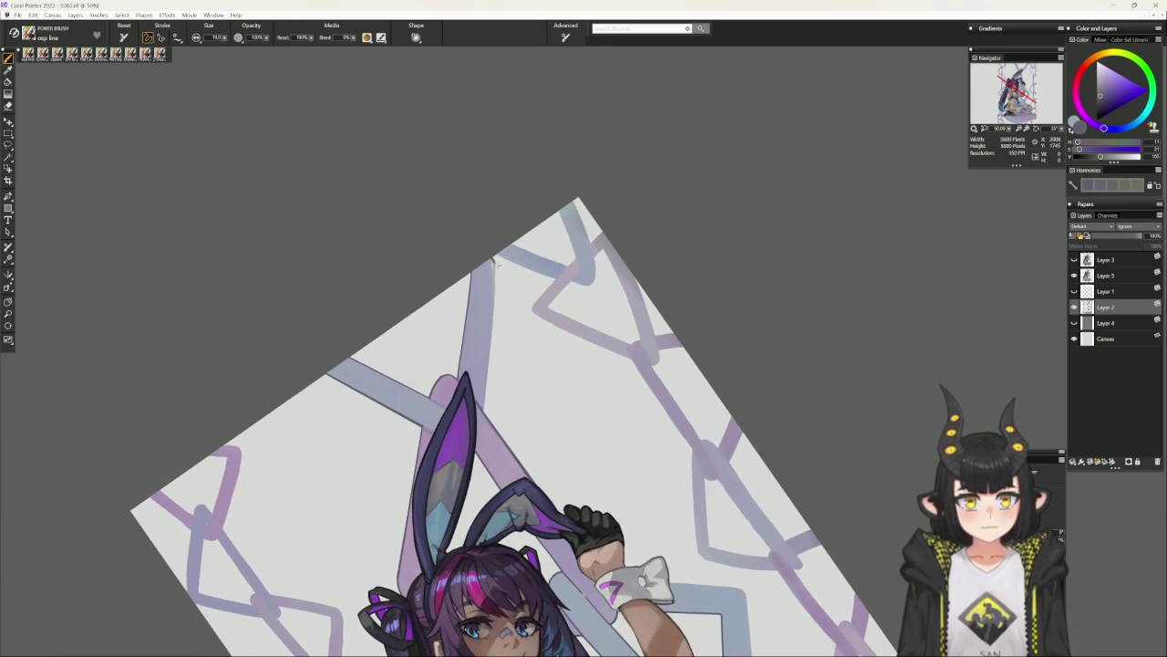
mouse_move(657, 242)
mouse_down()
mouse_move(487, 273)
mouse_move(493, 356)
mouse_up()
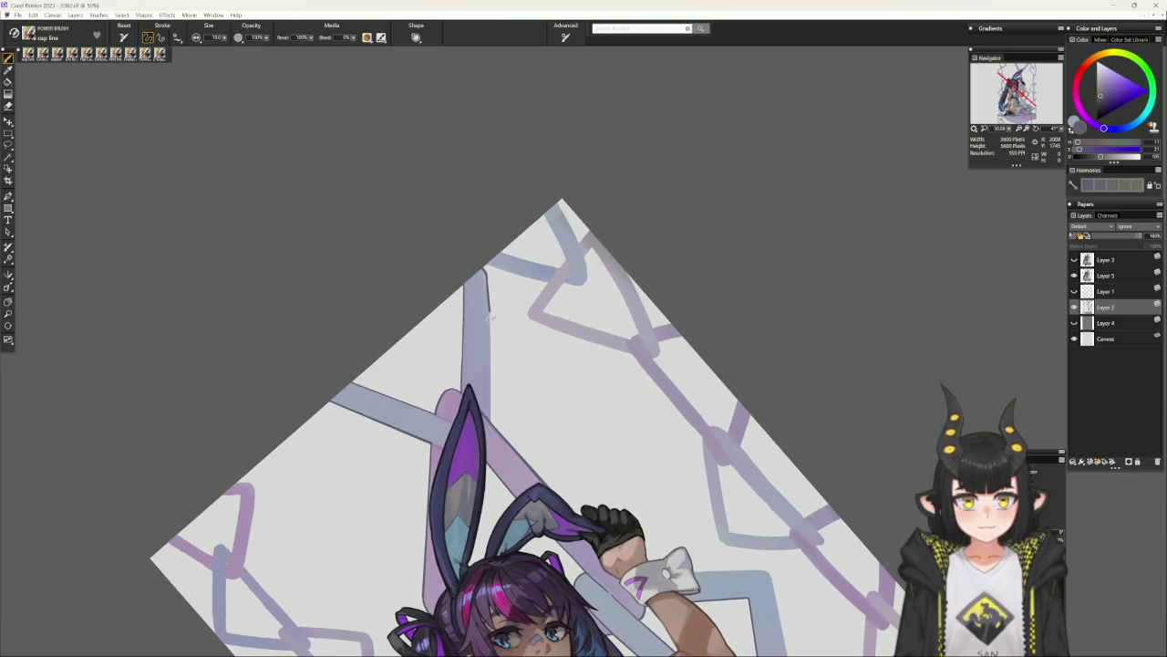
mouse_move(730, 260)
mouse_down()
mouse_move(511, 177)
mouse_move(432, 224)
mouse_up()
drag(679, 415, 543, 473)
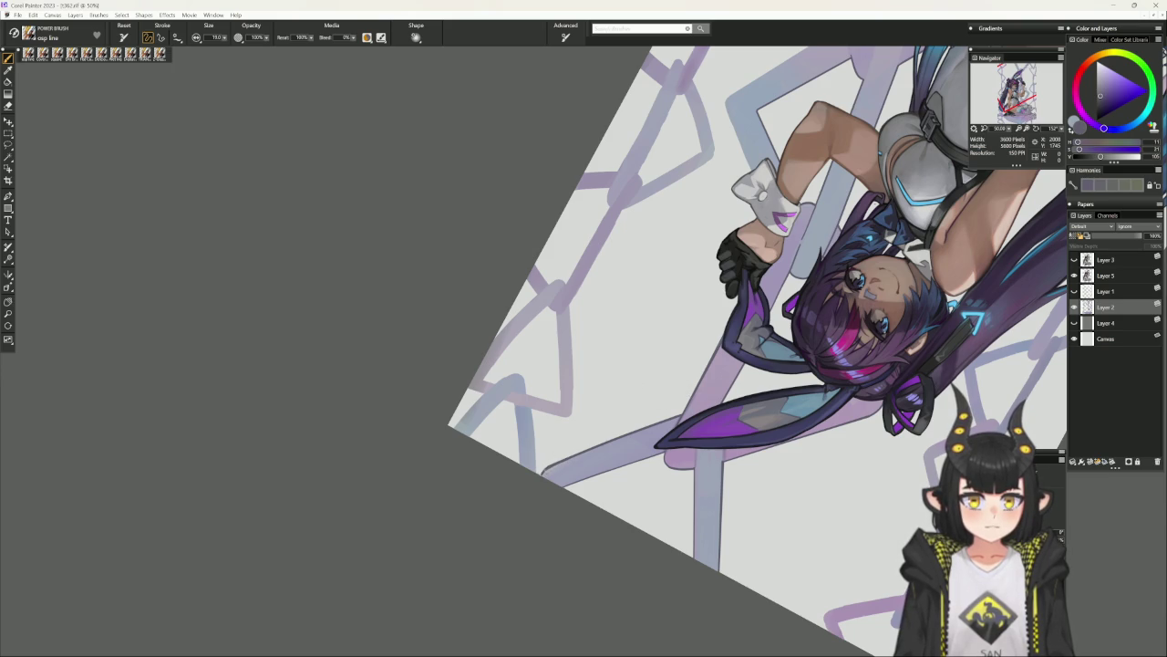
key(ctrl+alt+0)
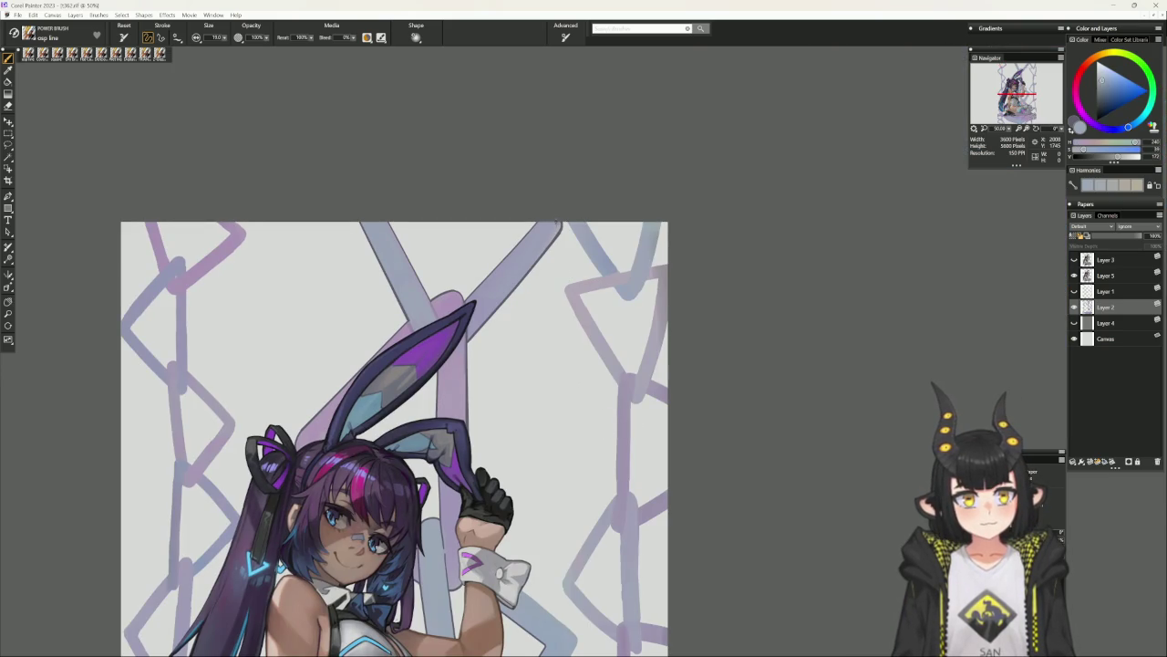
alt+click(559, 221)
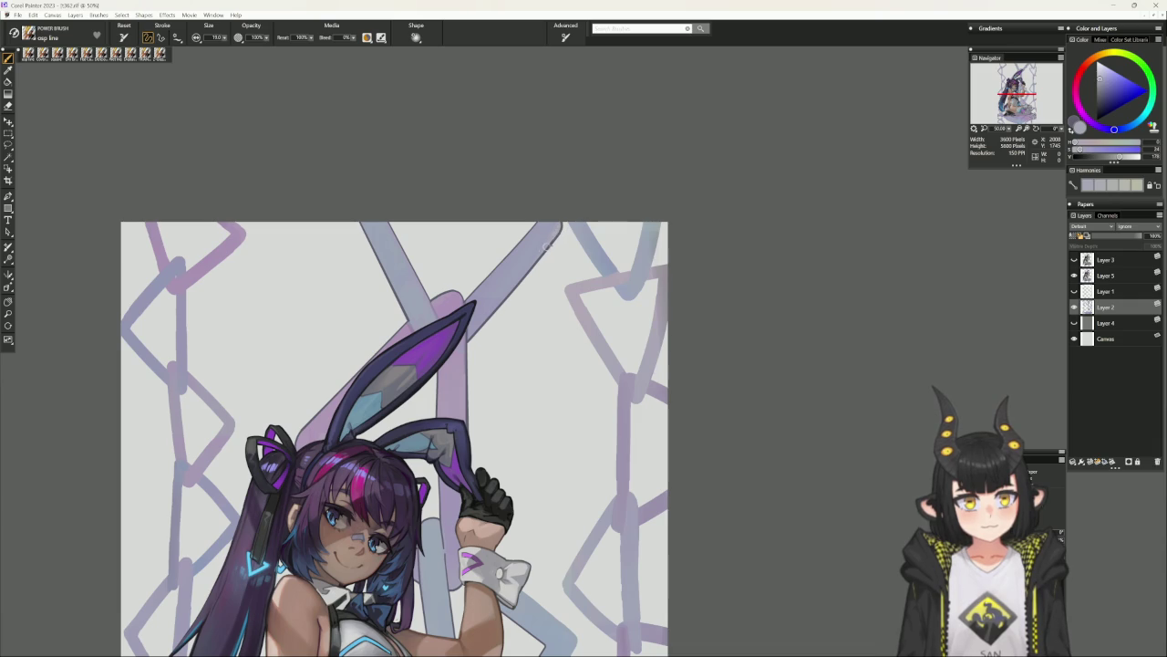
scroll(547, 420, down, 2)
scroll(538, 406, down, 3)
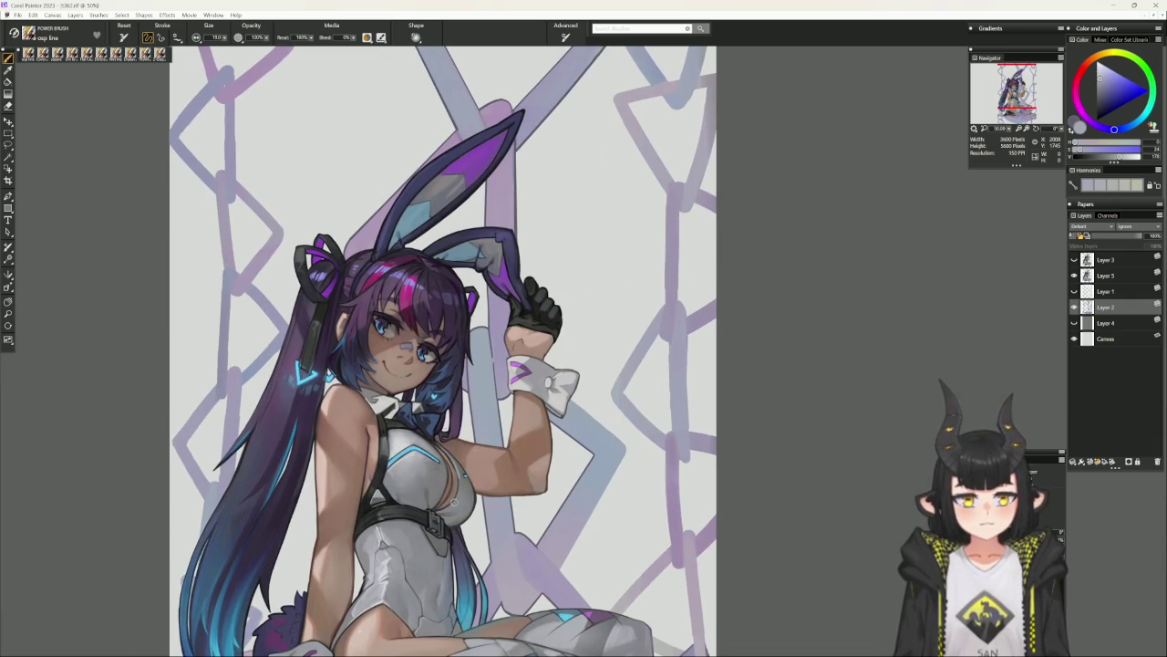
Paint the chain links in light purple-grey on a steeply rotated canvas.
scroll(539, 530, down, 1)
scroll(539, 530, down, 1)
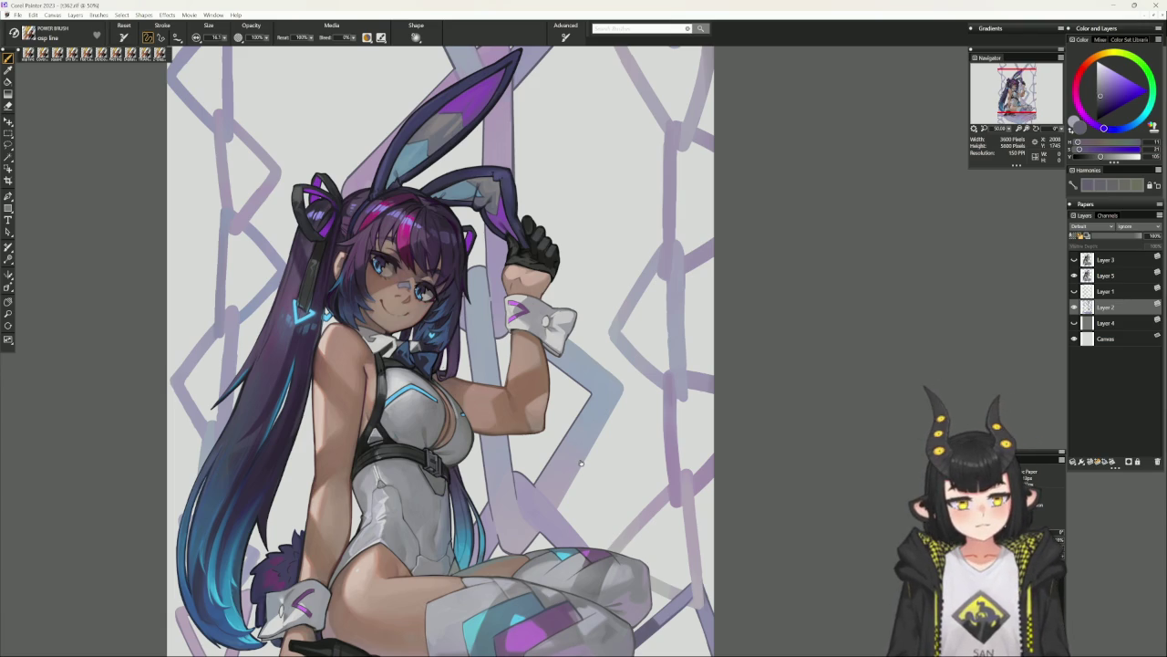
drag(581, 463, 602, 471)
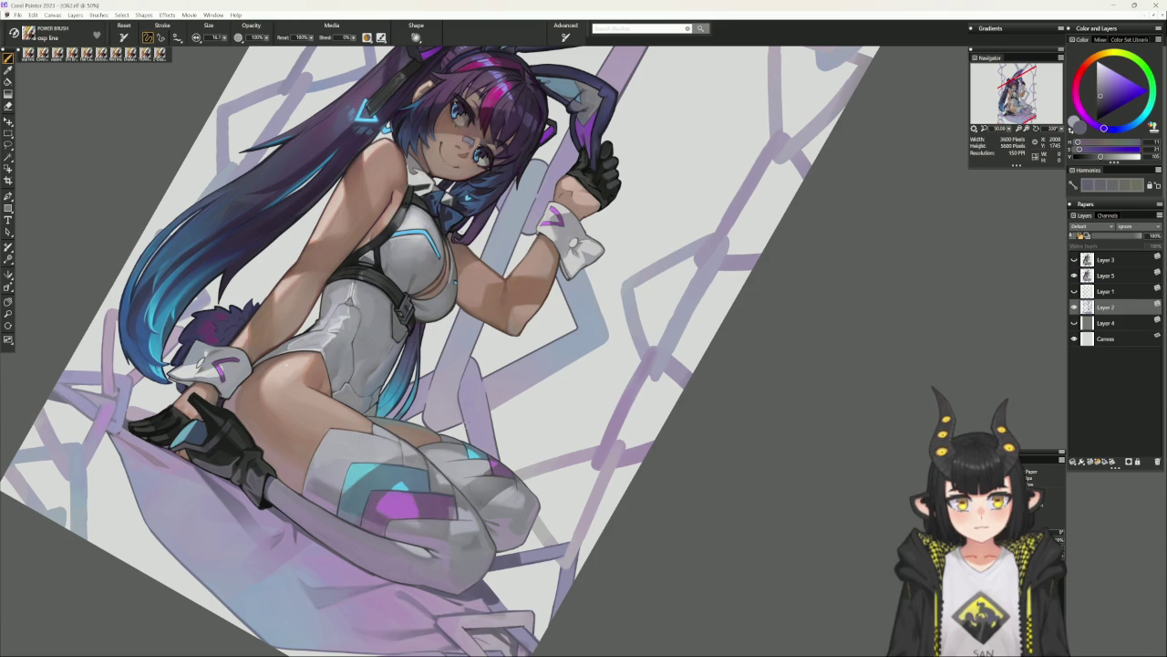
alt+click(462, 385)
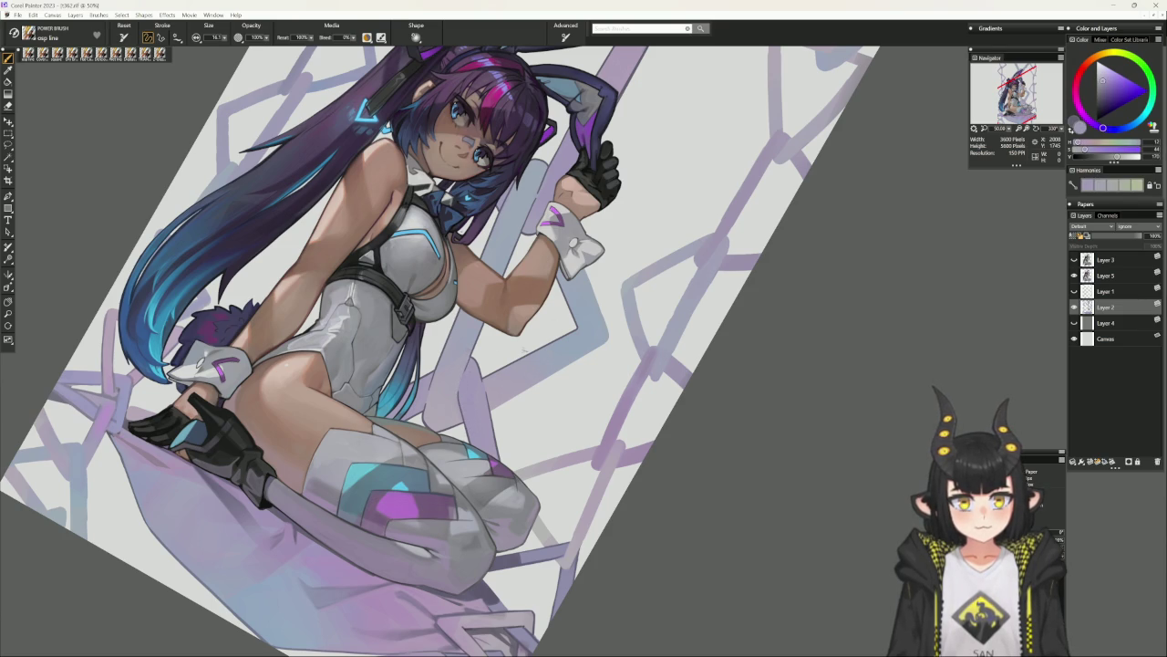
alt+click(555, 388)
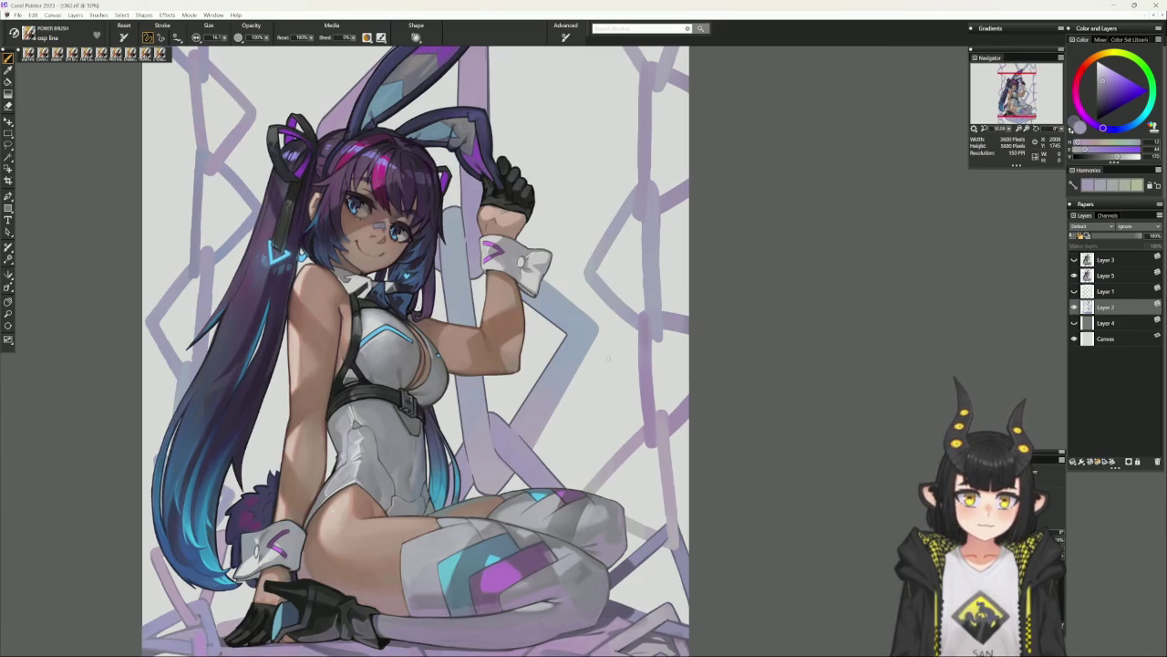
Shade the chains with darker dull, light bluish-grey and purple-blue tones.
mouse_move(664, 390)
mouse_down()
mouse_move(685, 443)
mouse_move(683, 510)
mouse_up()
alt+click(483, 278)
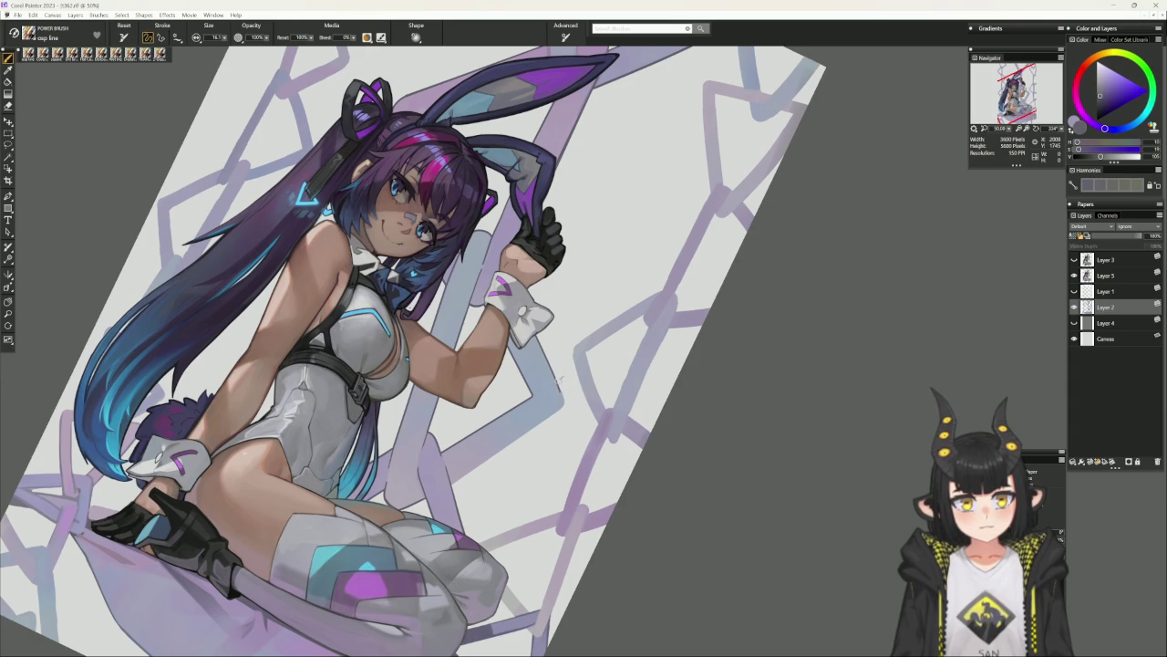
alt+click(558, 386)
alt+click(552, 371)
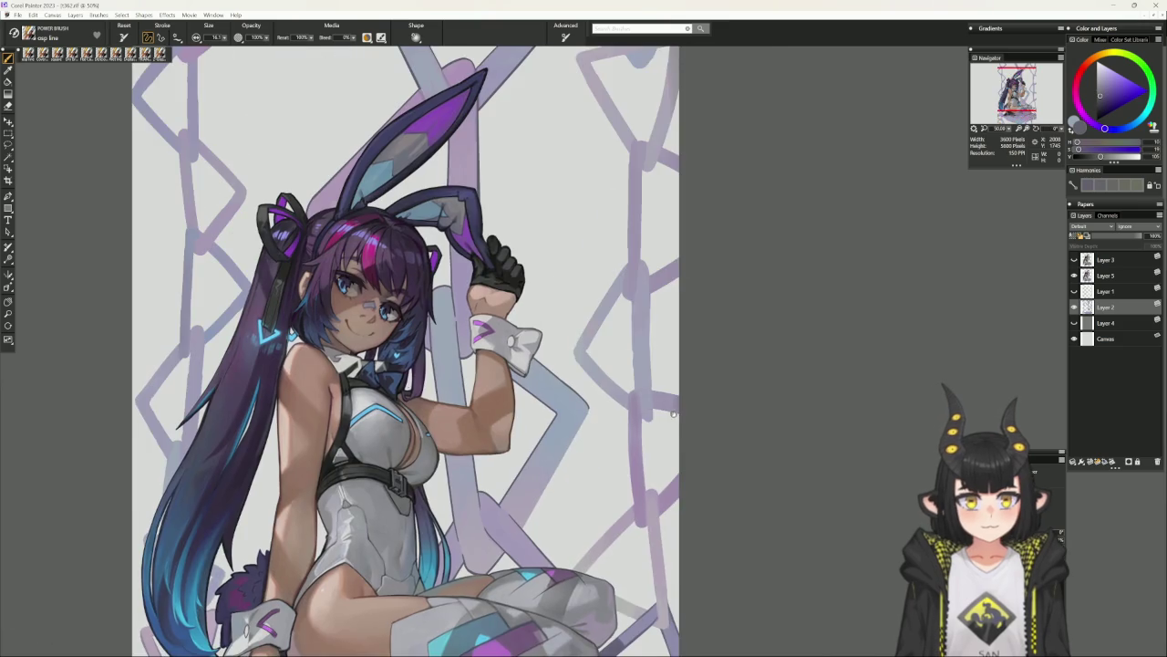
drag(738, 383, 731, 320)
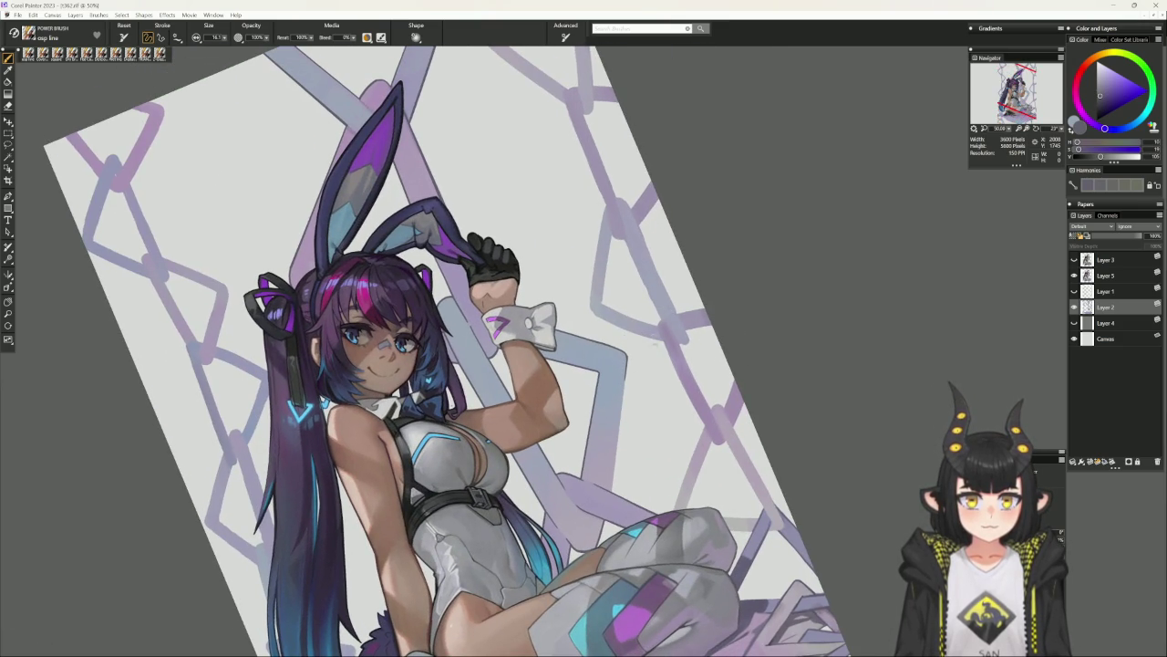
Set up a fine brush of about size 6 in straight-line stroke mode.
key(ctrl+t)
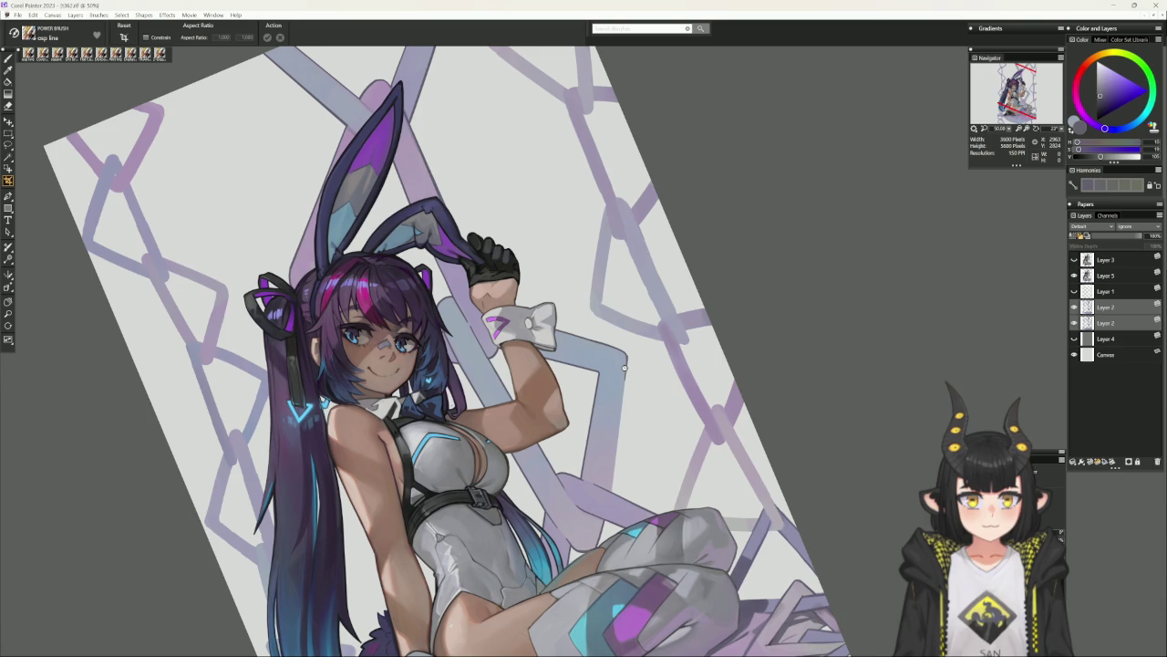
key(Return)
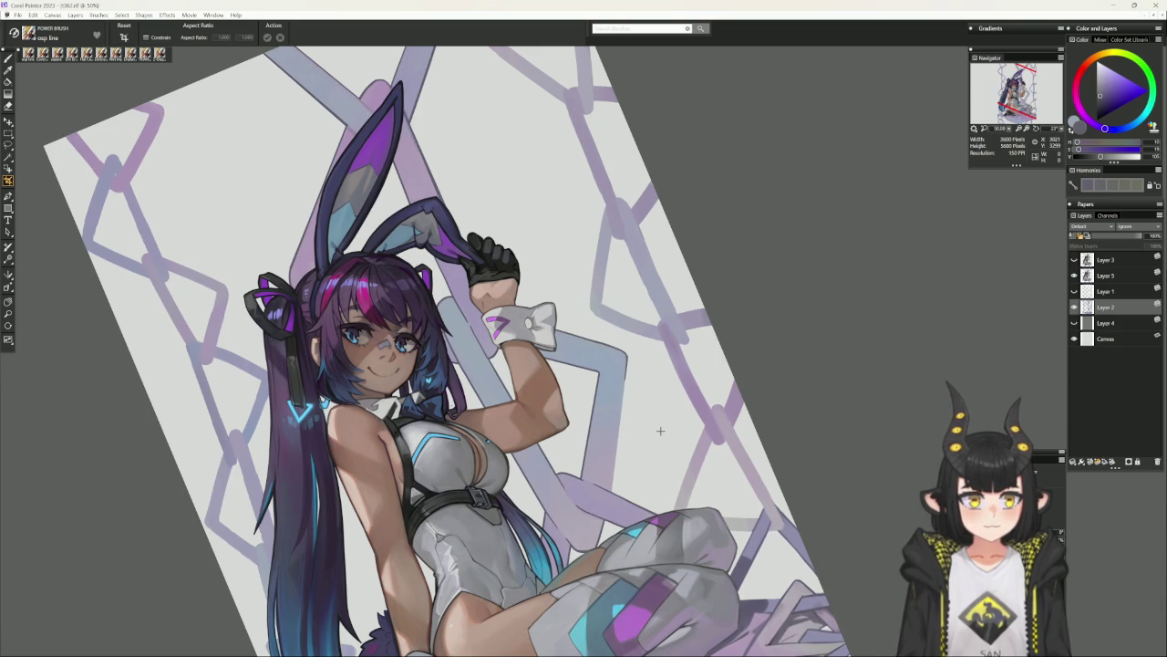
key(b)
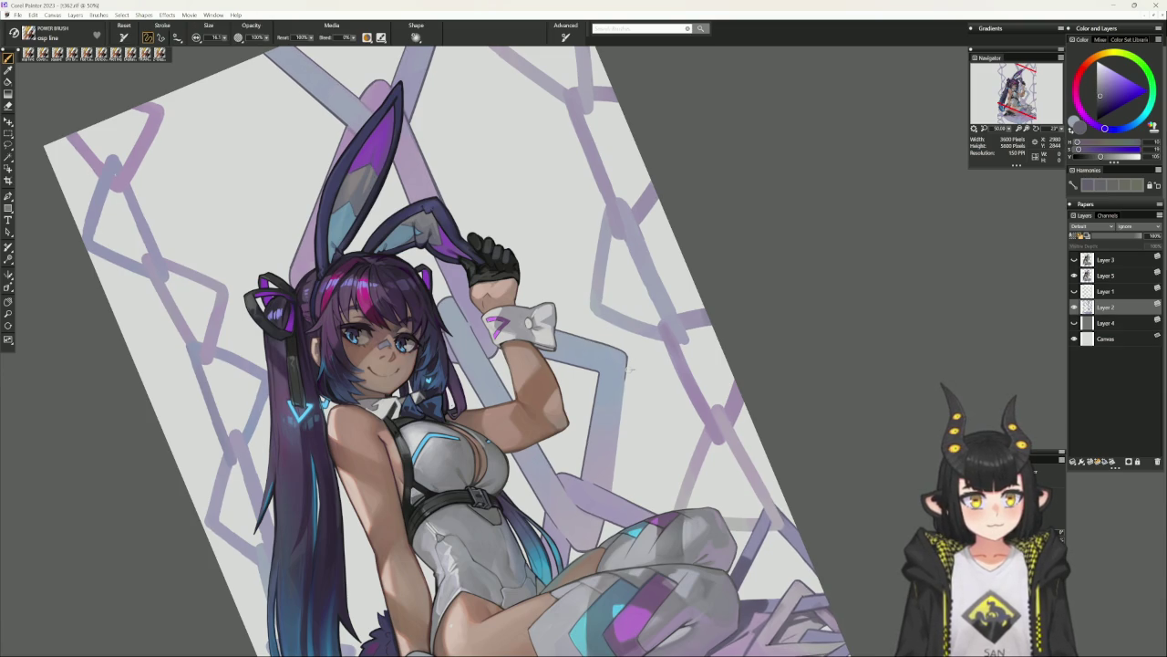
key(bracketleft)
key(v)
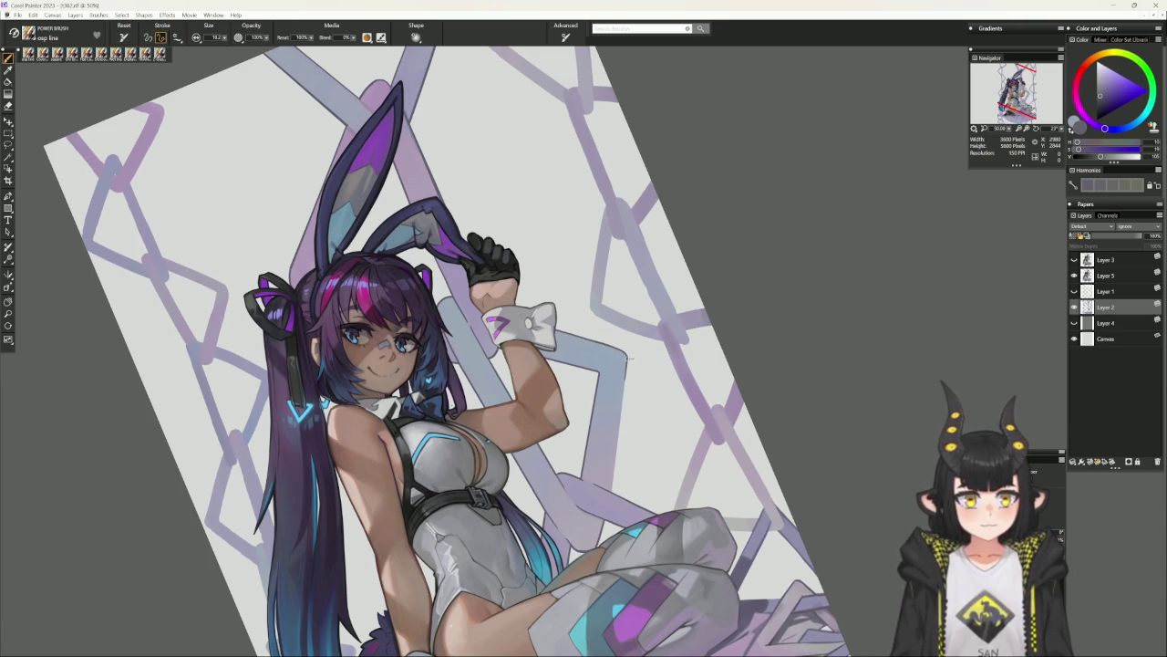
key(bracketright)
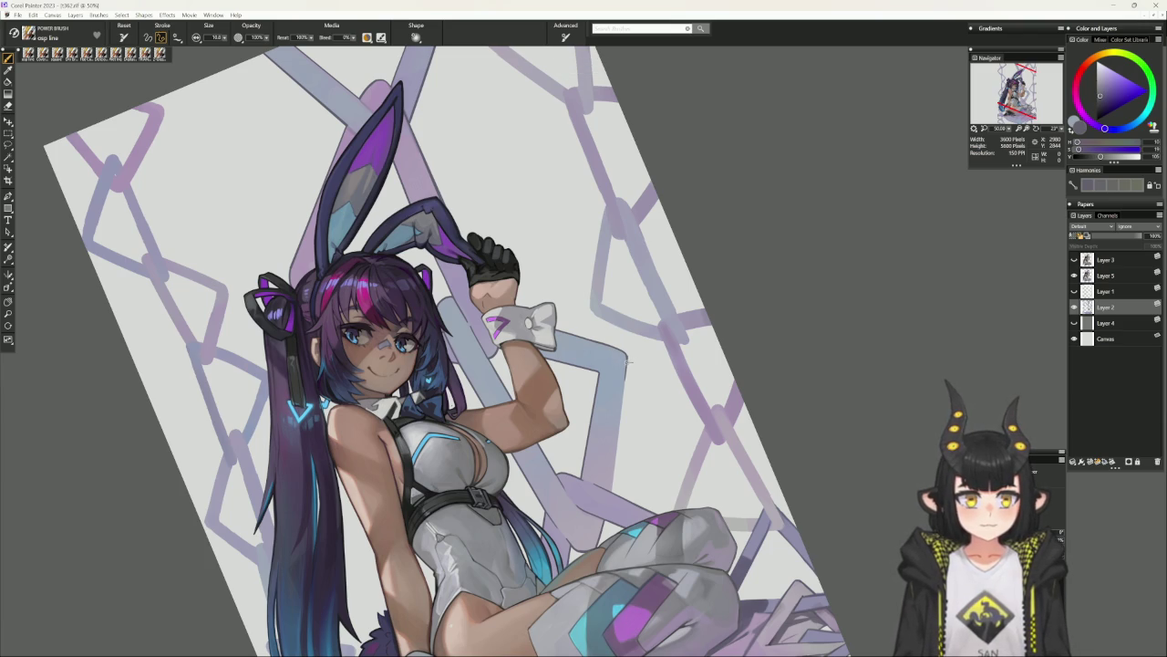
Draw the dark edge line along the pale chain link's right side, retrying brush widths until it fits.
drag(626, 363, 609, 491)
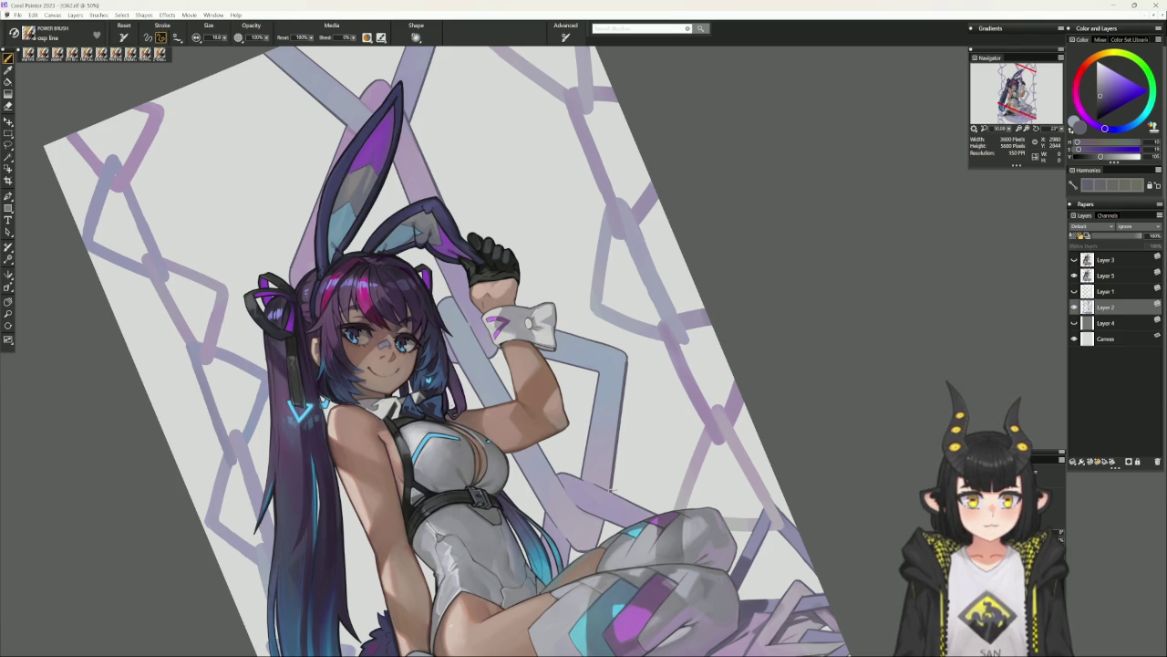
key(ctrl+z)
key(bracketleft)
key(bracketleft)
key(bracketleft)
drag(626, 363, 610, 490)
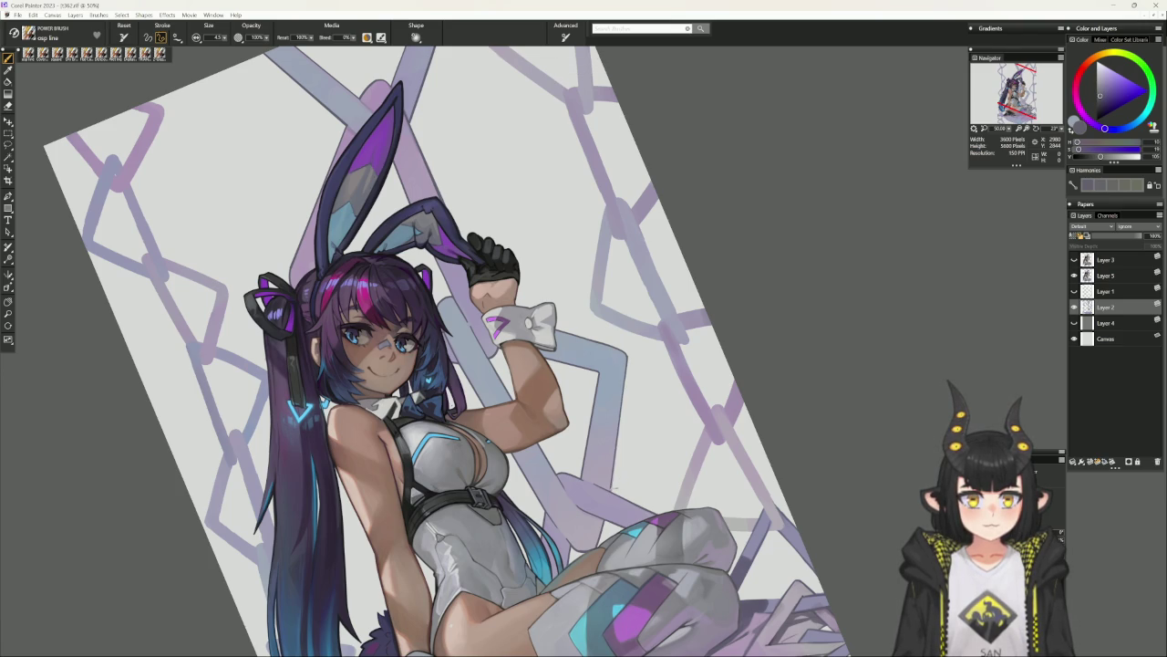
key(ctrl+z)
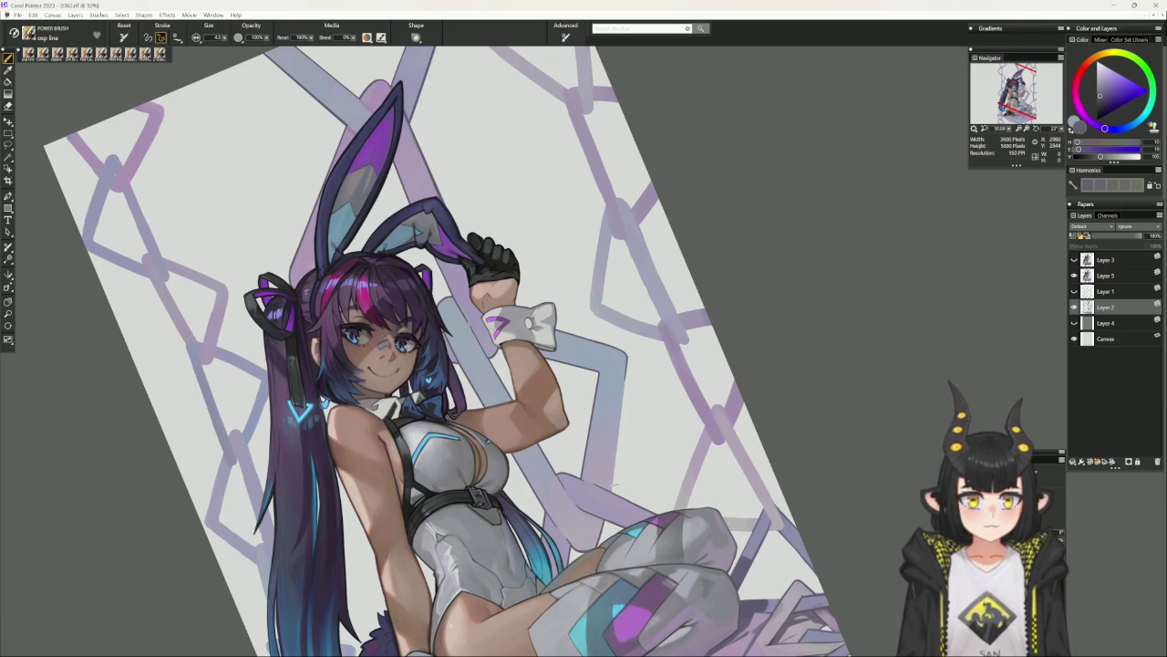
key(bracketright)
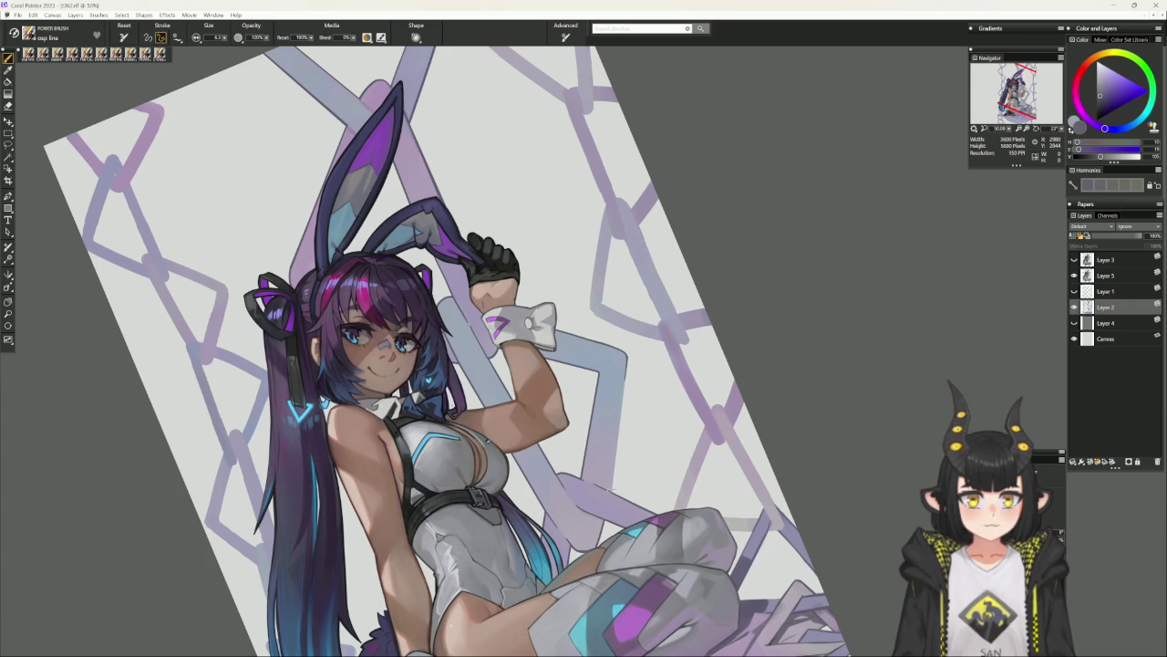
drag(627, 363, 610, 490)
key(b)
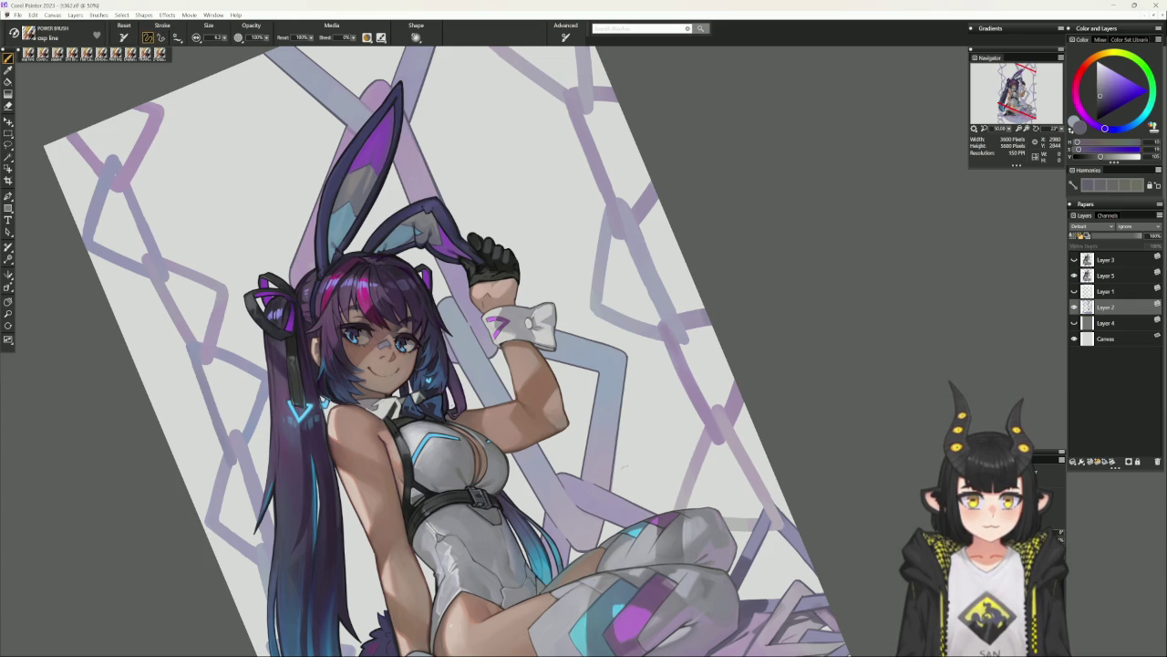
click(619, 471)
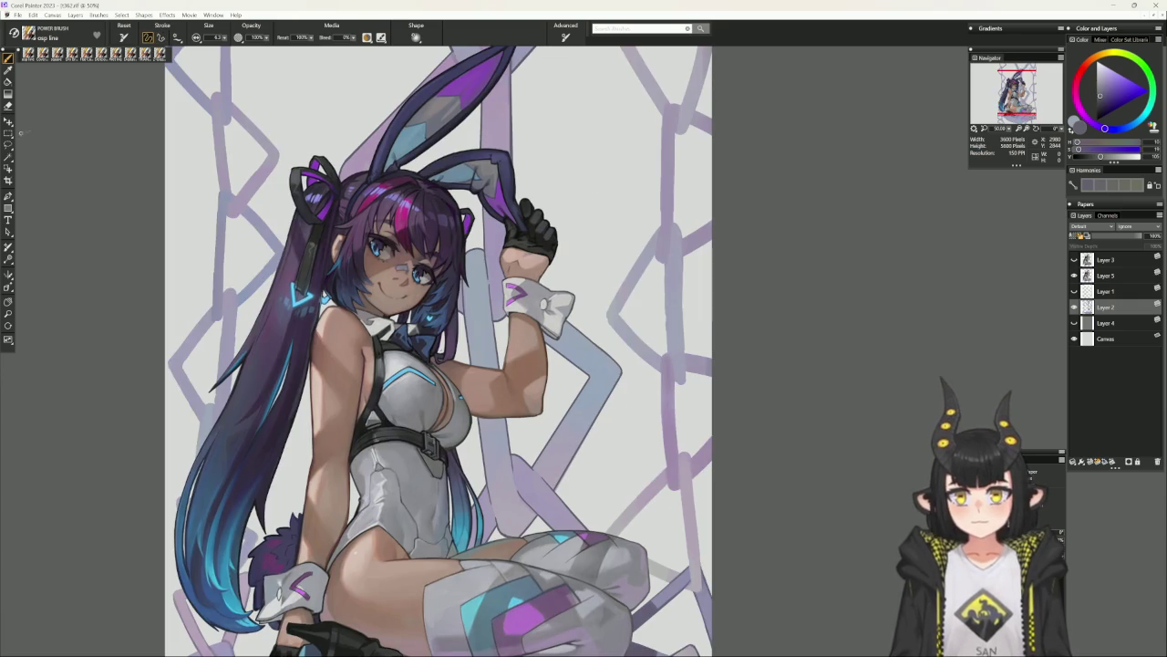
click(8, 144)
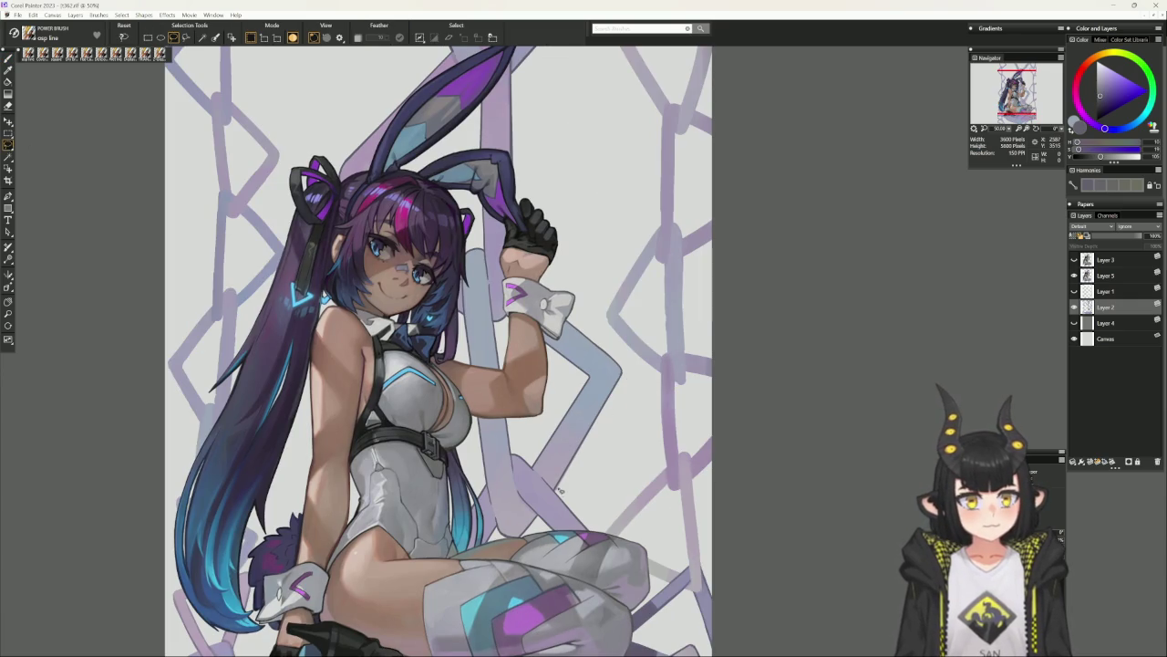
Lasso a selection along the arm edge, then deselect it.
drag(564, 493, 632, 377)
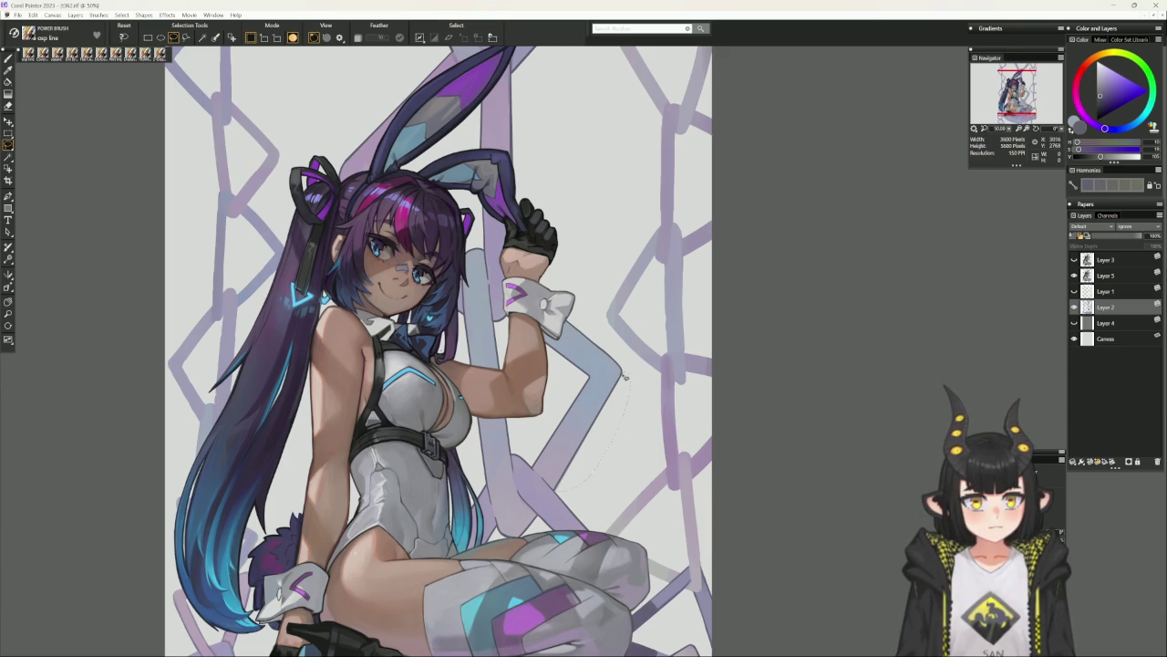
drag(626, 377, 629, 373)
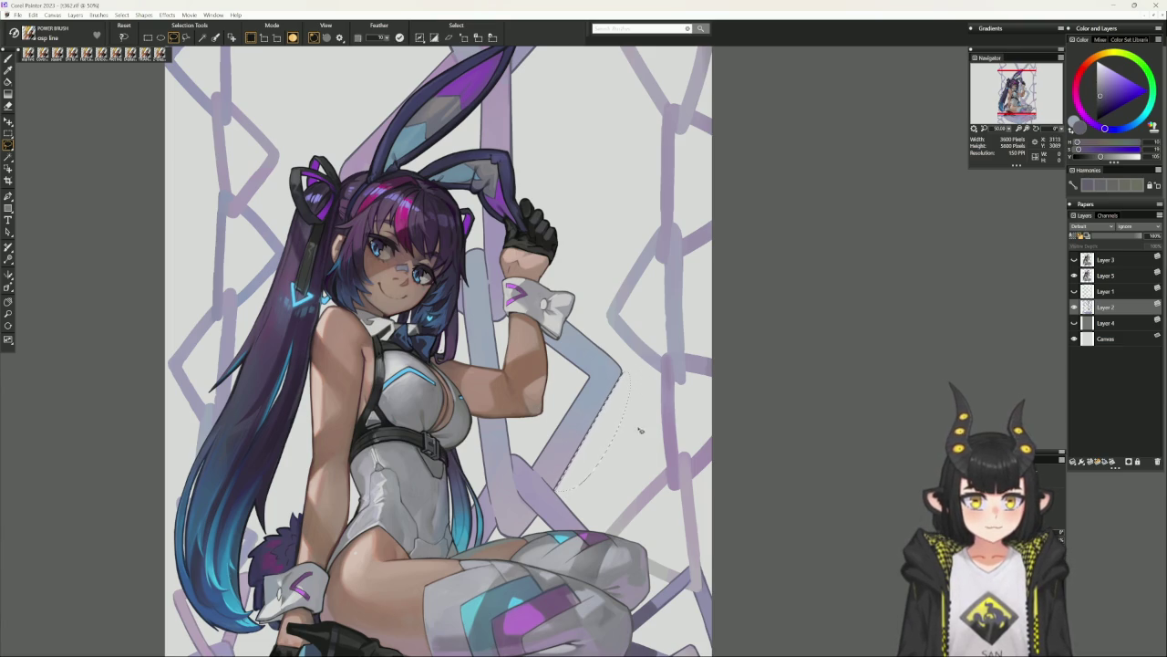
key(ctrl+d)
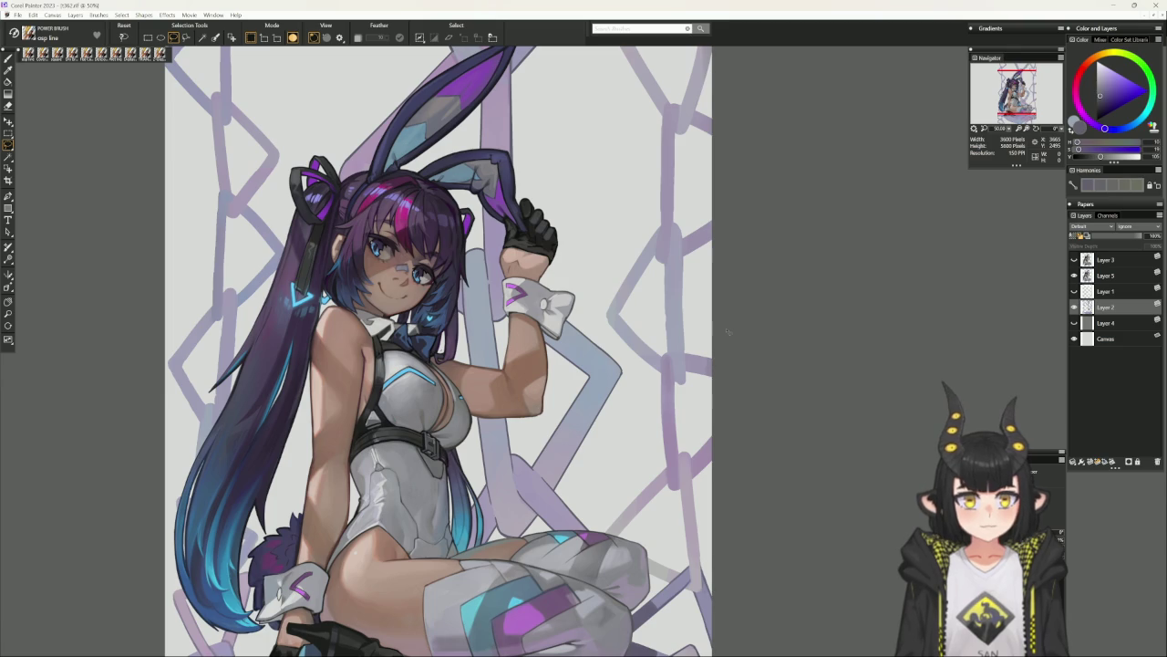
Cycle through eraser and selection tools back to the brush, then zoom out to 33.3%.
key(n)
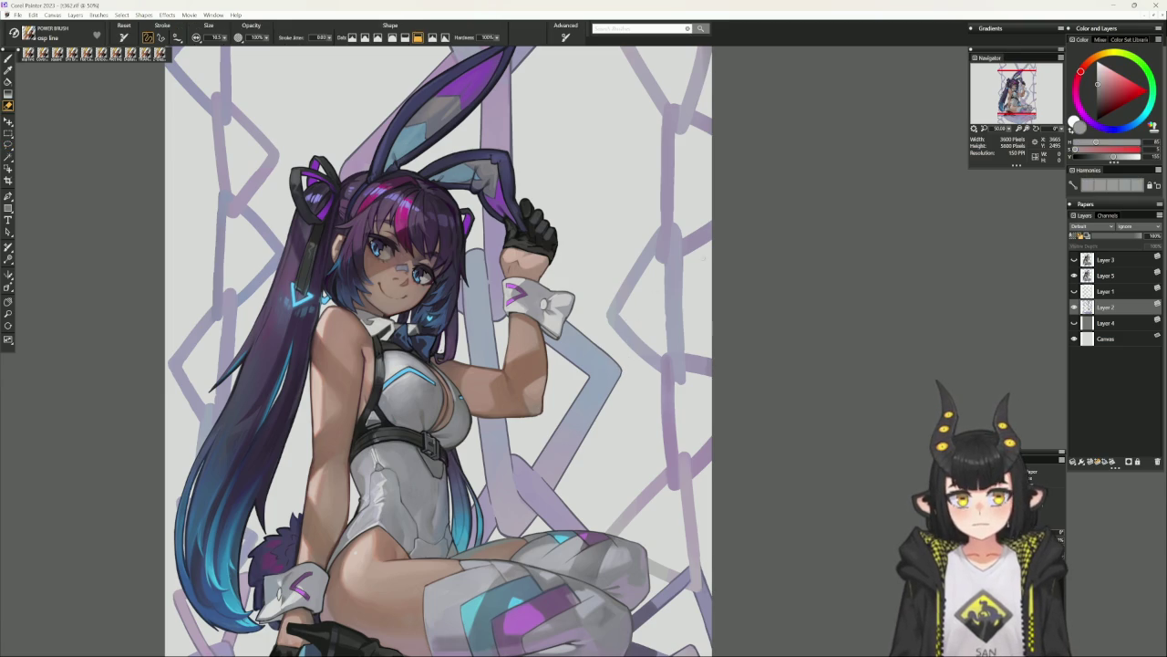
key(r)
key(b)
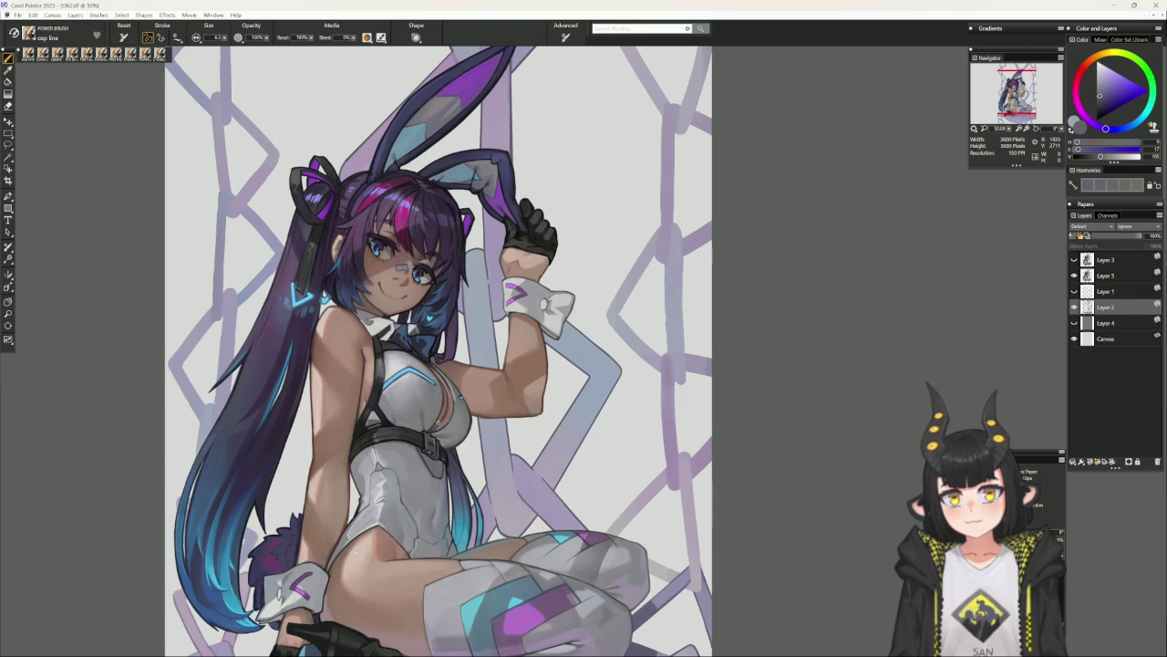
scroll(490, 516, down, 1)
scroll(593, 484, down, 2)
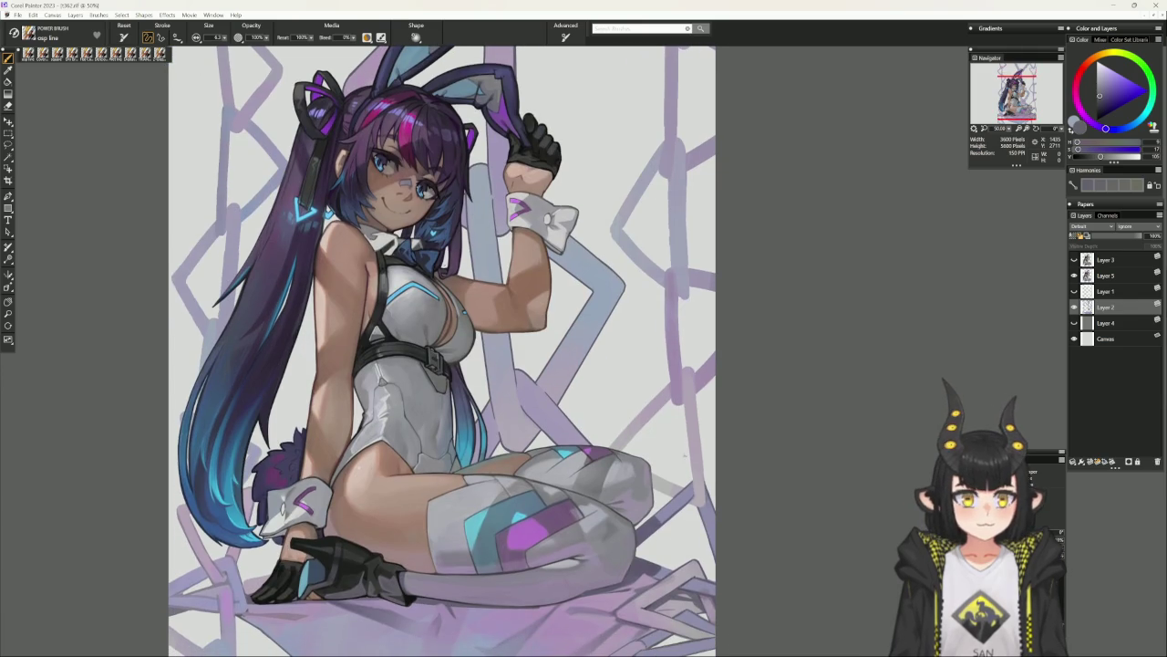
key(ctrl+minus)
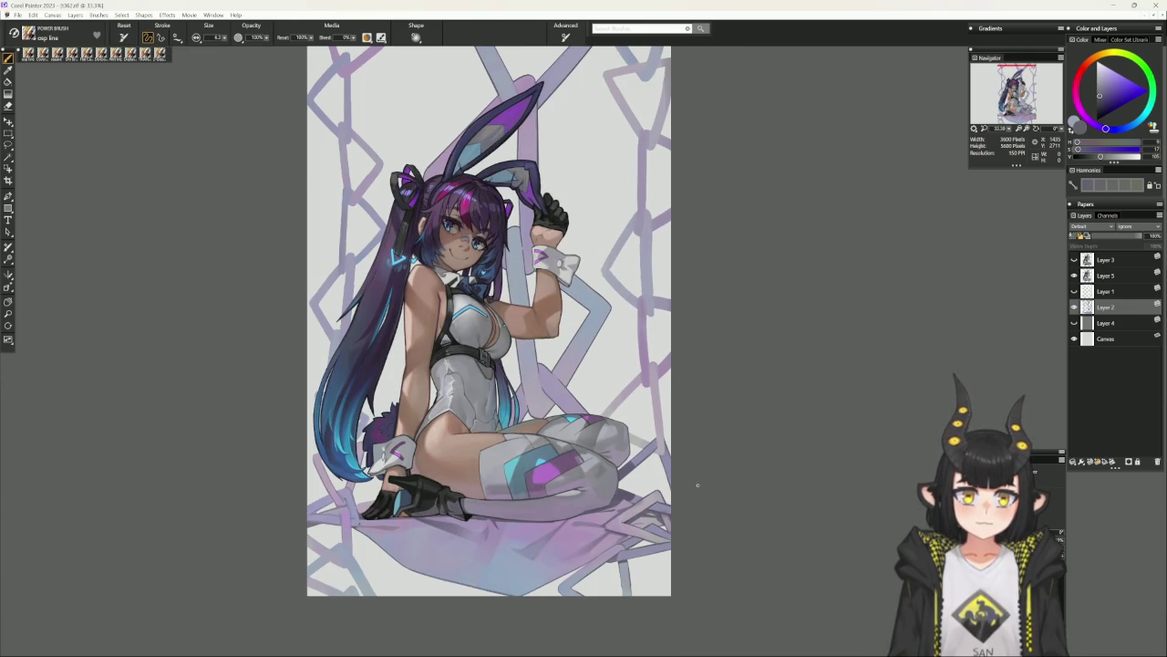
Hide Layer 4, shift the artwork down, and zoom in to 50% on the character.
click(1075, 323)
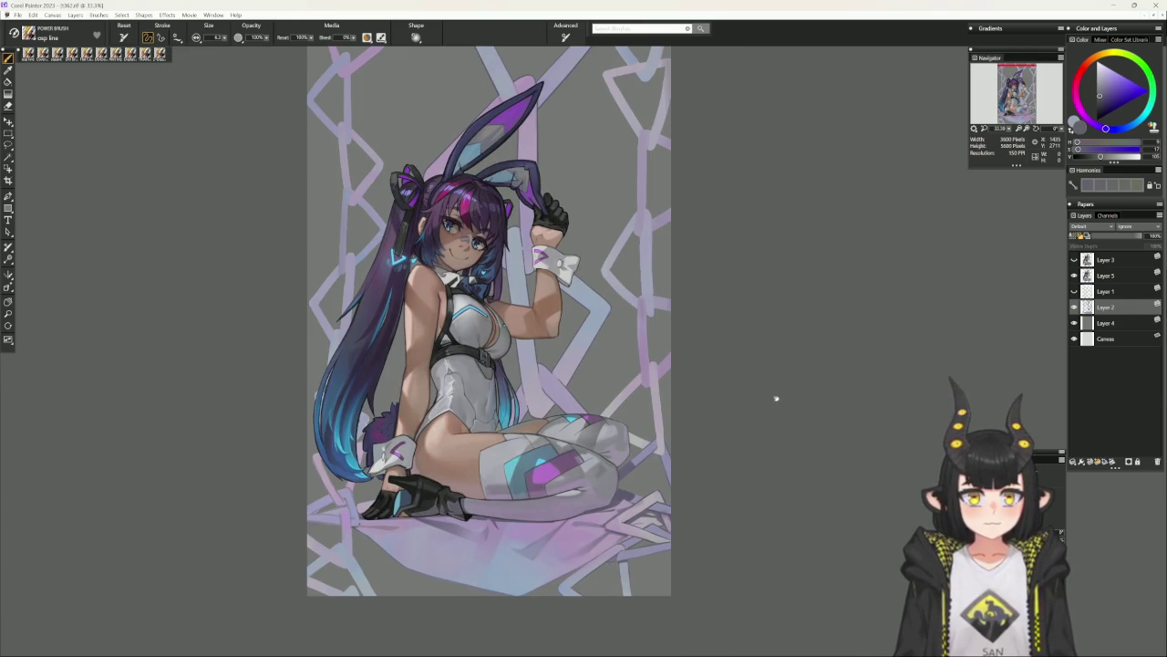
drag(773, 392, 768, 441)
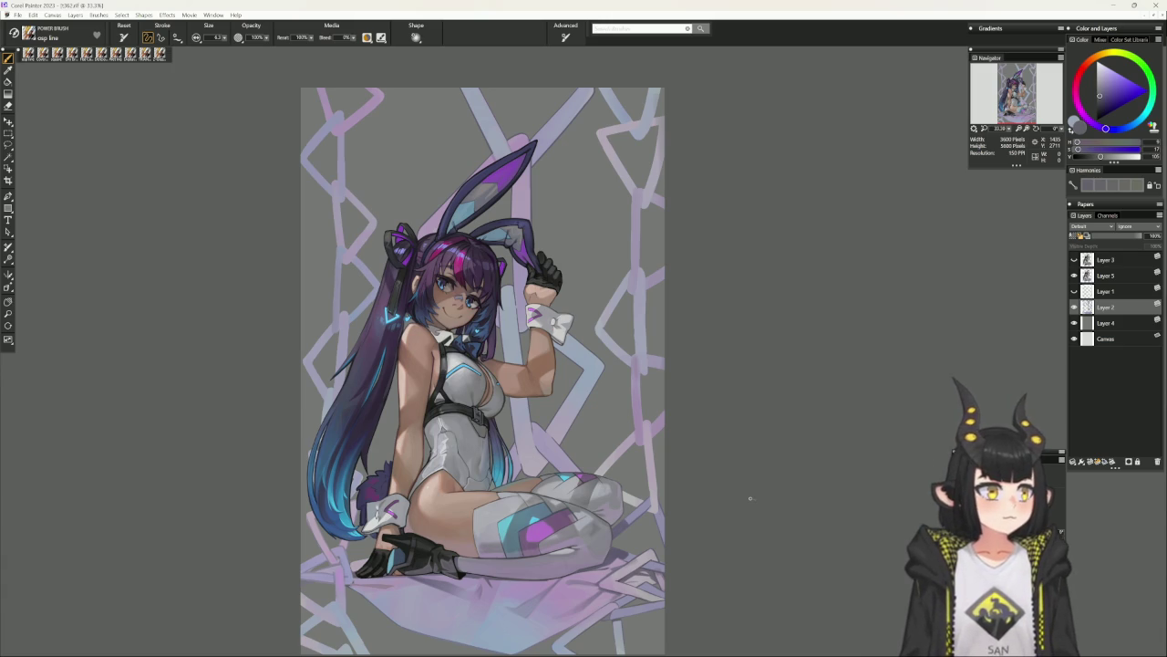
key(ctrl+equal)
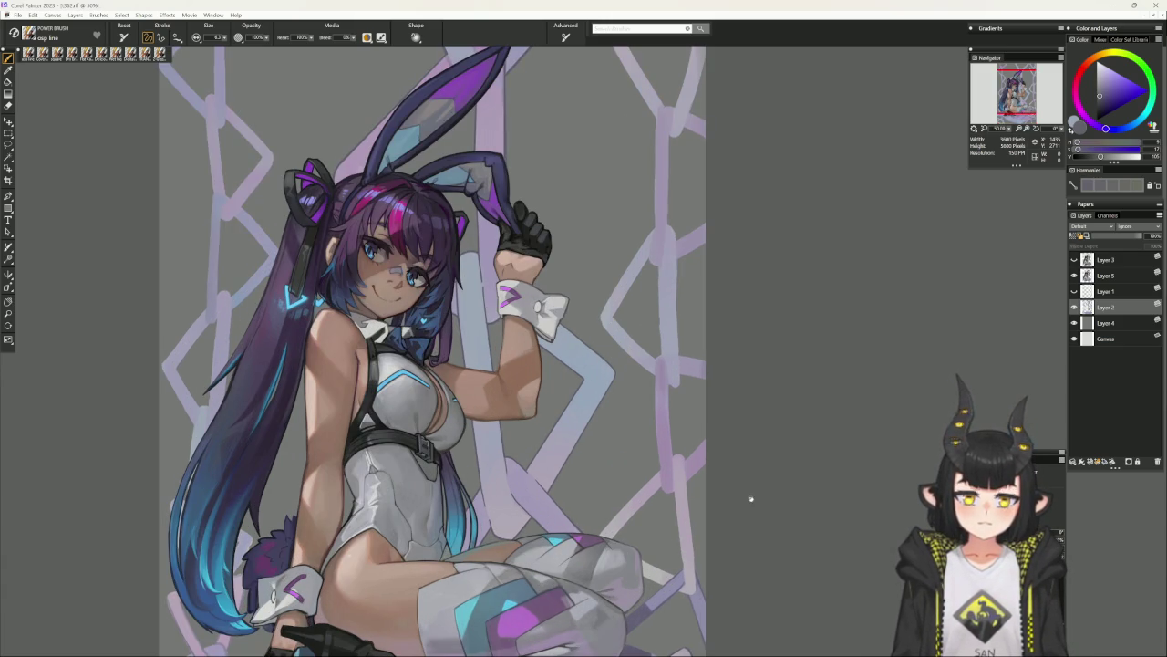
mouse_move(752, 501)
mouse_down()
mouse_move(767, 419)
mouse_move(742, 484)
mouse_up()
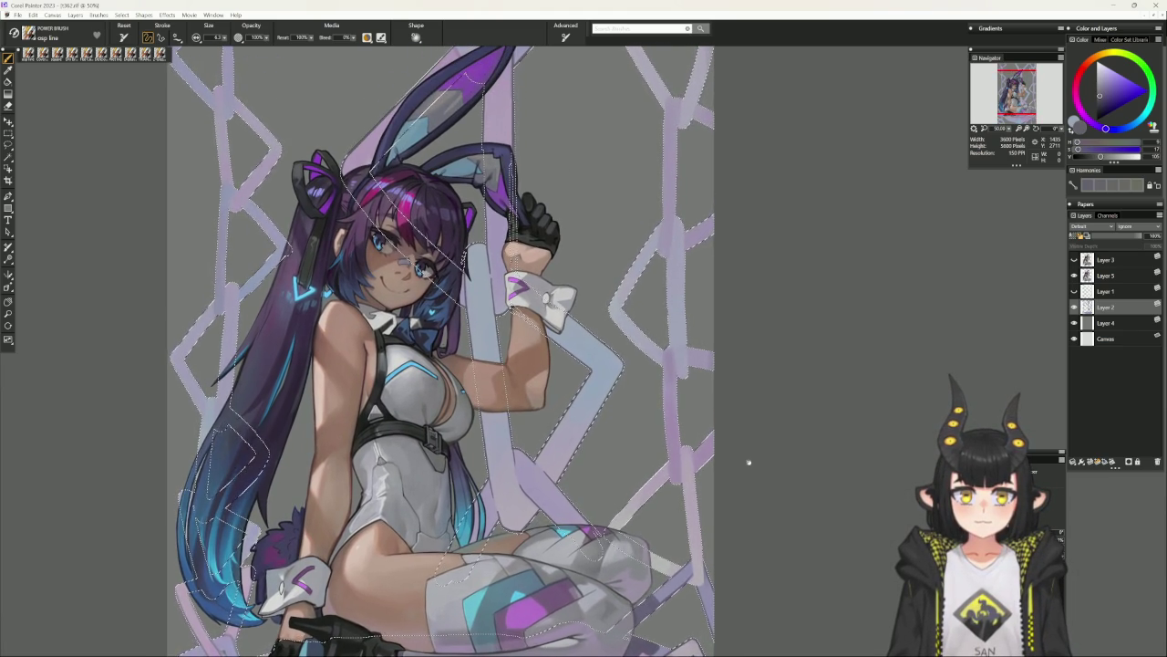
Pan the view onto the seated figure and clear the selection.
scroll(748, 467, up, 1)
drag(748, 467, 668, 385)
key(ctrl+d)
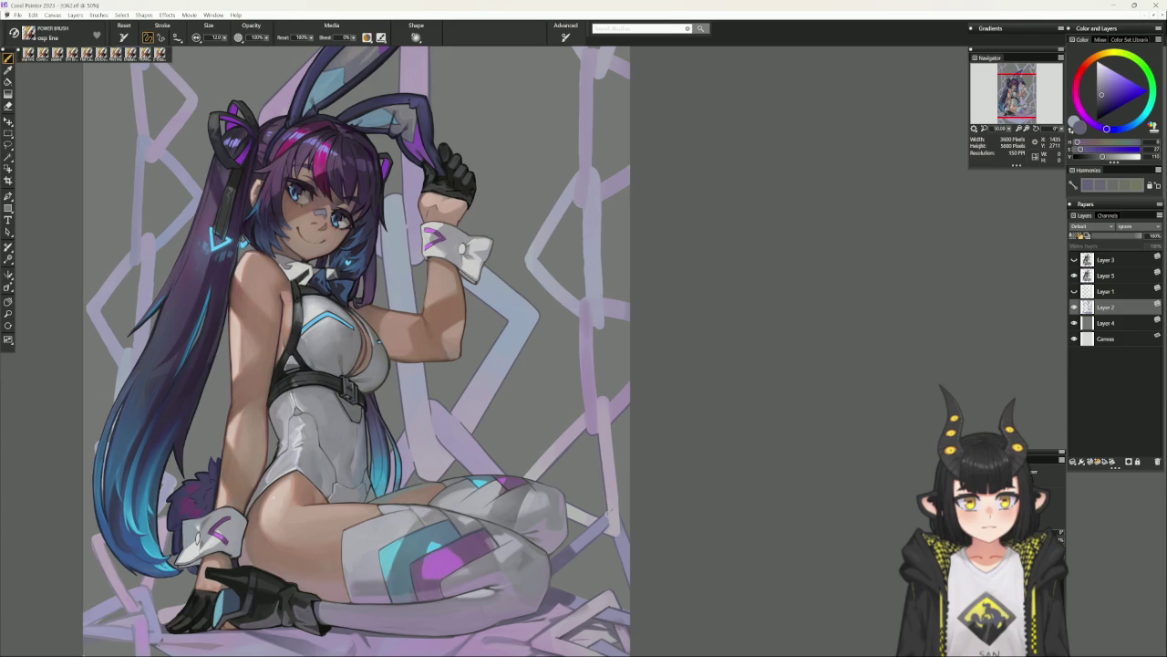
Sample lilac and purple chain tones, rotate the view about 40°, then pick a dark greyish blue.
alt+click(608, 491)
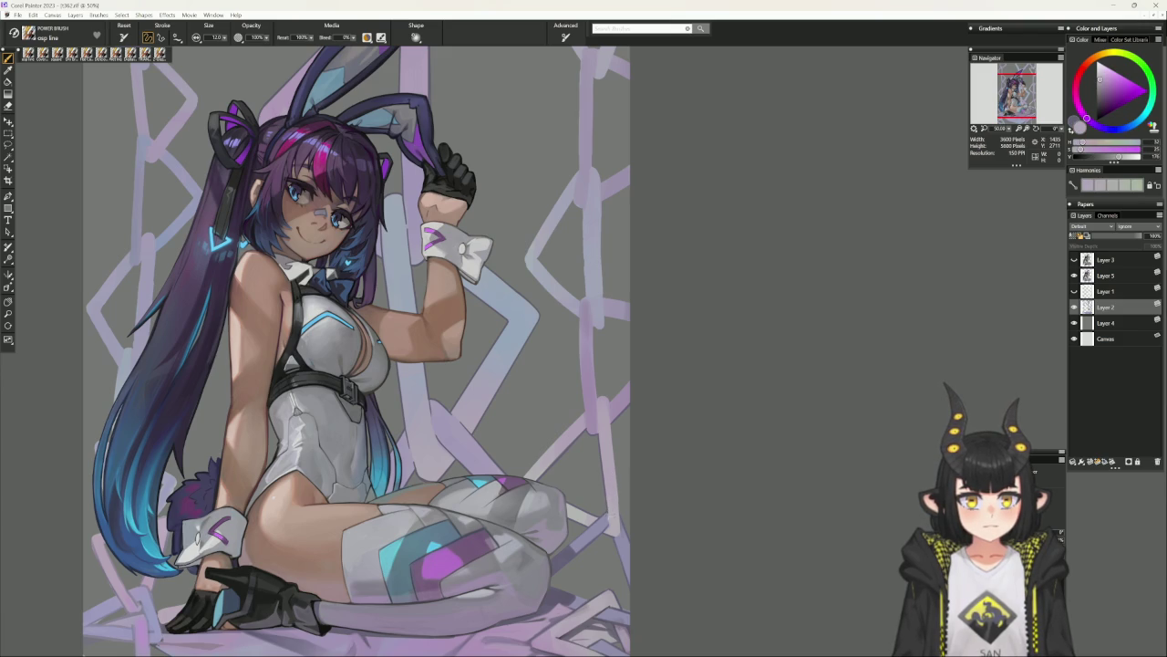
alt+click(606, 507)
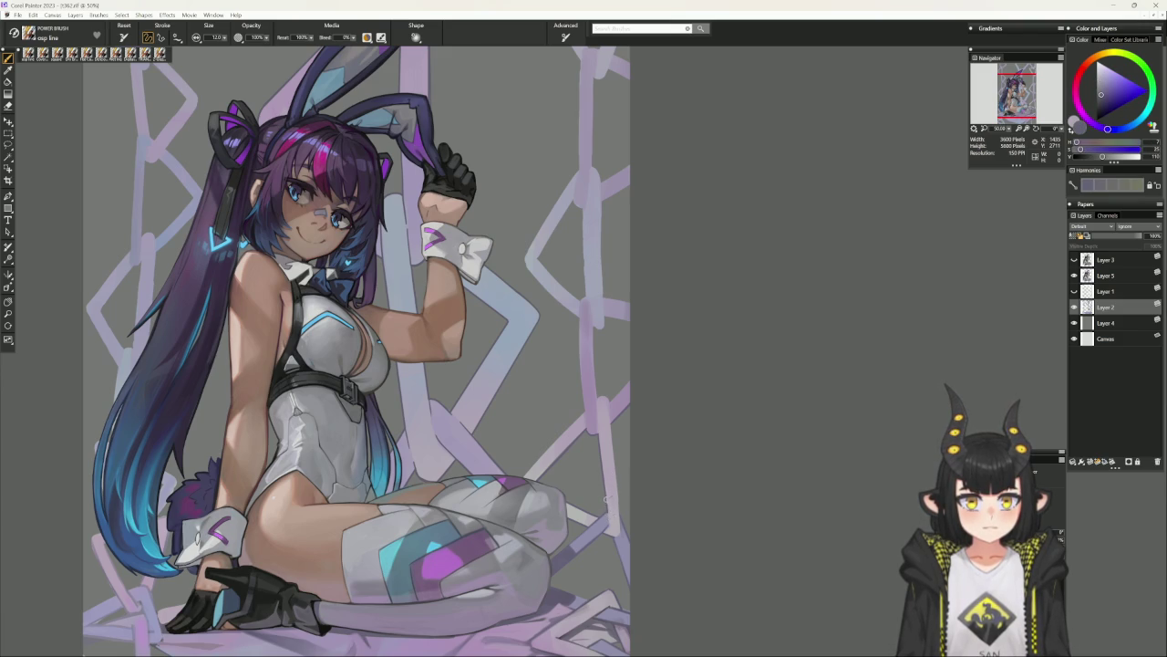
alt+click(608, 511)
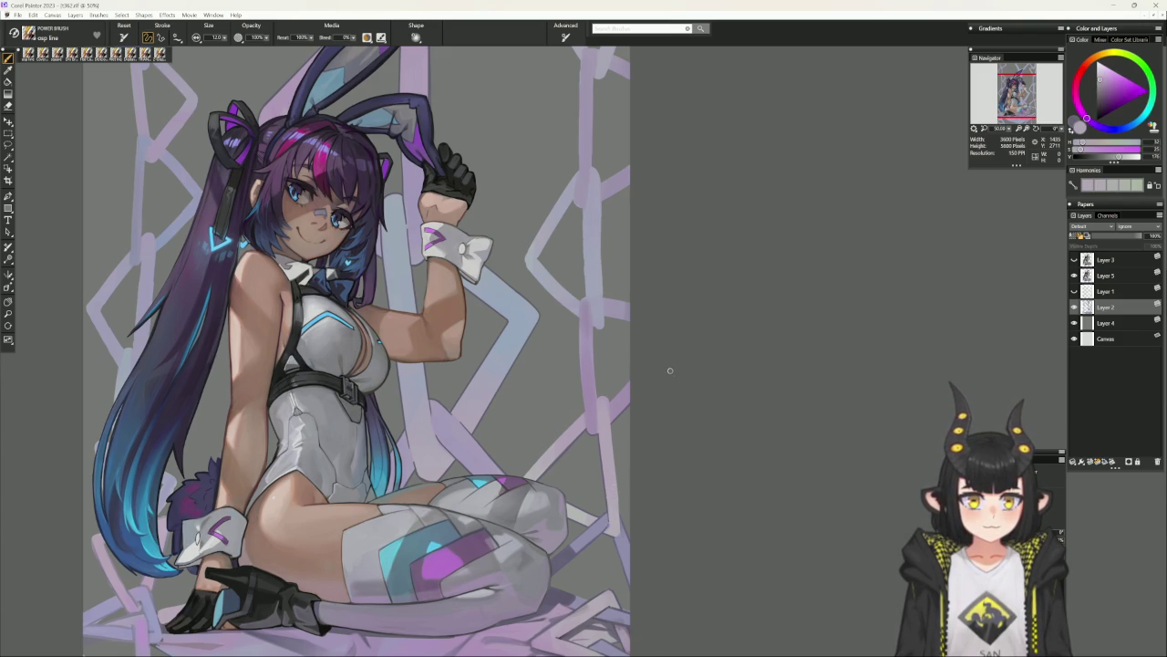
mouse_move(646, 584)
mouse_down()
mouse_move(667, 490)
mouse_move(761, 435)
mouse_move(730, 359)
mouse_up()
alt+click(662, 487)
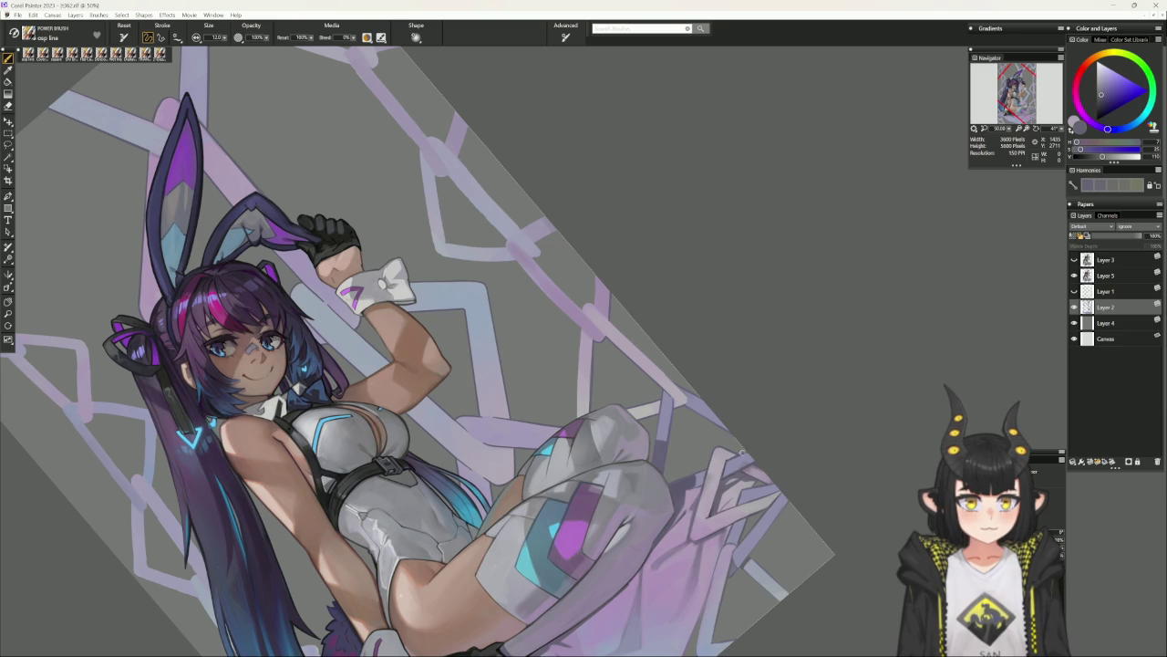
Re-centre the view, toggle eraser and brush, and choose a new painting shade.
alt+click(744, 447)
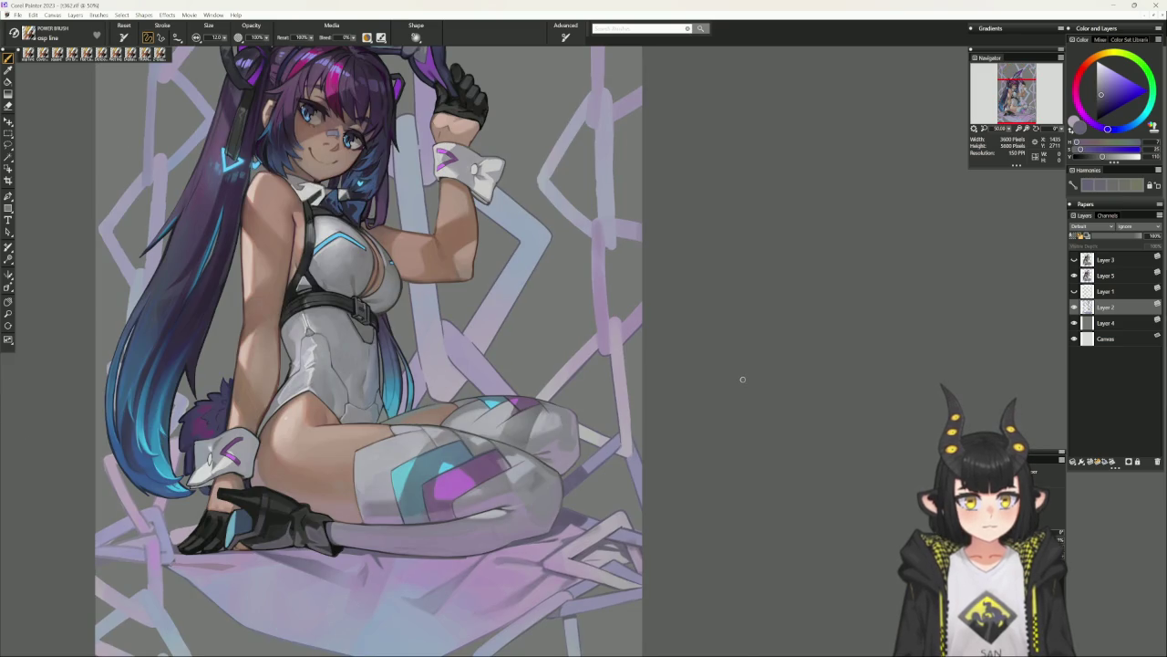
key(n)
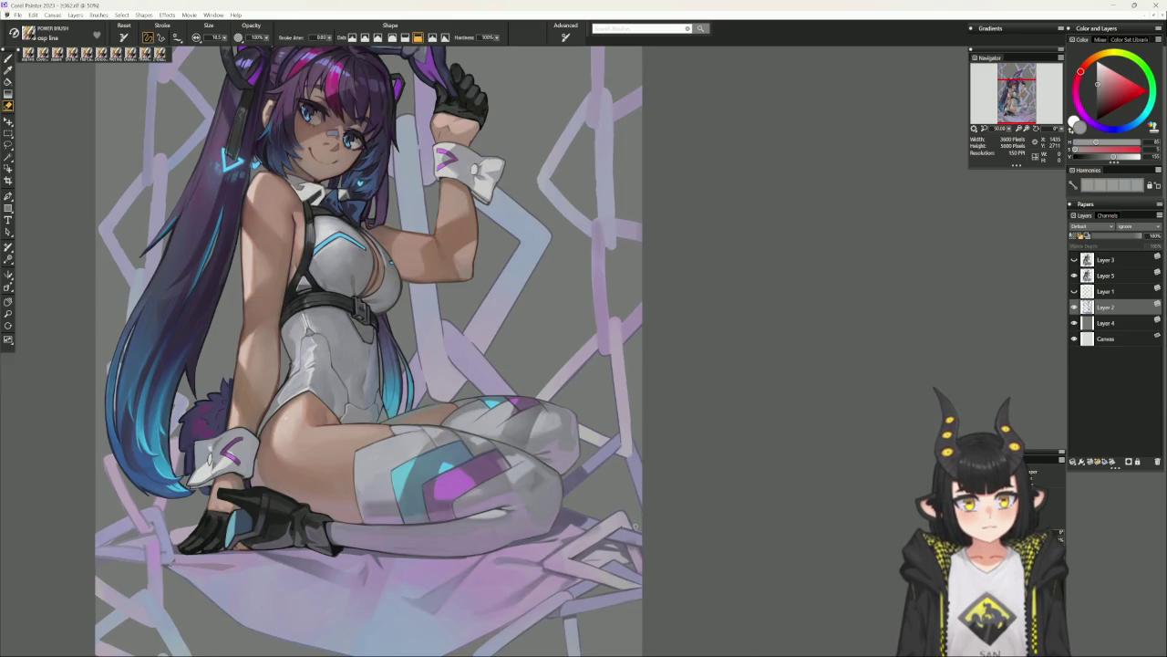
drag(668, 514, 694, 470)
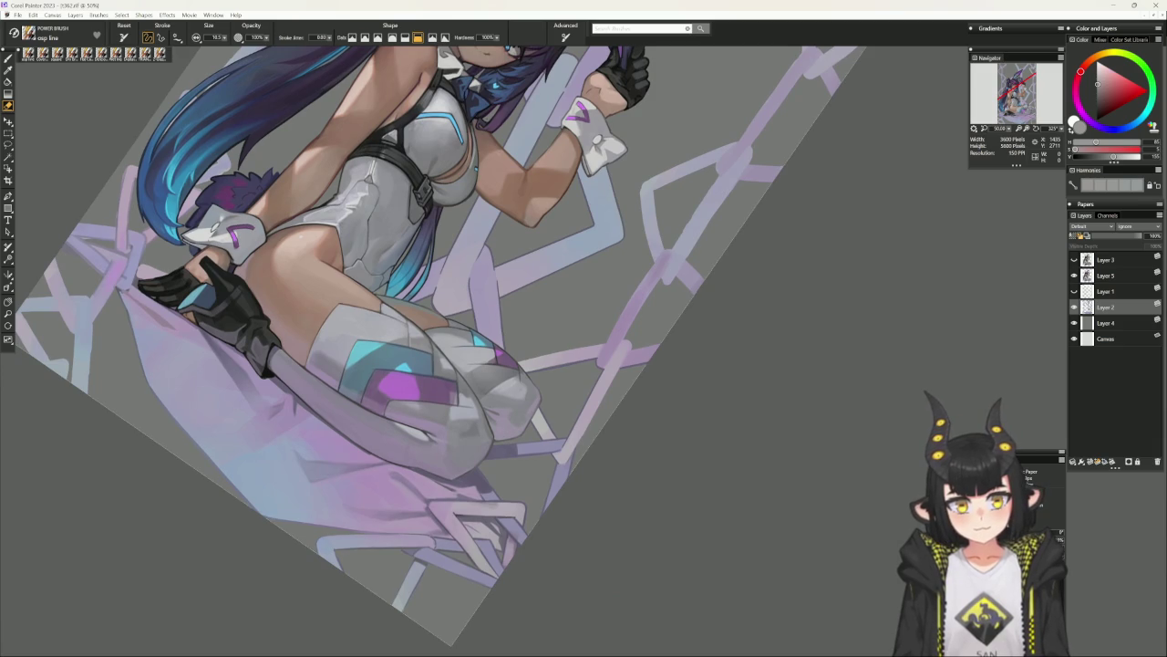
key(b)
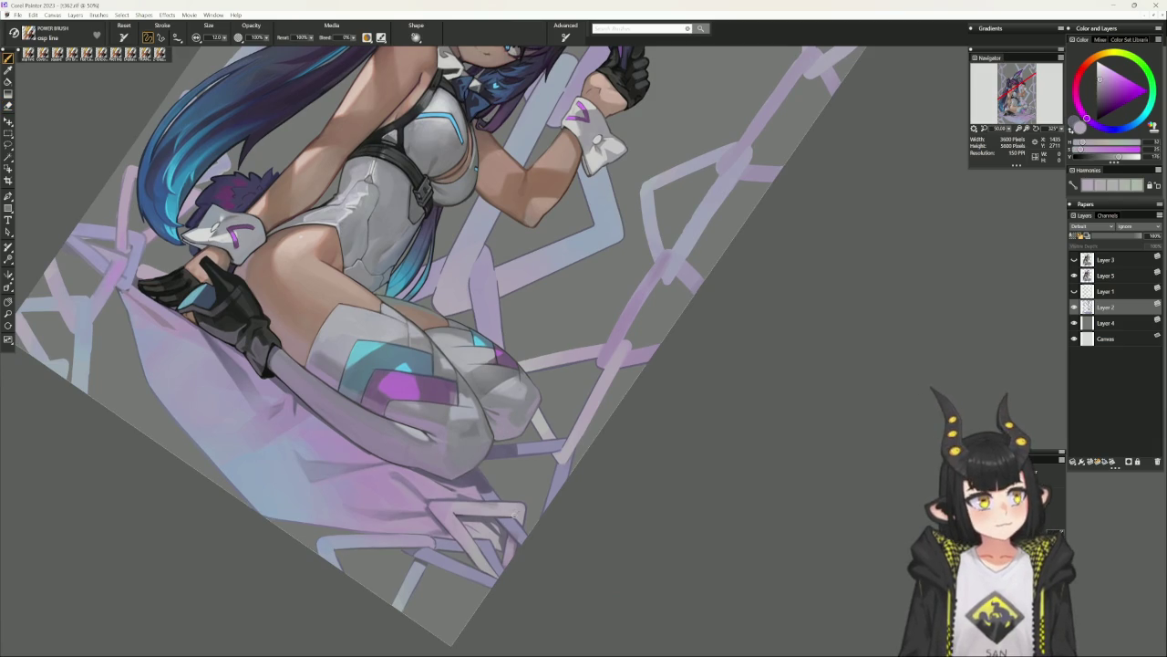
click(1102, 101)
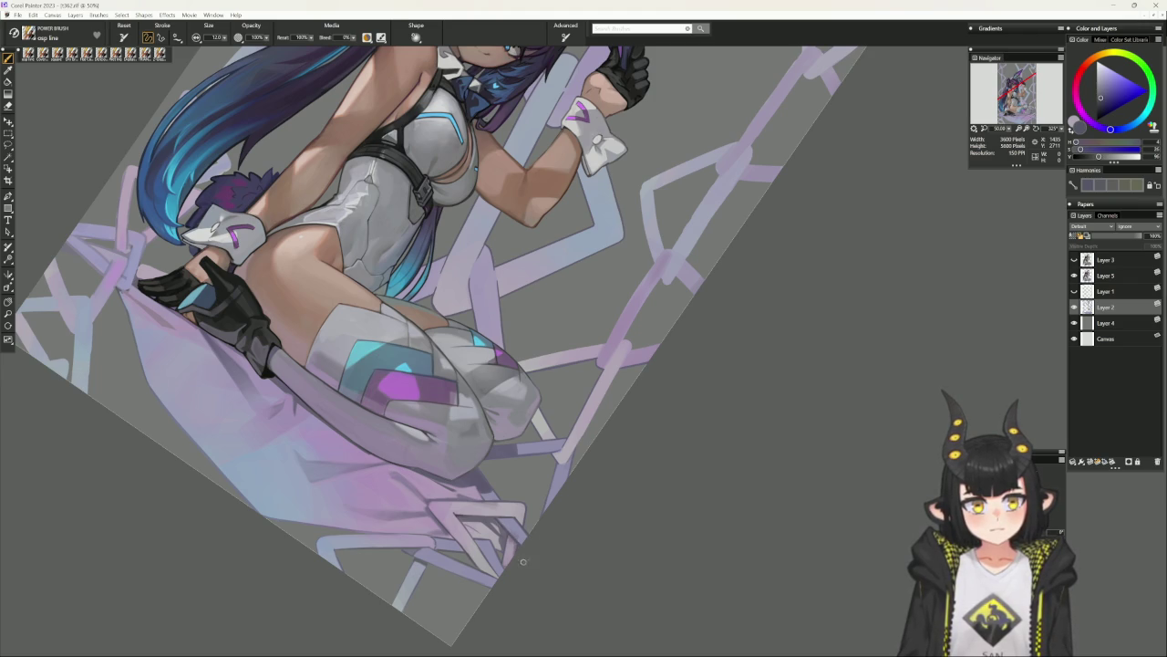
key(ctrl+0)
scroll(536, 565, up, 2)
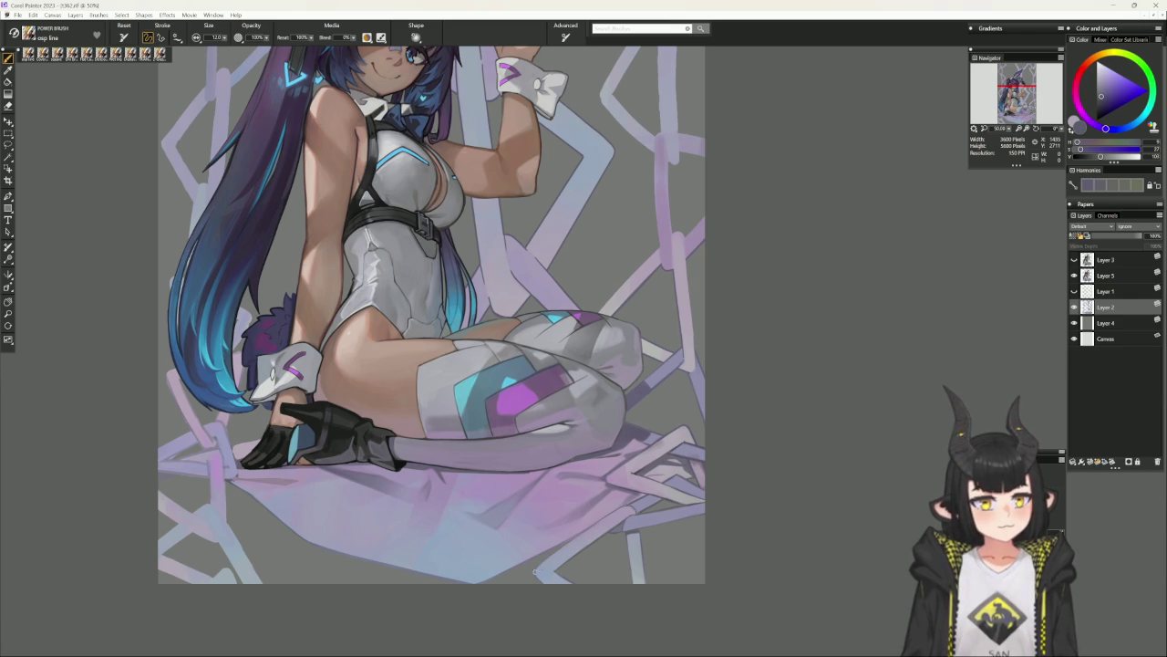
Paint a thin darker stroke on a pale chain using a colour sampled from the painting.
alt+click(534, 571)
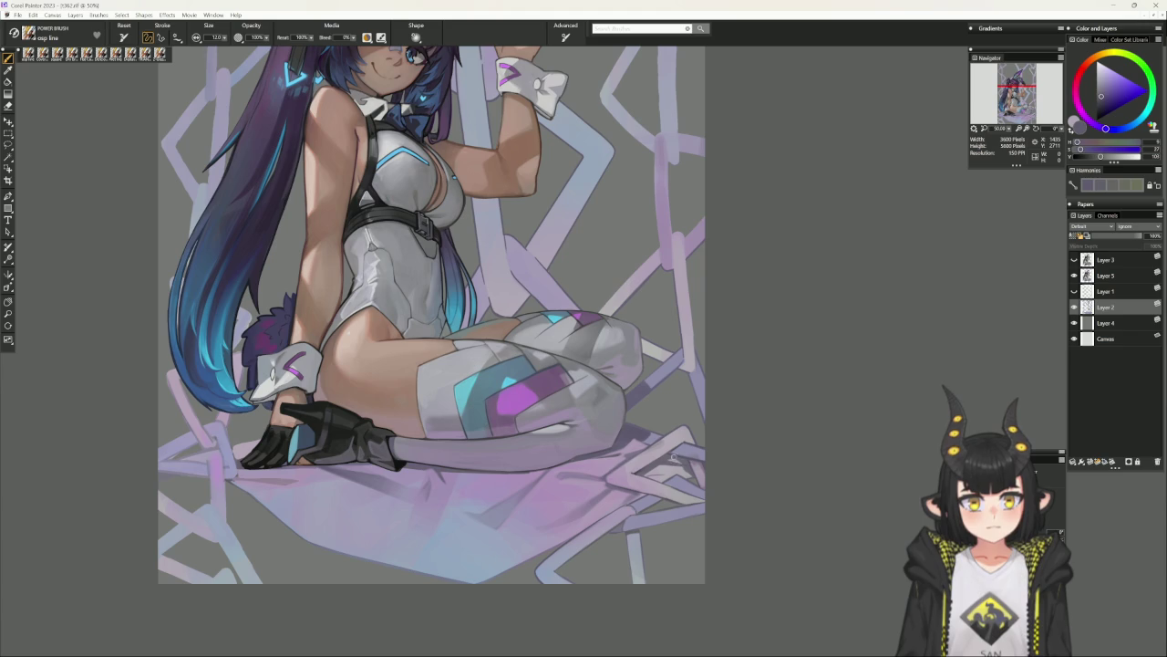
mouse_move(627, 554)
mouse_down()
mouse_move(633, 589)
mouse_move(632, 556)
mouse_up()
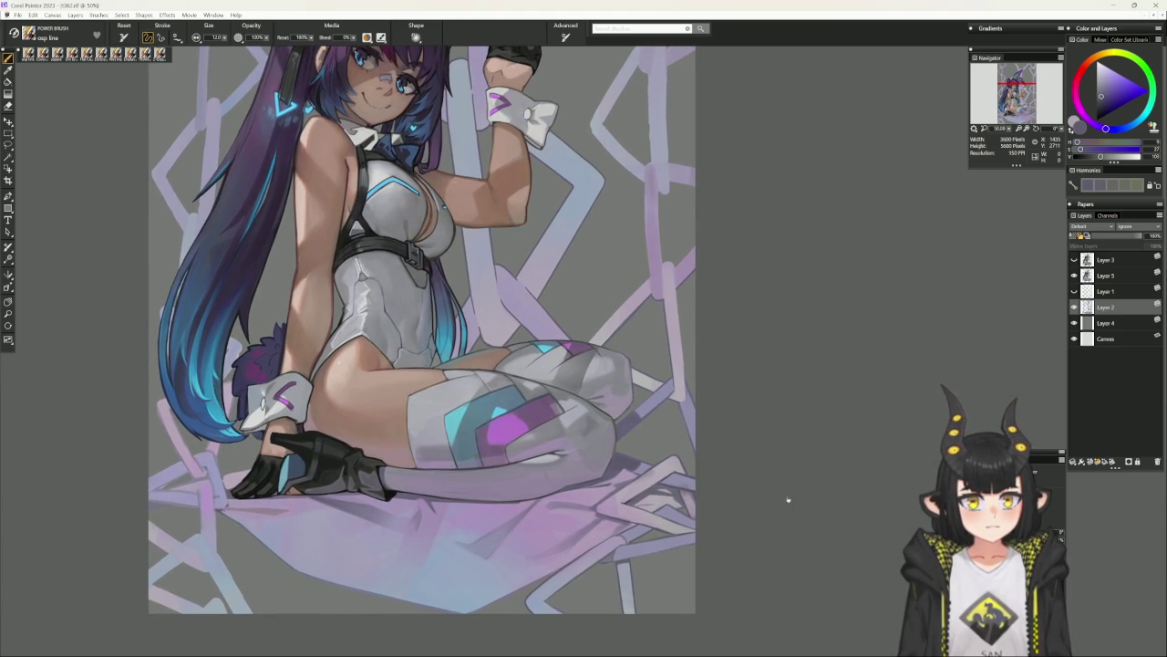
drag(782, 502, 645, 551)
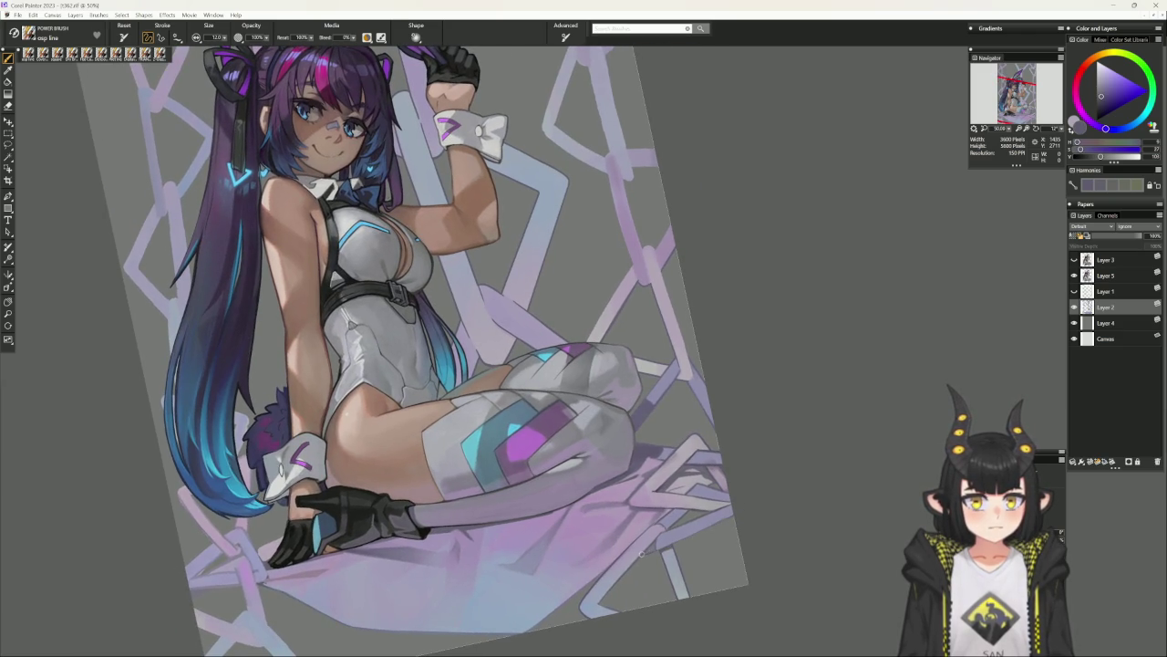
alt+click(676, 537)
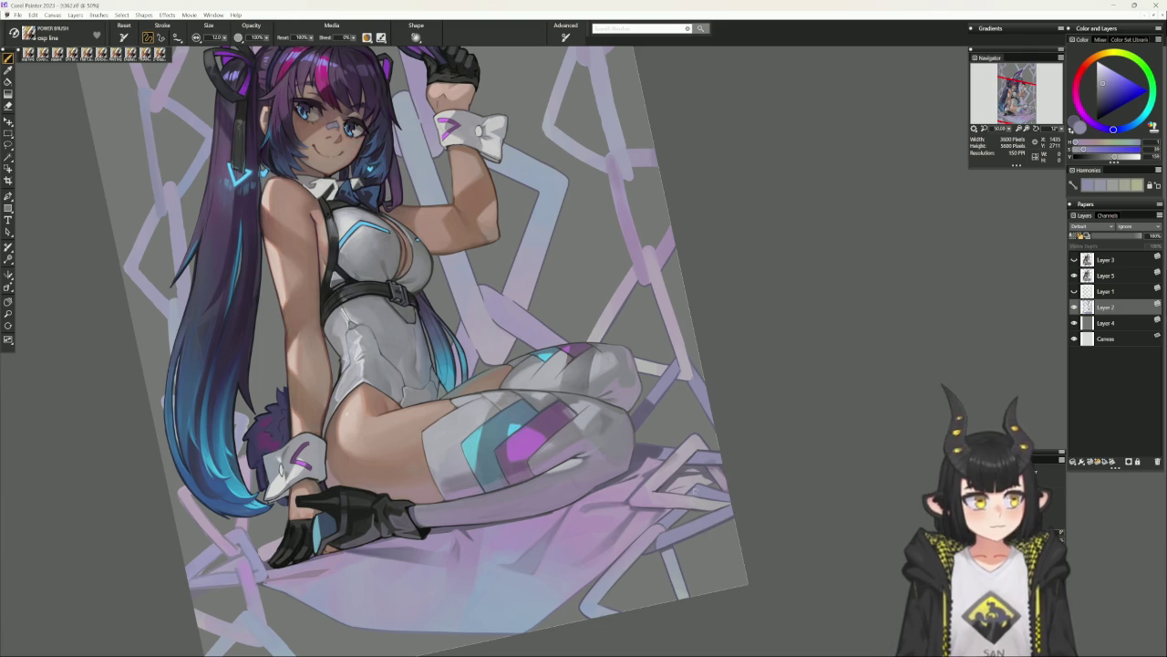
key(ctrl+alt+0)
Sample pale bluish grey, dull purple-grey and light blue-grey tones, then bring the head into view.
alt+click(544, 602)
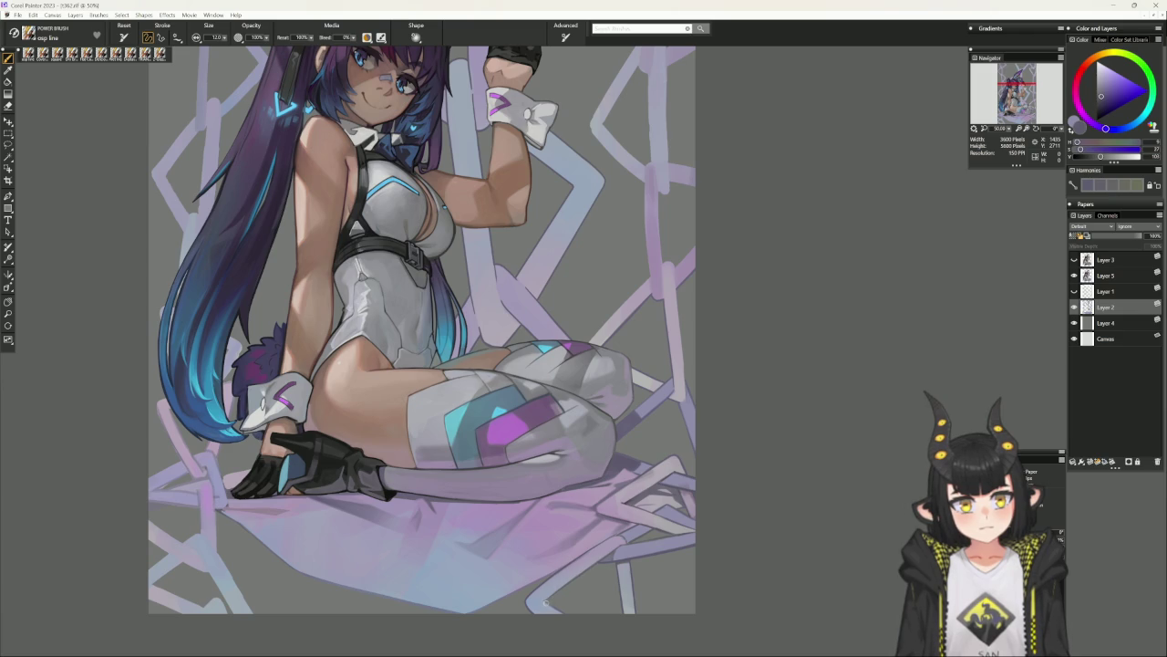
alt+click(545, 596)
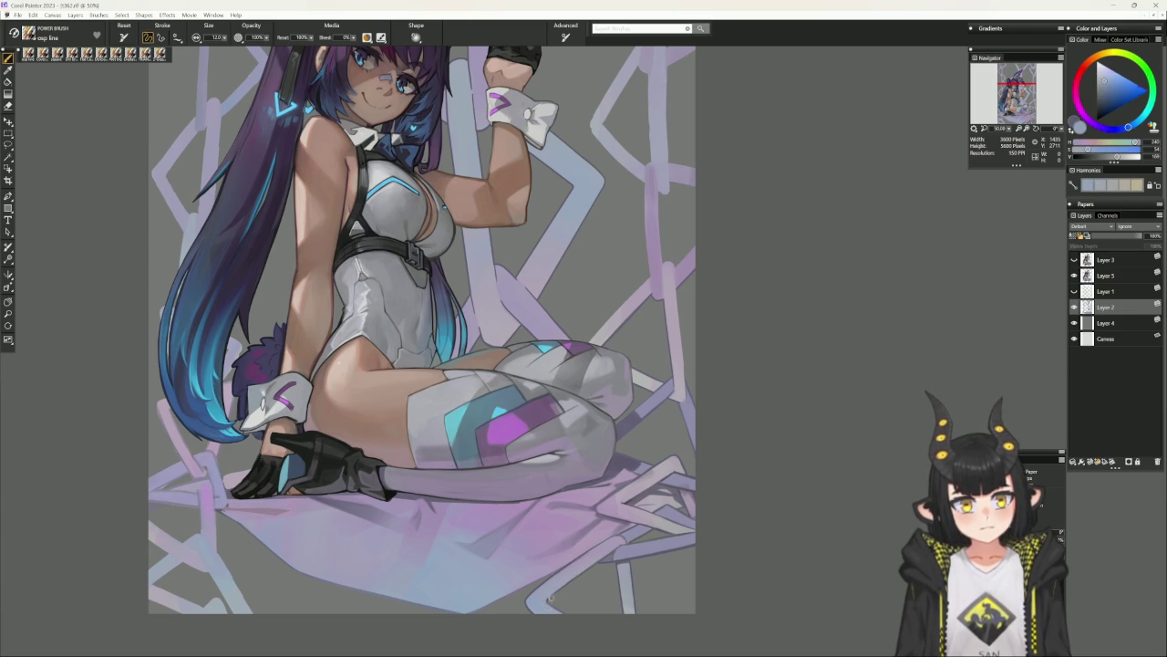
alt+click(548, 603)
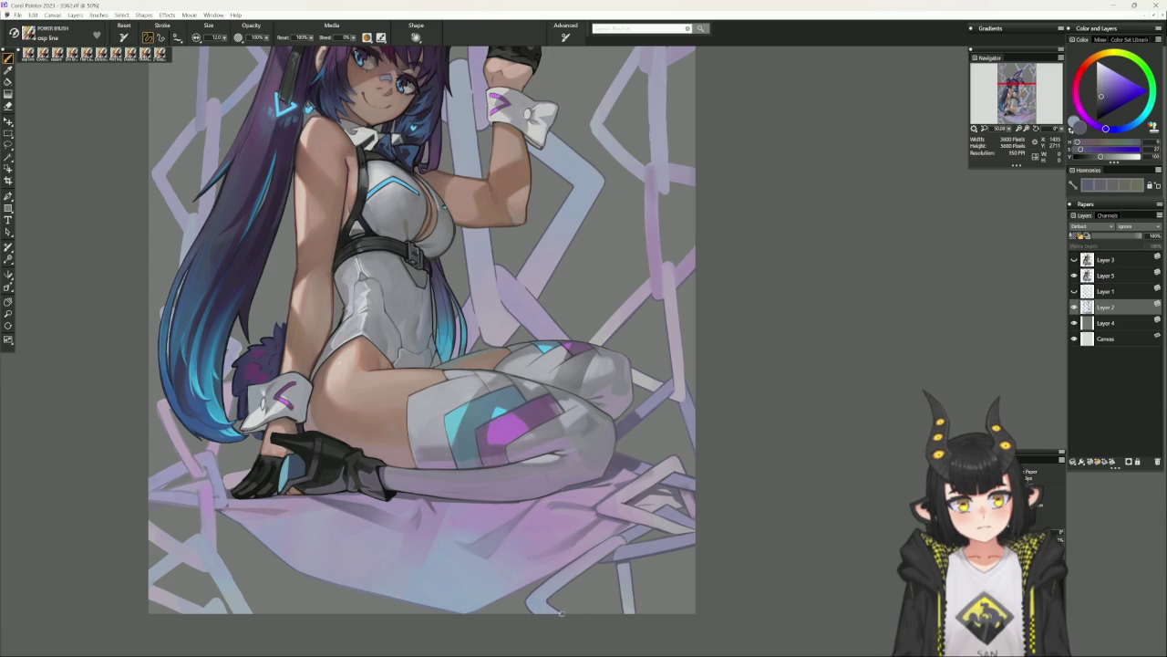
alt+click(544, 600)
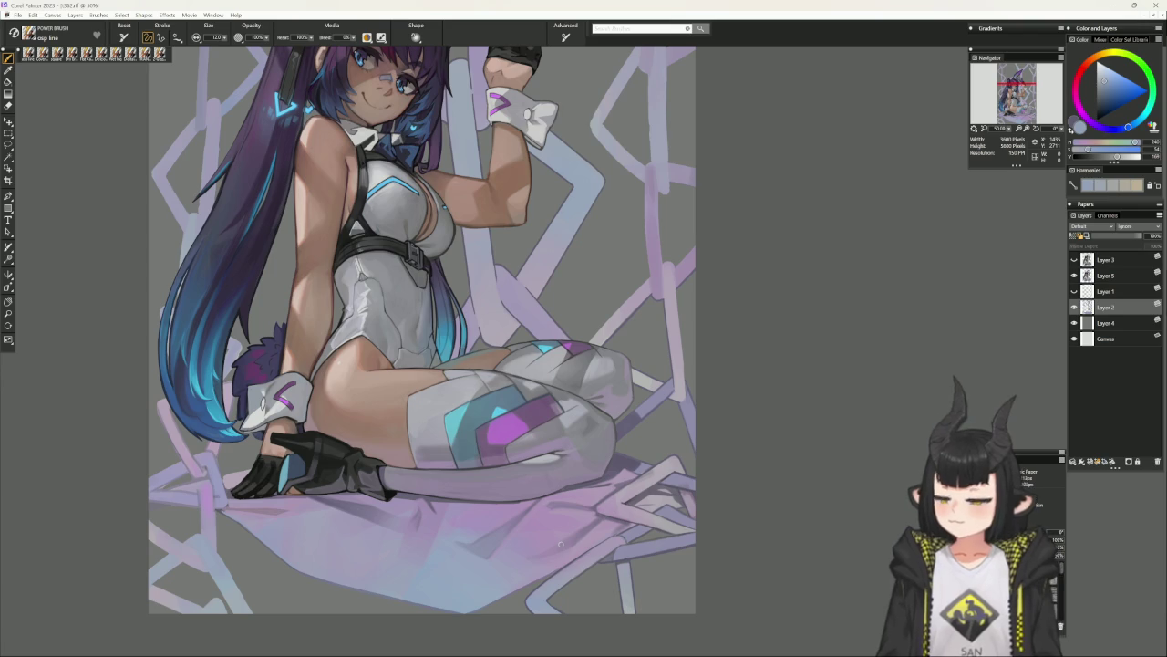
drag(747, 451, 678, 539)
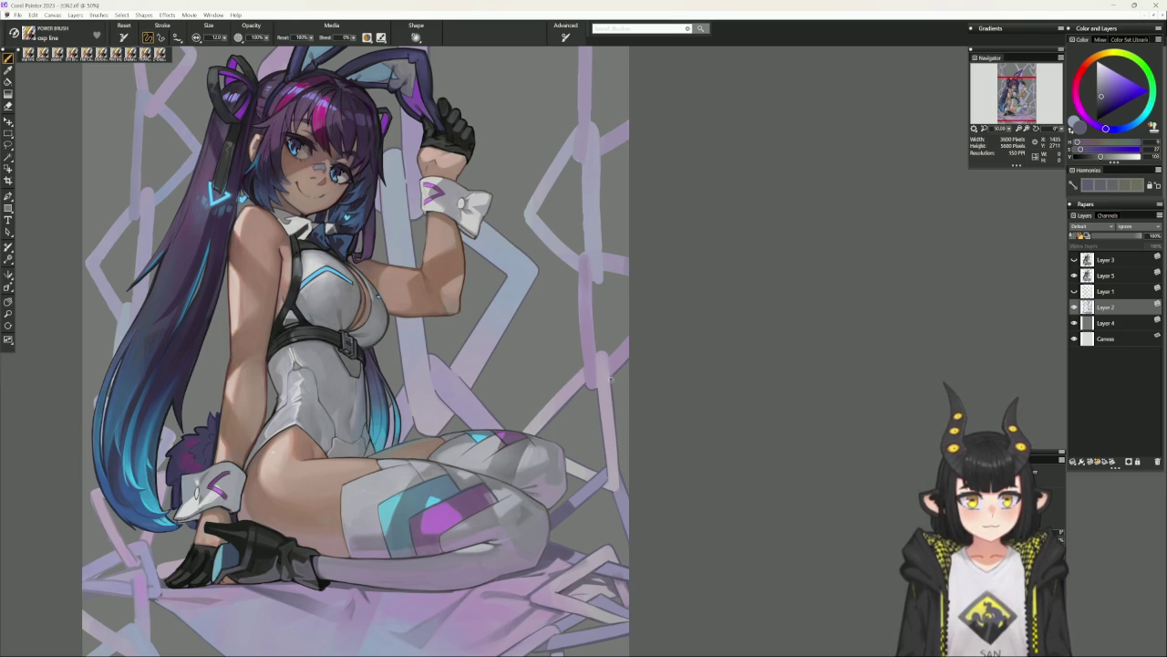
Clear the selection, sample a dark blue-grey, and draw a straight line along the right edge.
key(ctrl+shift+h)
key(ctrl+d)
alt+click(605, 383)
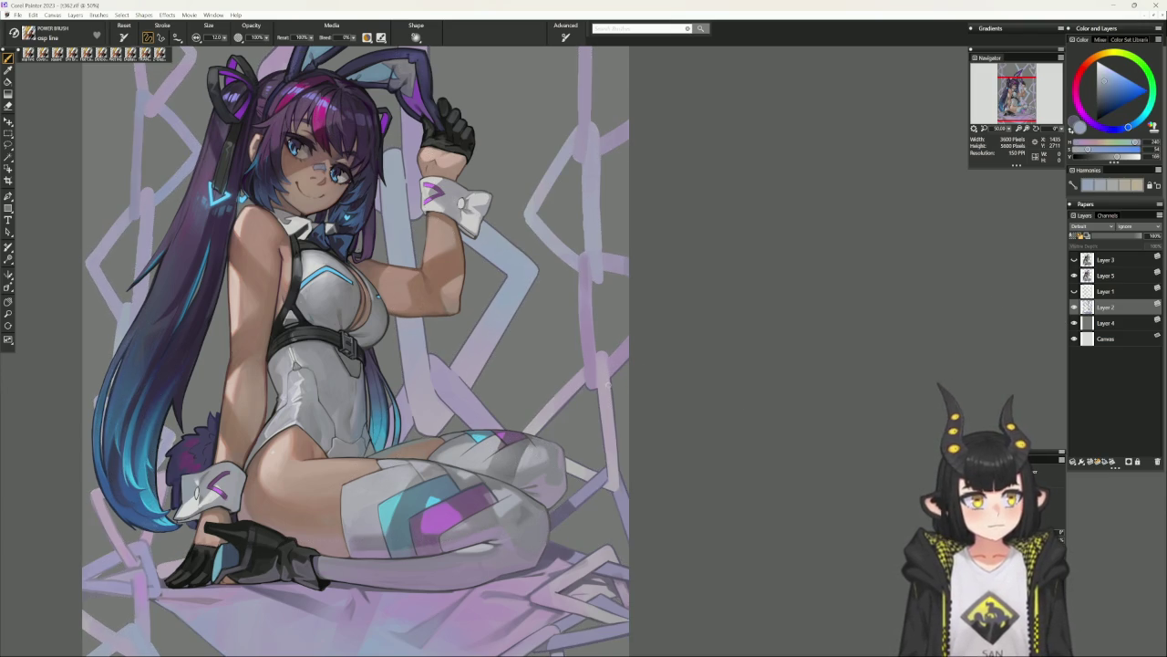
alt+click(607, 387)
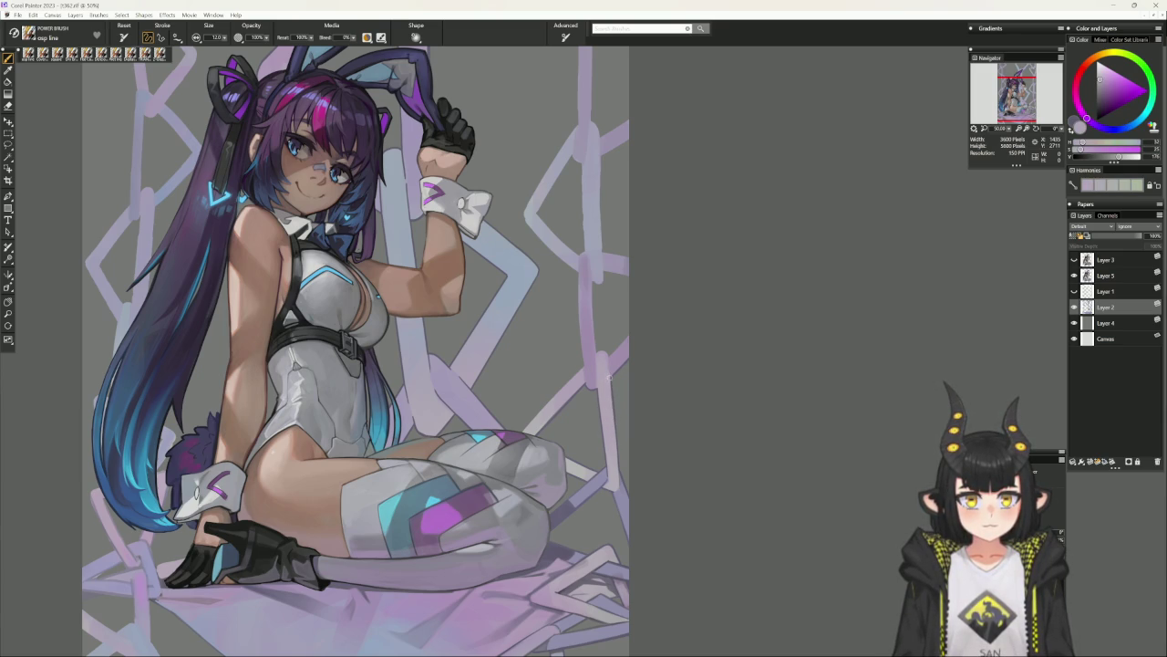
alt+click(611, 376)
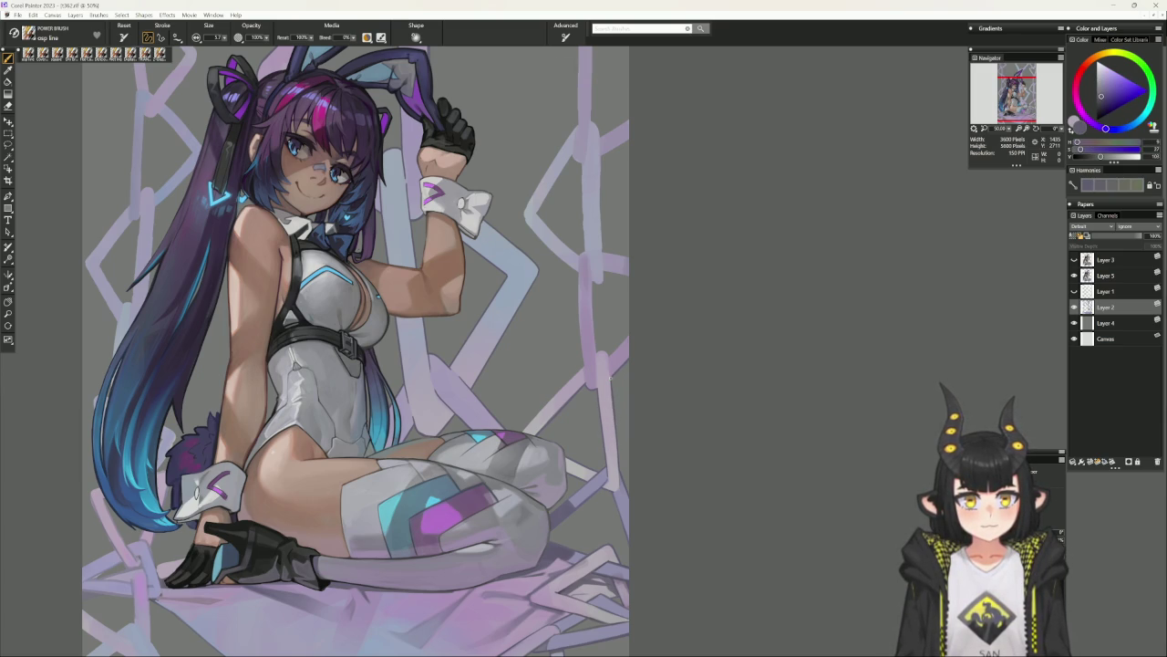
key(v)
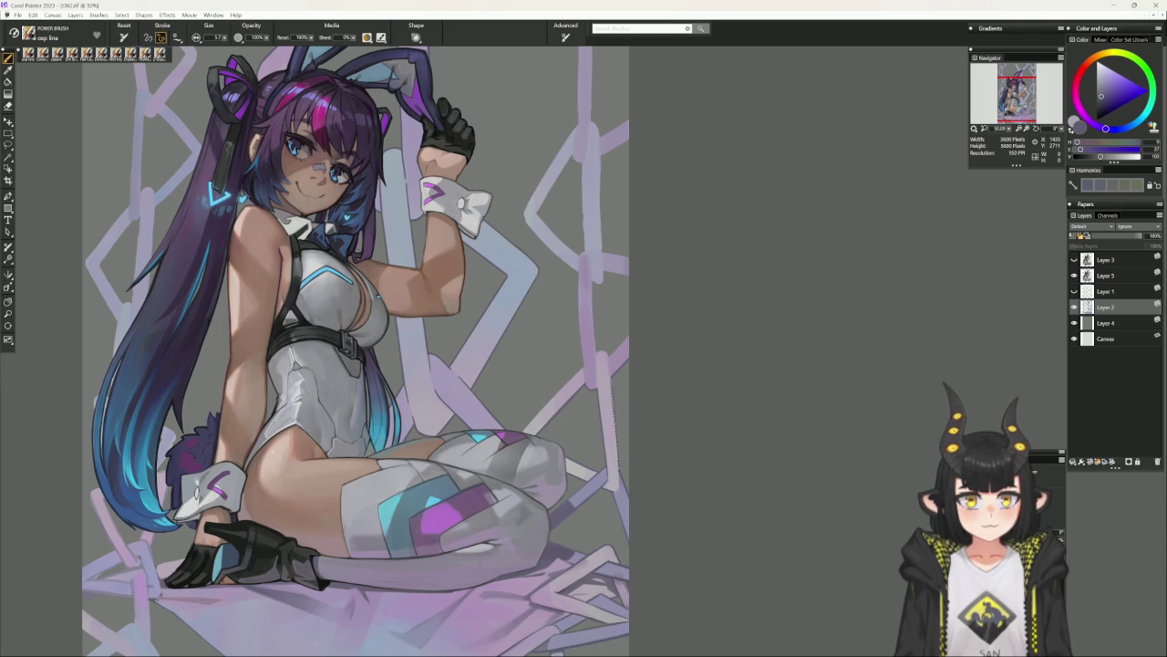
click(619, 467)
Hide Layer 4 for a light grey background and paint sampled lavender along the pale diagonal chain.
key(b)
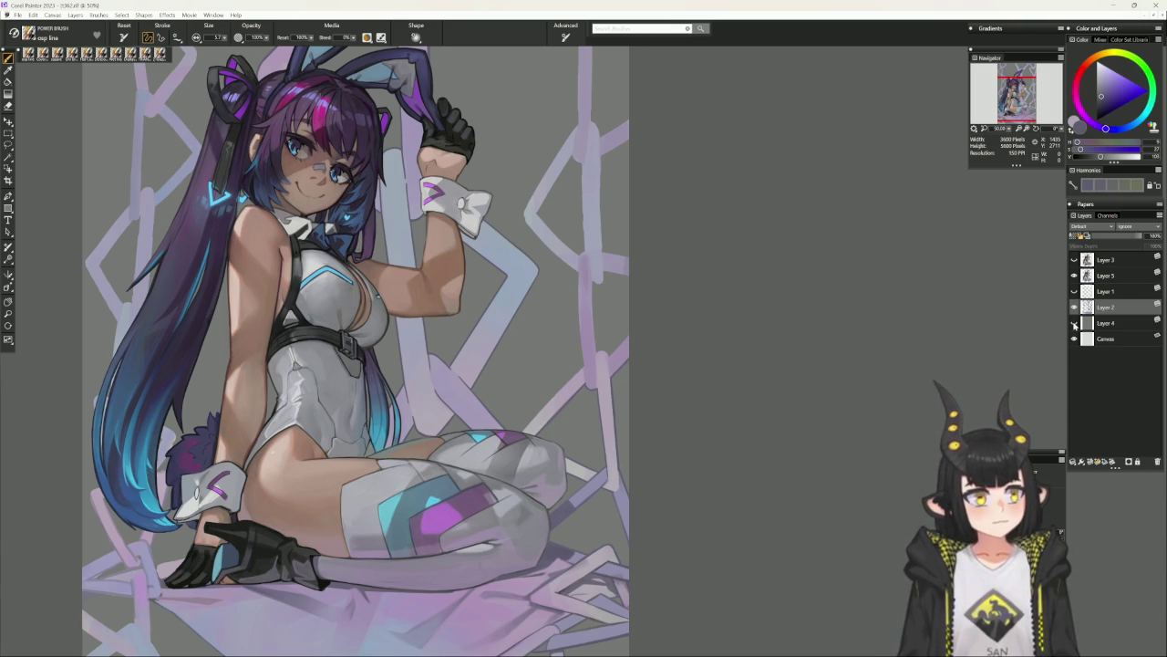
click(1074, 323)
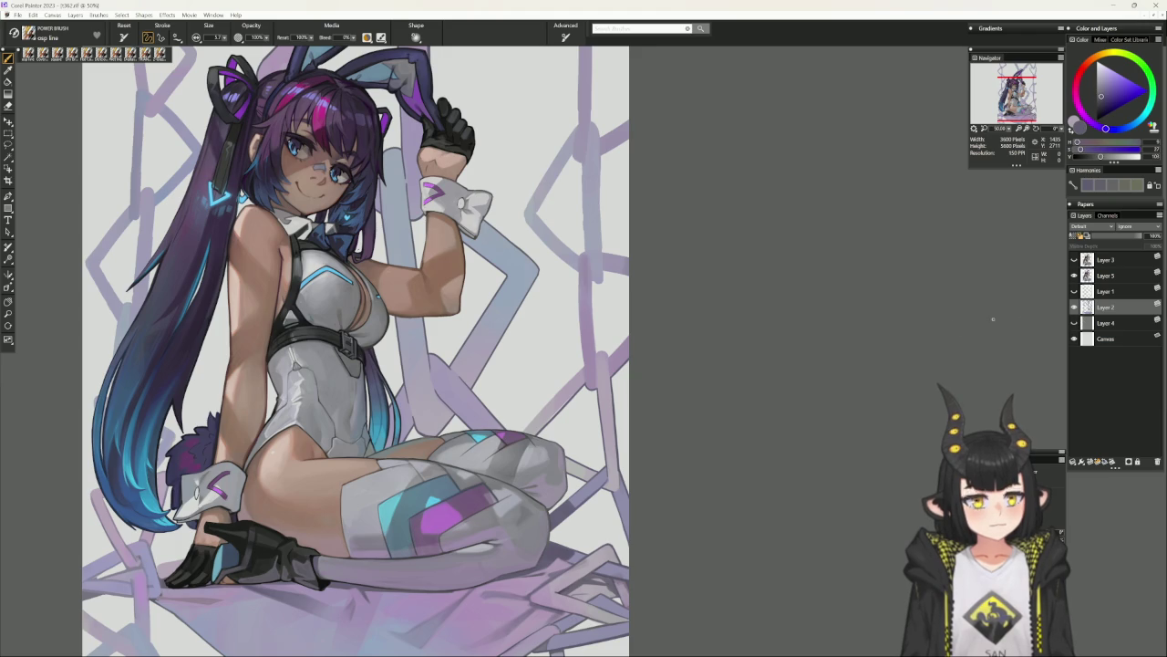
drag(654, 401, 666, 429)
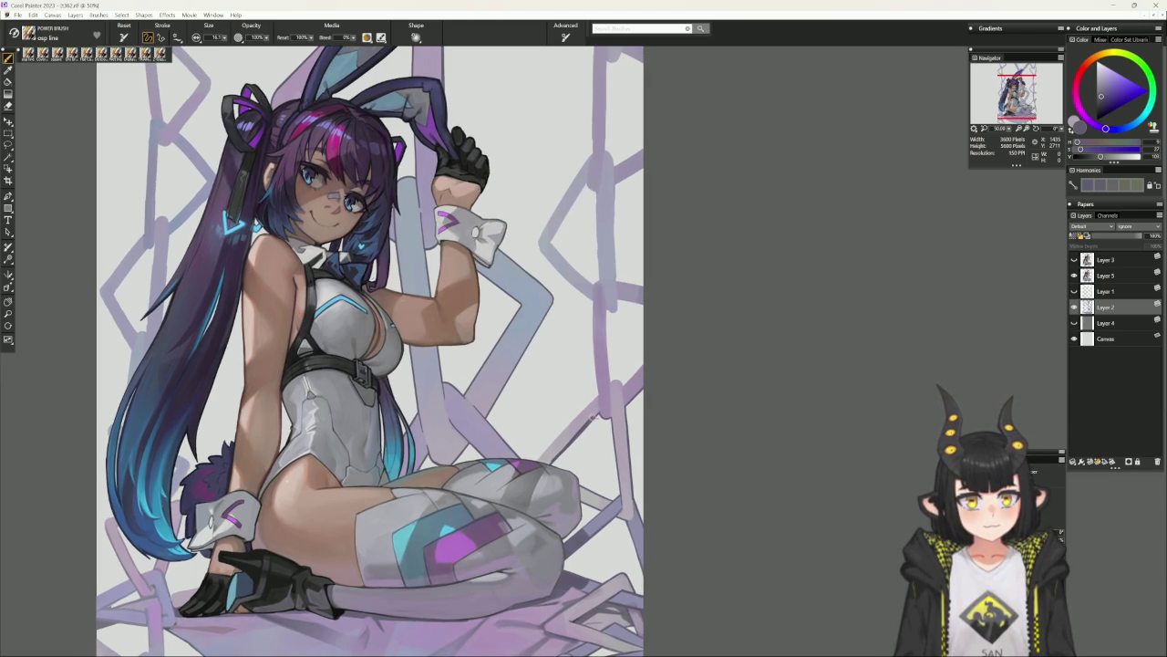
alt+click(584, 418)
mouse_move(553, 459)
mouse_down()
mouse_move(600, 408)
mouse_move(577, 435)
mouse_up()
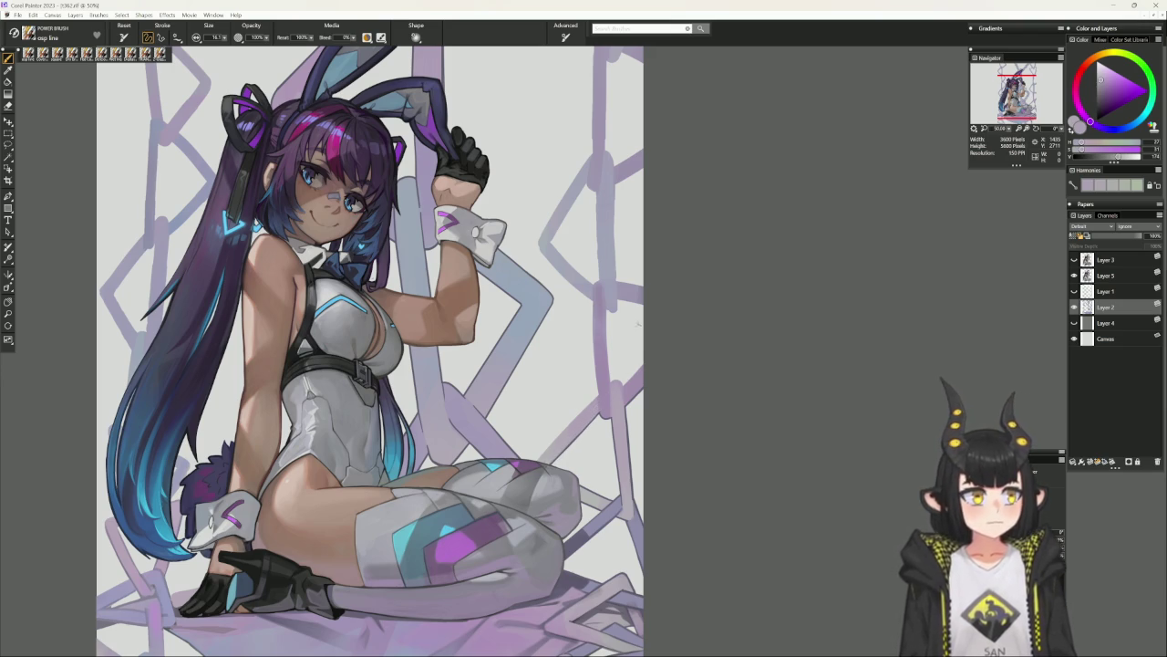
alt+click(620, 403)
drag(620, 403, 598, 459)
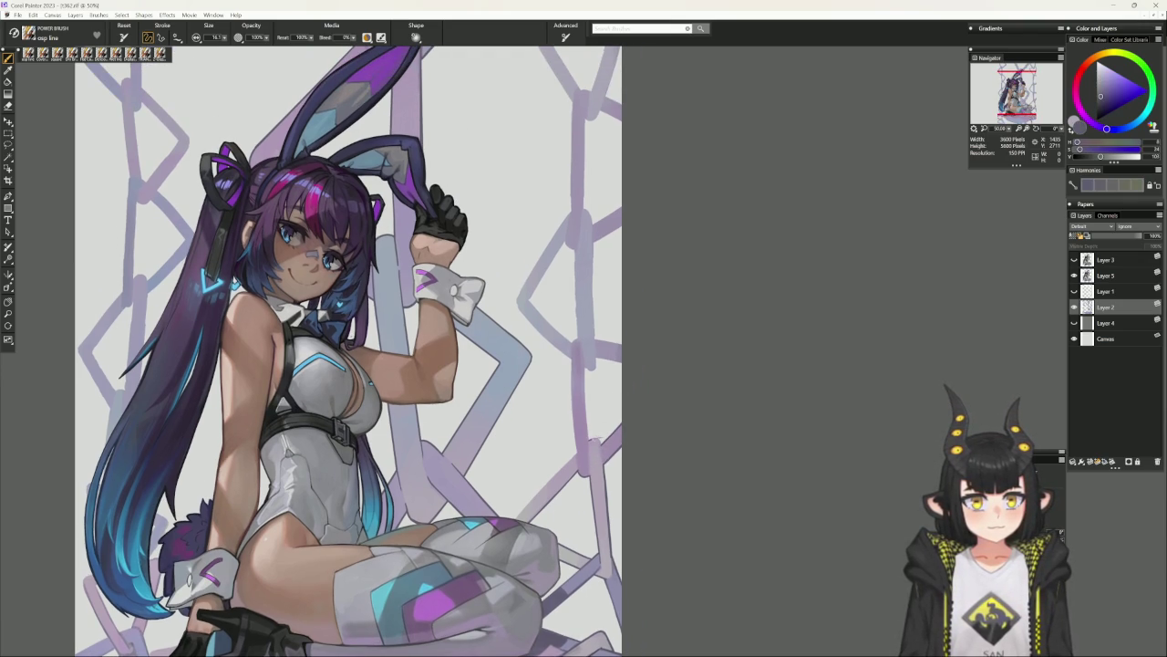
Pick a darker blue-violet and draw two straight dark lines down the chain link edge.
alt+click(602, 448)
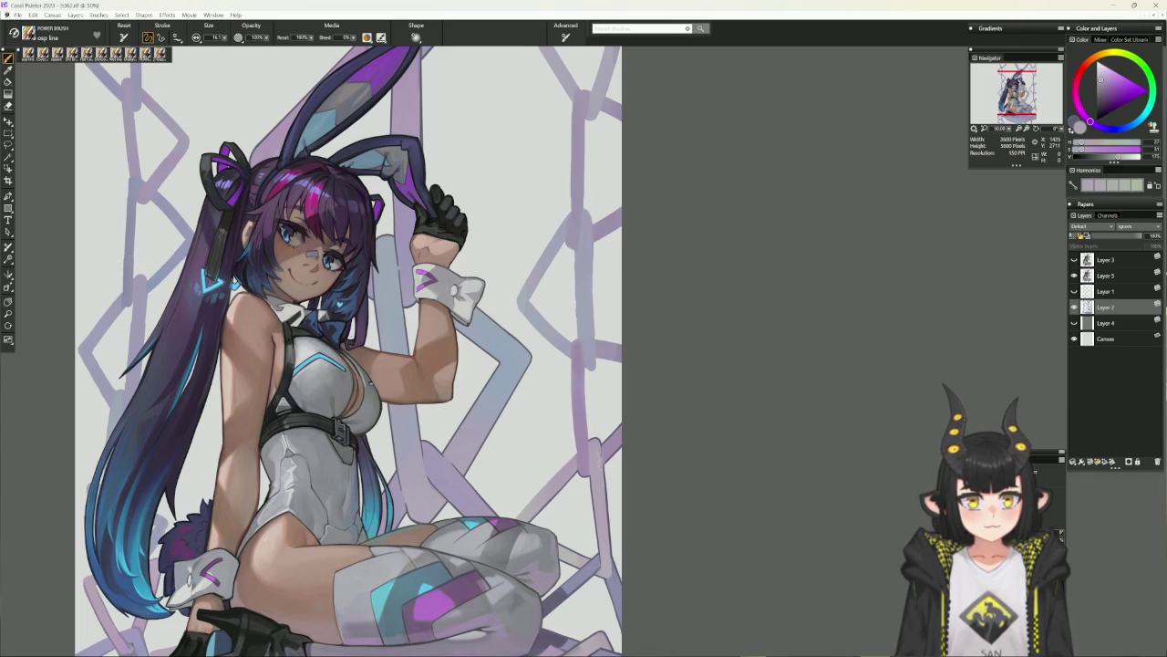
alt+click(598, 456)
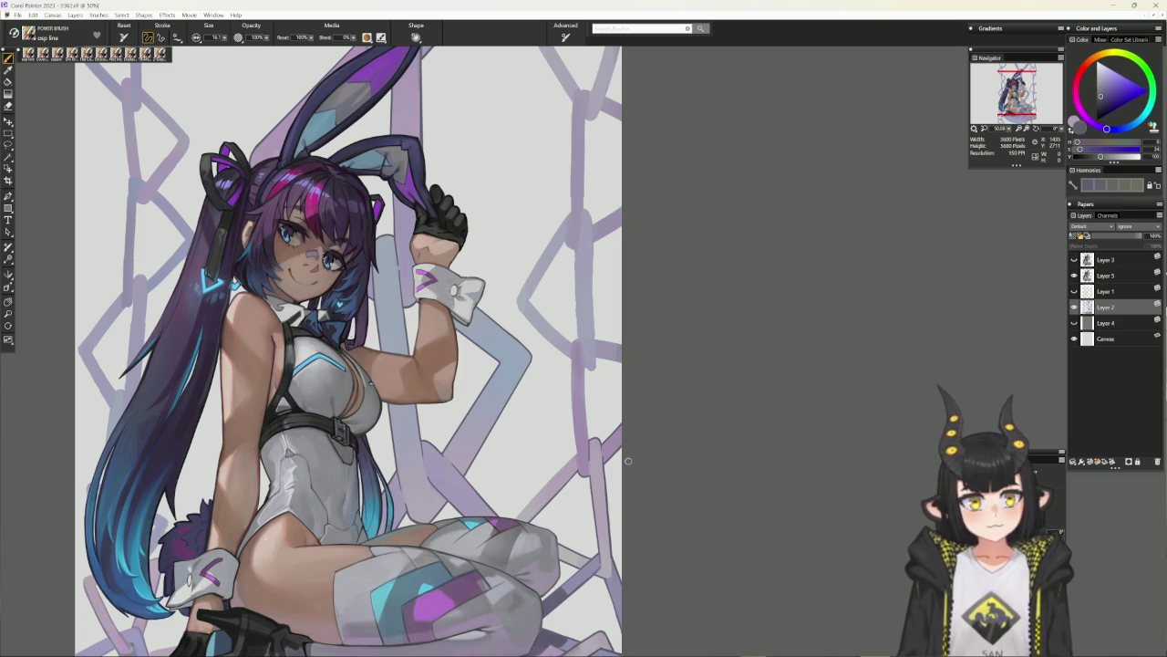
key(v)
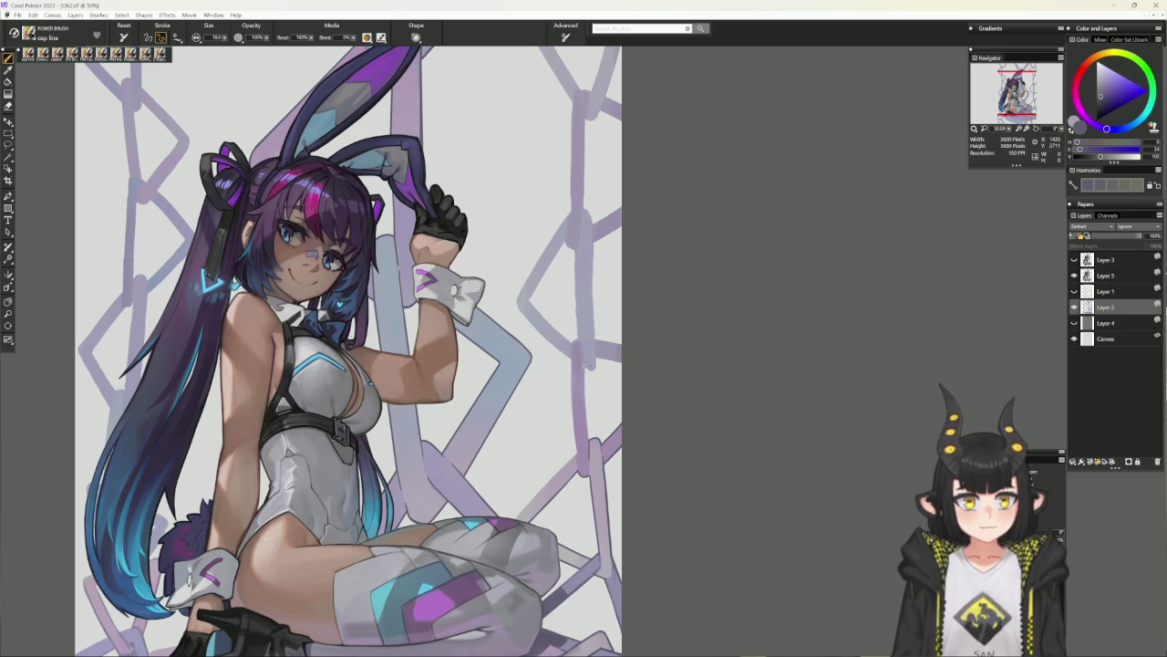
drag(584, 365, 592, 441)
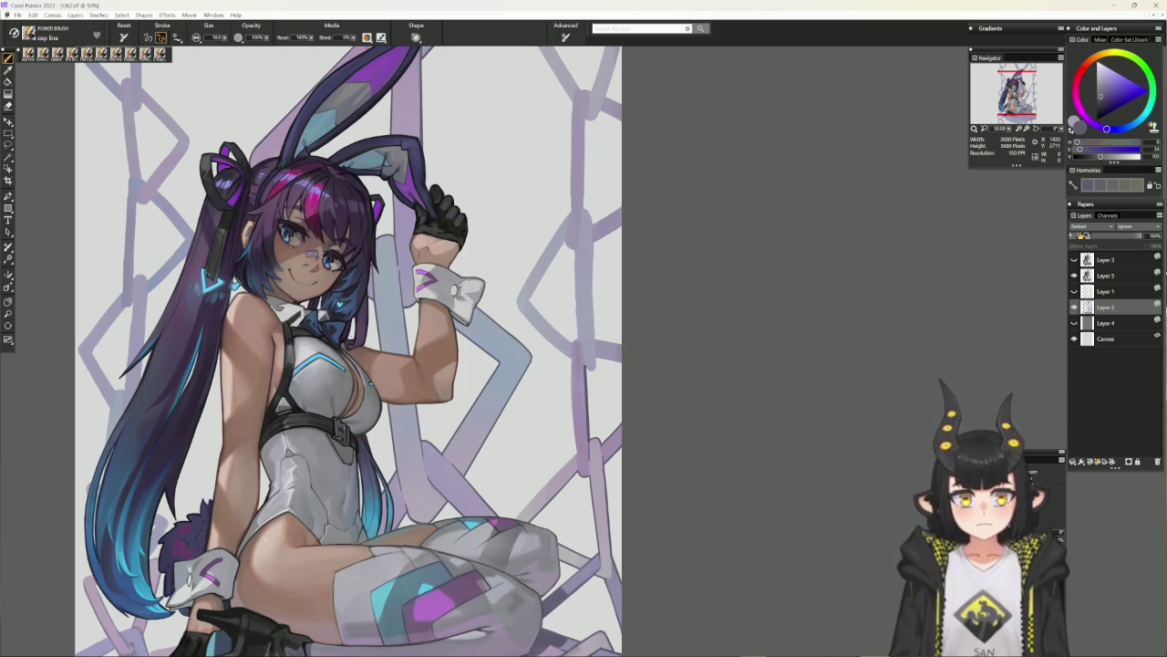
drag(574, 360, 577, 456)
key(b)
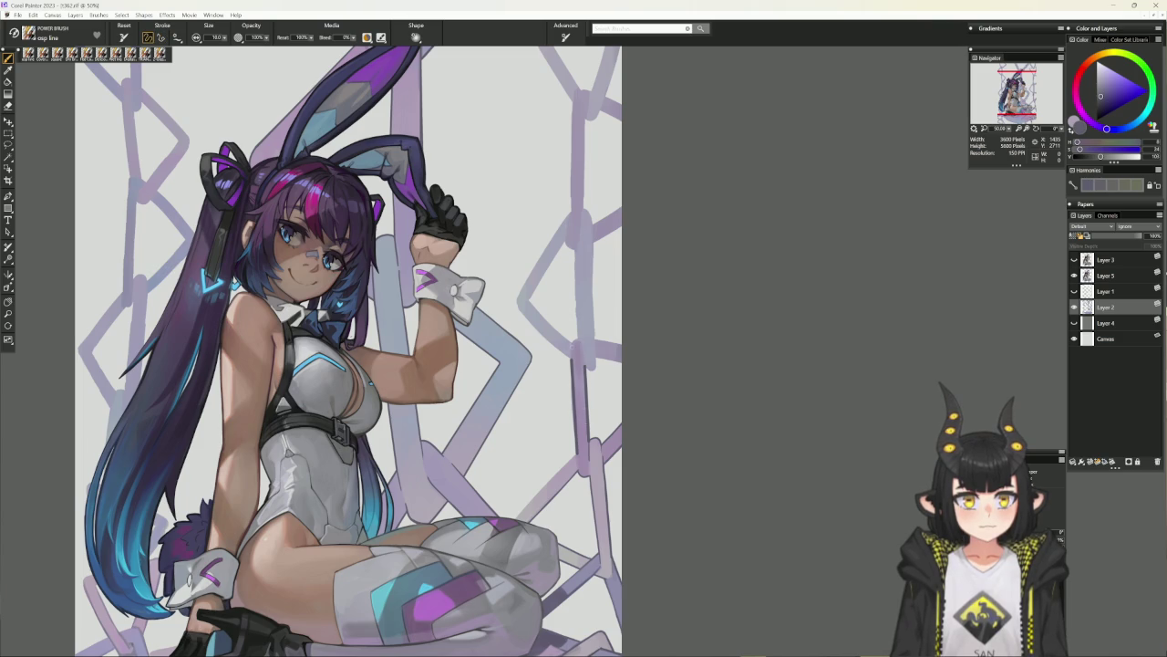
Add a fainter greyish-lavender straight line along the link, then pick a darker blue-purple.
alt+click(422, 445)
key(v)
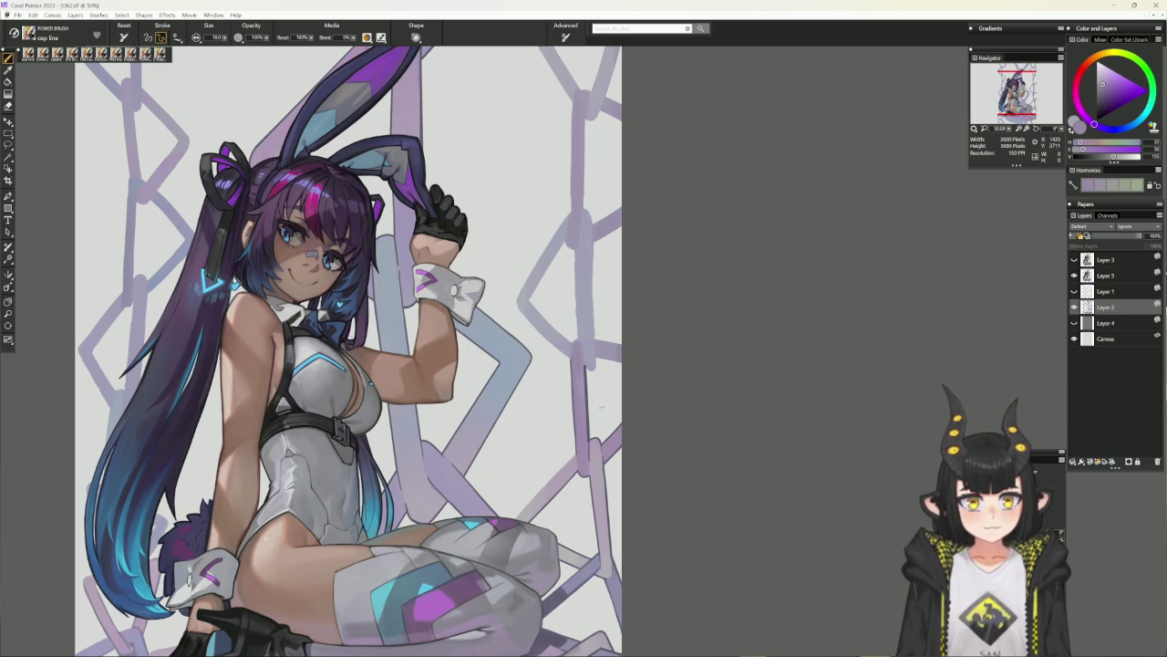
alt+click(586, 438)
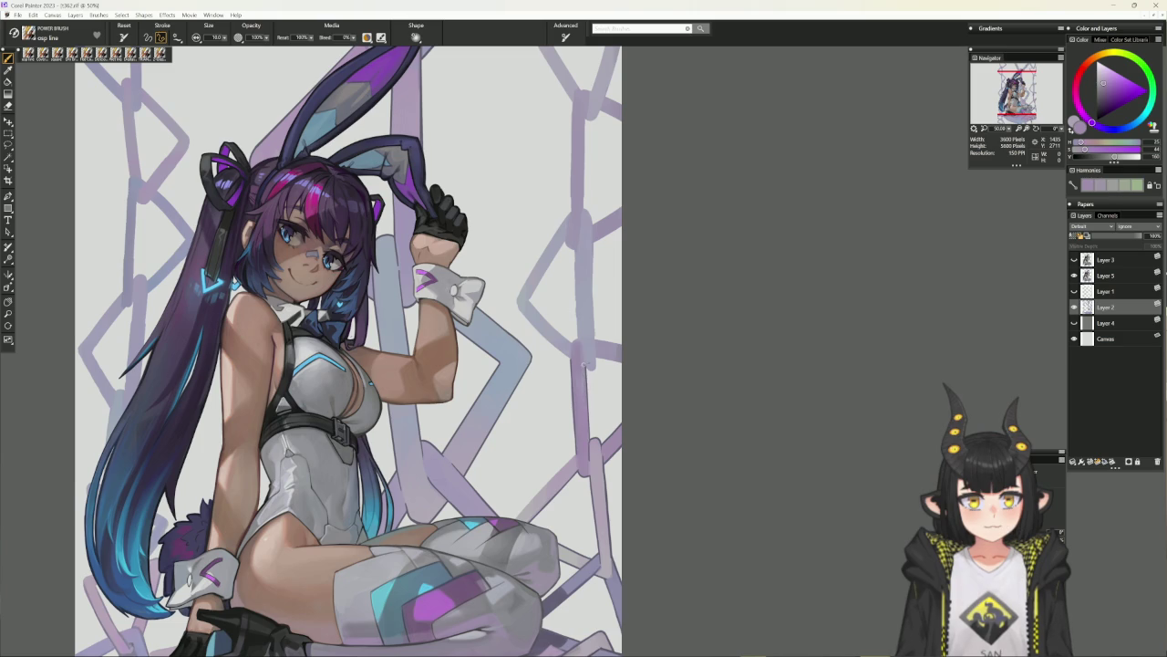
drag(585, 366, 592, 441)
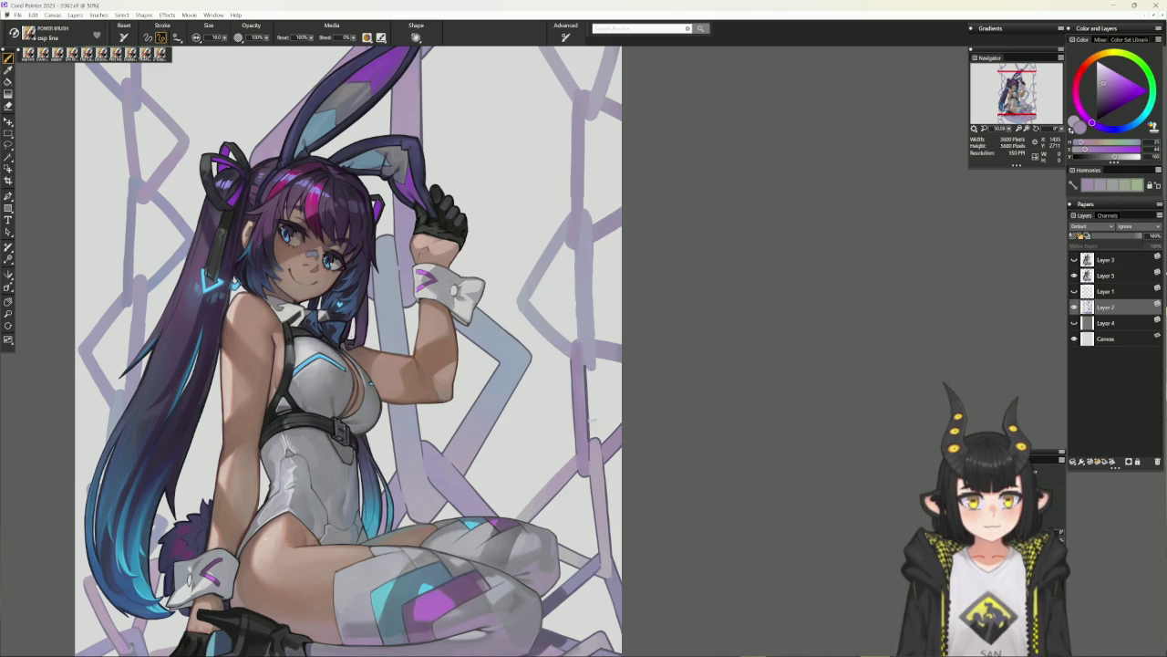
alt+click(581, 412)
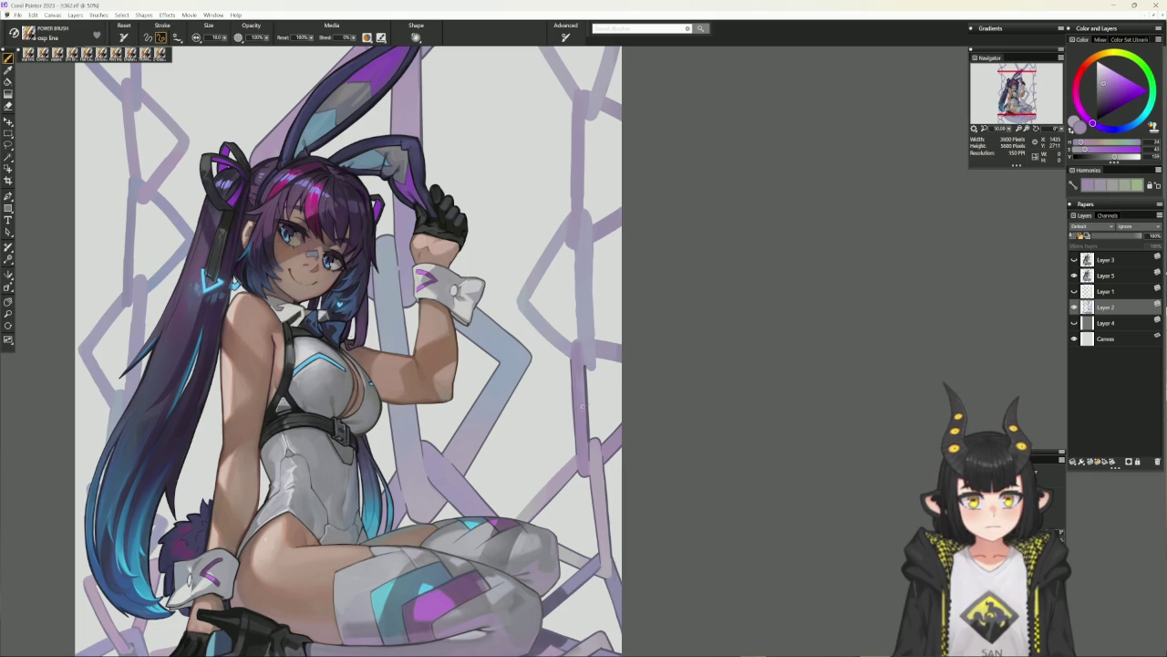
alt+click(584, 367)
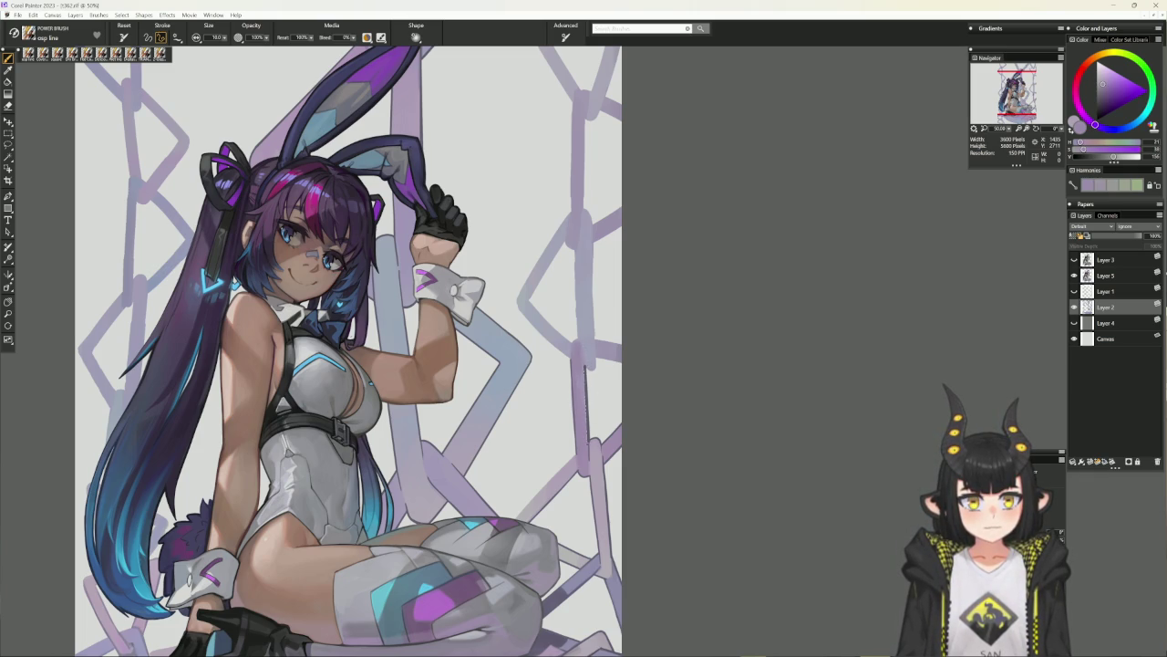
key(b)
alt+click(589, 443)
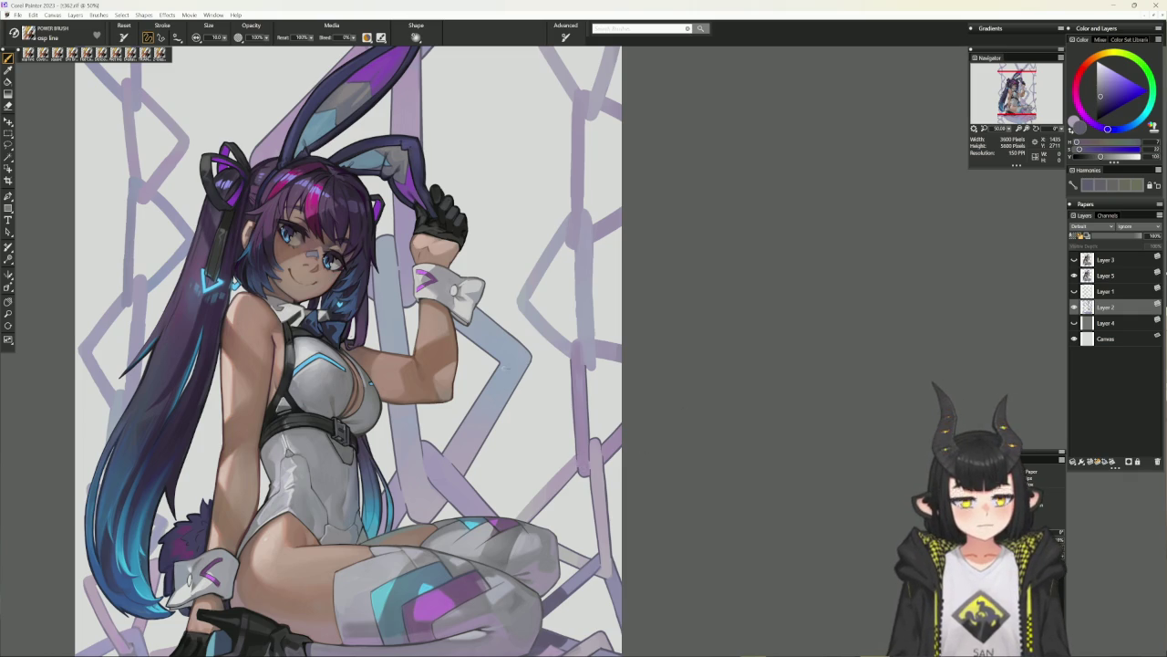
Lasso and clear the stroke area beside the arm, check edges against Layer 4, and resume the brush.
key(l)
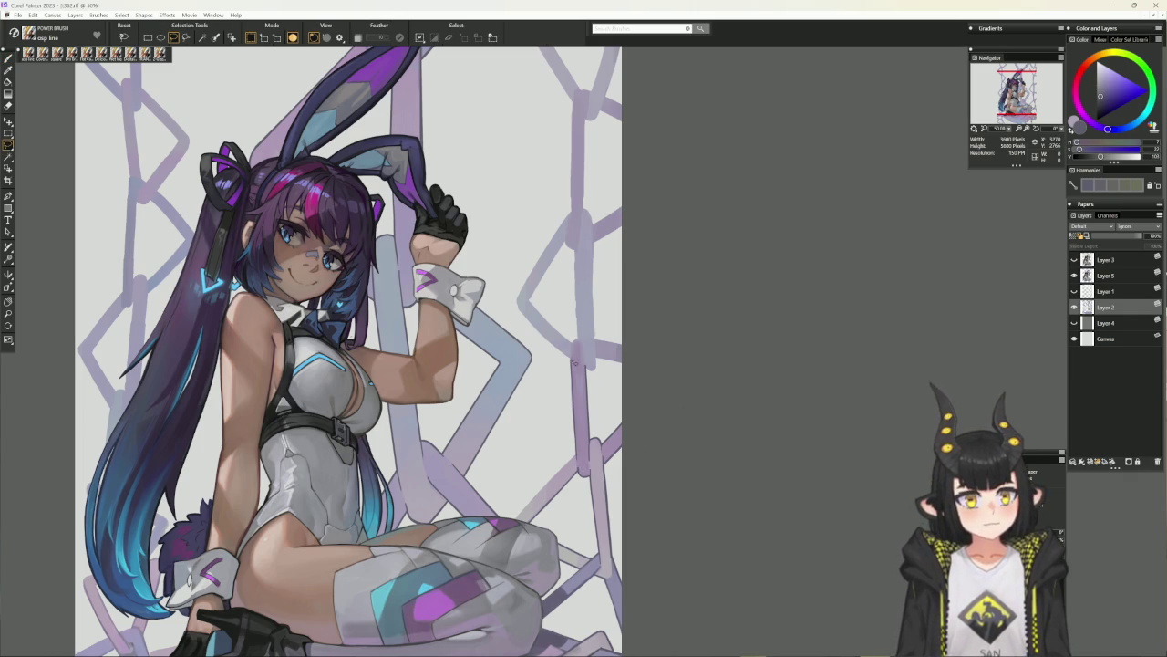
drag(573, 362, 579, 456)
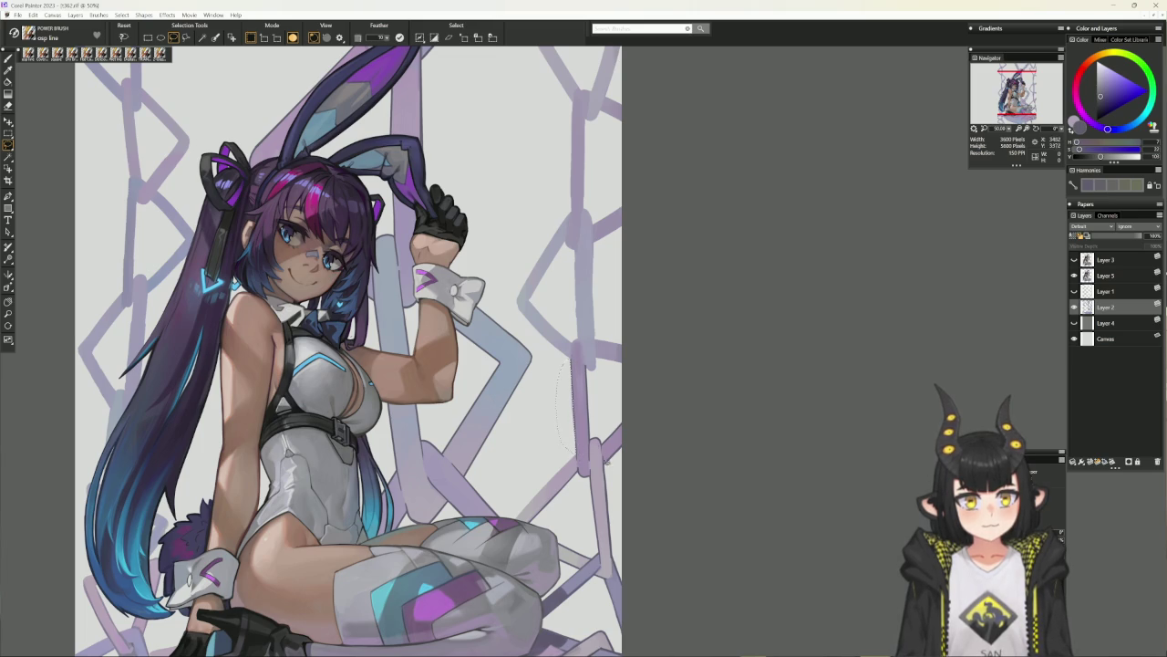
key(ctrl+d)
click(1075, 323)
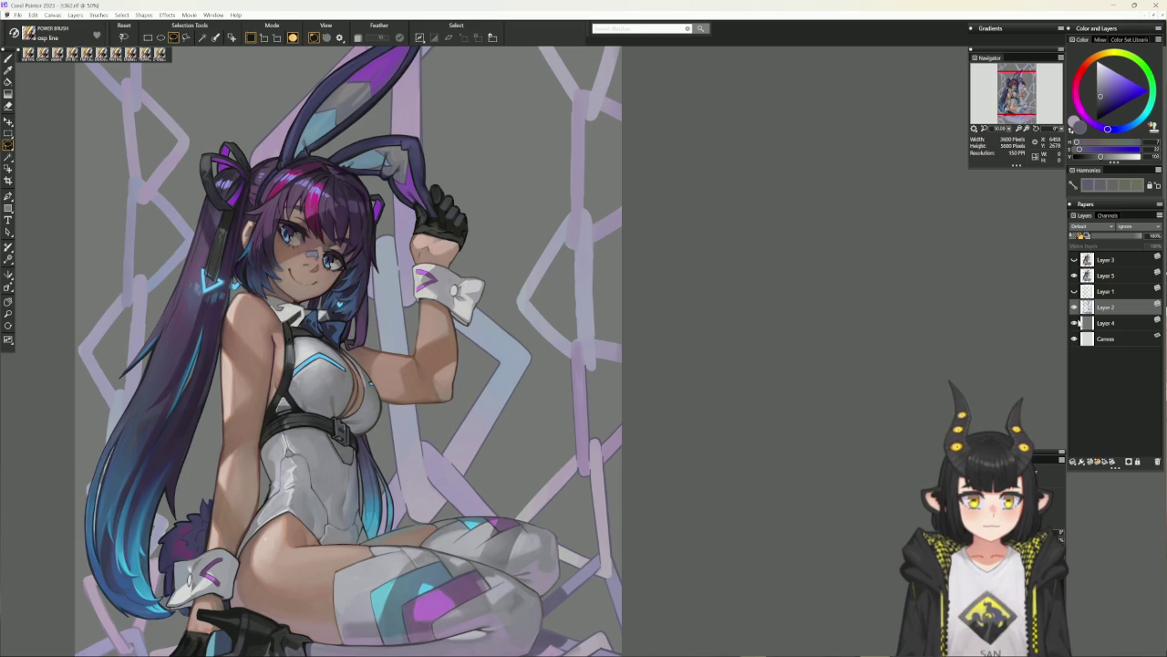
click(1075, 323)
key(b)
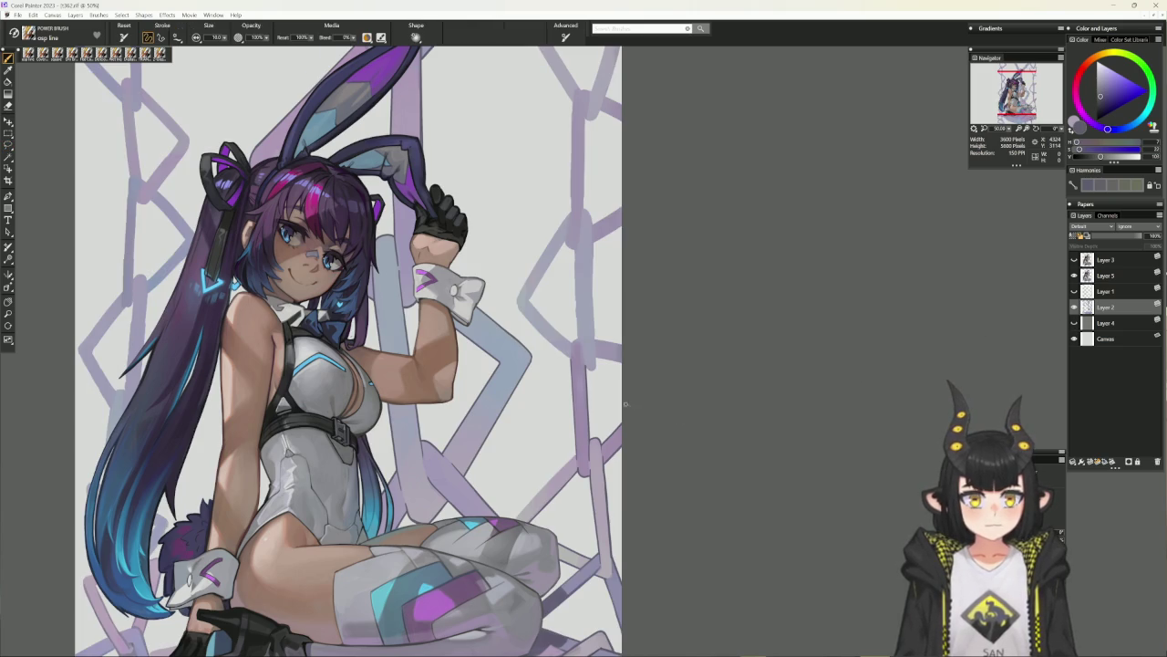
drag(667, 415, 687, 379)
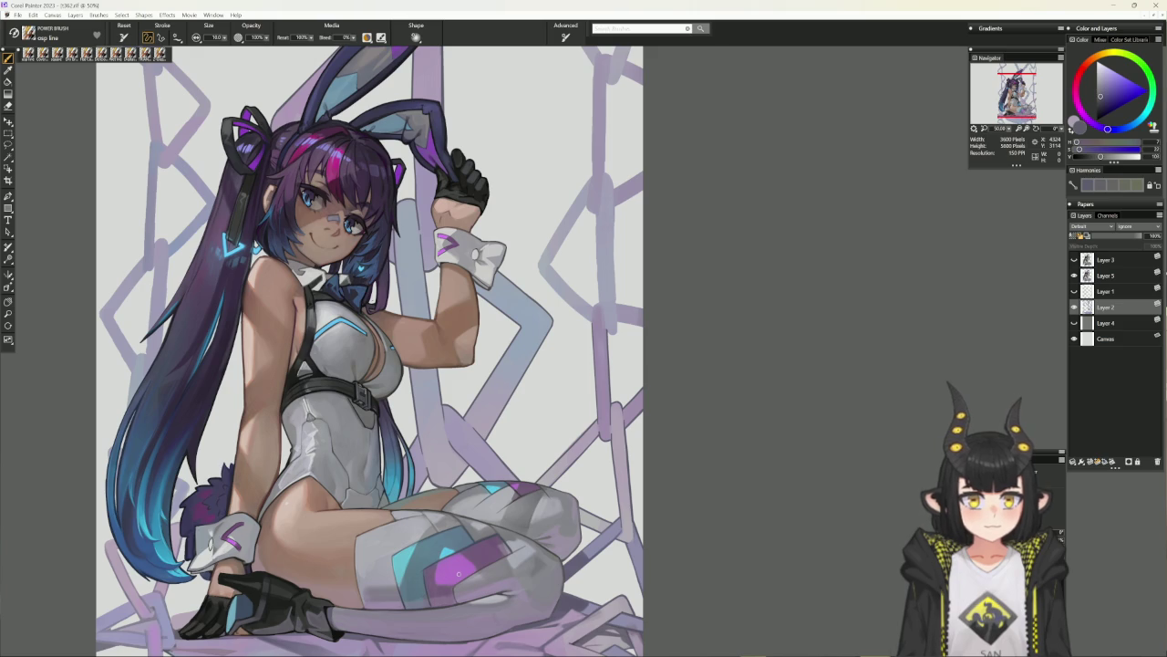
Draw a thin dark line on the chain link in a rotated view, then reset rotation upright.
mouse_move(750, 477)
mouse_down()
mouse_move(790, 390)
mouse_move(787, 347)
mouse_up()
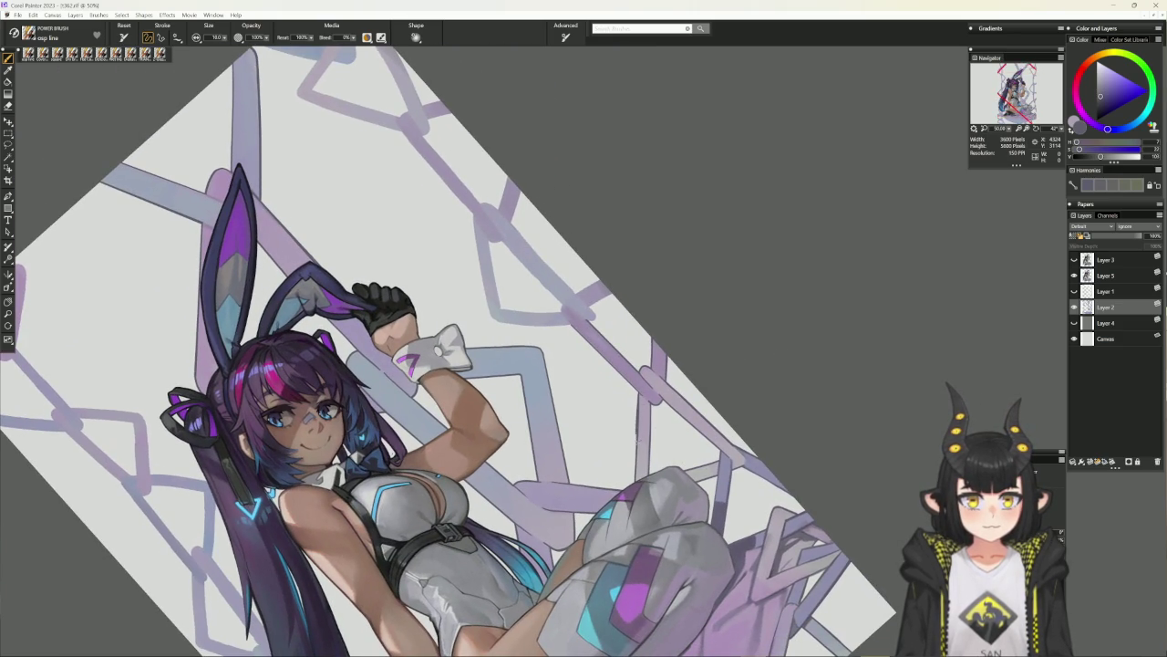
drag(637, 405, 636, 474)
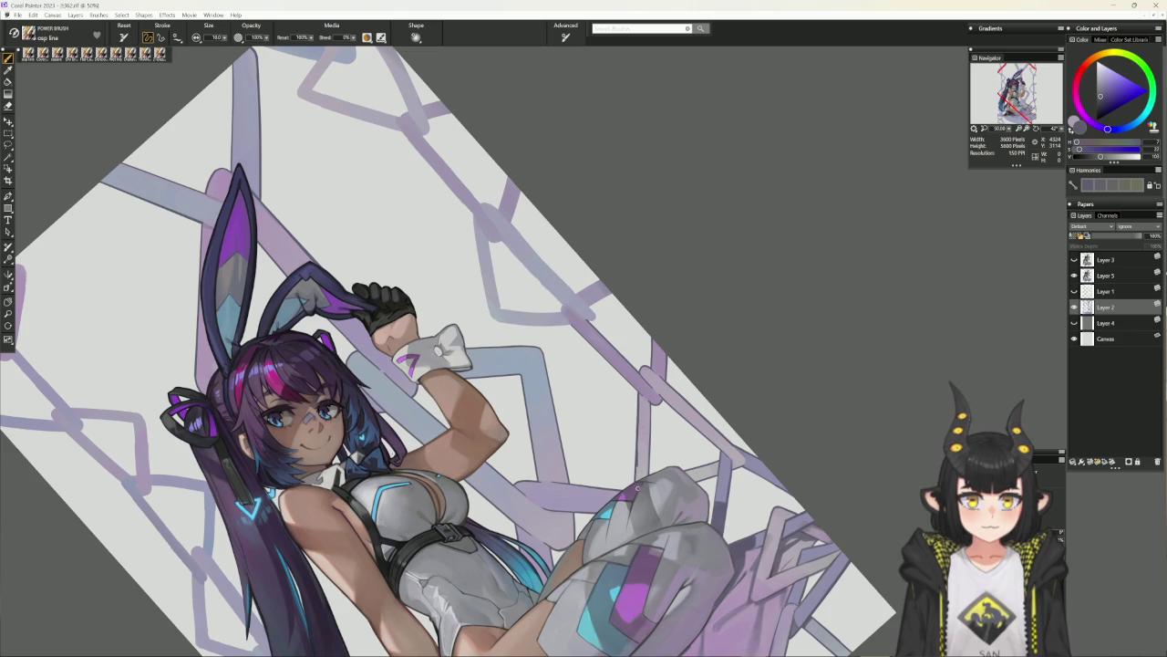
alt+click(638, 474)
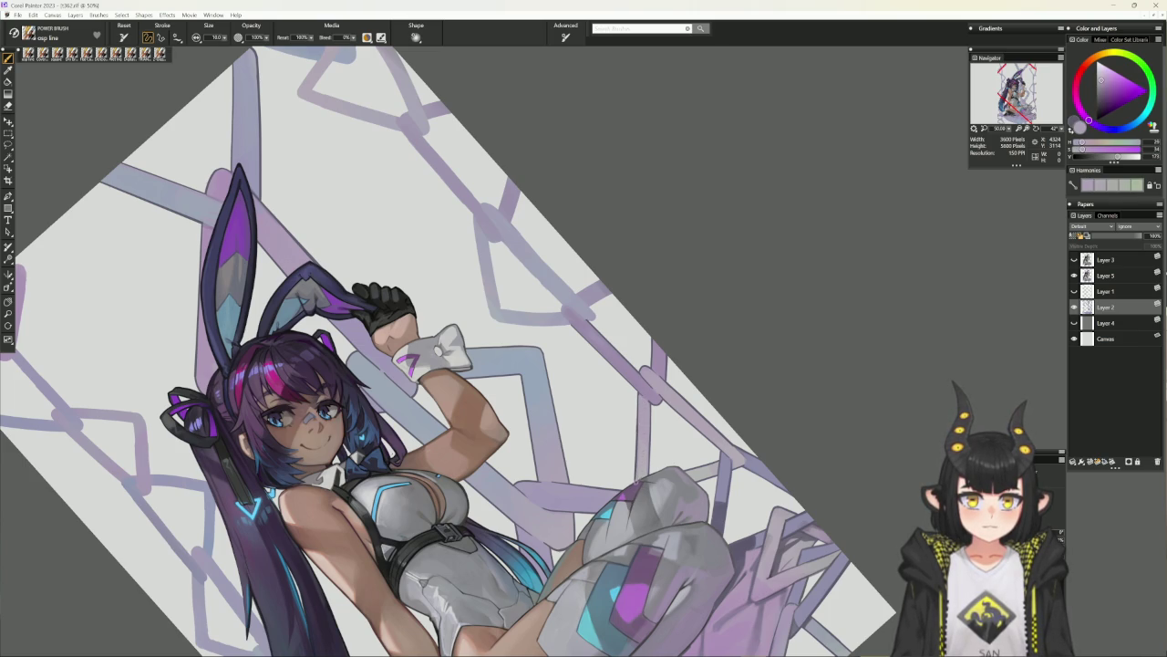
key(ctrl+alt+r)
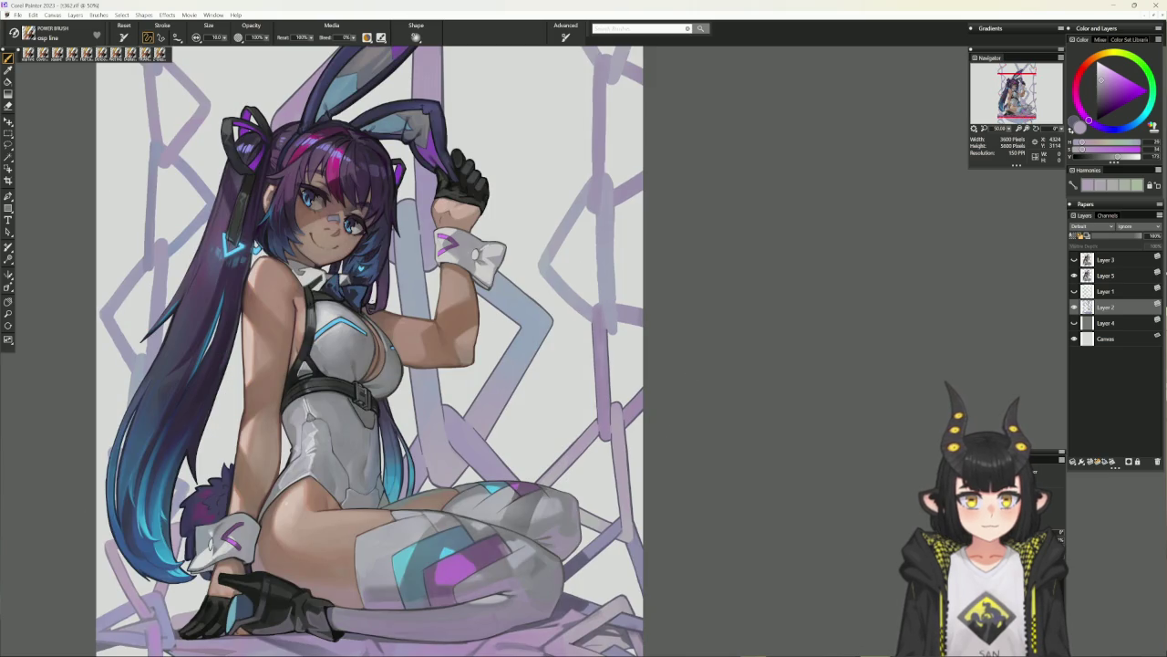
Try a thin grey diagonal line on the background twice, undoing both attempts.
alt+click(682, 365)
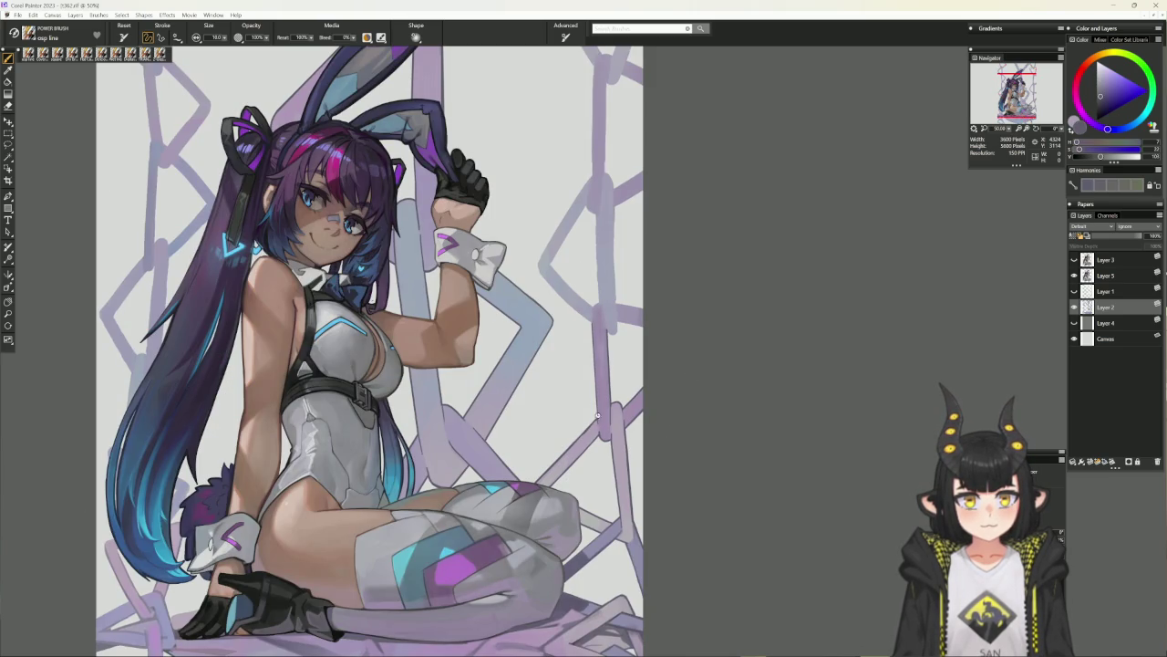
drag(597, 420, 549, 467)
key(ctrl+z)
drag(598, 416, 538, 476)
key(ctrl+z)
key(ctrl+z)
With a smaller straight-line brush, lighten chains beside the figure and add a bluish-purple edge line.
key(v)
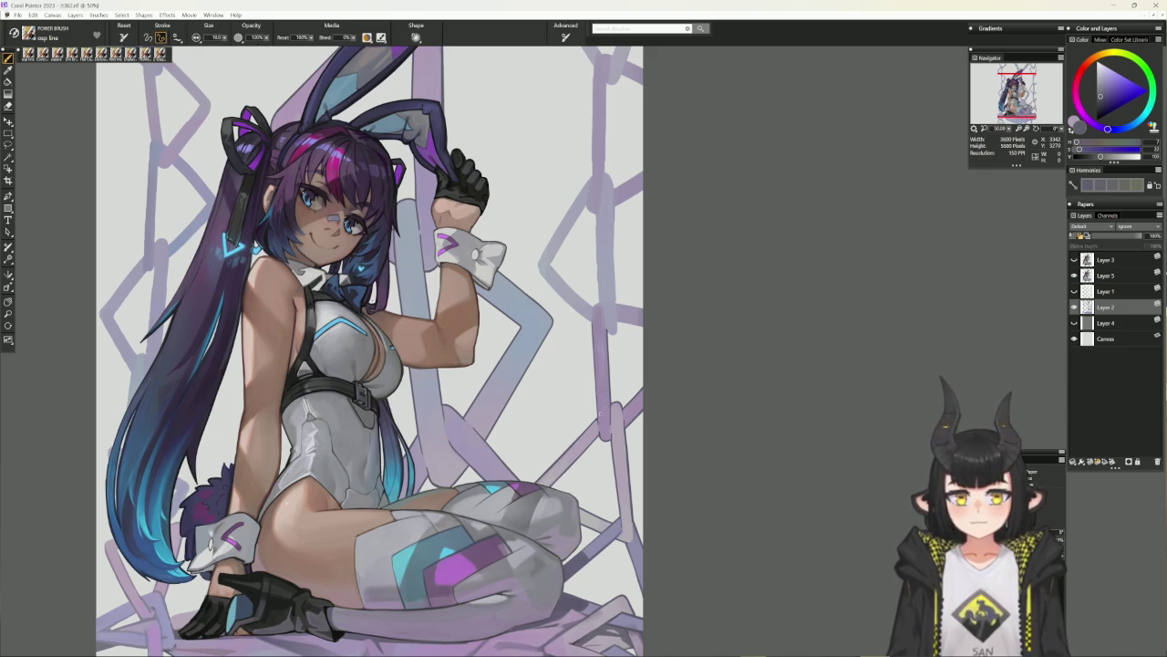
key(bracketleft)
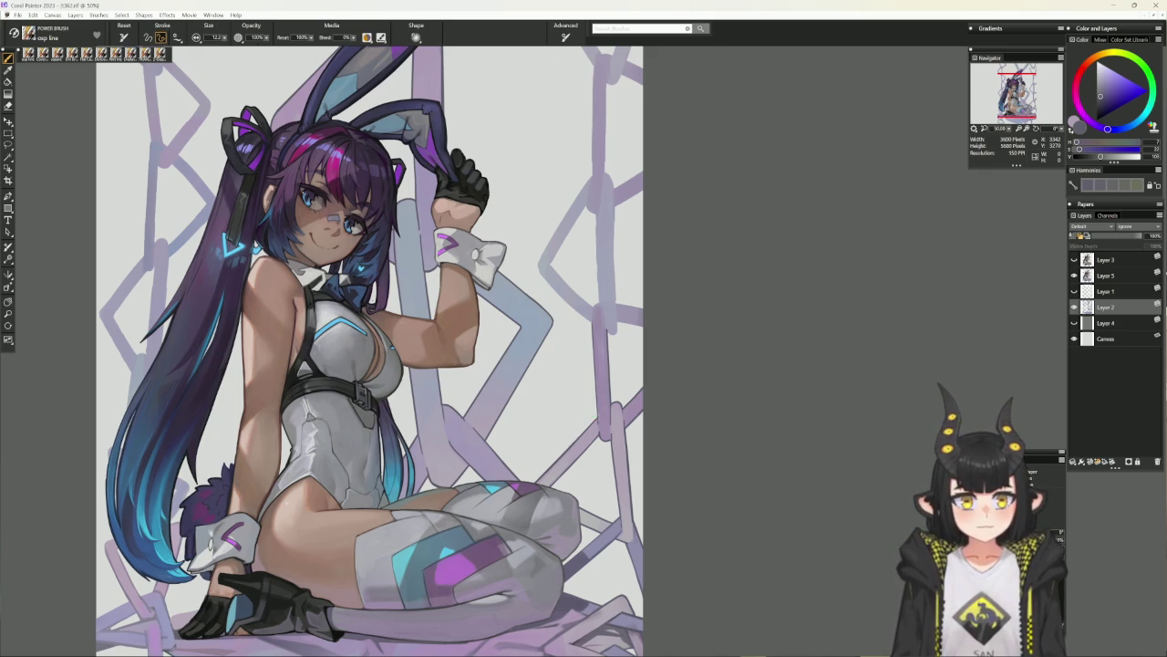
key(bracketleft)
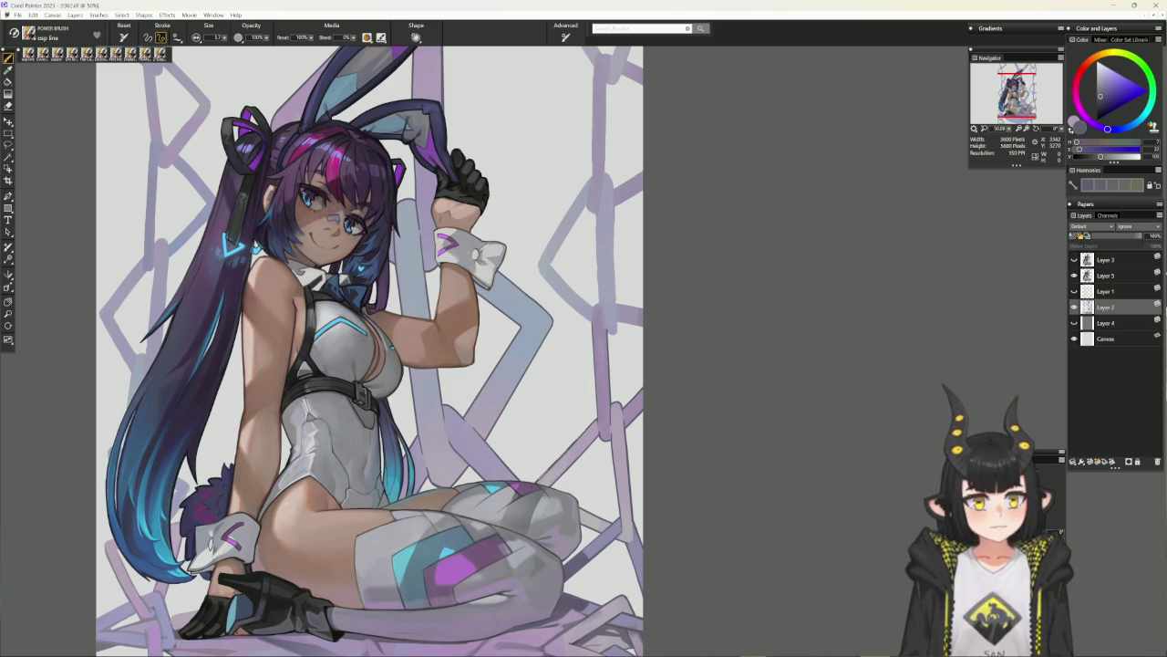
alt+click(473, 554)
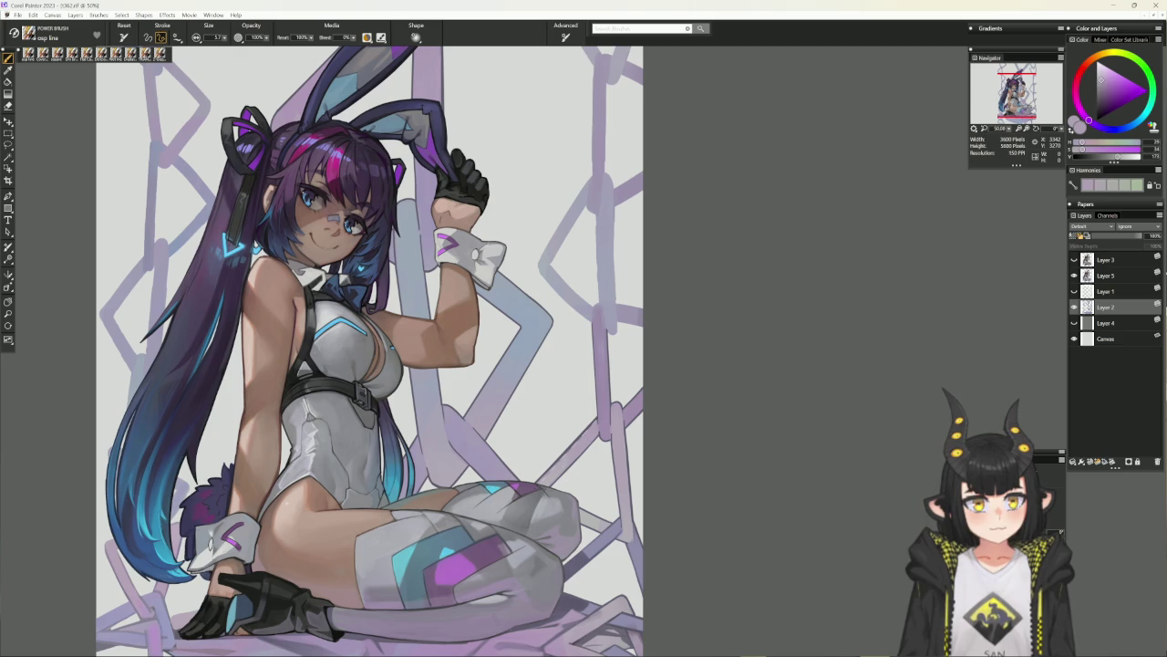
drag(537, 485, 584, 429)
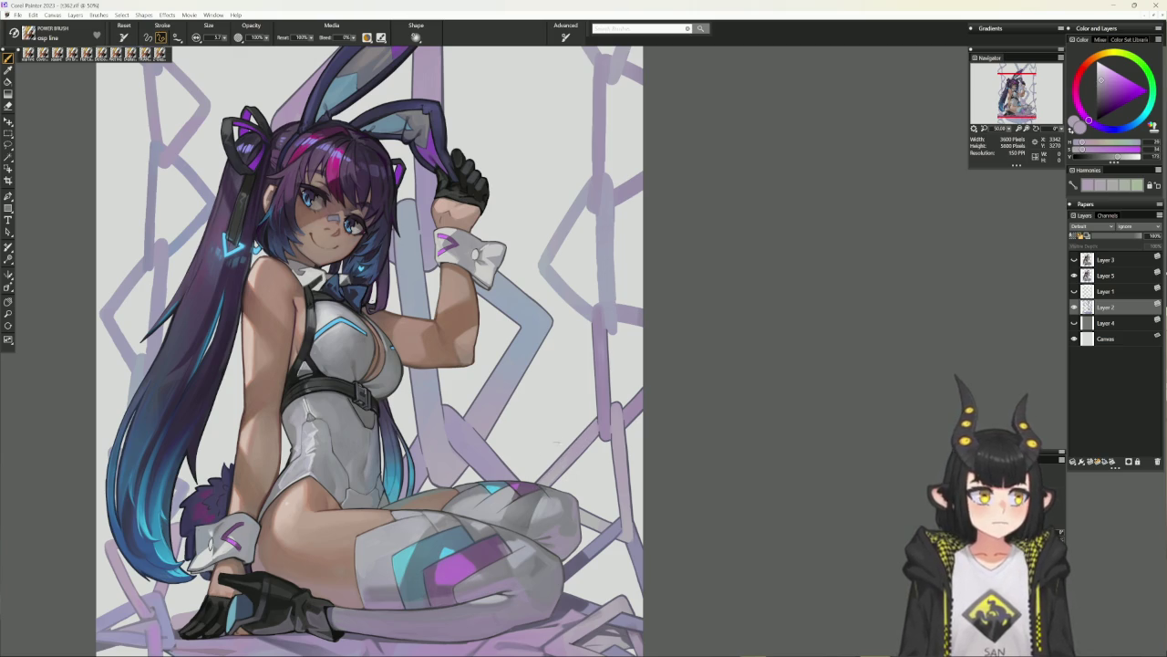
alt+click(549, 446)
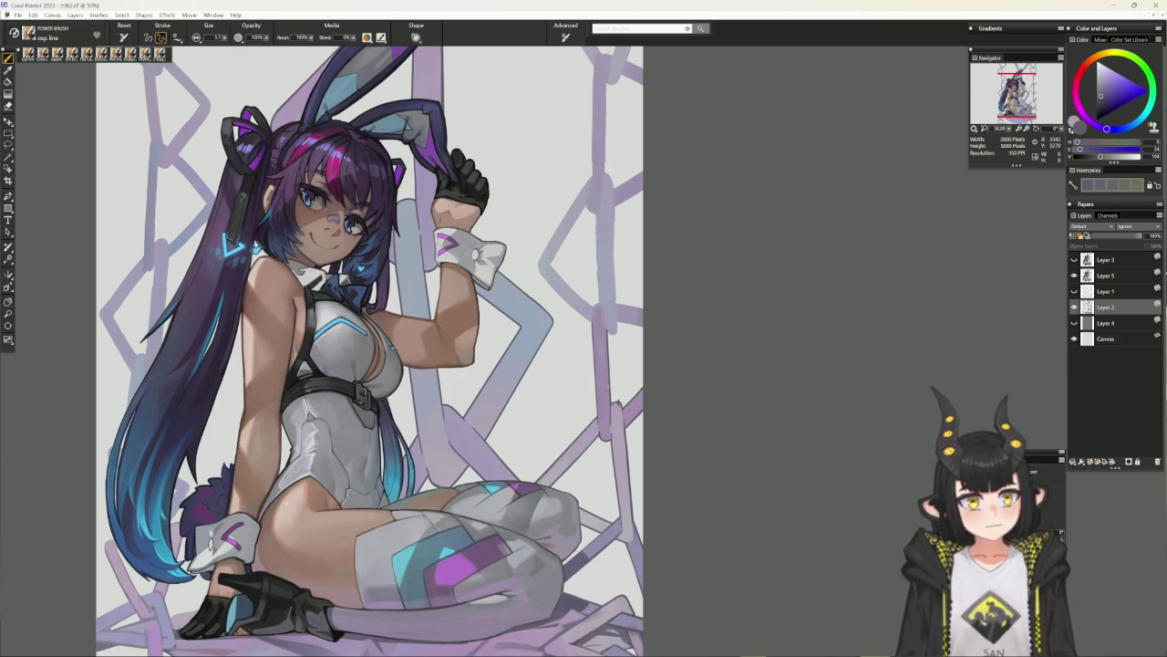
drag(619, 391, 612, 429)
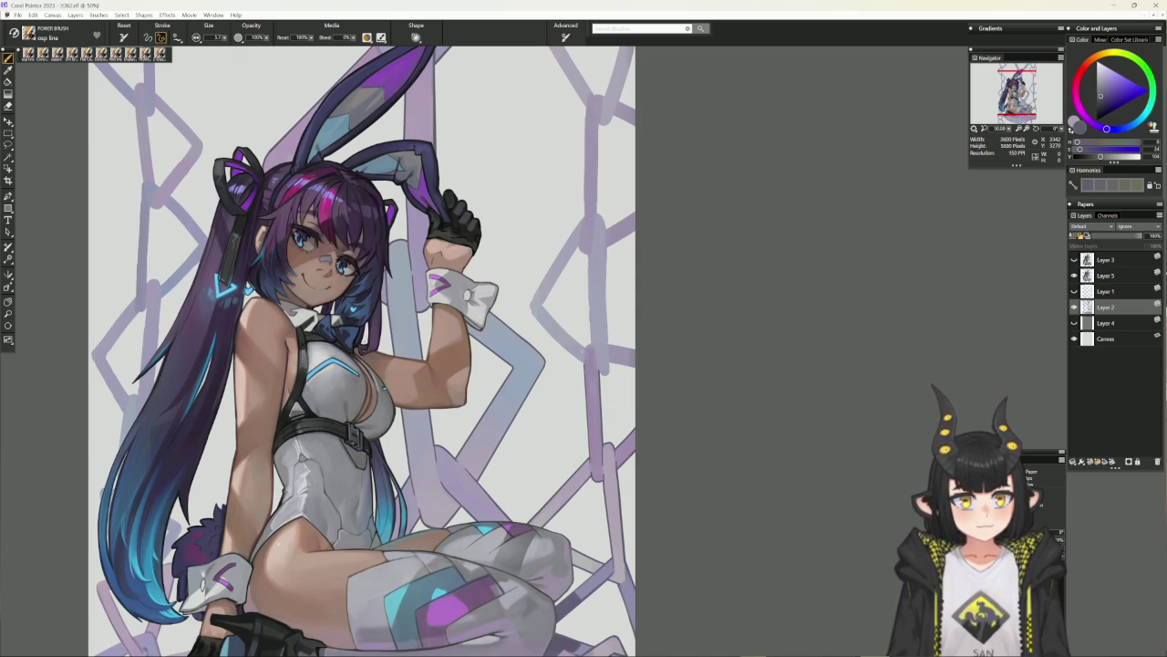
drag(587, 352, 587, 462)
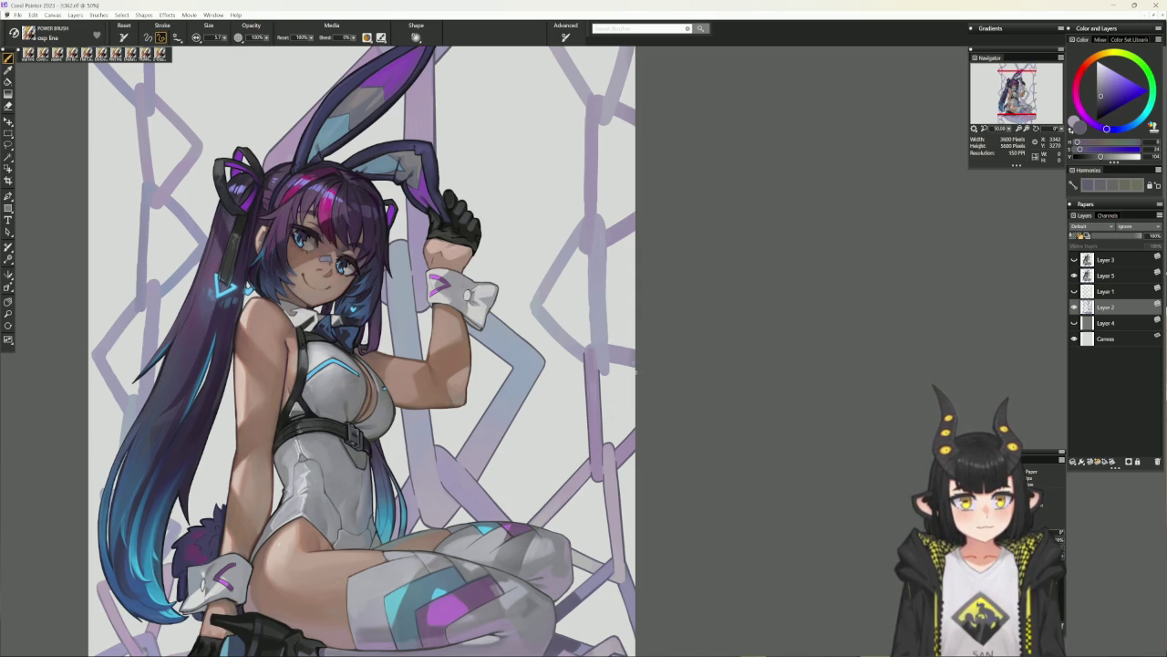
key(b)
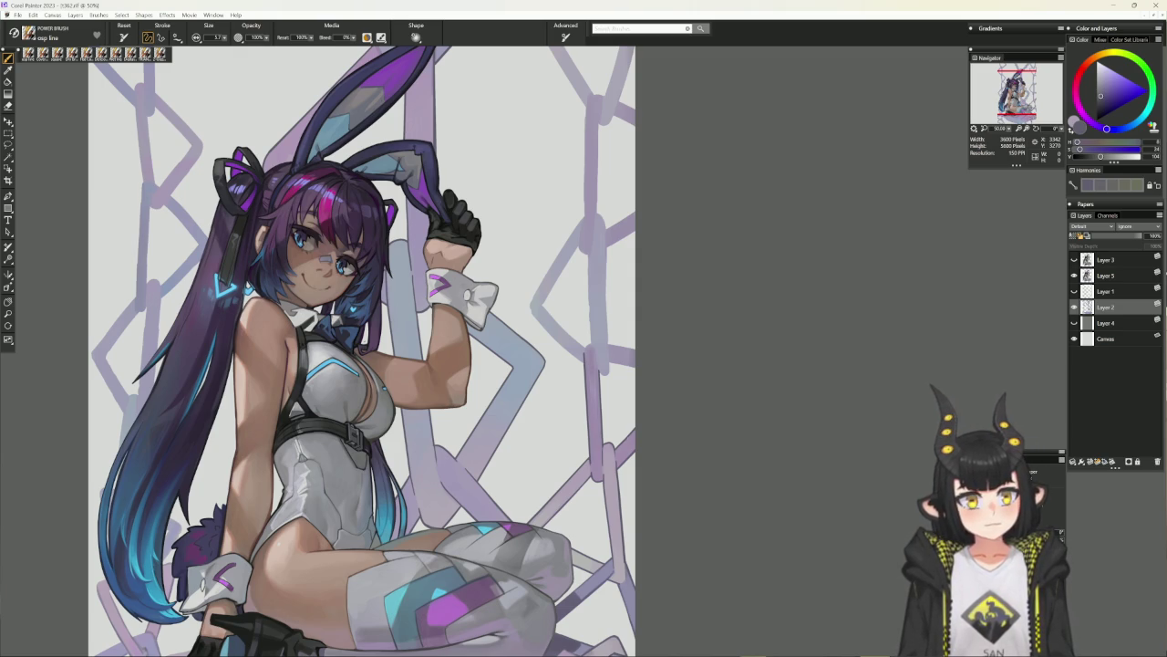
Toggle between eraser and brush, then tilt the canvas view and return it upright.
key(n)
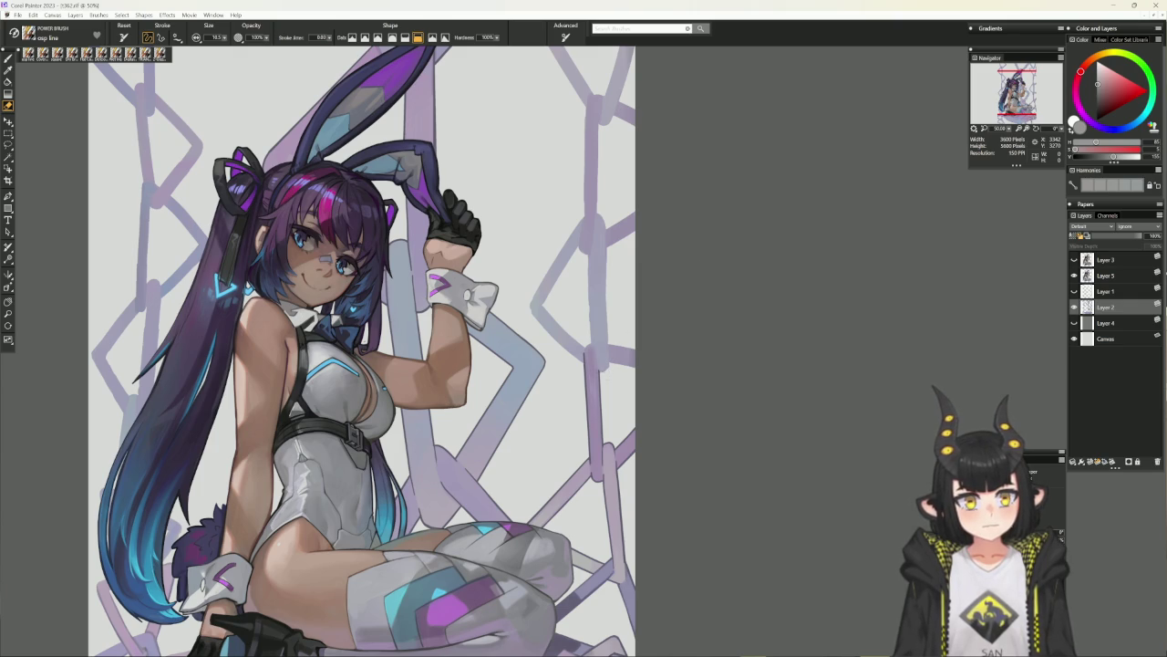
key(b)
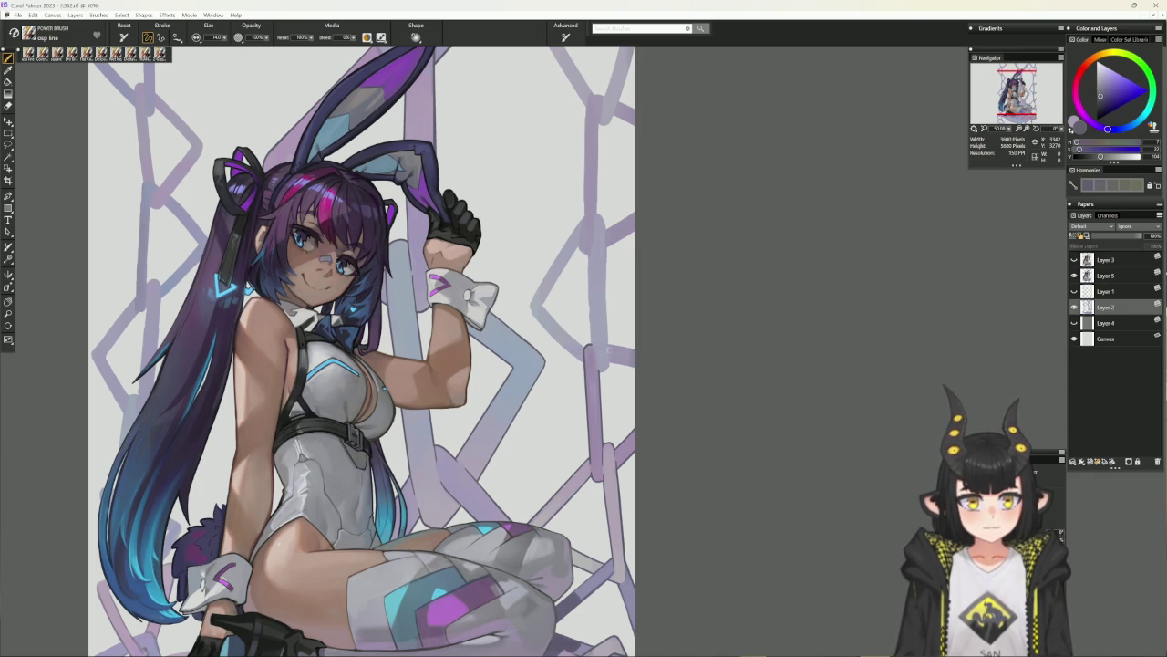
mouse_move(755, 359)
mouse_down()
mouse_move(672, 255)
mouse_move(611, 315)
mouse_up()
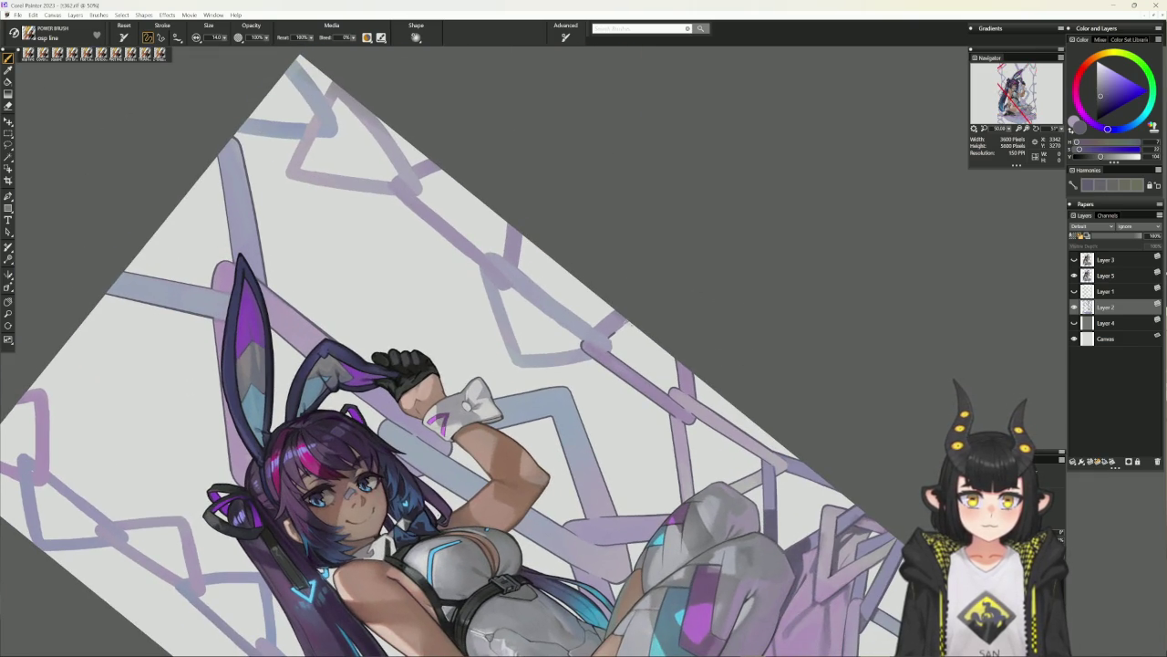
click(627, 299)
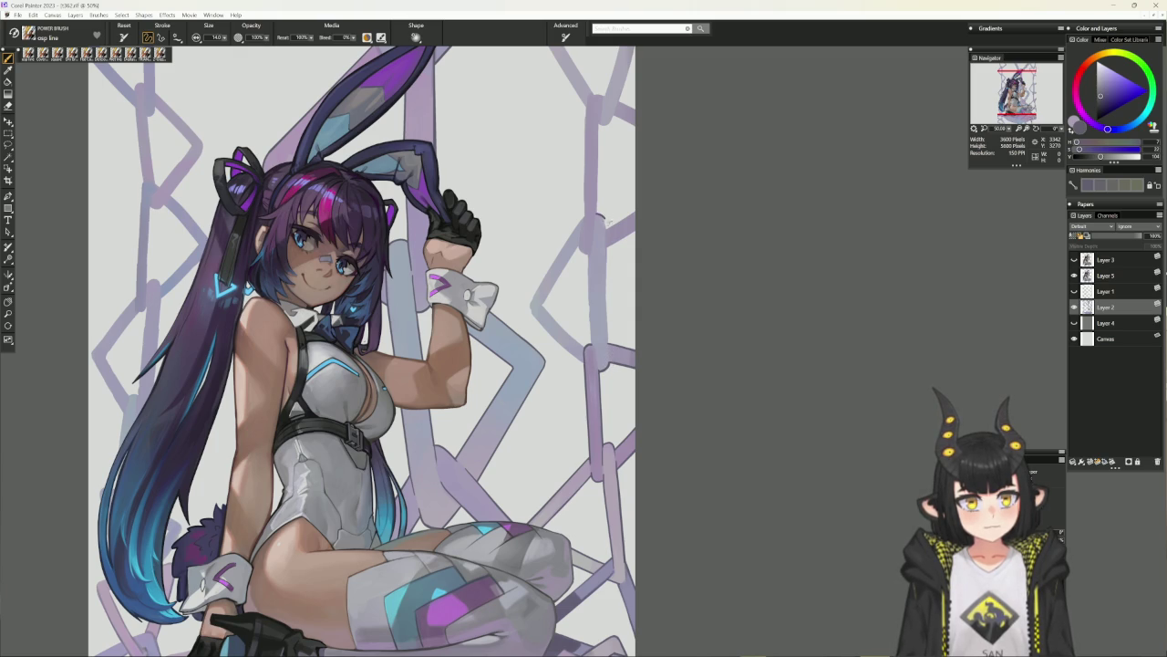
Sample light grey-lavender and lavender tones from the chain links, toggling straight-line mode.
alt+click(599, 217)
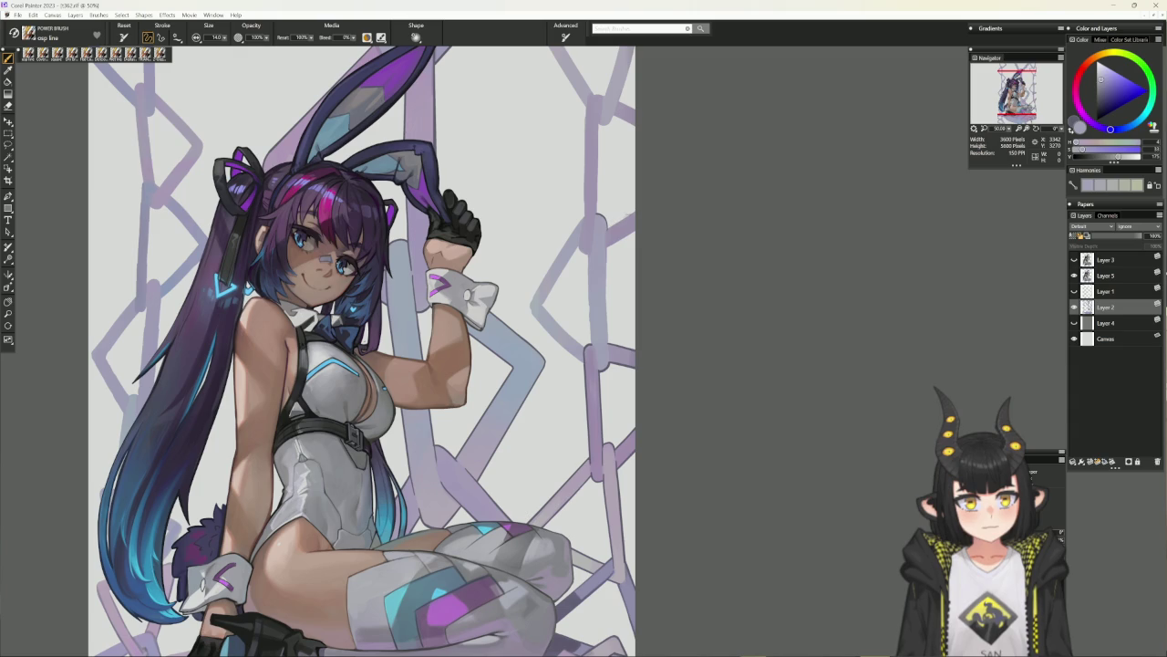
key(v)
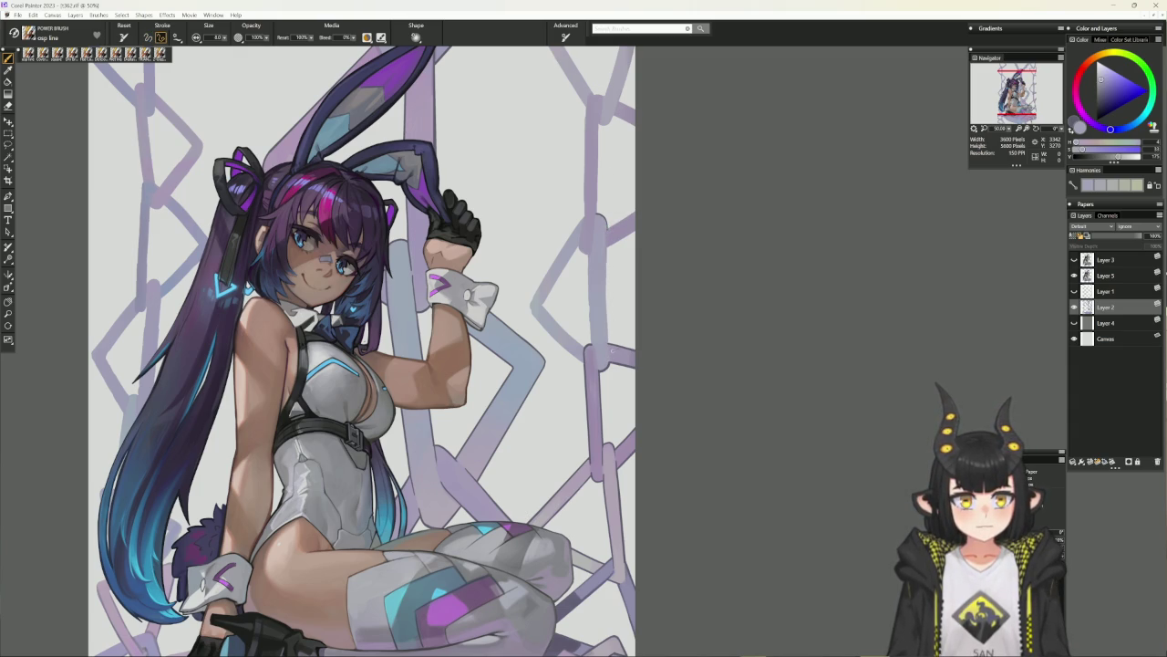
alt+click(606, 355)
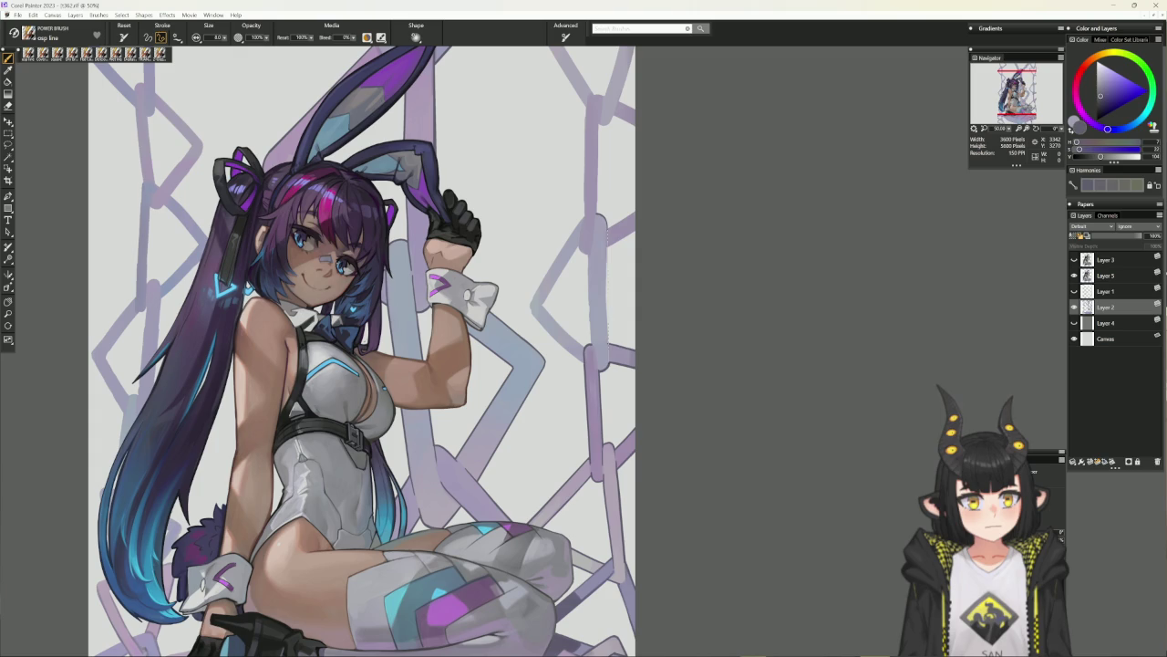
key(b)
alt+click(604, 226)
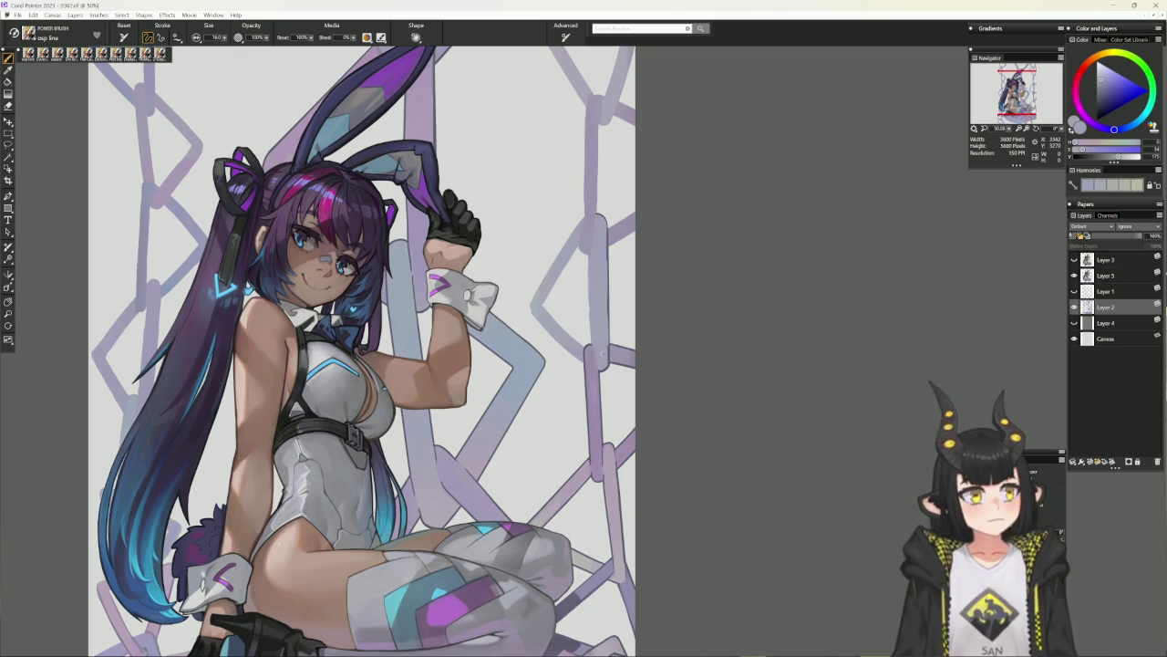
drag(629, 210, 602, 236)
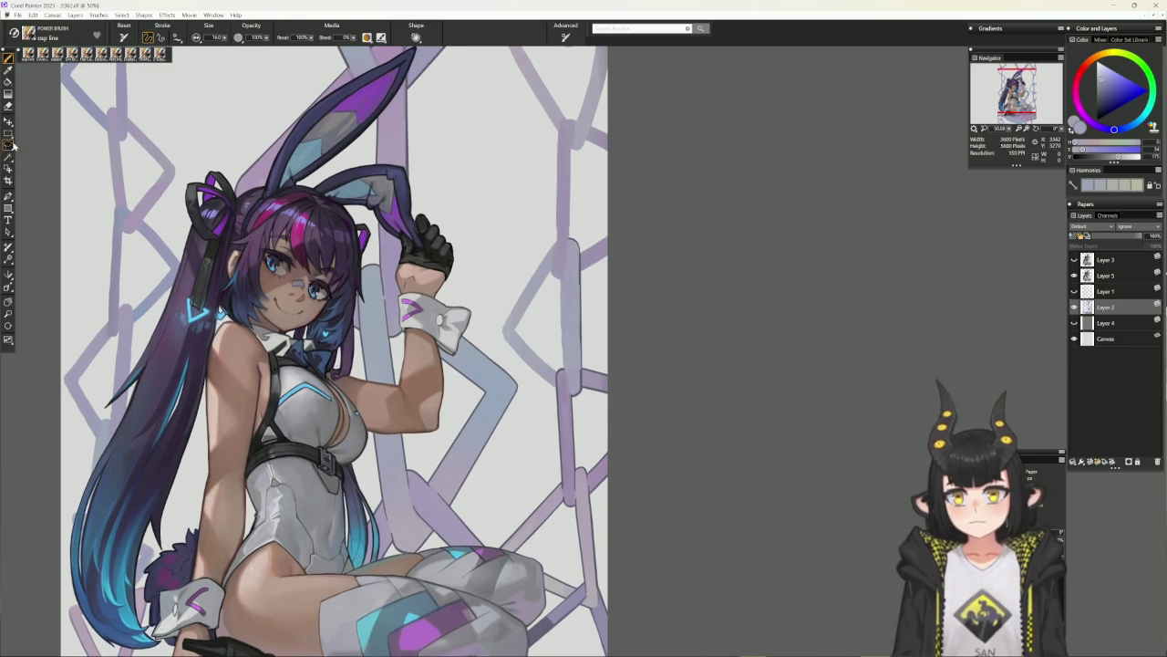
Try a freehand lasso selection along the chain link, then deselect and return to the brush.
click(11, 144)
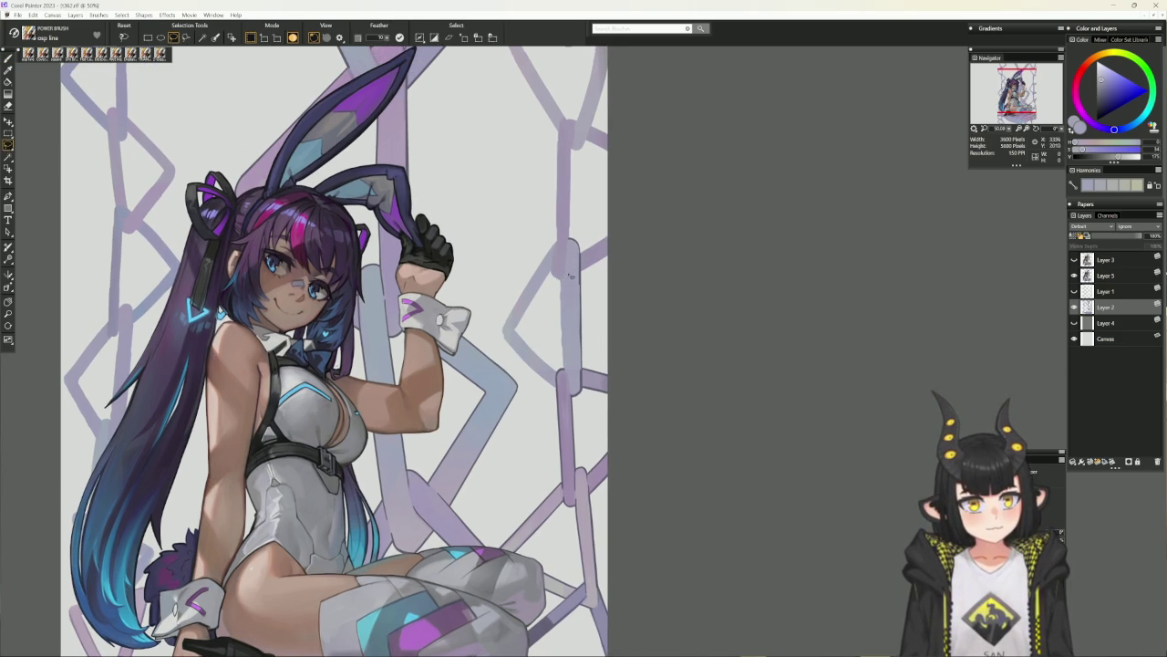
drag(566, 369, 566, 282)
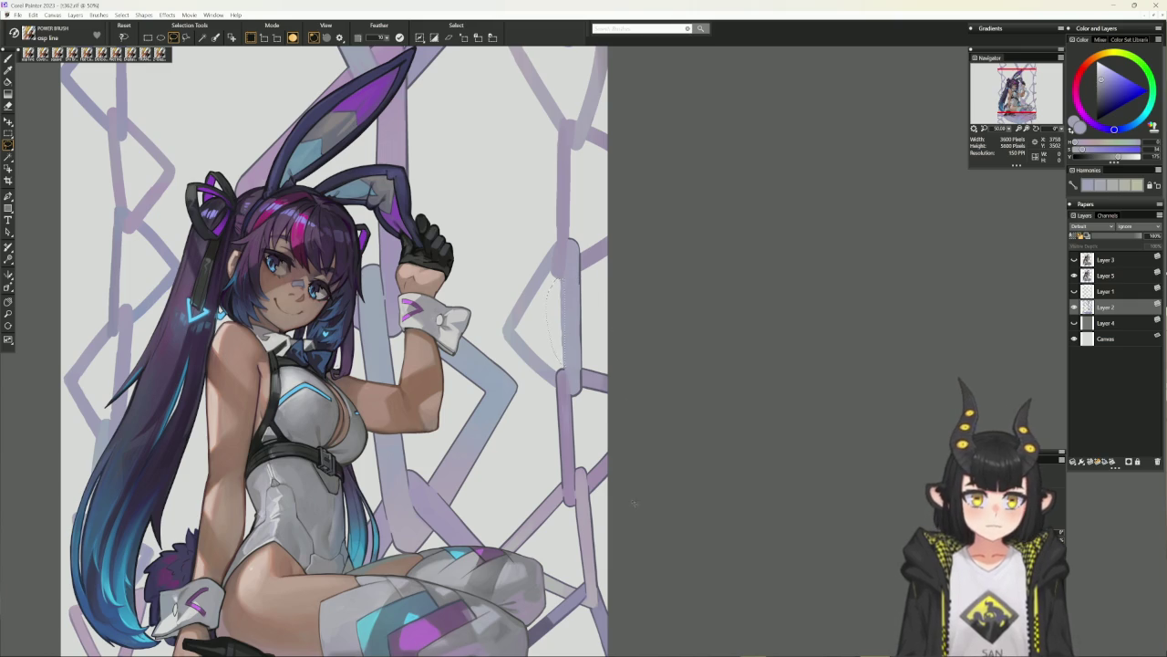
key(ctrl+d)
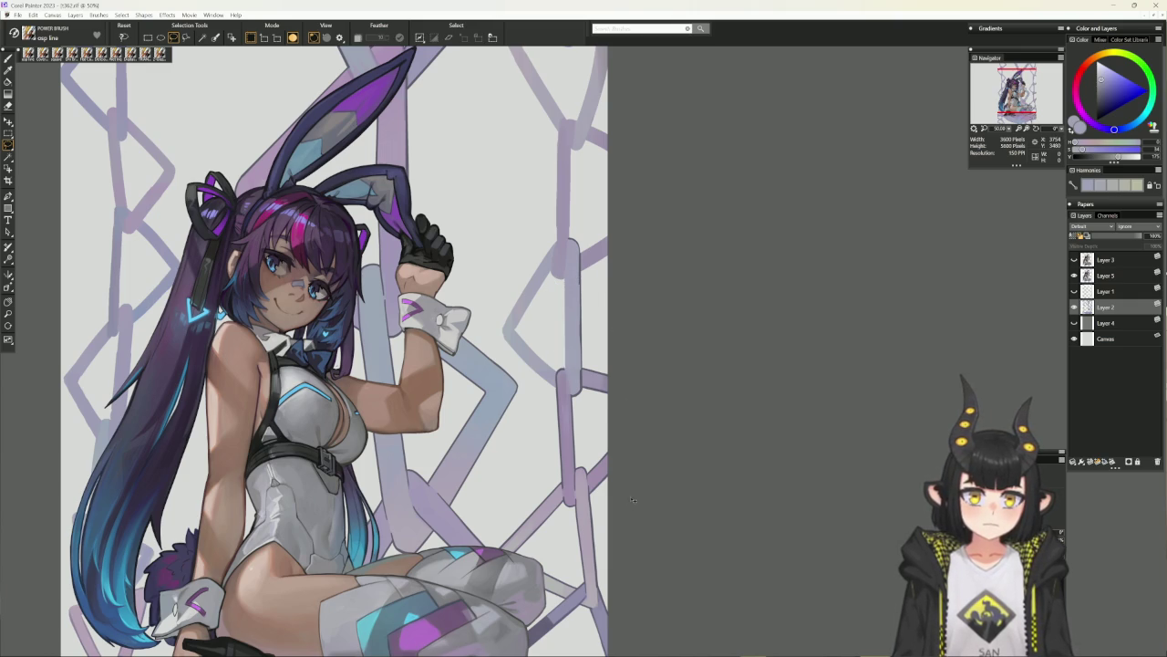
key(n)
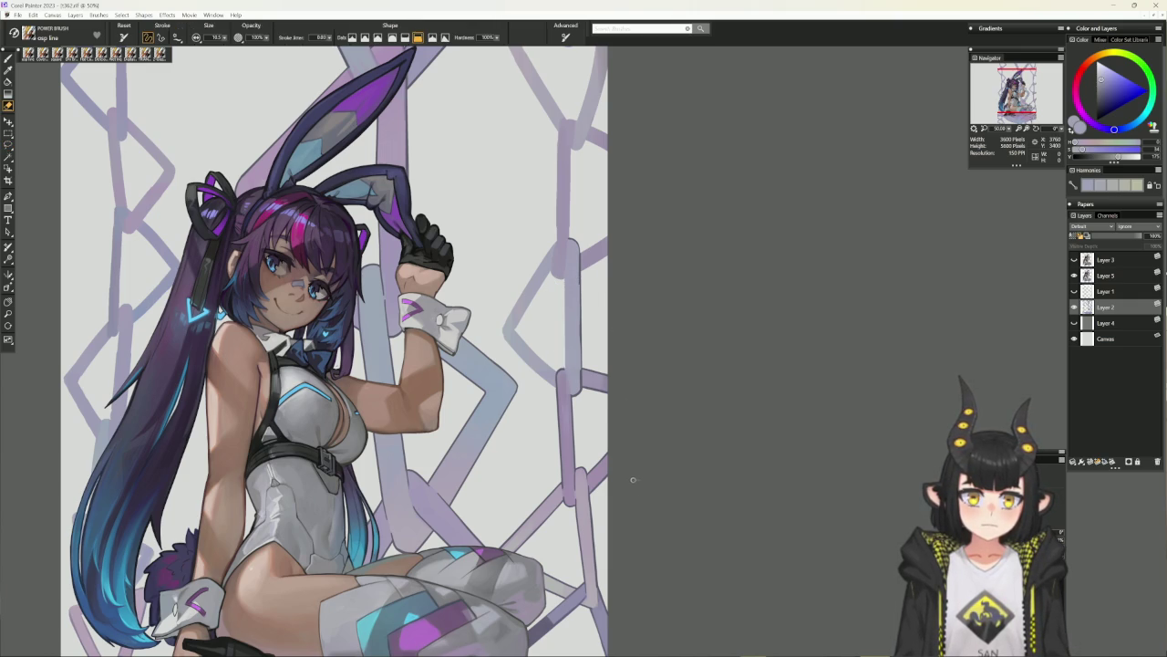
key(b)
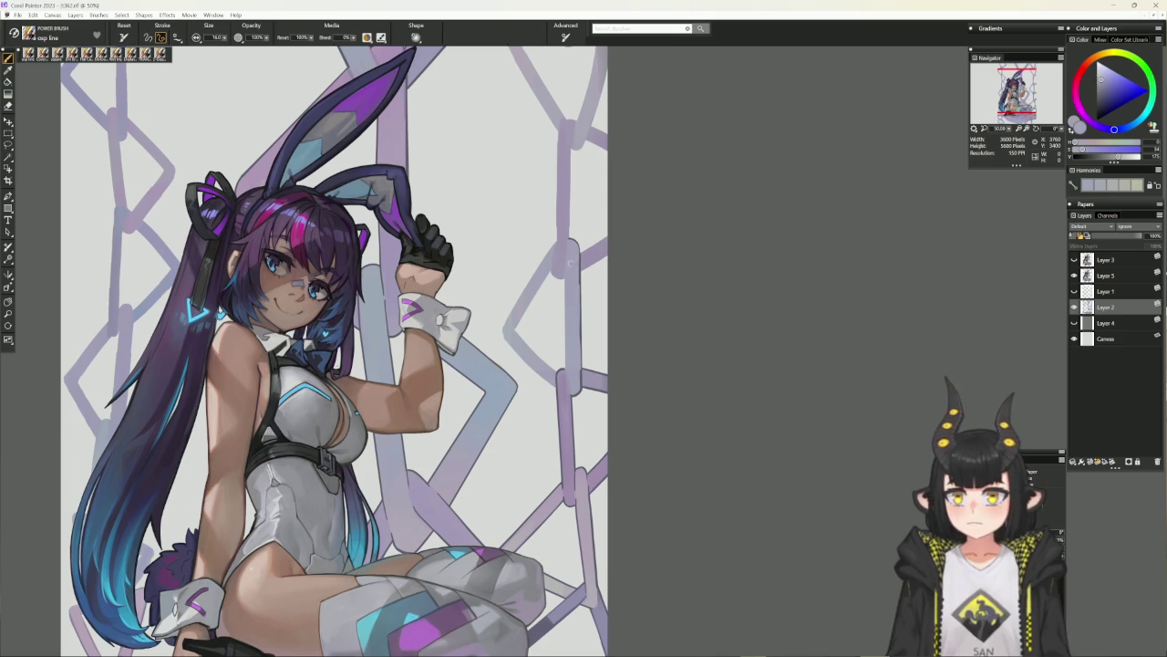
Paint a thin dark line down the link's right edge with a radius-6 brush.
alt+click(578, 279)
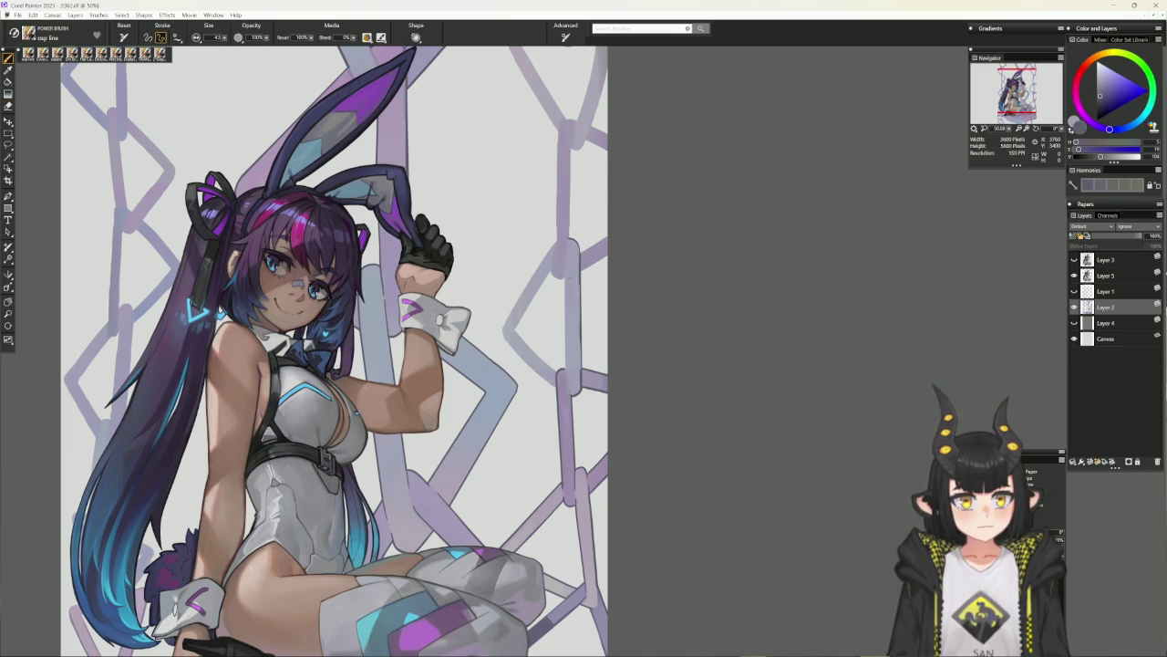
drag(566, 275, 565, 366)
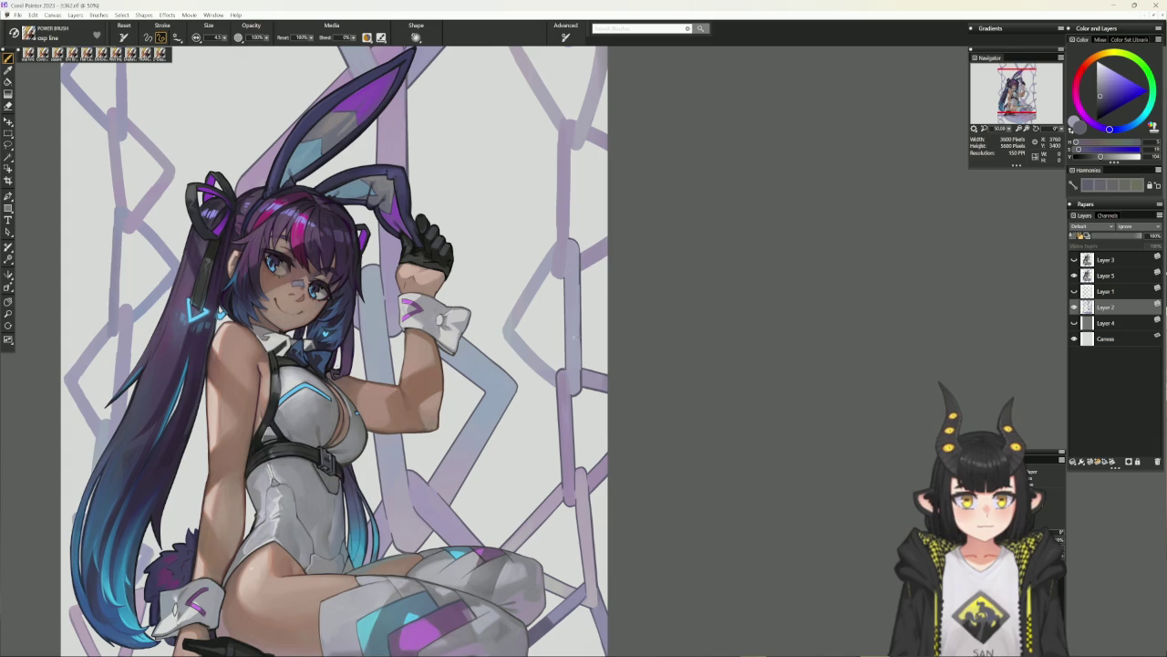
key(ctrl+z)
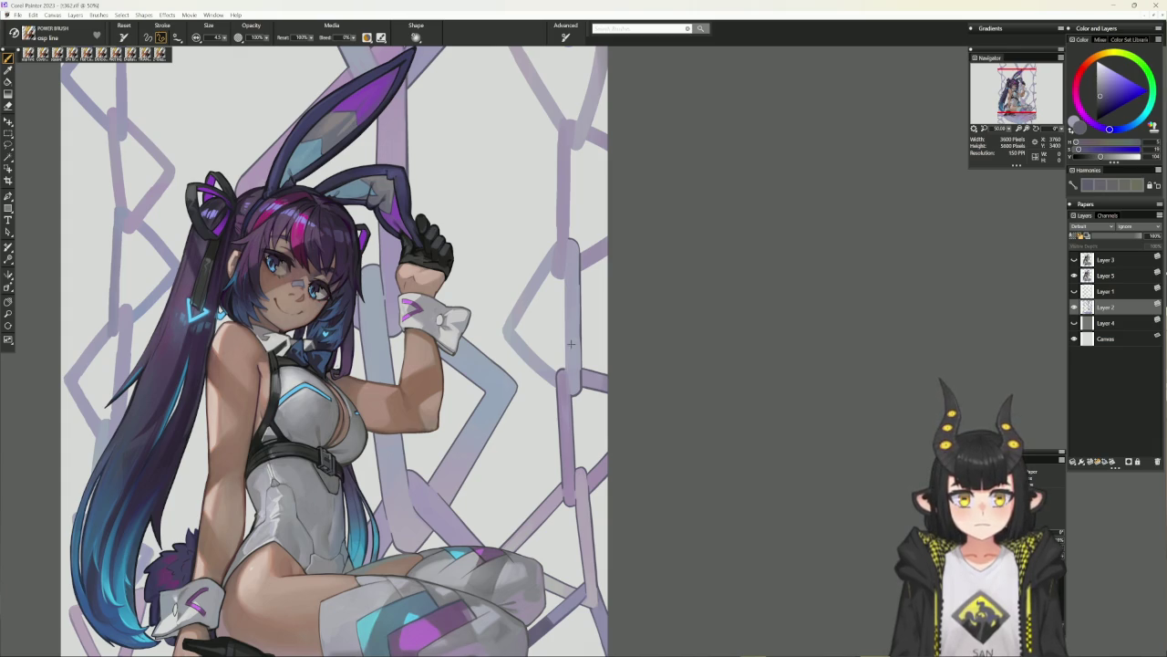
key(bracketright)
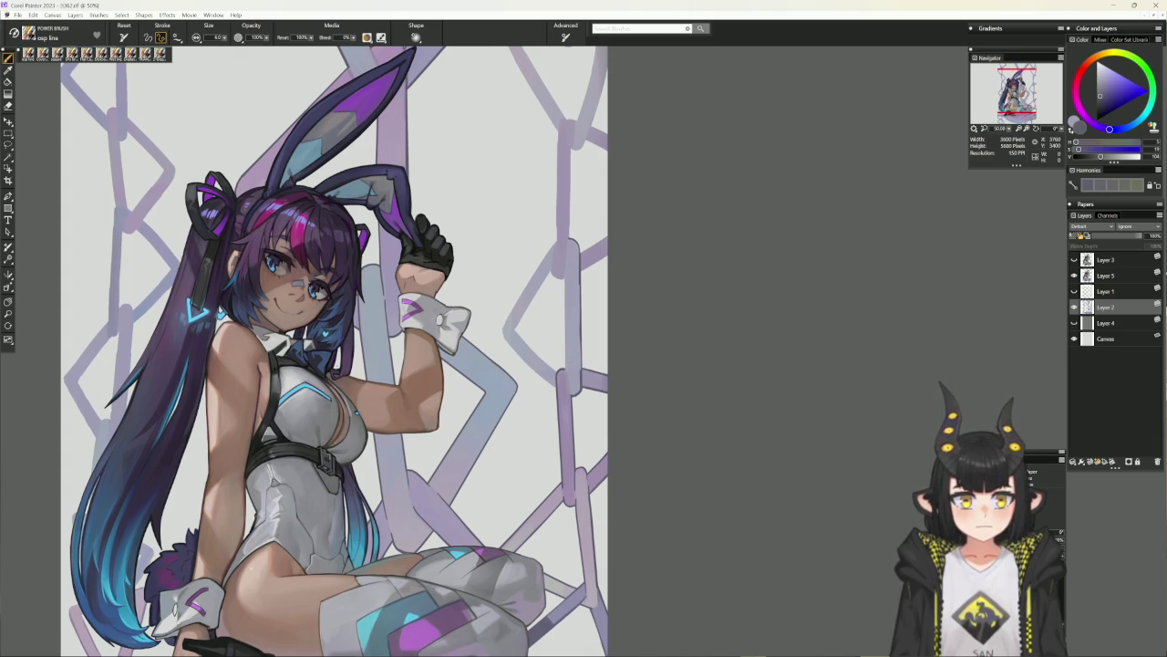
drag(564, 275, 564, 367)
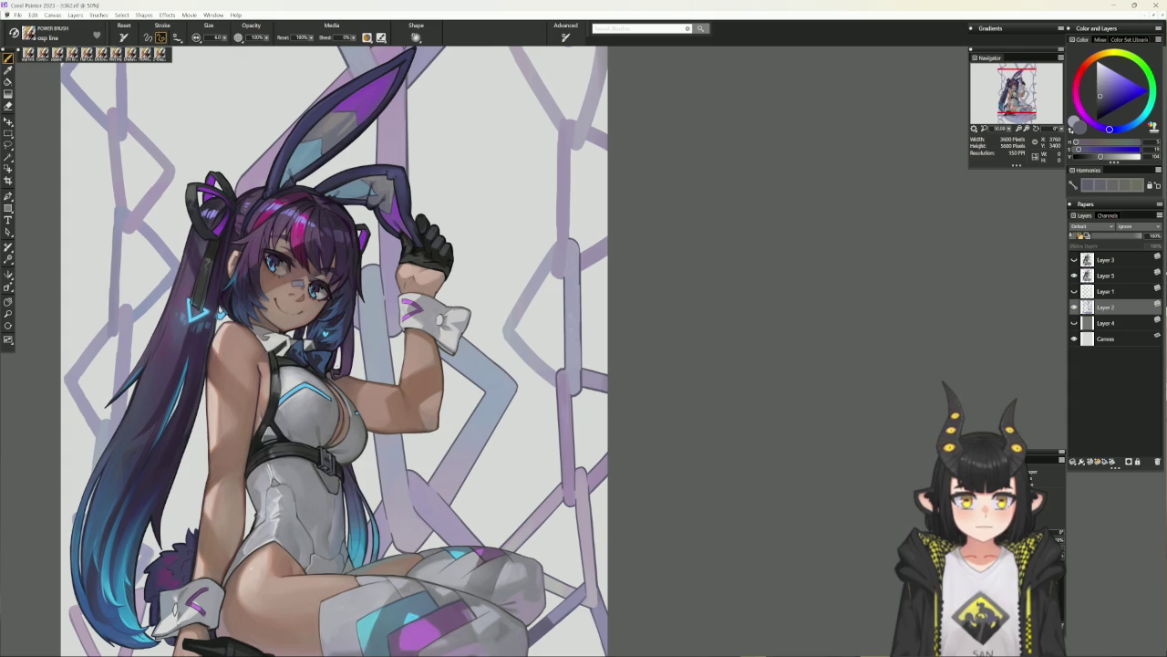
key(ctrl+z)
key(ctrl+y)
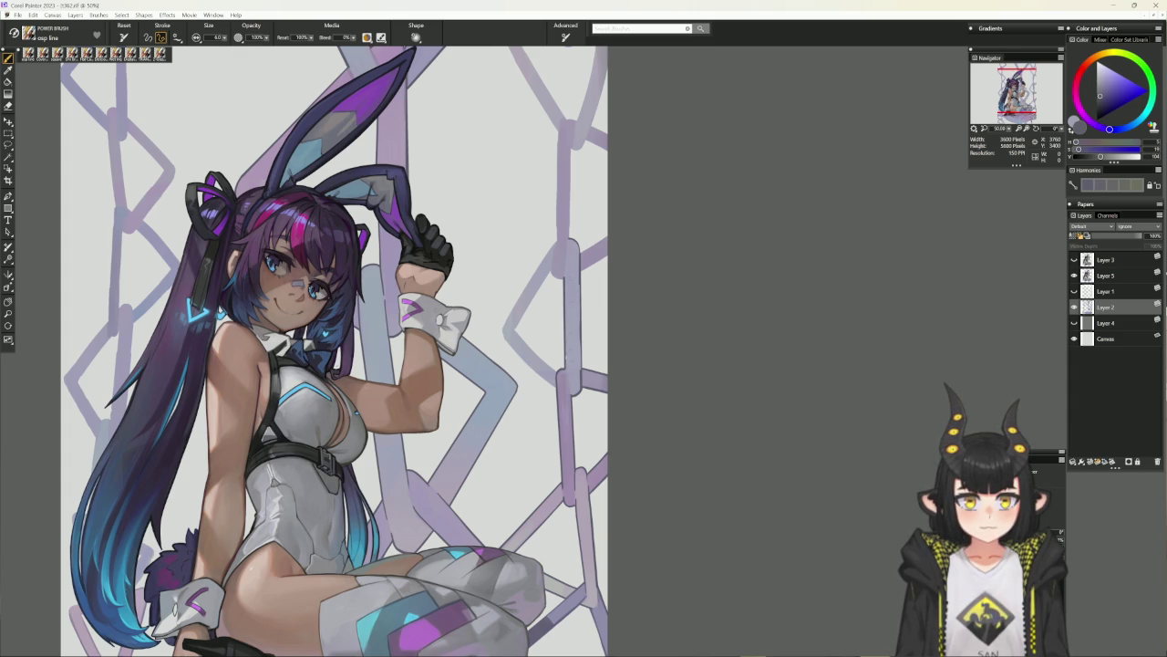
drag(564, 305, 564, 371)
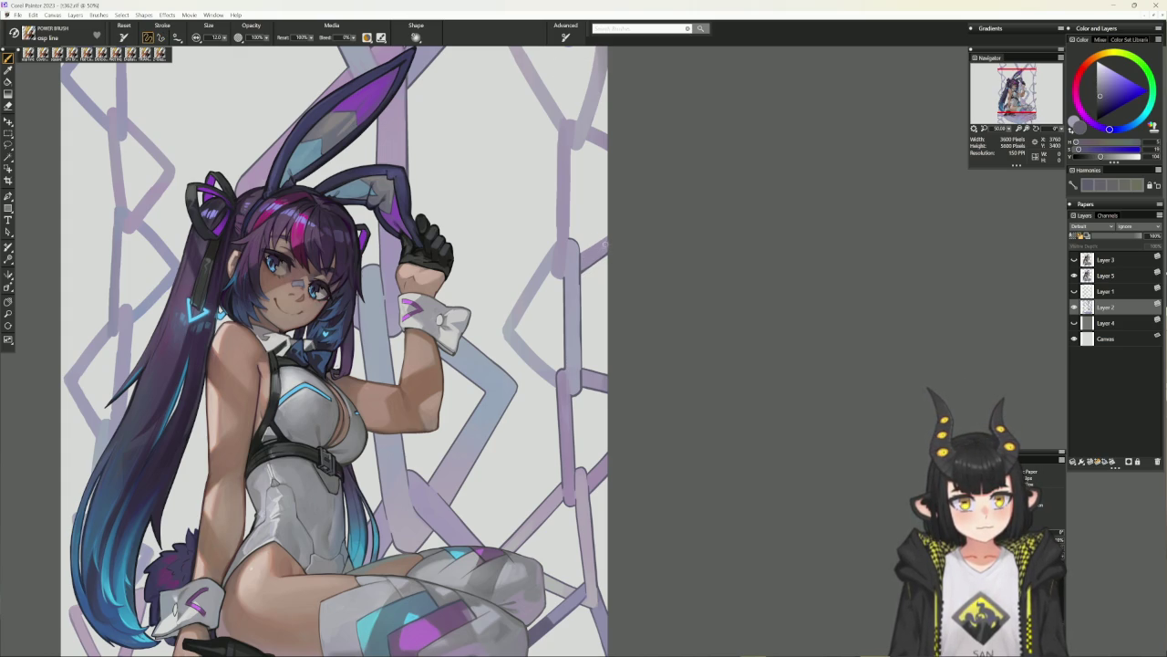
drag(609, 242, 596, 285)
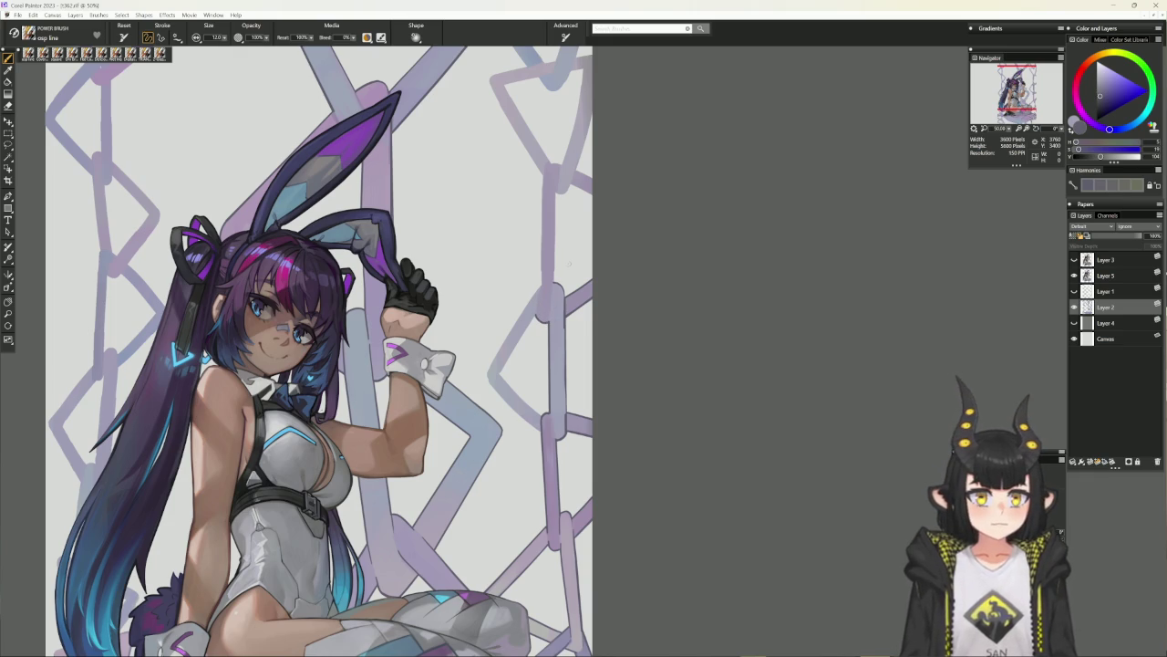
Draw a straight line along the chain link, repainting it in a lighter purple.
alt+click(562, 297)
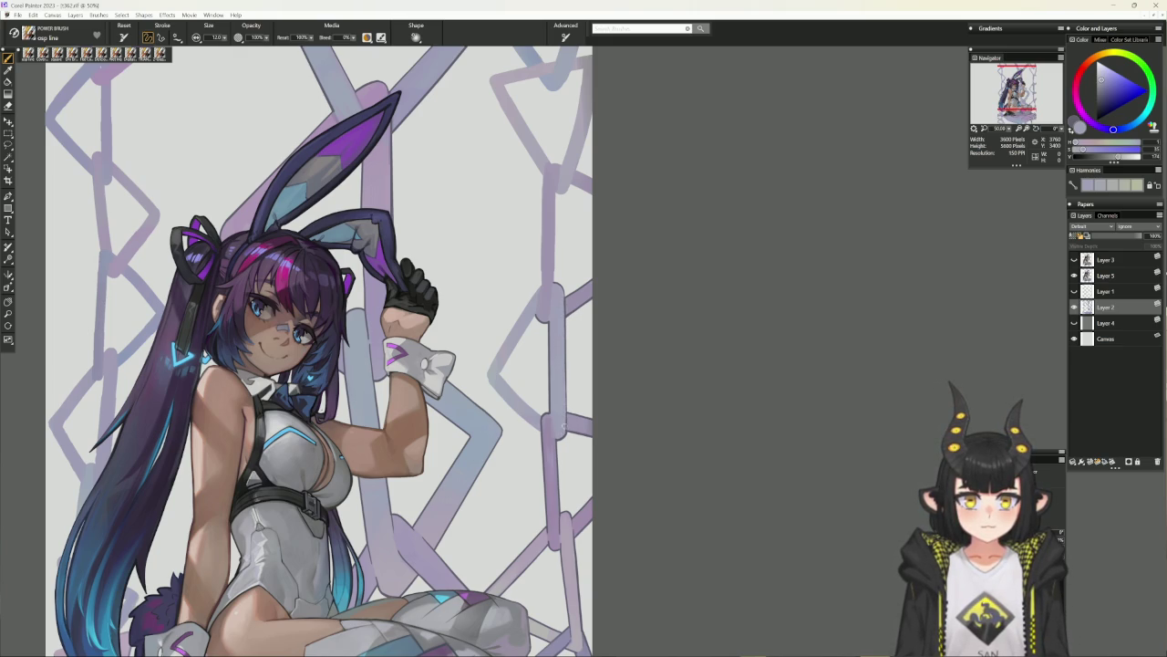
alt+click(552, 425)
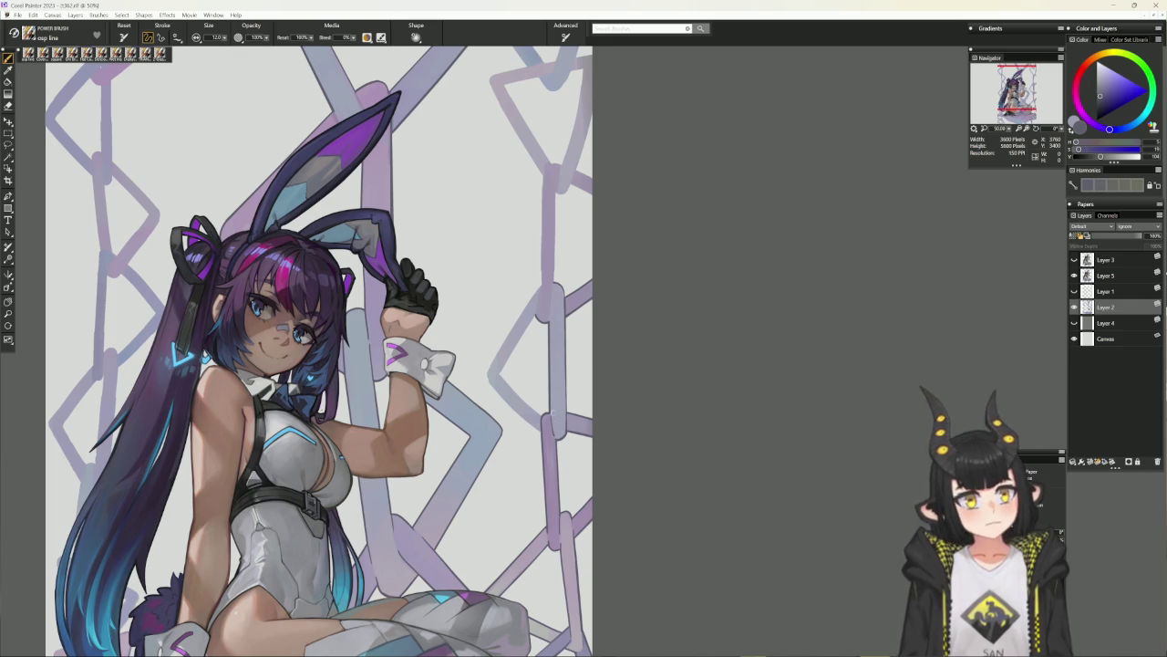
key(v)
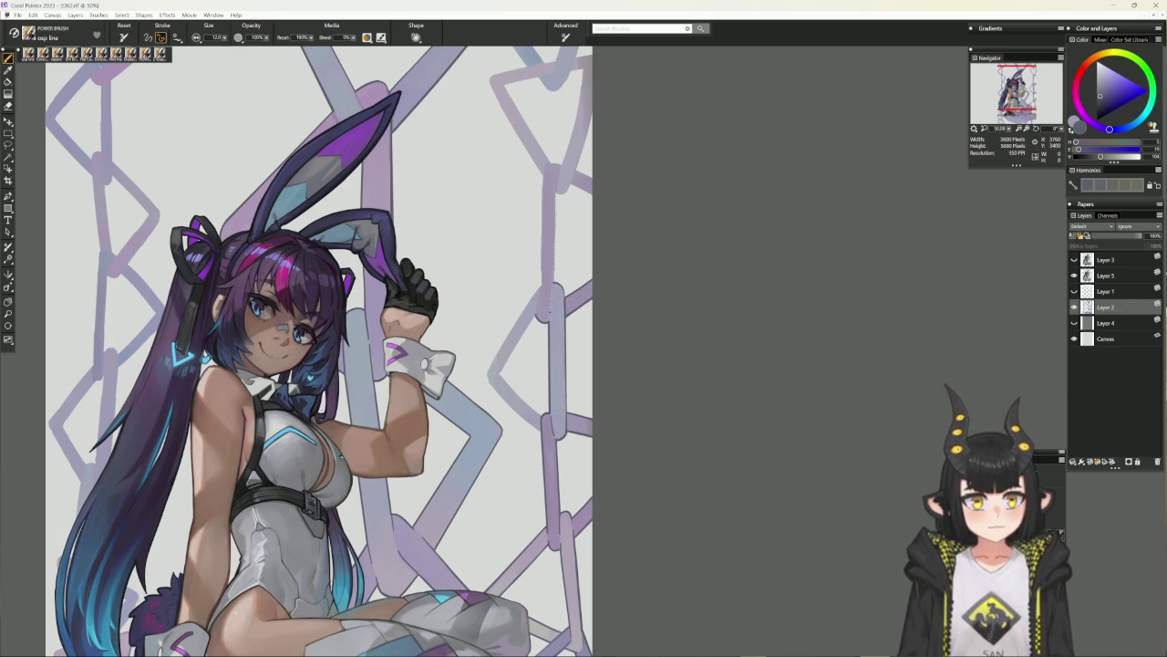
click(550, 298)
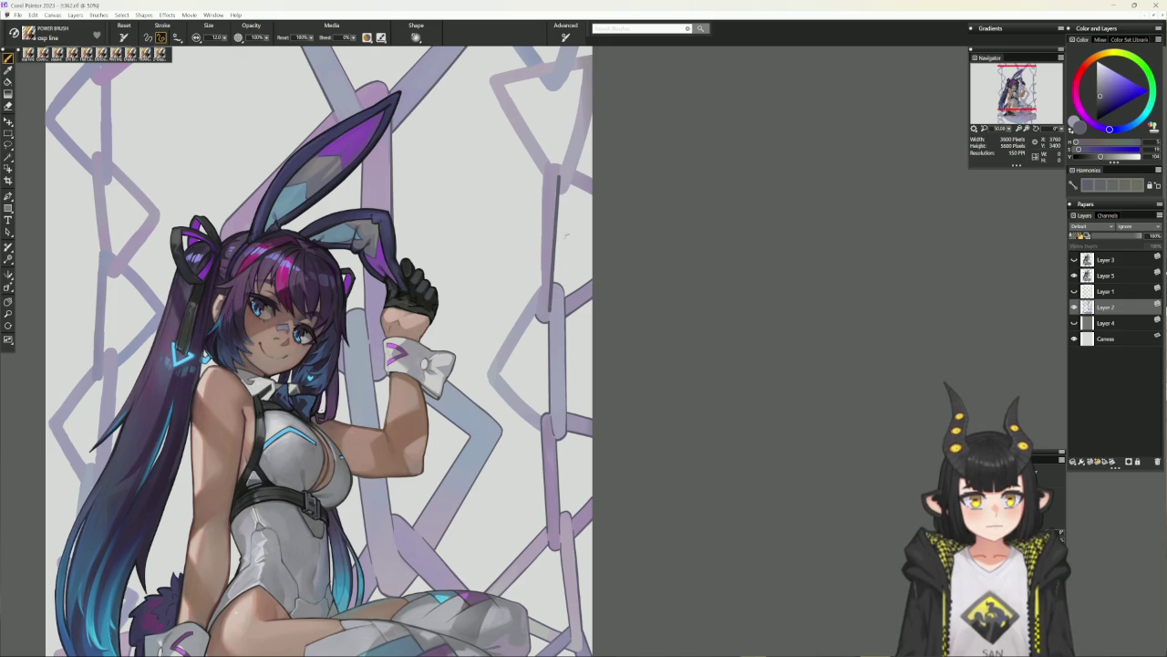
key(b)
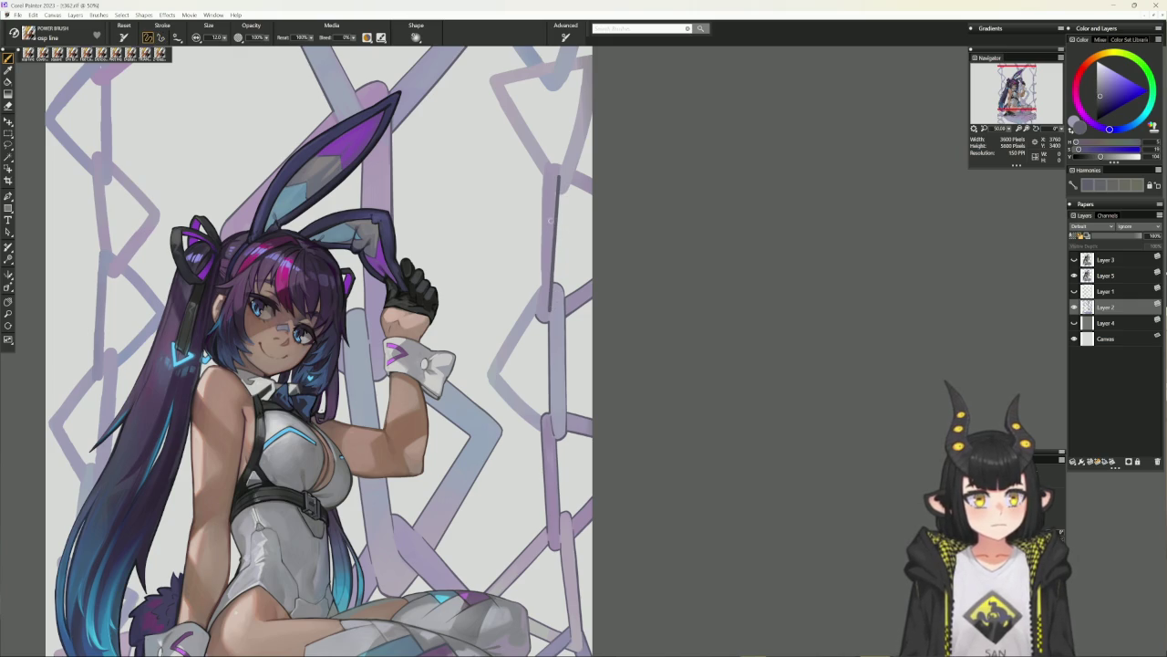
key(v)
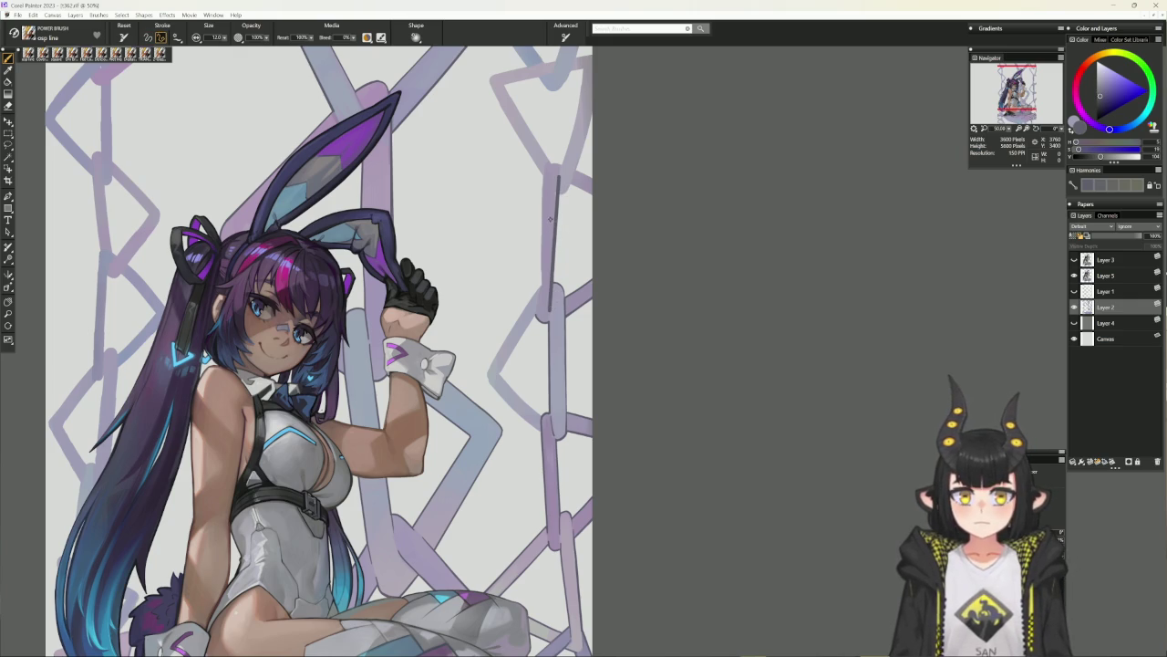
alt+click(550, 220)
click(558, 175)
click(550, 298)
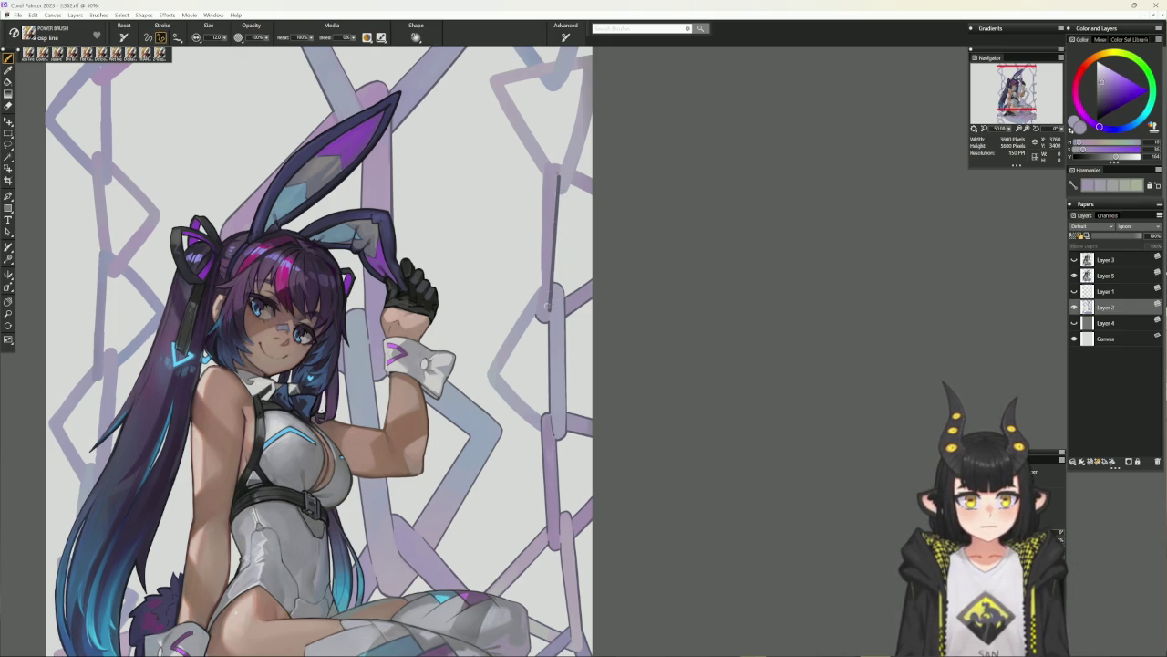
key(Return)
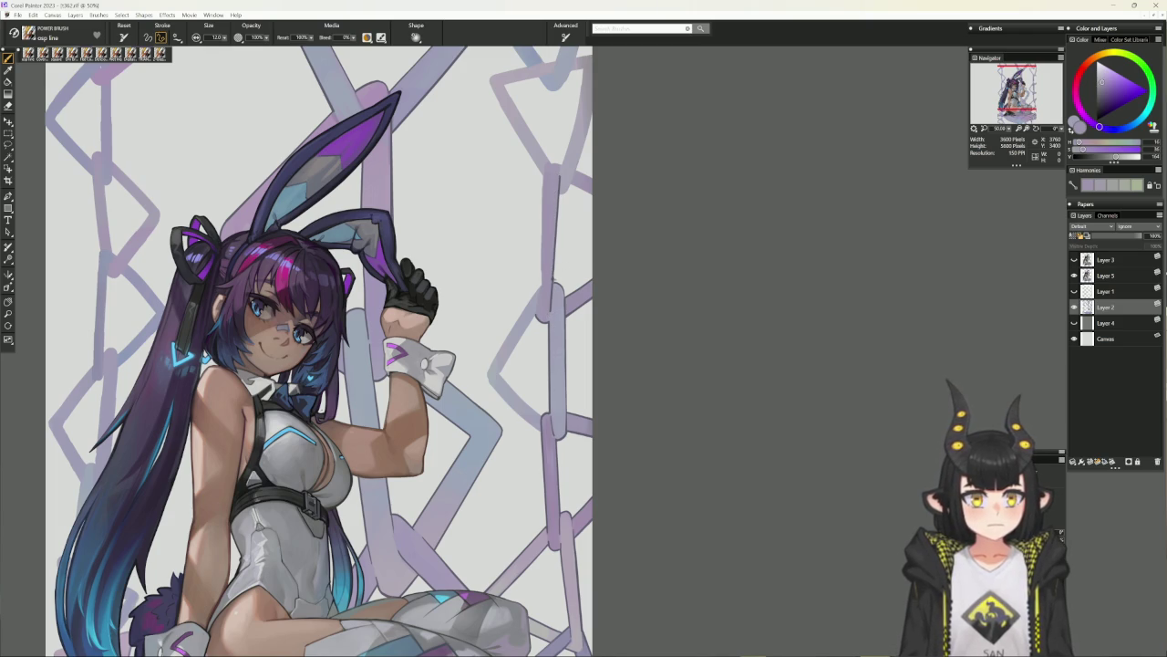
Draw a greyish lavender straight stroke along the right chain link and set the brush to radius 8.
alt+click(551, 278)
click(547, 175)
click(545, 312)
key(Return)
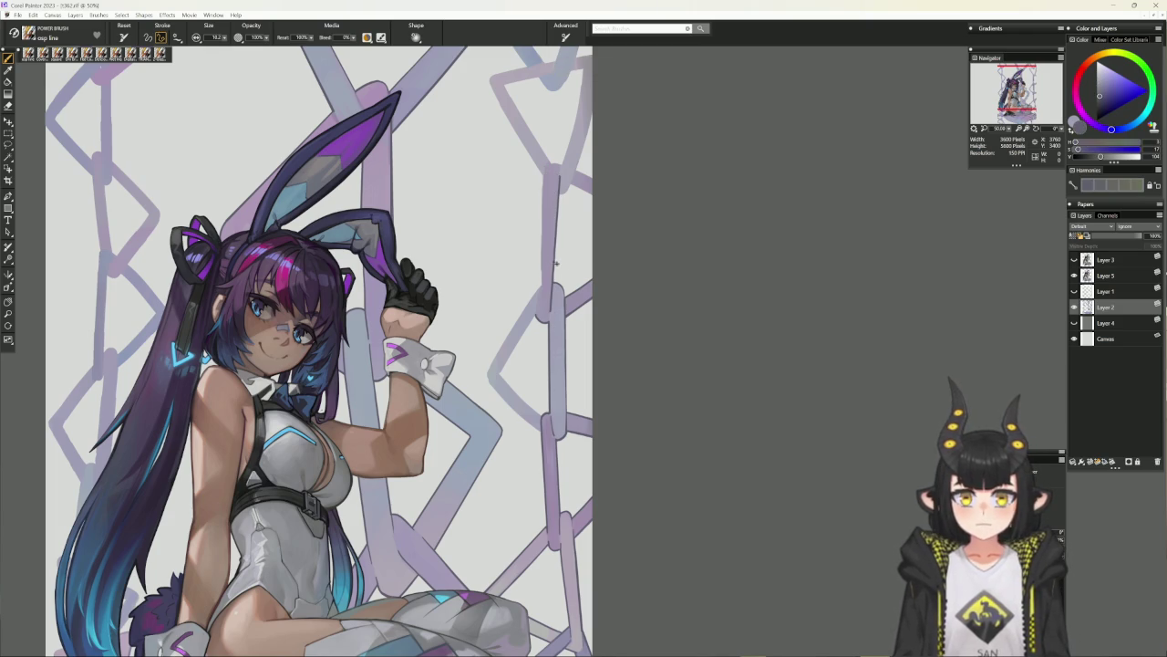
key(bracketleft)
key(bracketright)
key(bracketright)
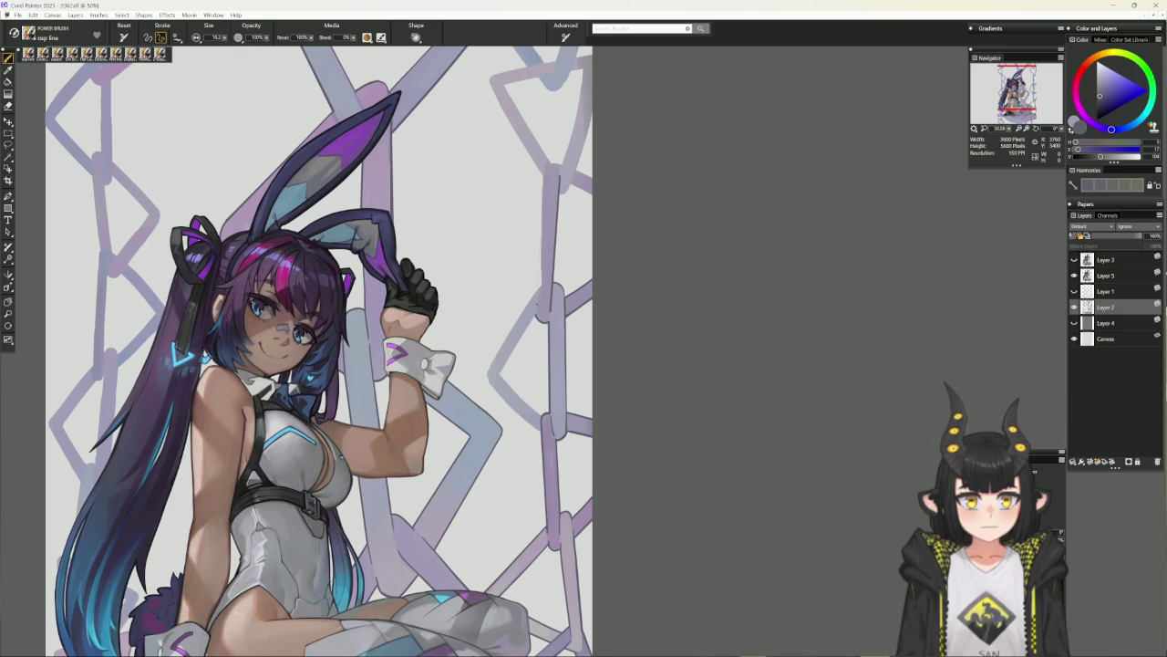
Paint a dark stroke along the link edge, then cover it with light lavender.
drag(545, 173, 536, 303)
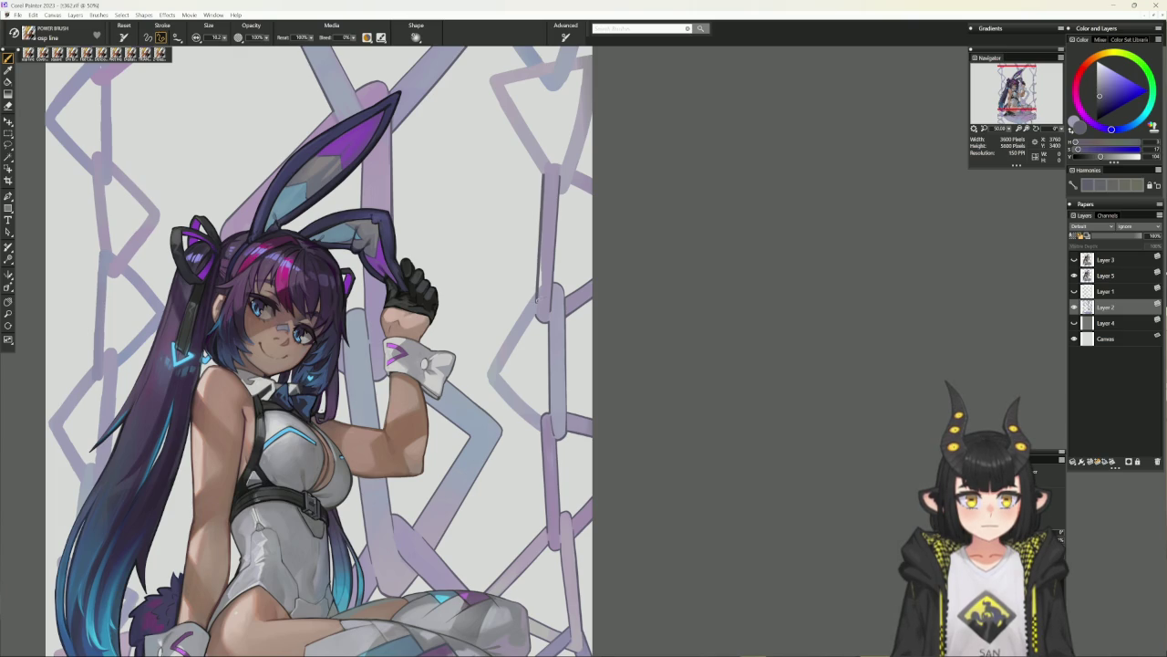
alt+click(550, 169)
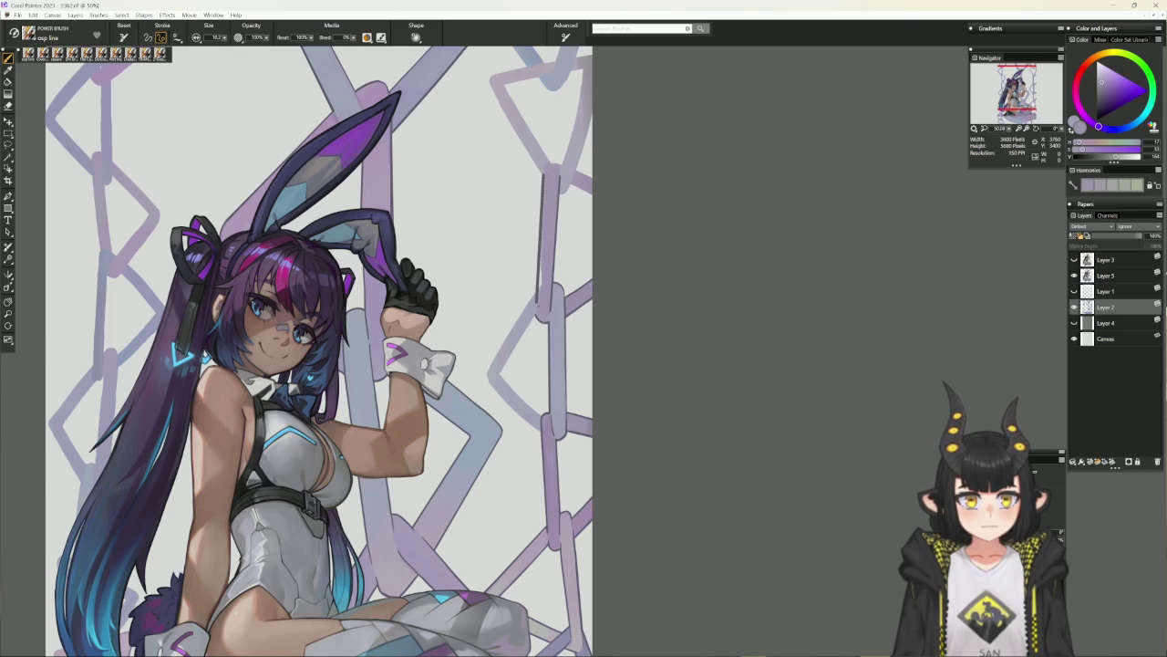
drag(544, 173, 537, 305)
key(b)
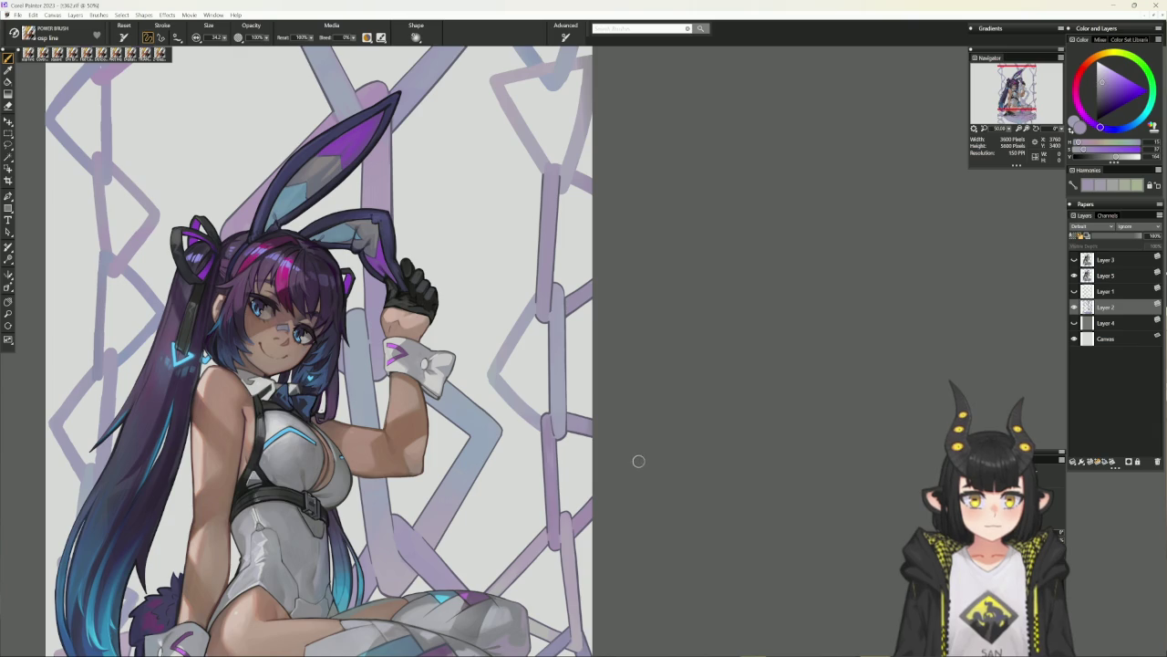
mouse_move(651, 461)
mouse_down()
mouse_move(758, 398)
mouse_move(764, 365)
mouse_up()
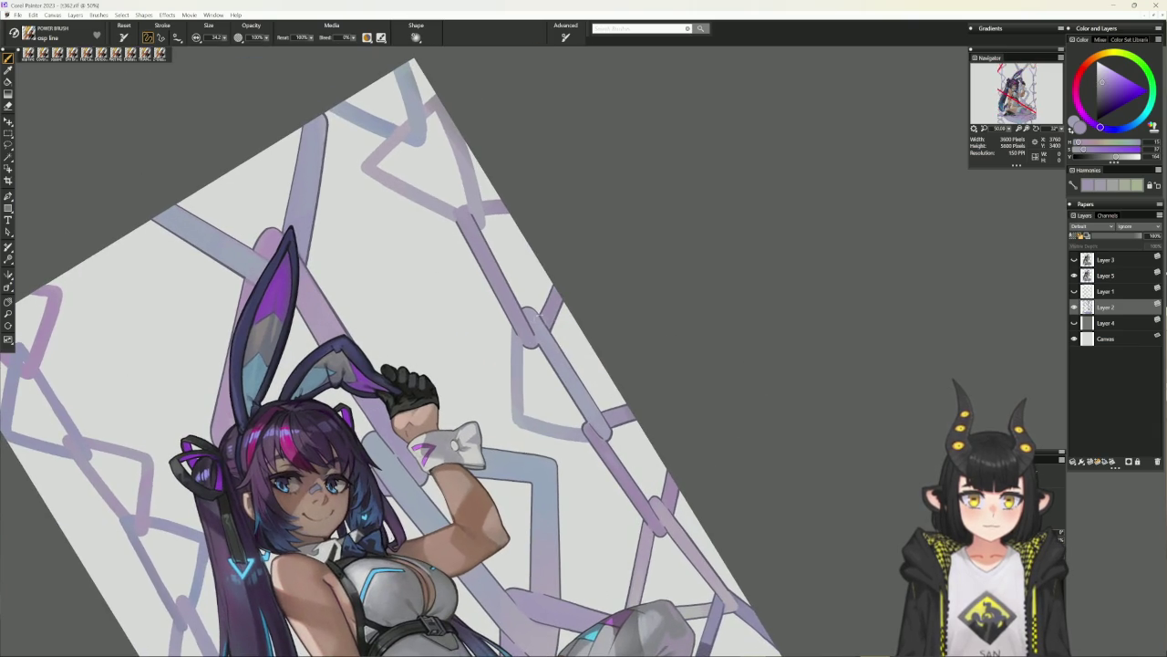
Draw a thin dark line down a chain link edge on the tilted canvas, redoing it twice.
alt+click(544, 319)
drag(524, 345, 522, 412)
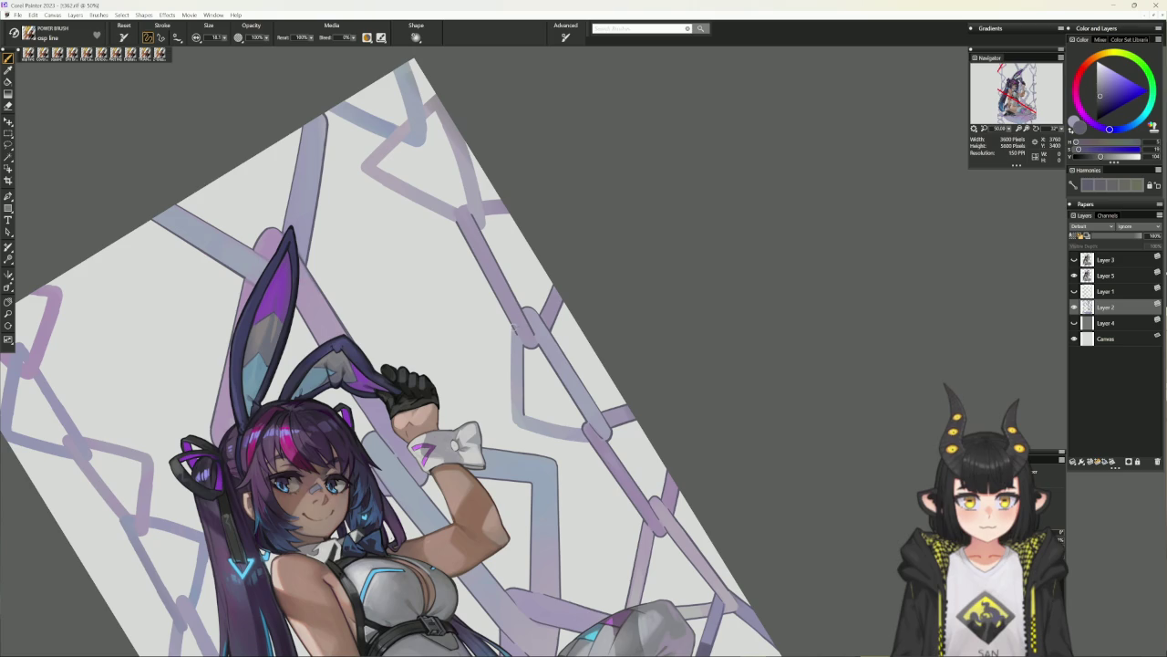
drag(511, 345, 511, 369)
key(ctrl+z)
drag(512, 326, 513, 403)
key(ctrl+z)
drag(511, 336, 512, 412)
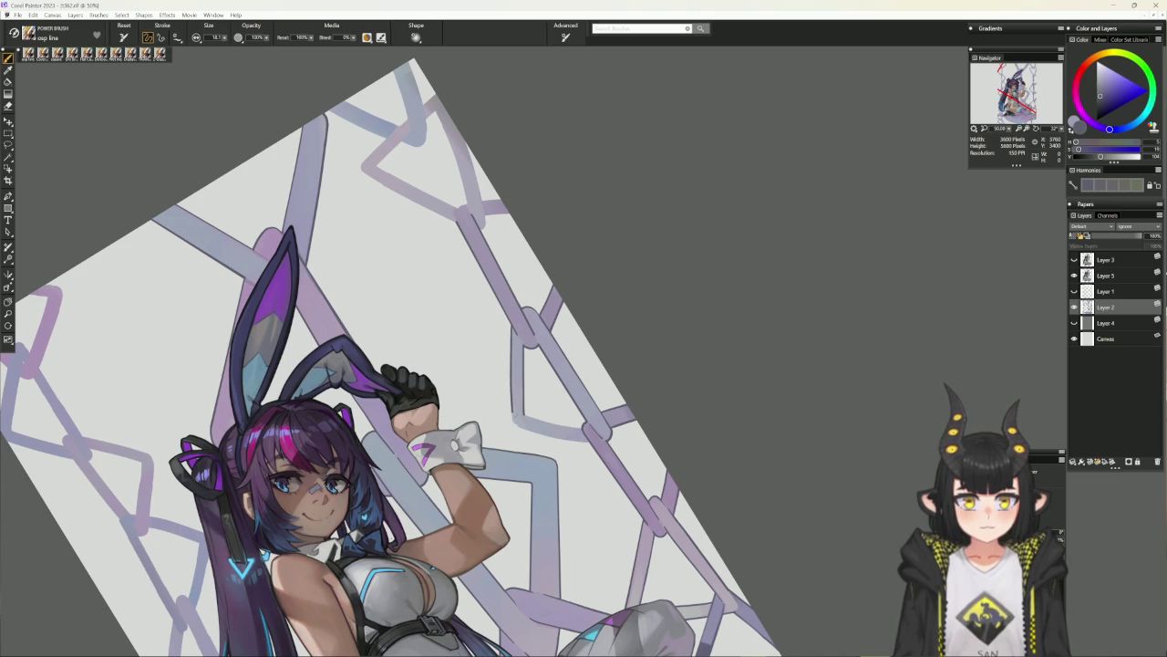
alt+click(680, 384)
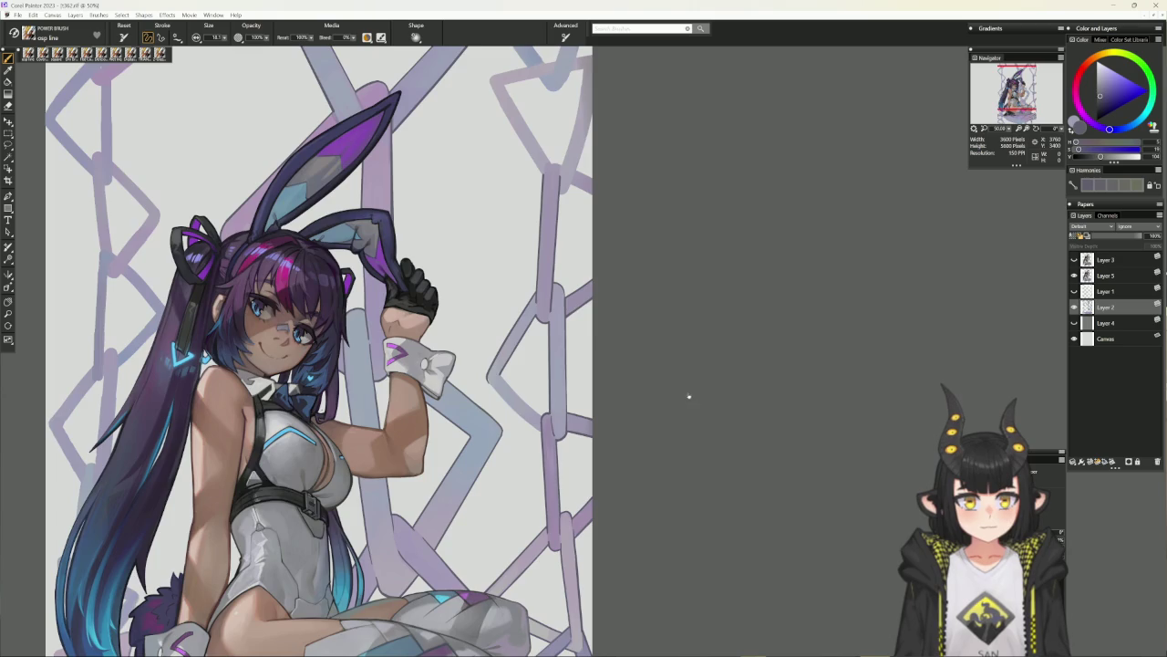
Paint a faint dark stroke on another link, then pick a medium violet purple.
mouse_move(720, 386)
mouse_down()
mouse_move(667, 464)
mouse_move(483, 294)
mouse_move(506, 401)
mouse_up()
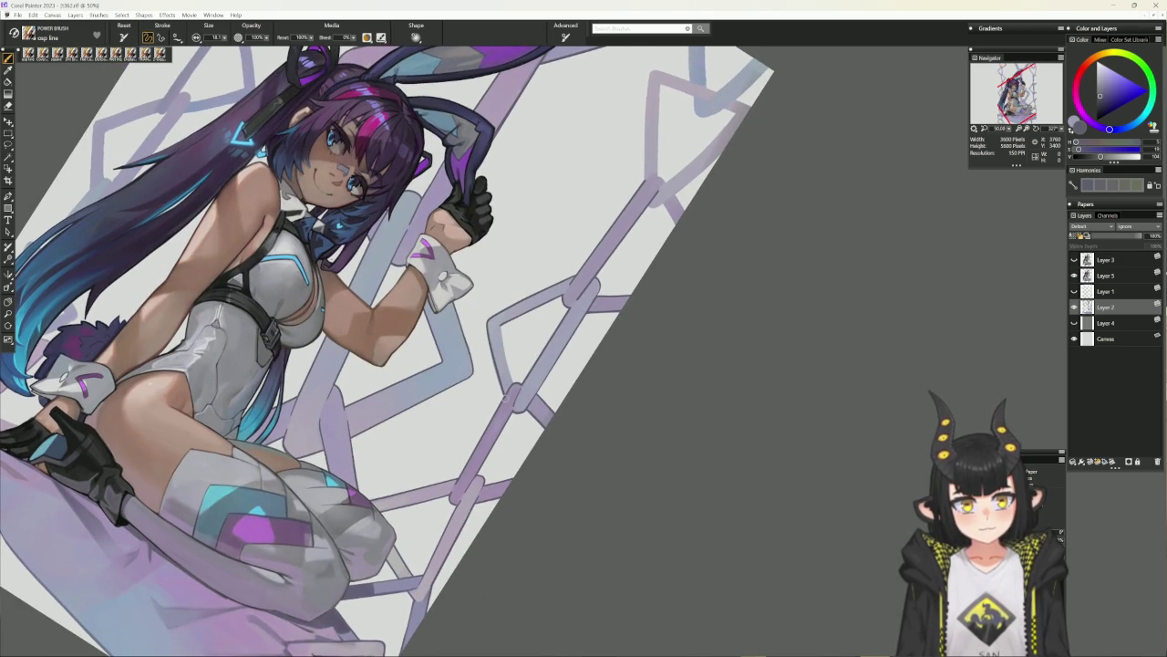
alt+click(491, 321)
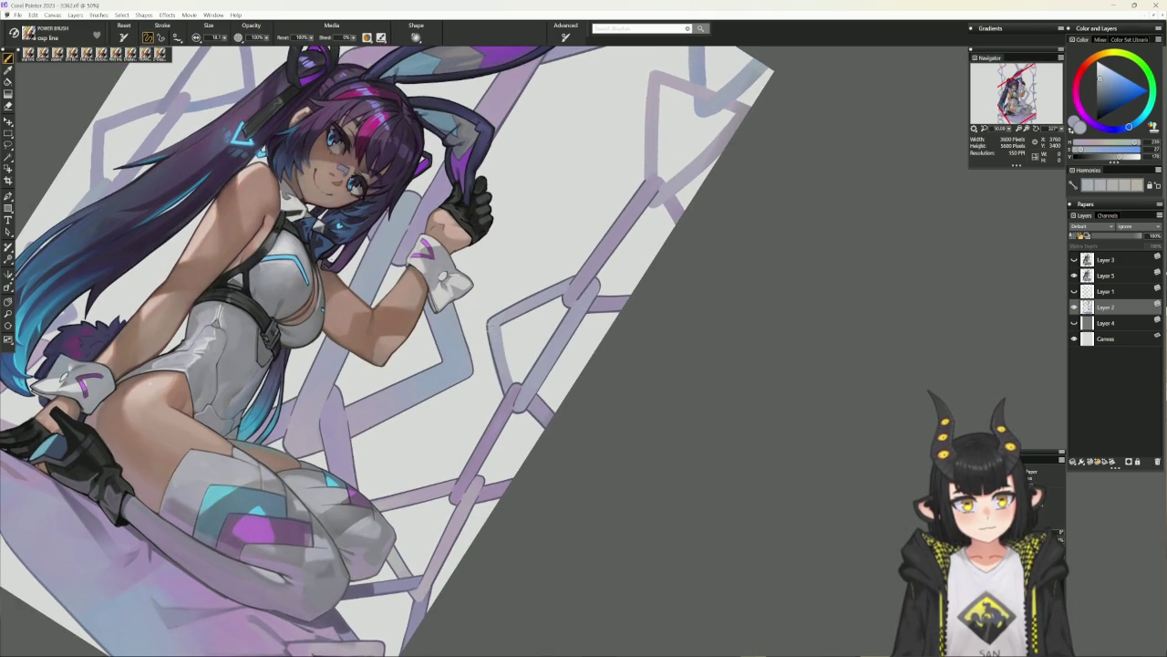
alt+click(501, 379)
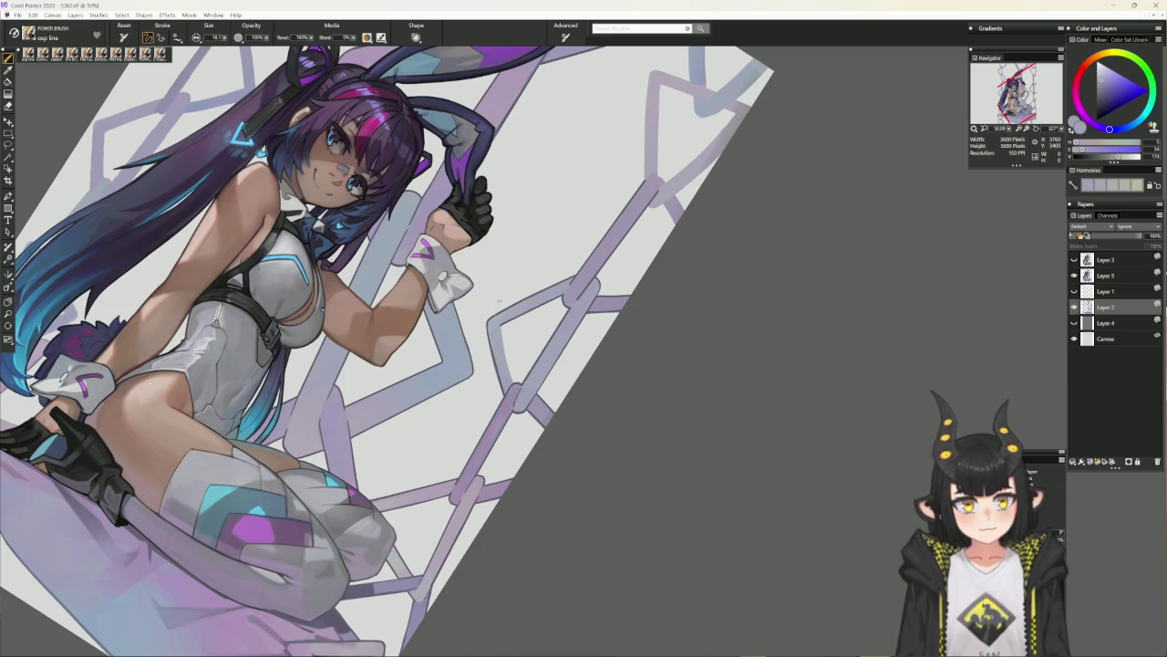
alt+click(497, 330)
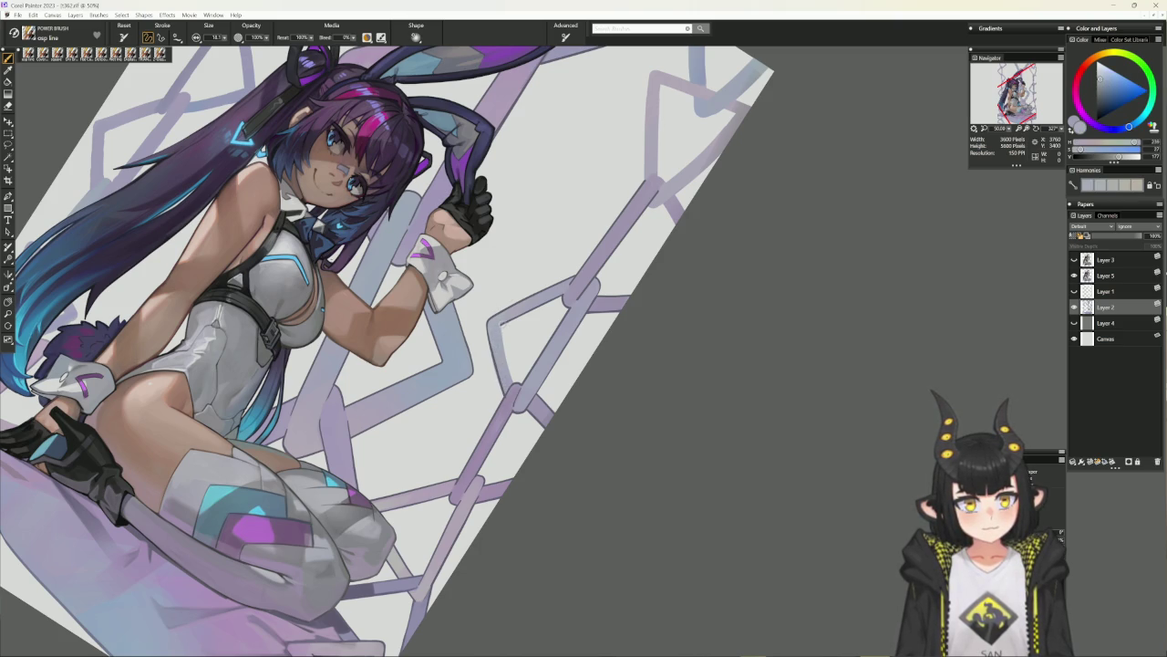
alt+click(500, 322)
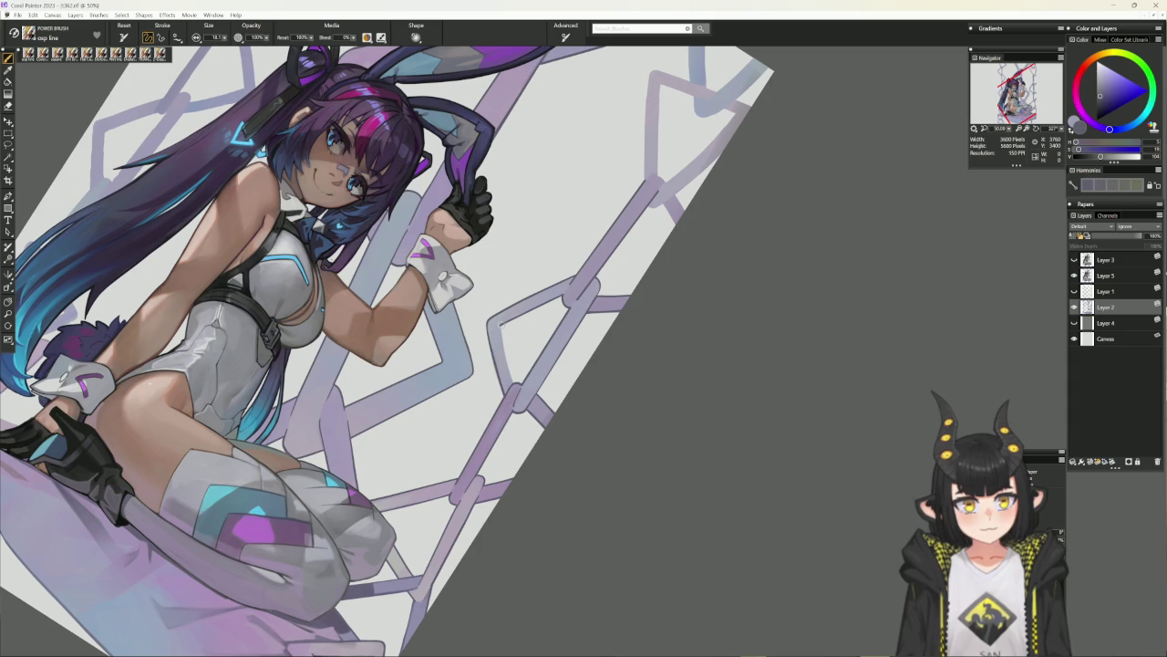
drag(504, 334, 514, 385)
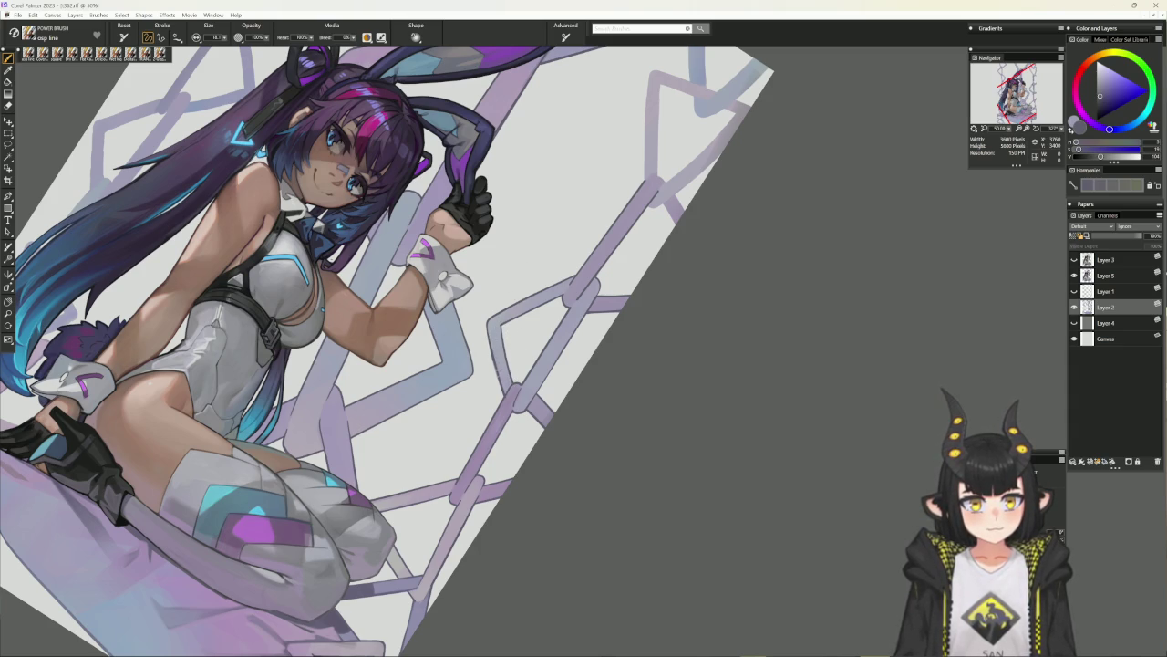
alt+click(493, 356)
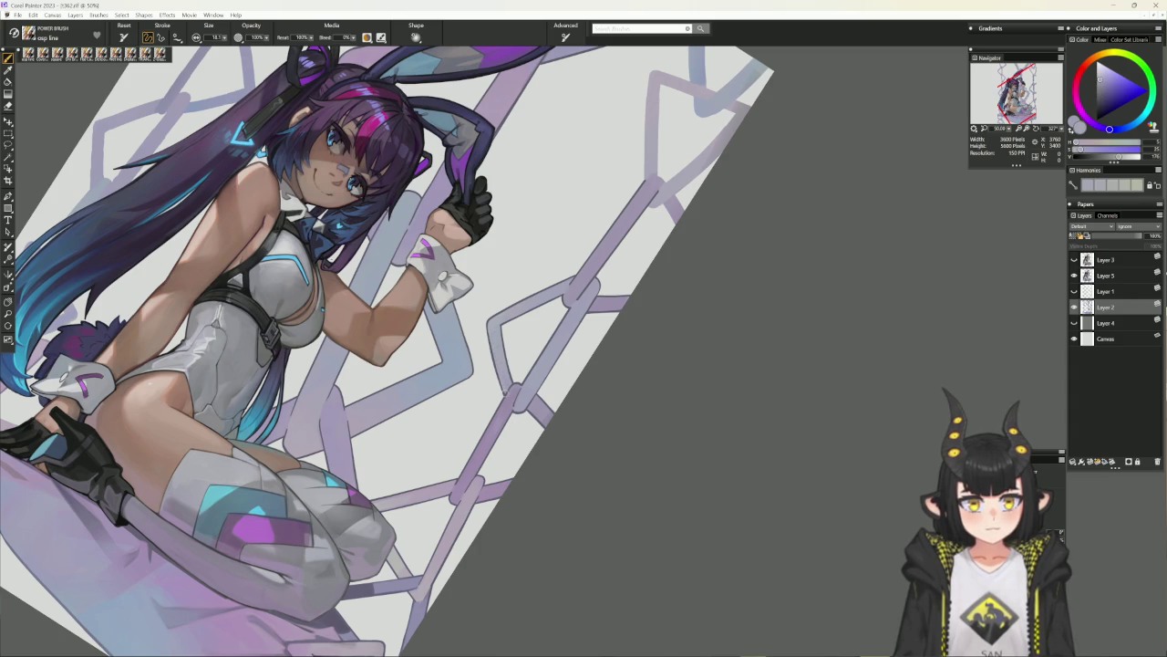
alt+click(497, 360)
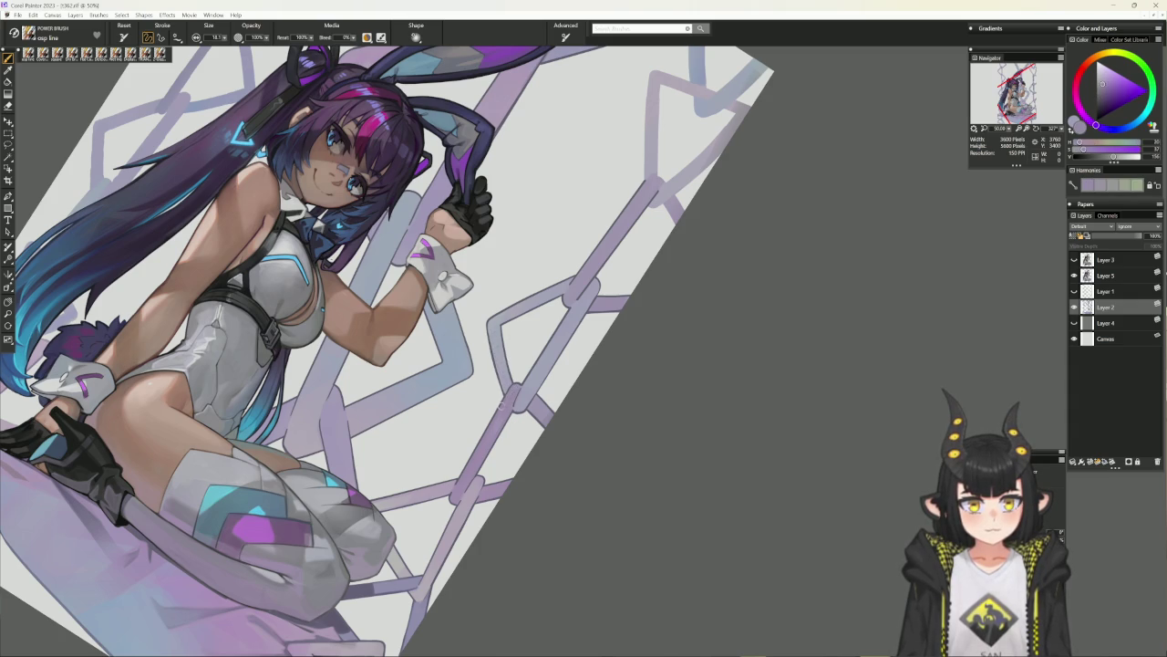
alt+click(413, 486)
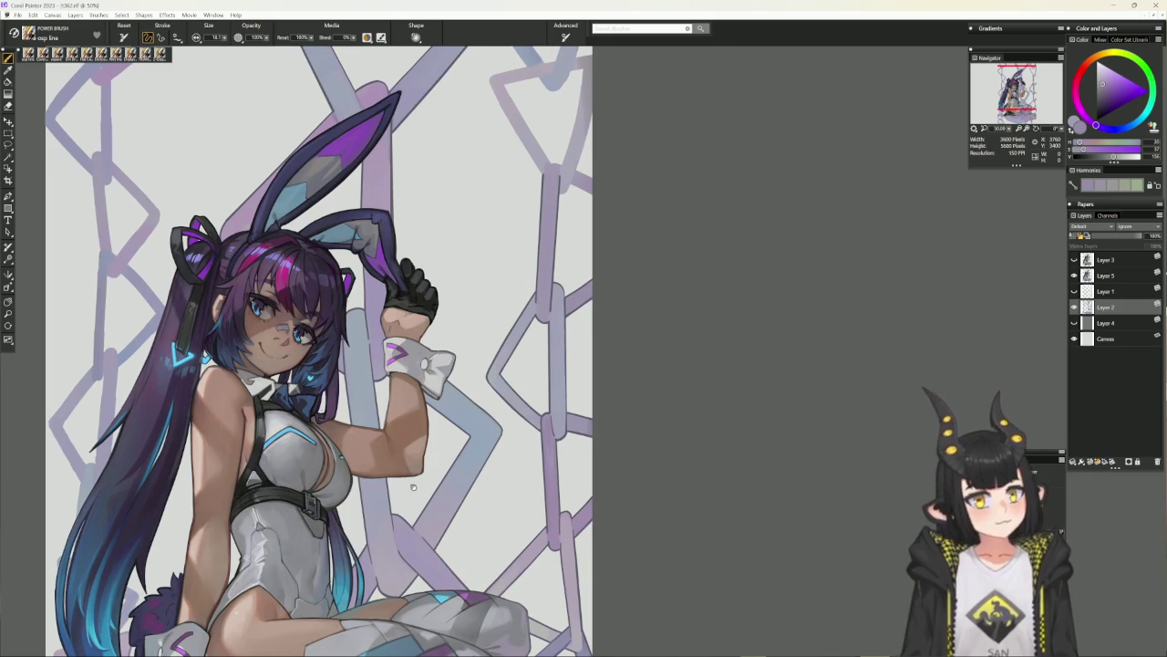
key(ctrl+minus)
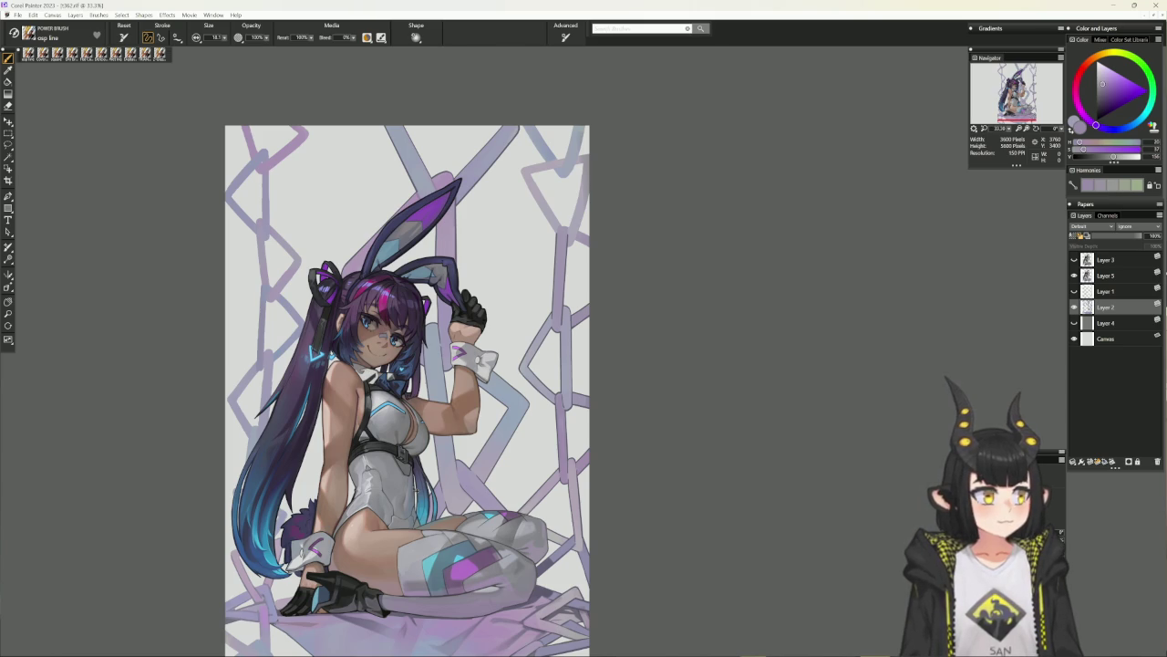
key(ctrl+plus)
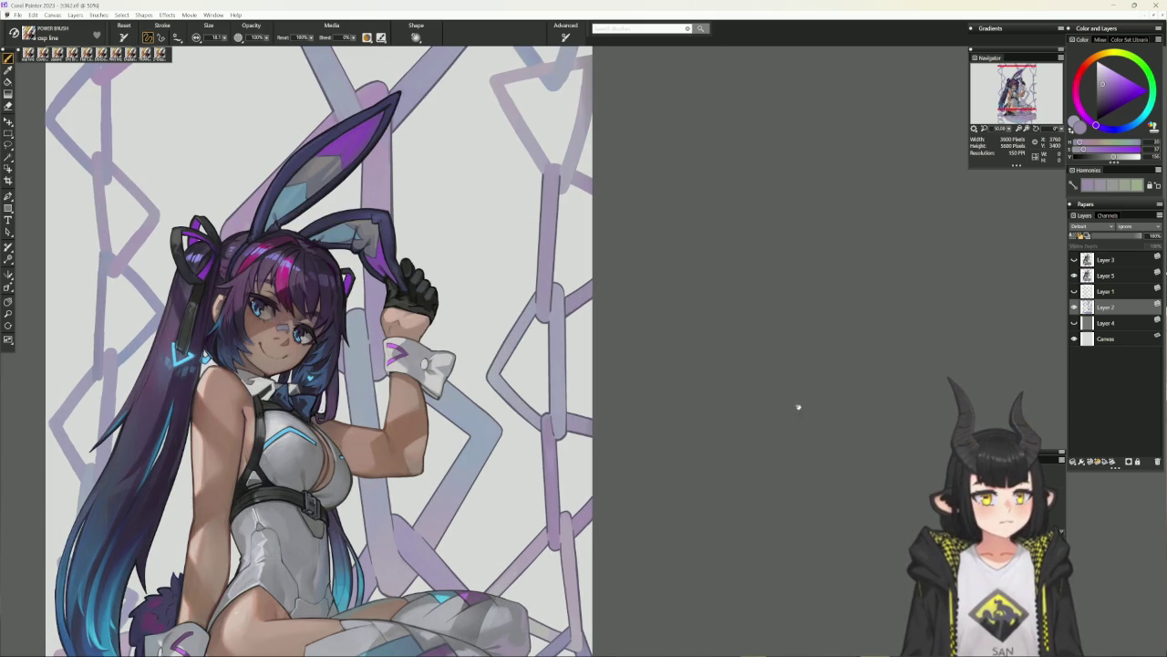
scroll(771, 477, up, 3)
mouse_move(755, 406)
mouse_down()
mouse_move(743, 252)
mouse_move(628, 191)
mouse_up()
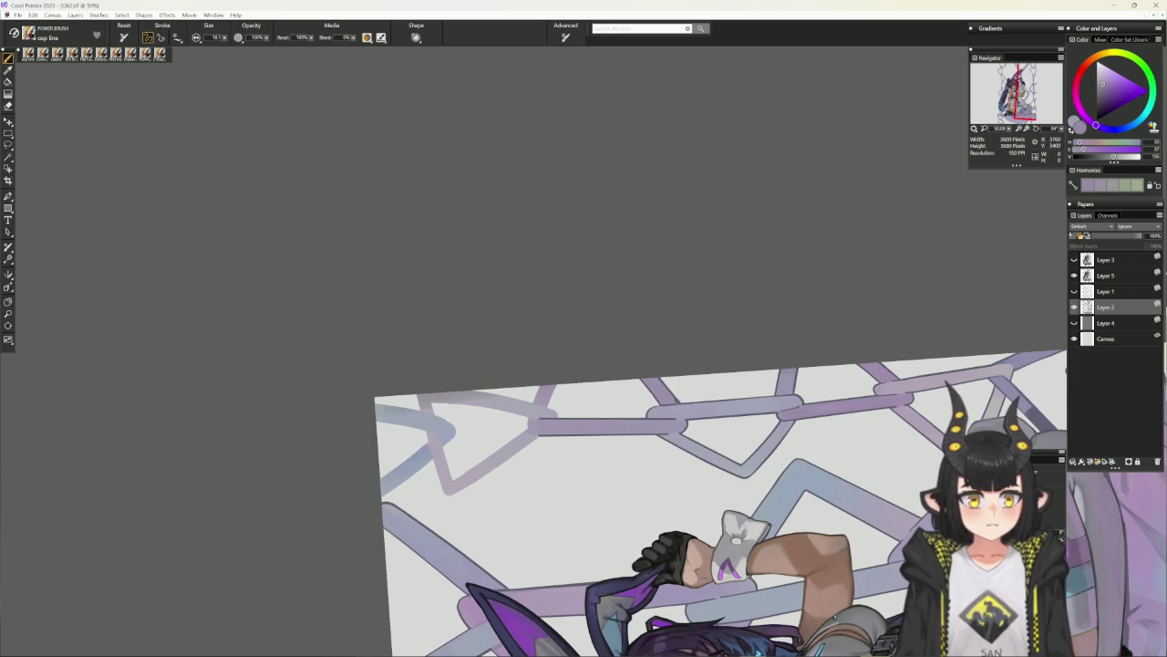
alt+click(567, 333)
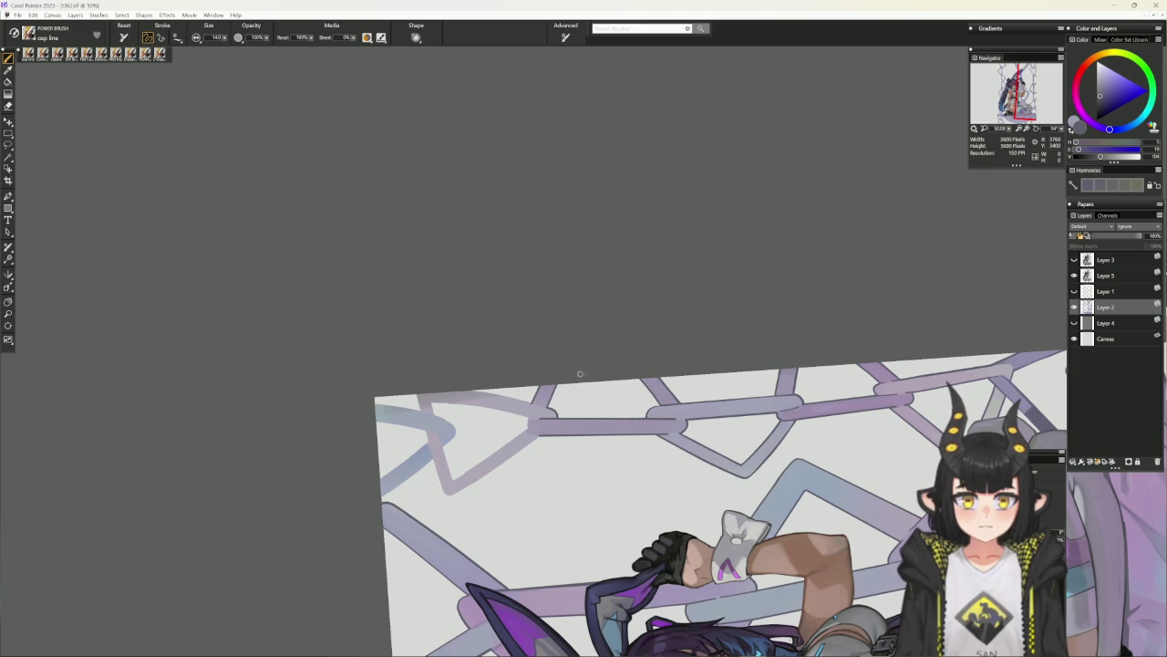
key(ctrl+0)
scroll(573, 384, up, 2)
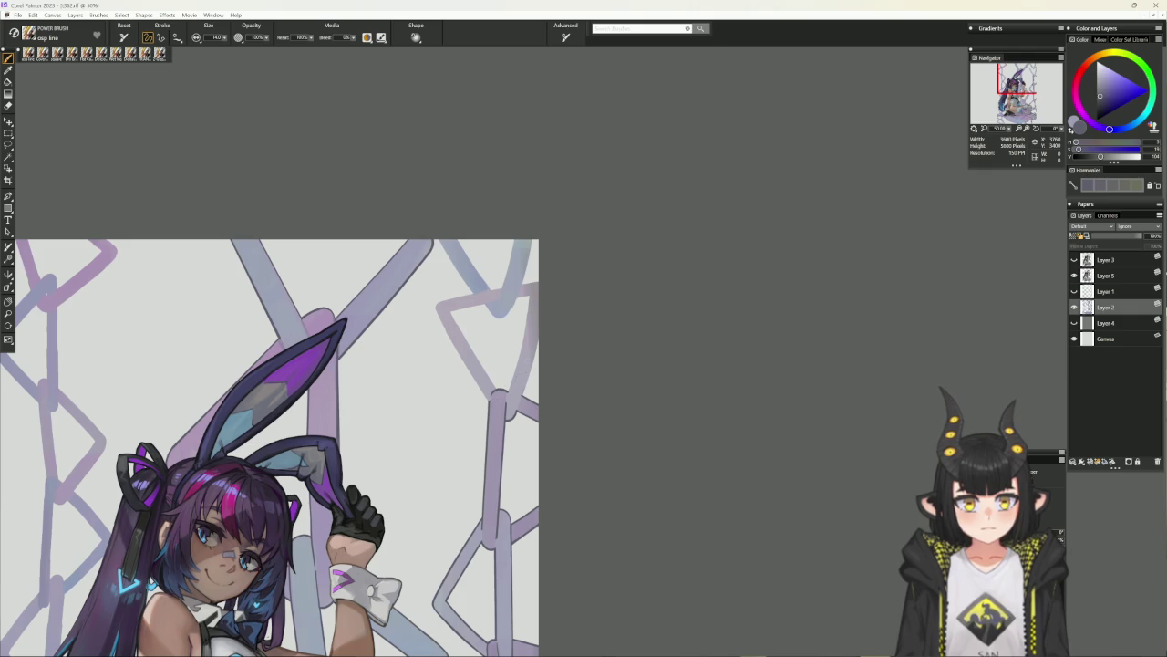
scroll(568, 400, down, 1)
scroll(568, 456, down, 2)
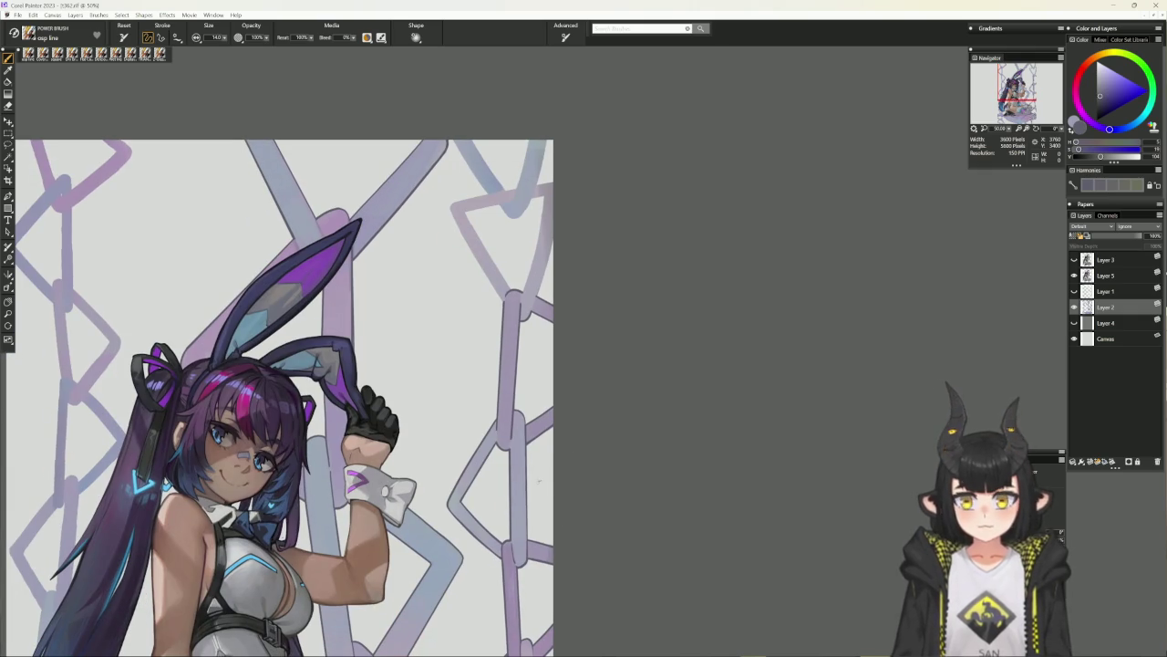
key(ctrl+minus)
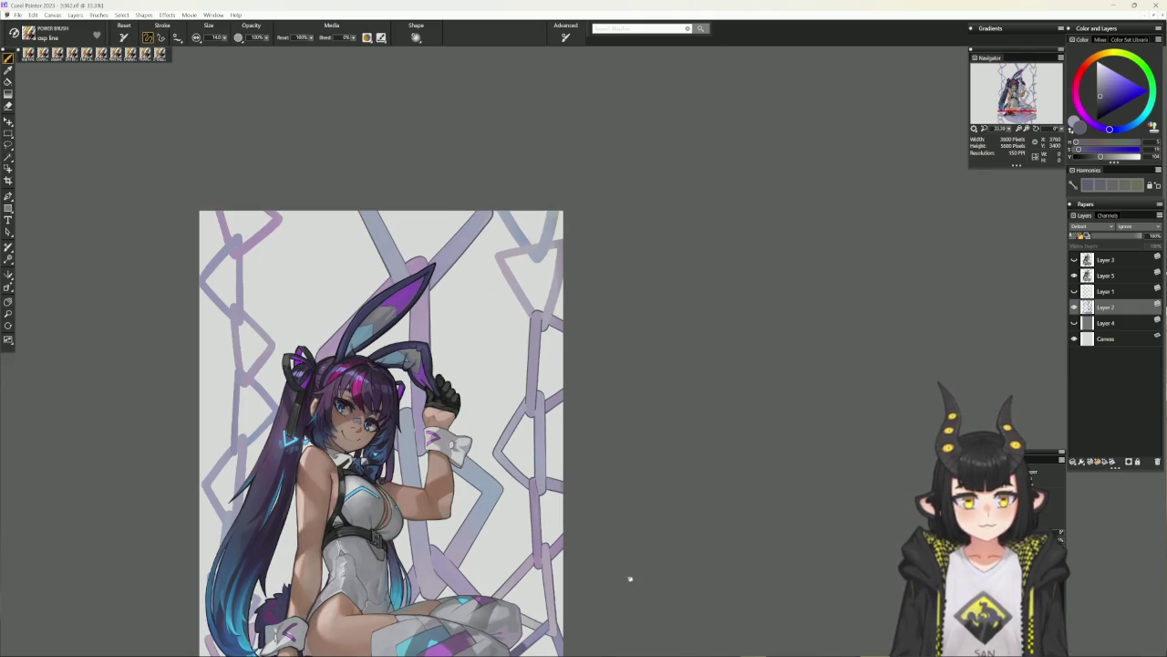
drag(628, 584, 648, 502)
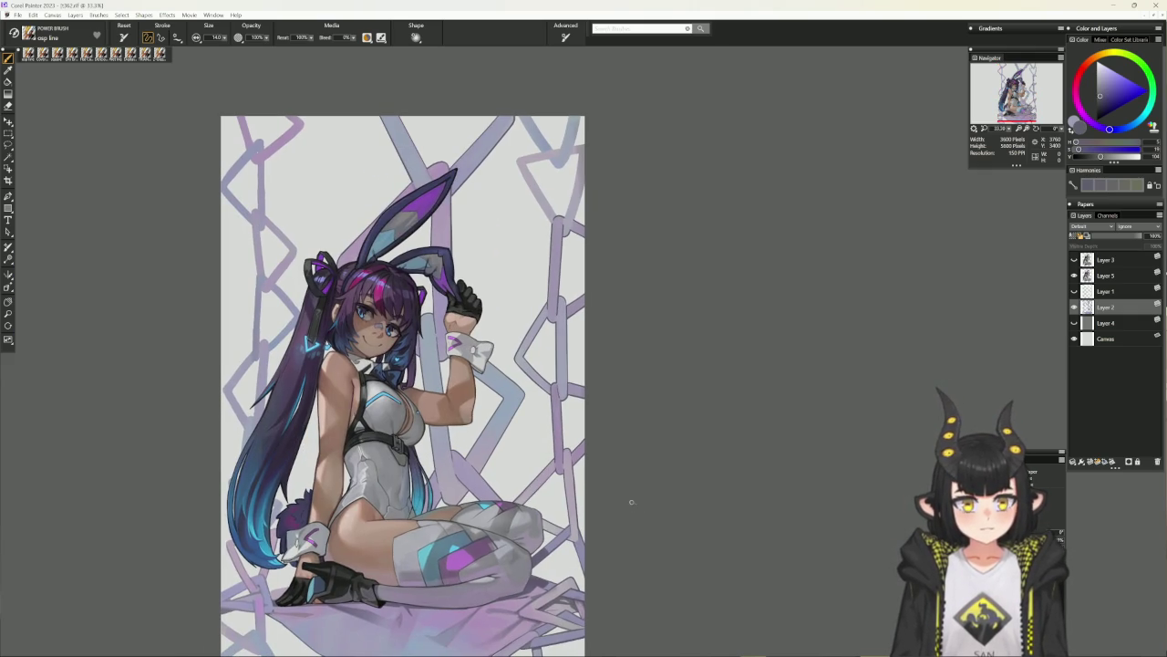
scroll(643, 516, down, 2)
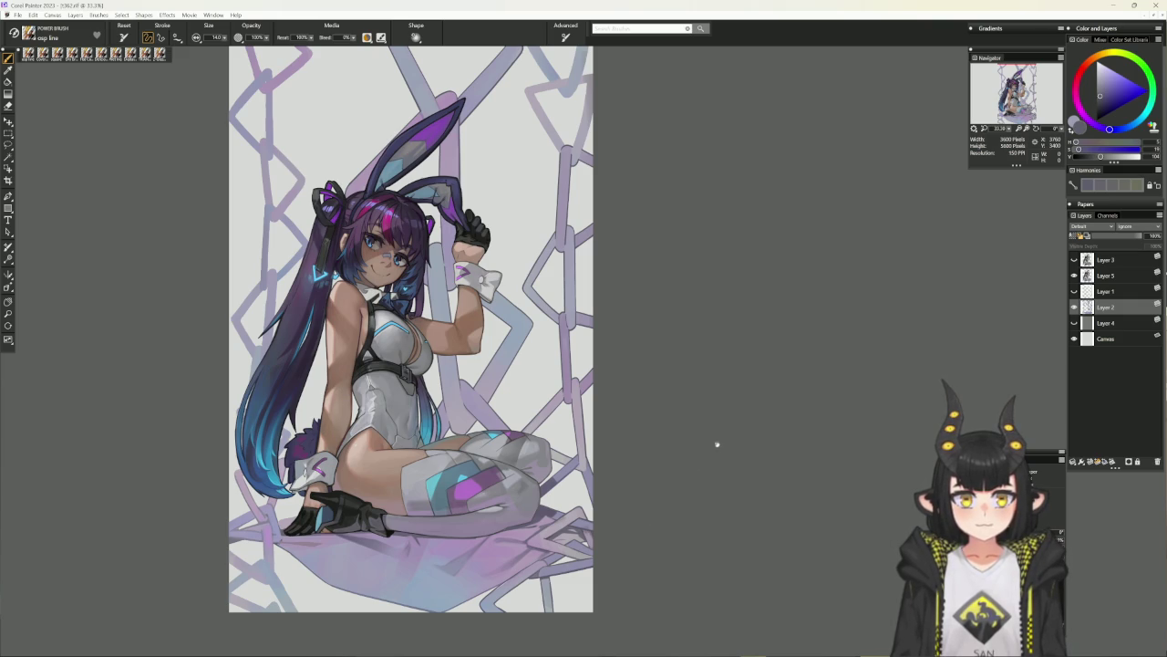
drag(710, 418, 693, 508)
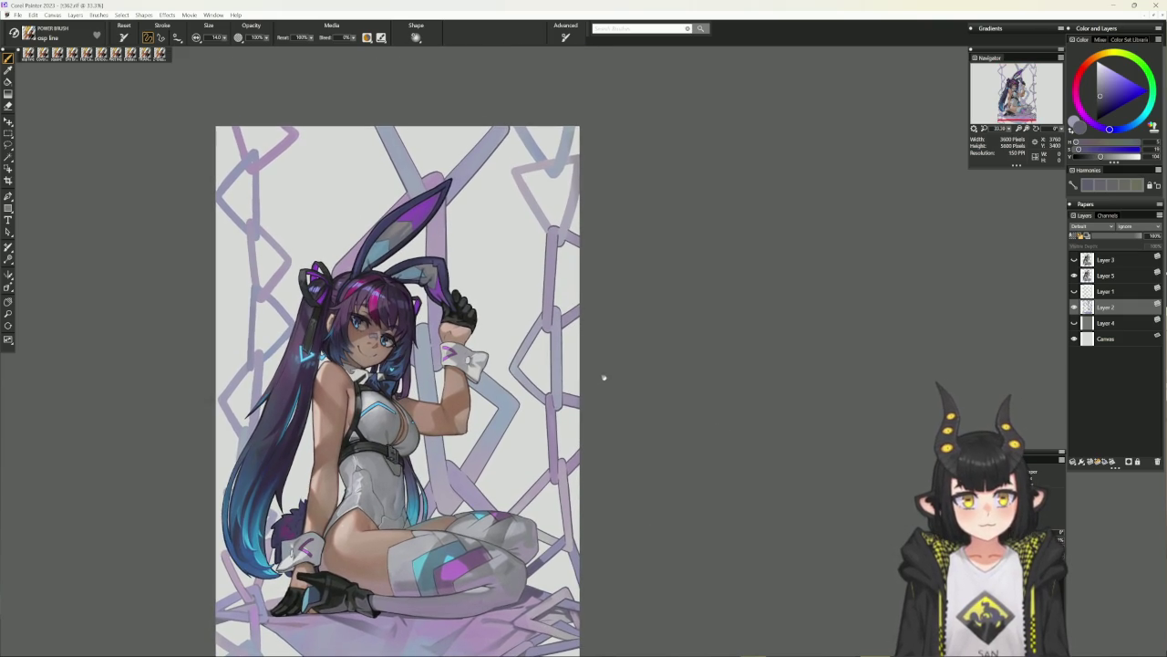
drag(604, 371, 592, 463)
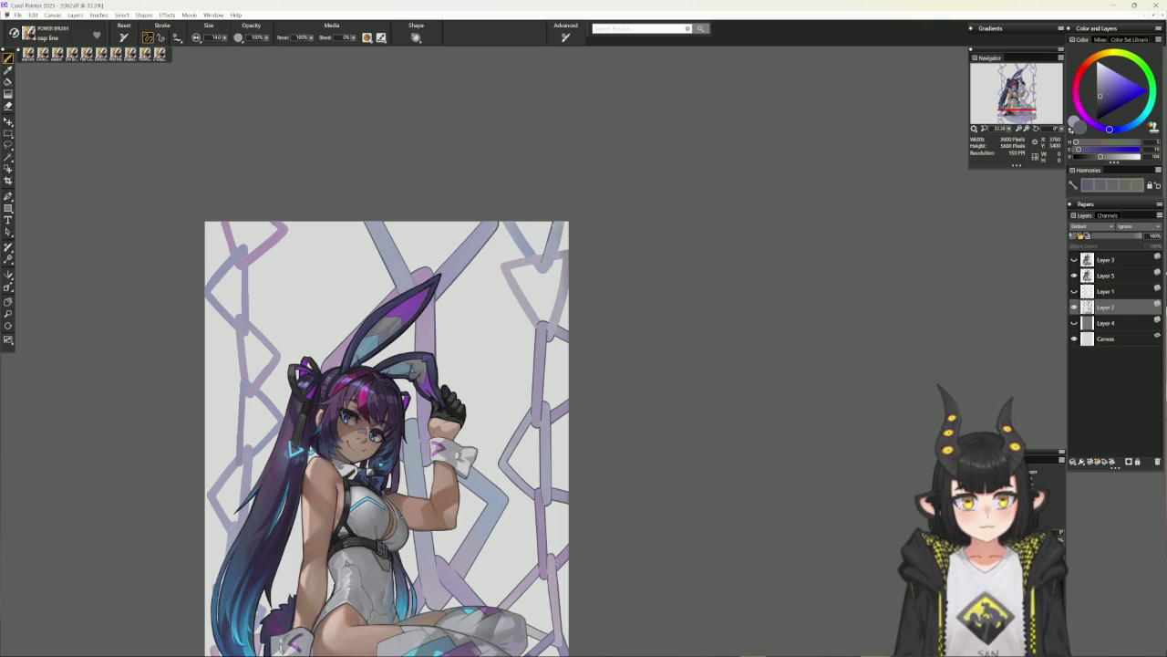
alt+click(545, 239)
alt+click(566, 461)
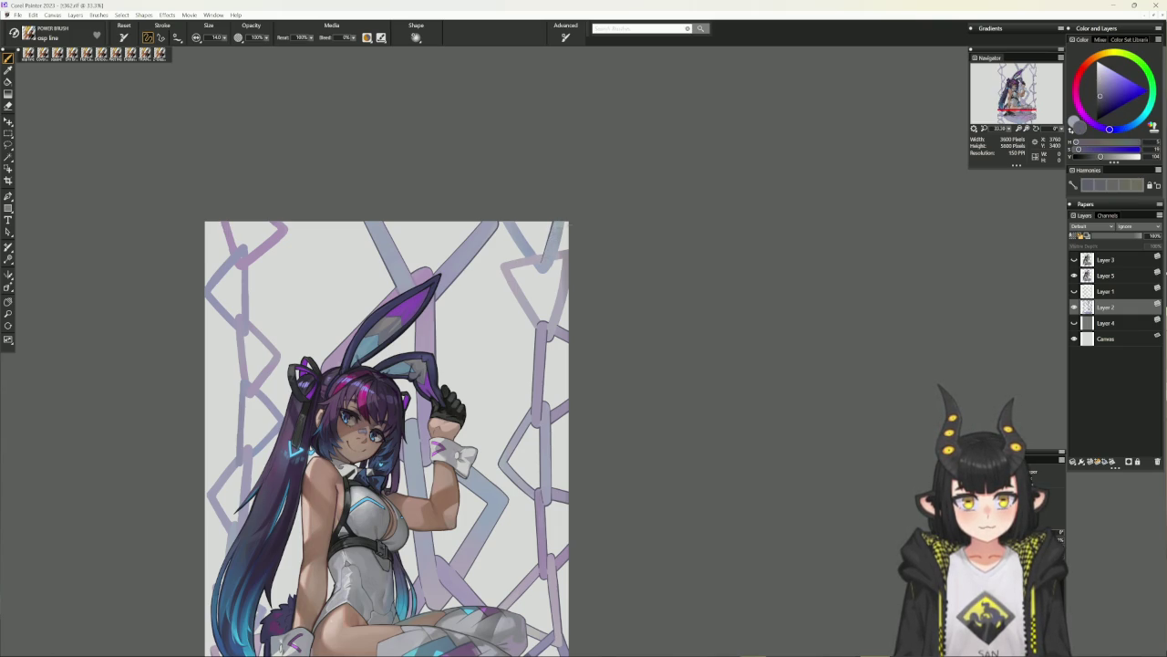
scroll(583, 353, up, 1)
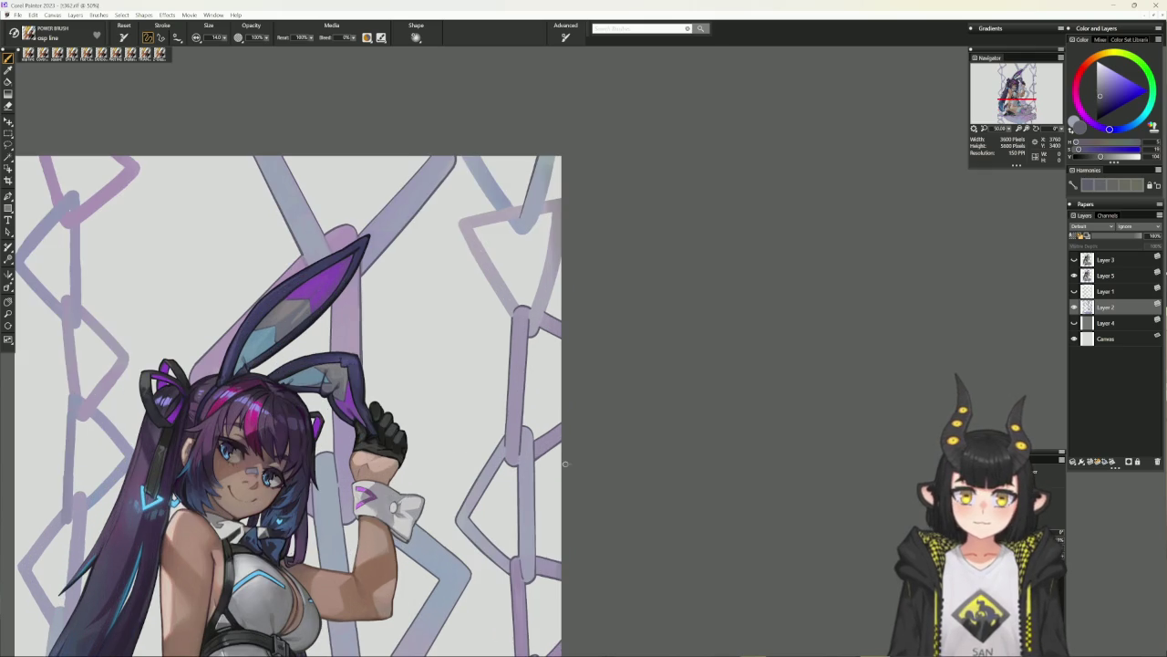
Stroke dark outlines along the chain links beside the bunny ear on a tilted canvas.
drag(610, 300, 597, 396)
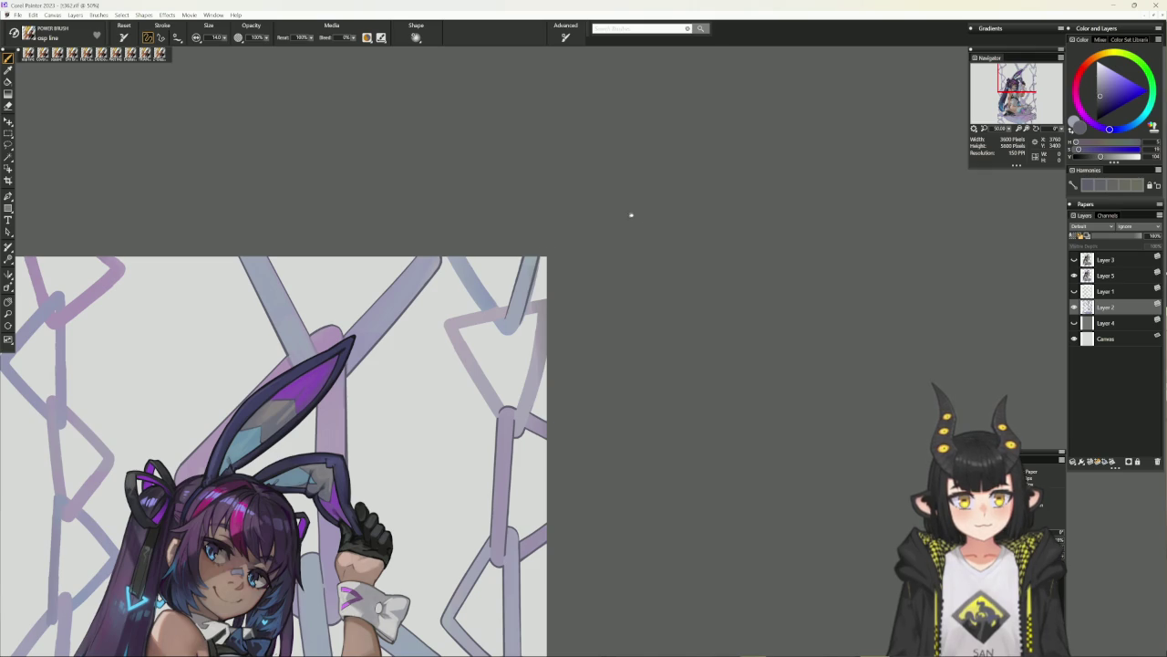
drag(635, 219, 543, 244)
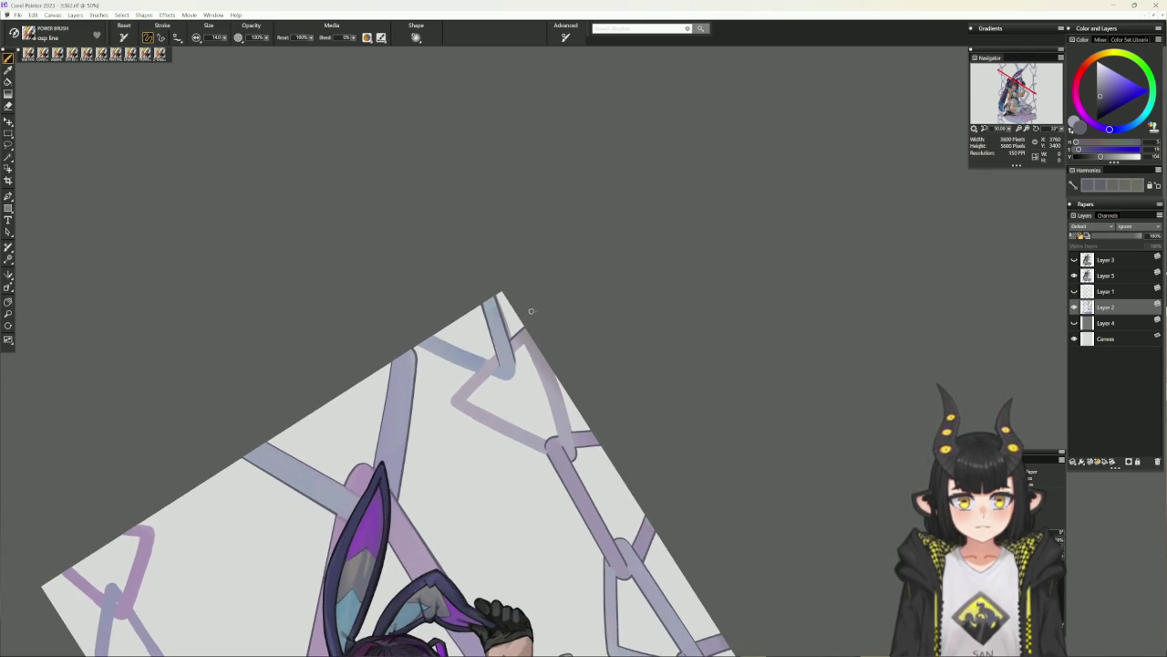
drag(497, 358, 453, 398)
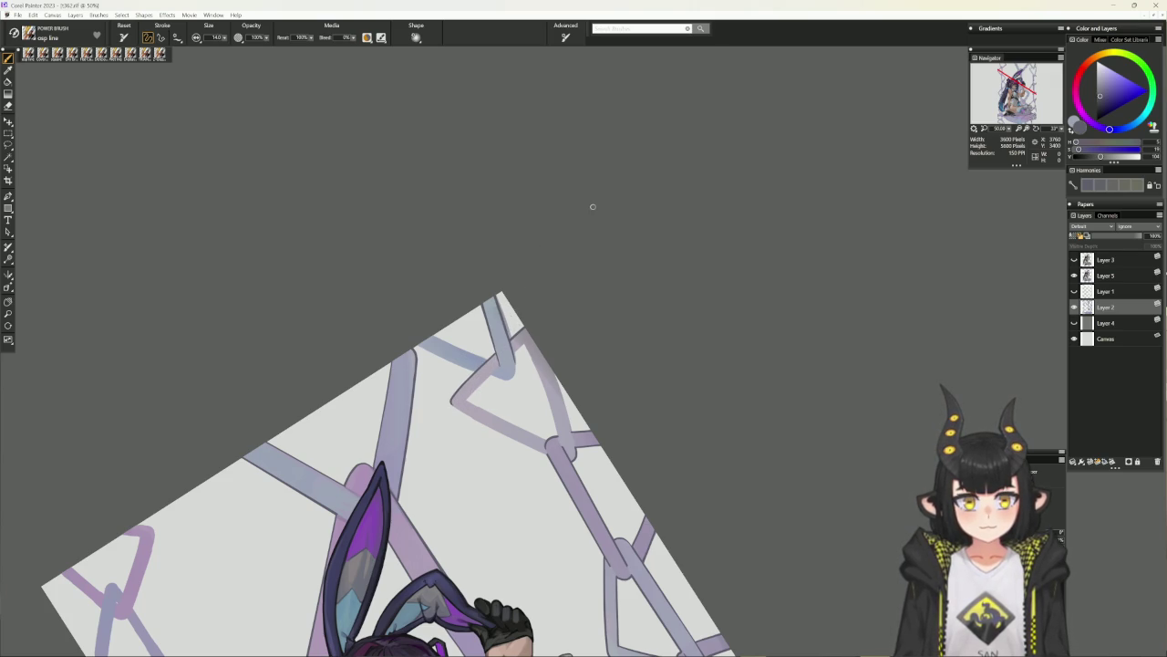
key(n)
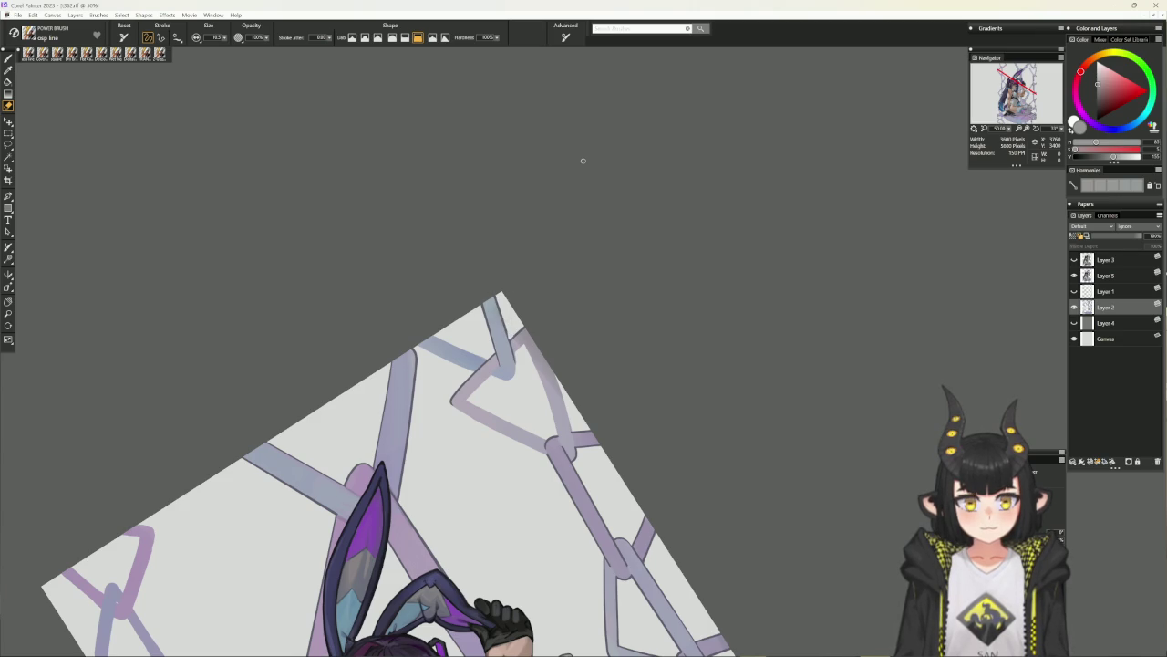
key(b)
drag(509, 330, 510, 347)
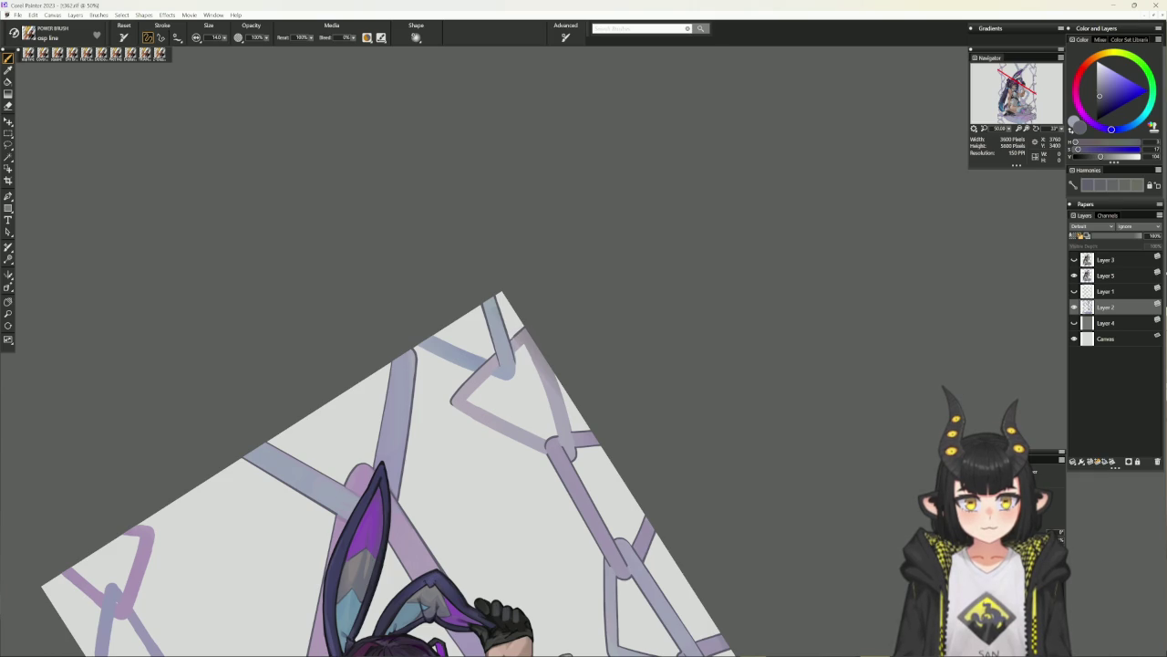
alt+click(548, 256)
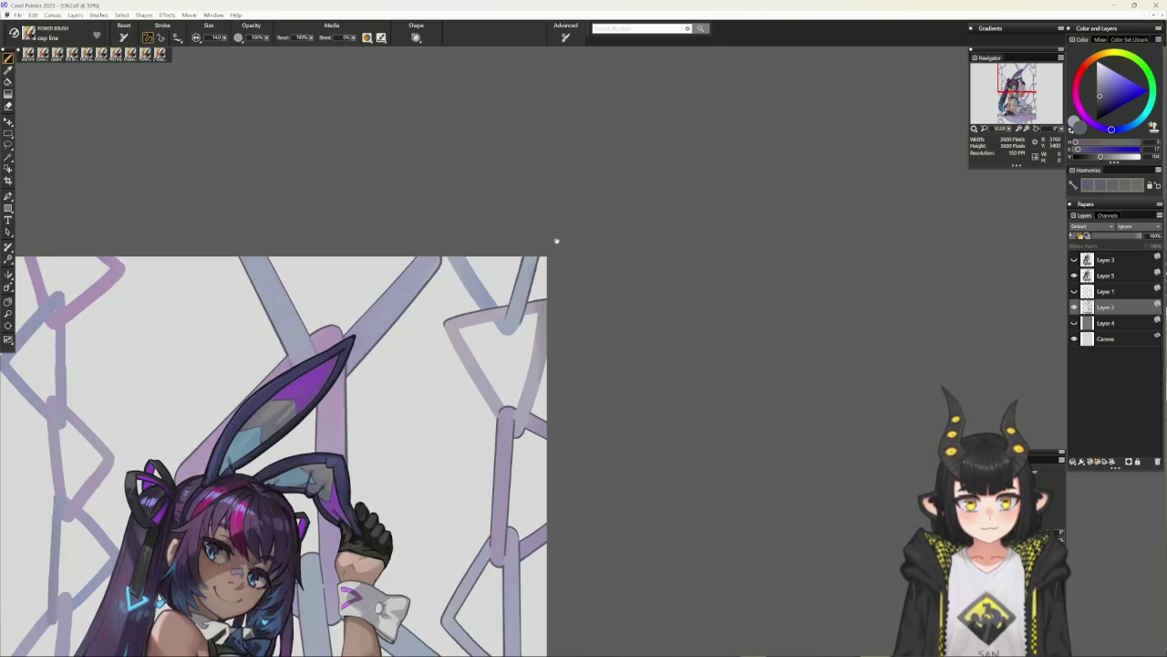
scroll(511, 241, up, 1)
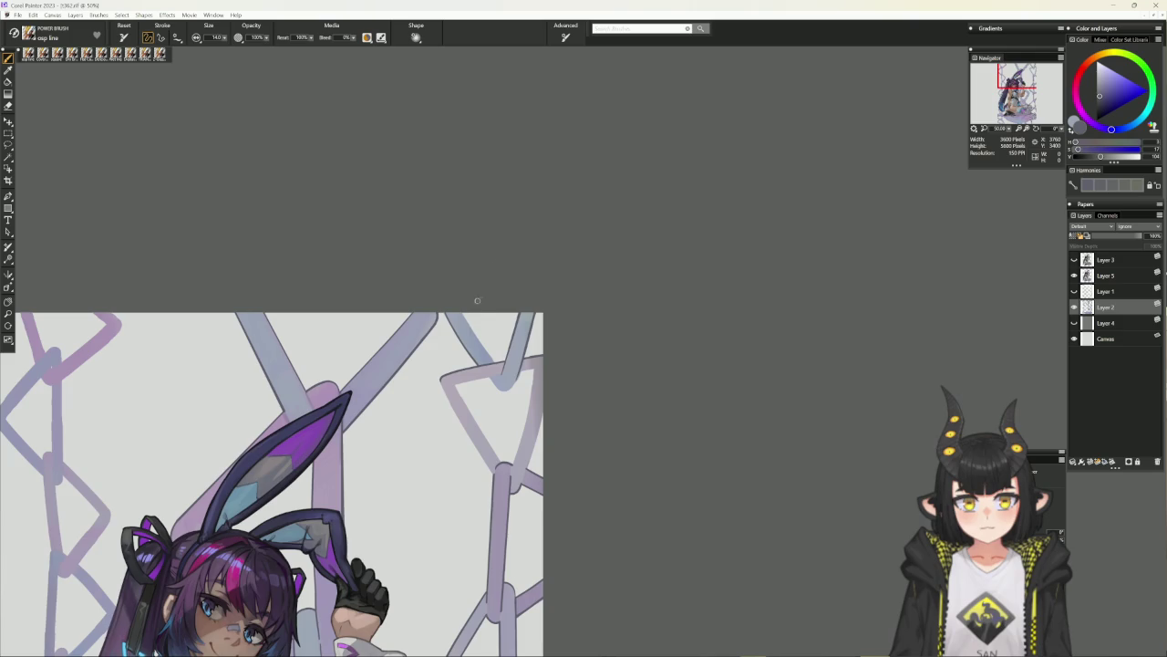
mouse_move(605, 226)
mouse_down()
mouse_move(626, 271)
mouse_move(469, 304)
mouse_move(478, 357)
mouse_up()
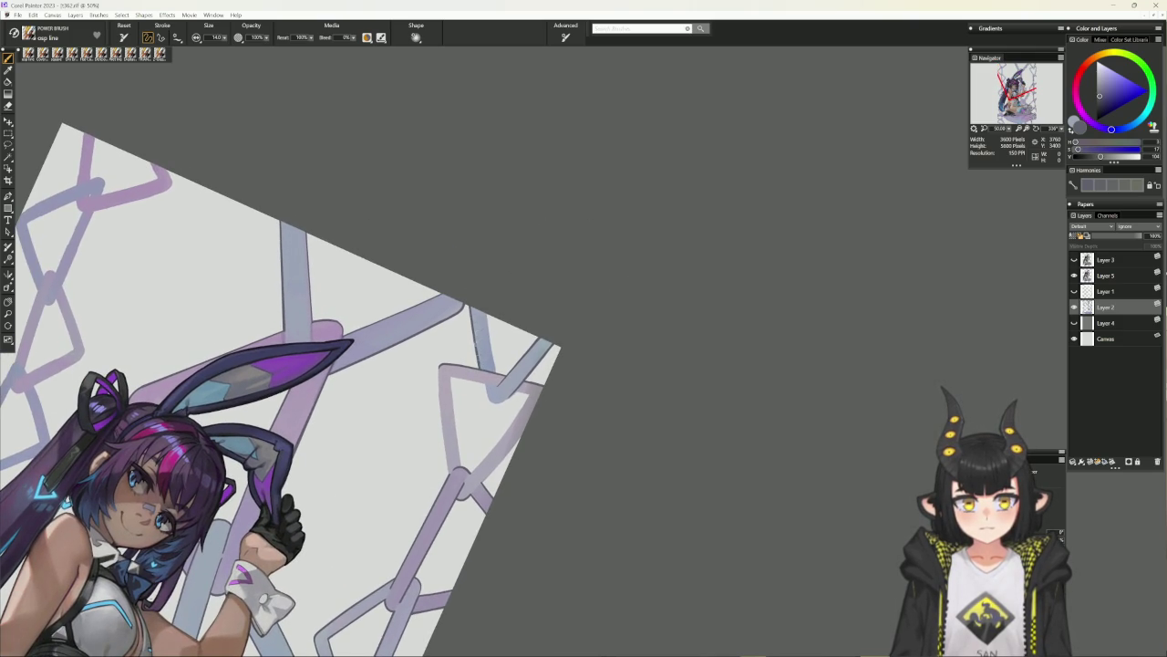
Draw a thin dark grey line along a chain link, then resample the light blue-grey.
alt+click(475, 351)
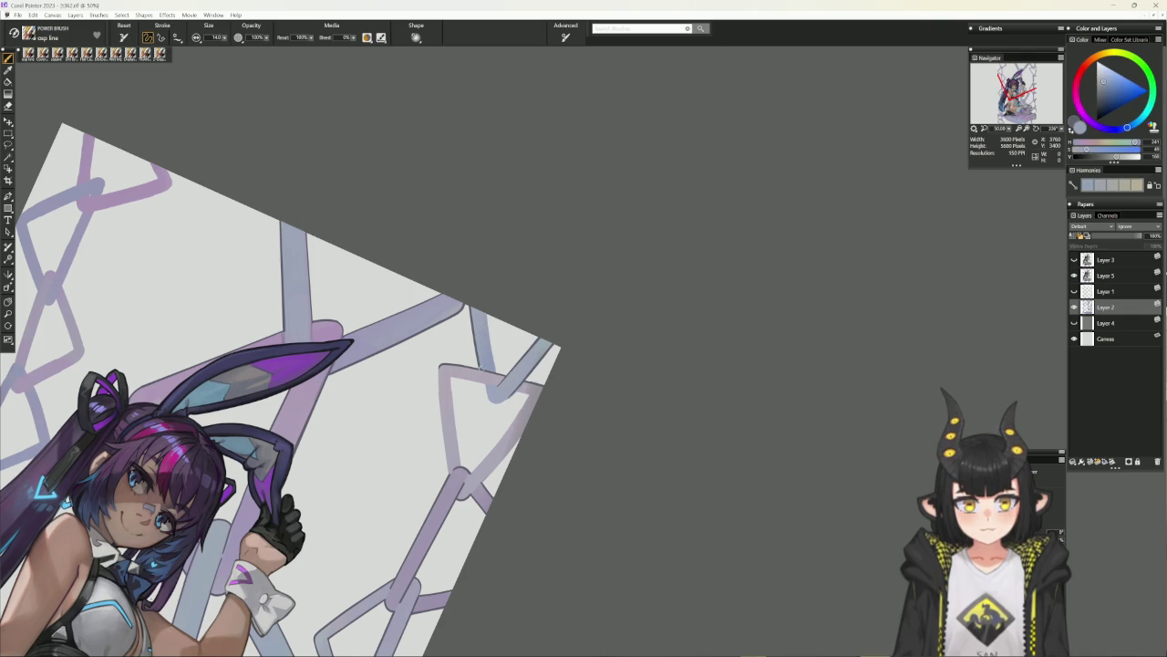
alt+click(483, 306)
drag(484, 305, 497, 374)
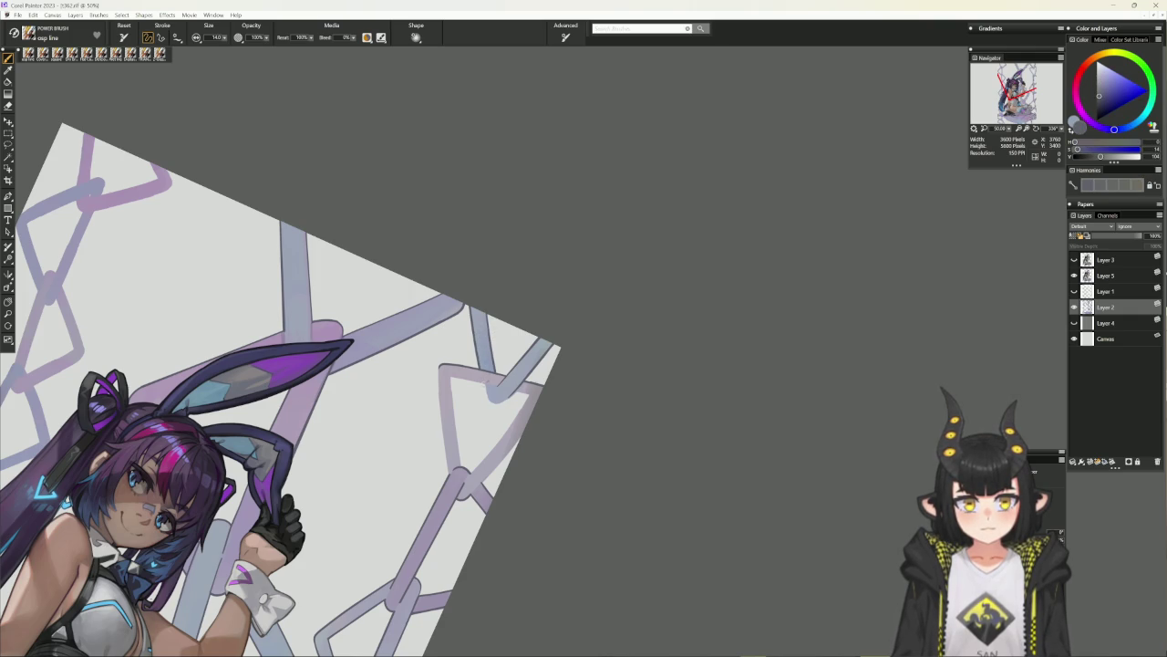
alt+click(475, 351)
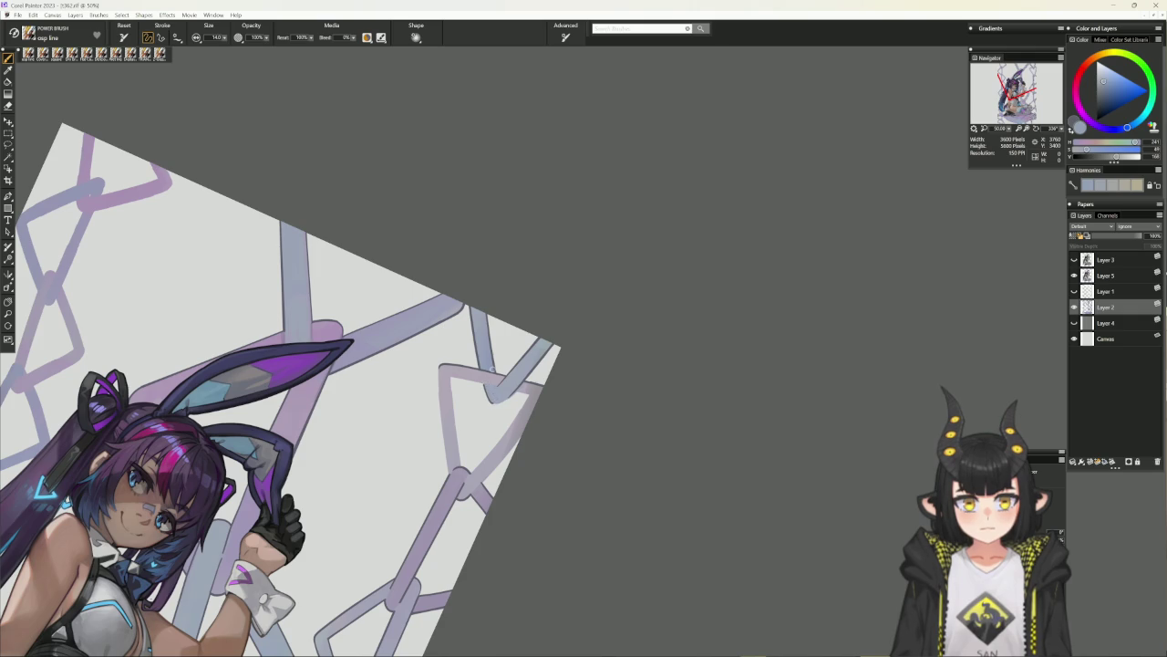
click(641, 406)
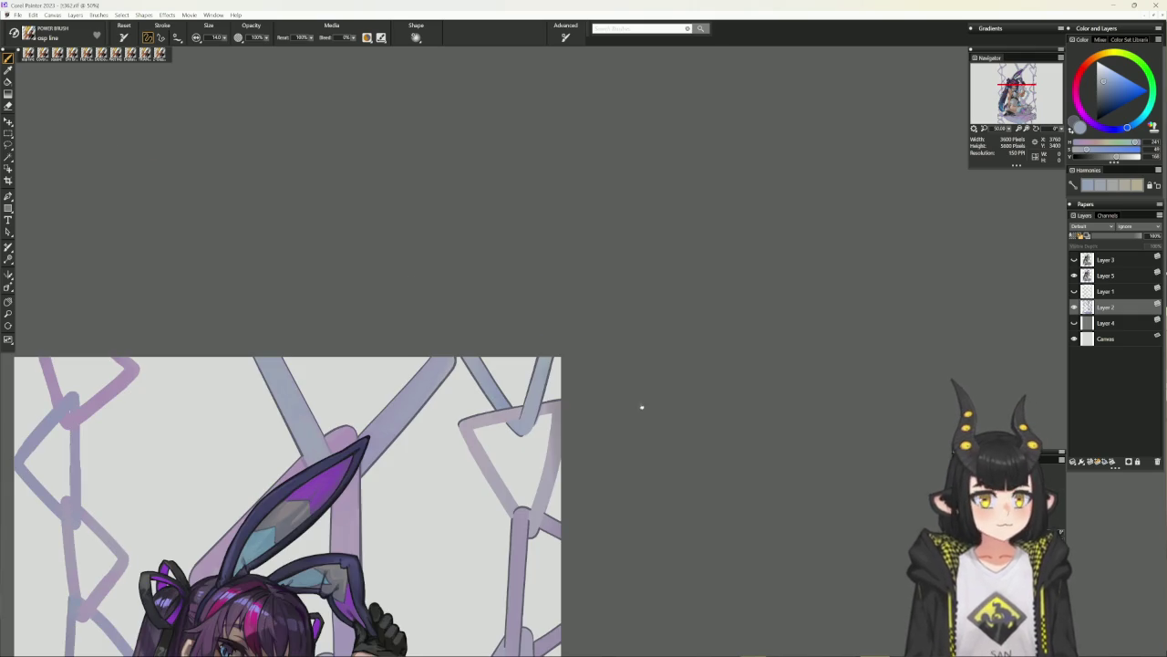
Outline another chain edge in a darker tone on the rotated canvas.
alt+click(522, 431)
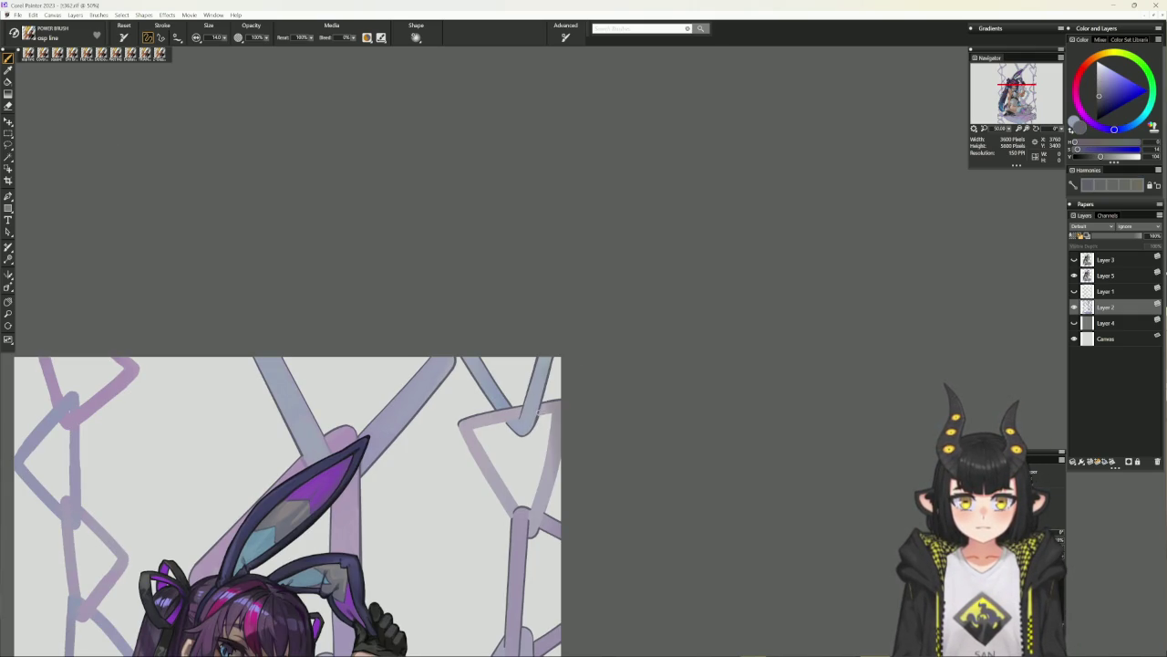
alt+click(536, 418)
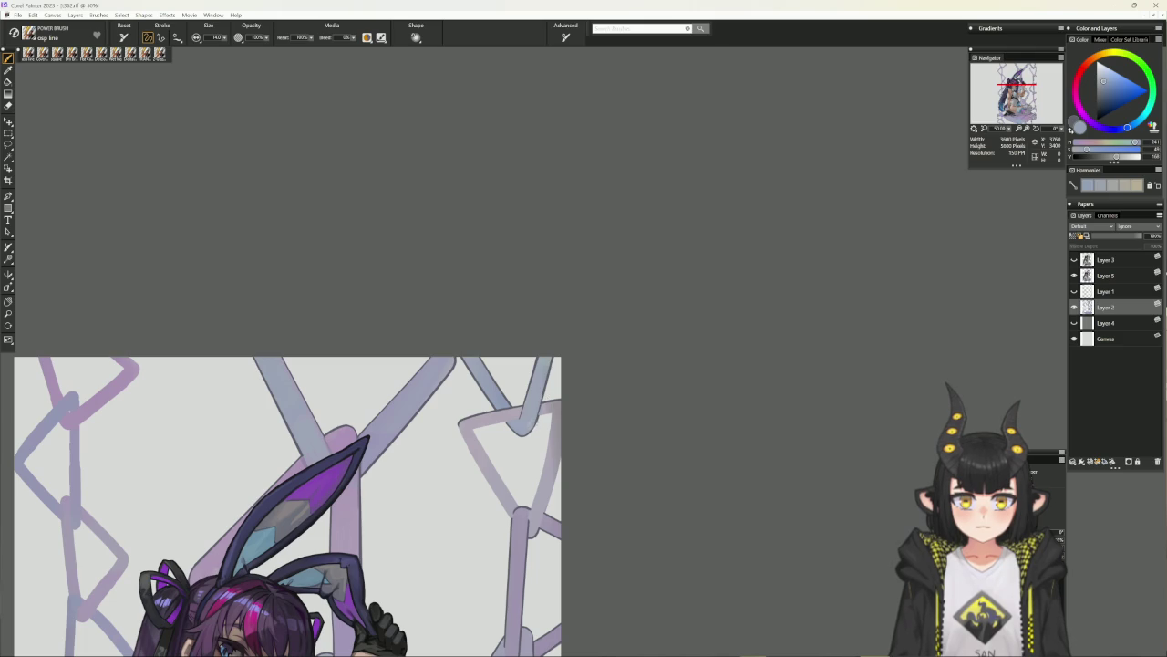
alt+click(537, 420)
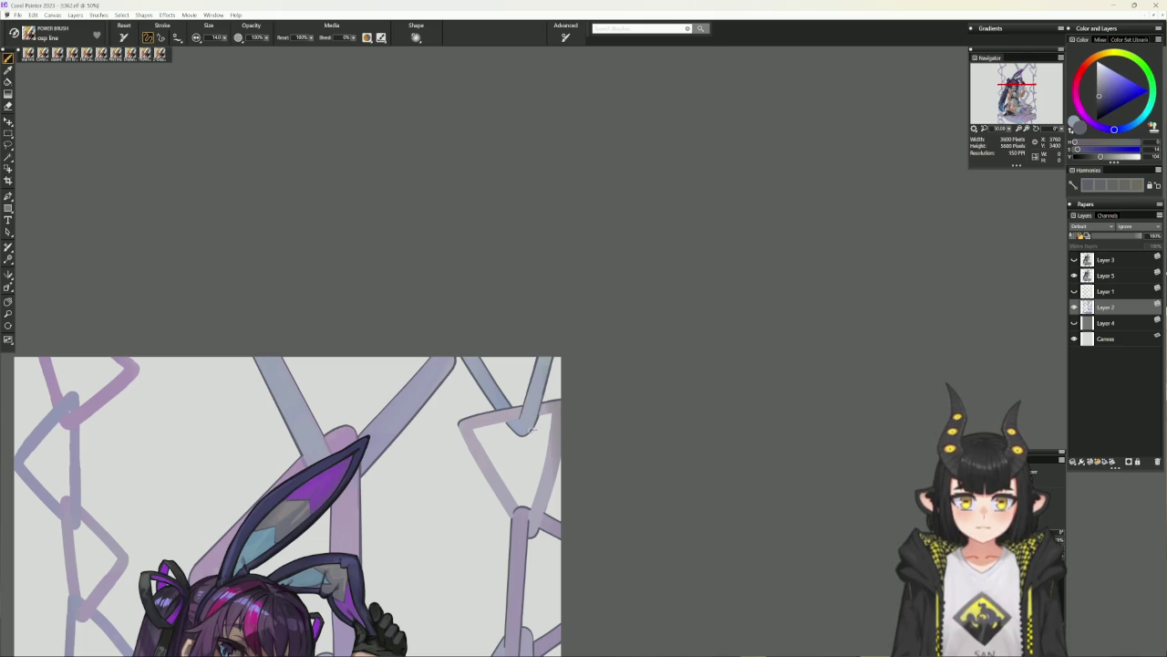
alt+click(537, 412)
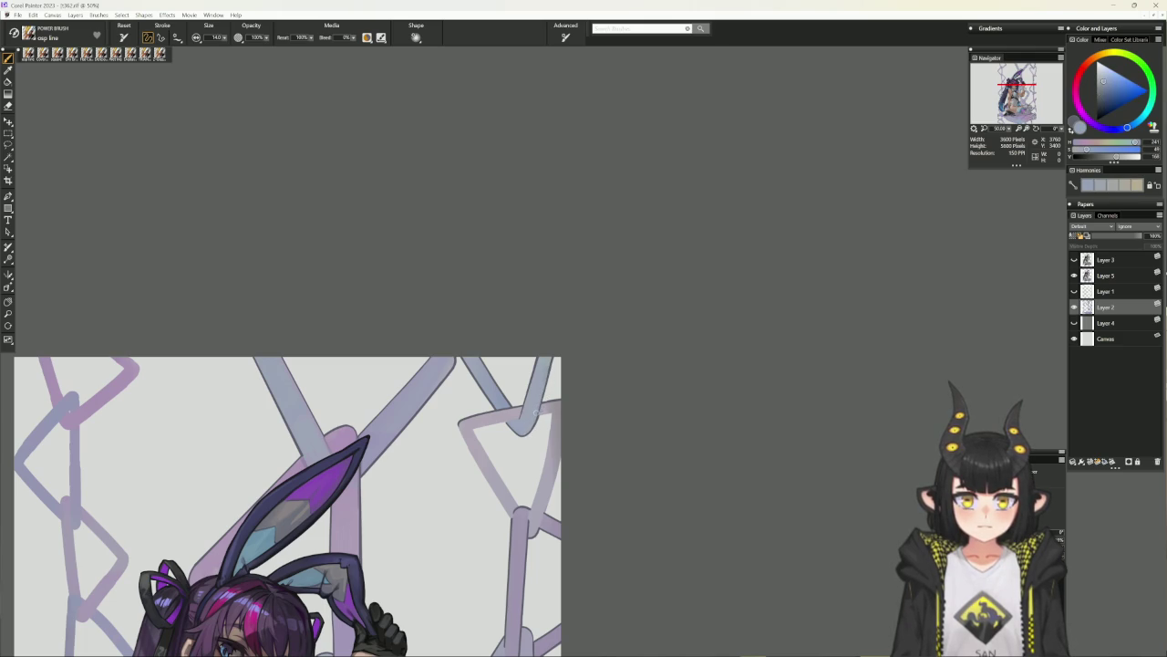
mouse_move(616, 357)
mouse_down()
mouse_move(719, 302)
mouse_move(660, 253)
mouse_up()
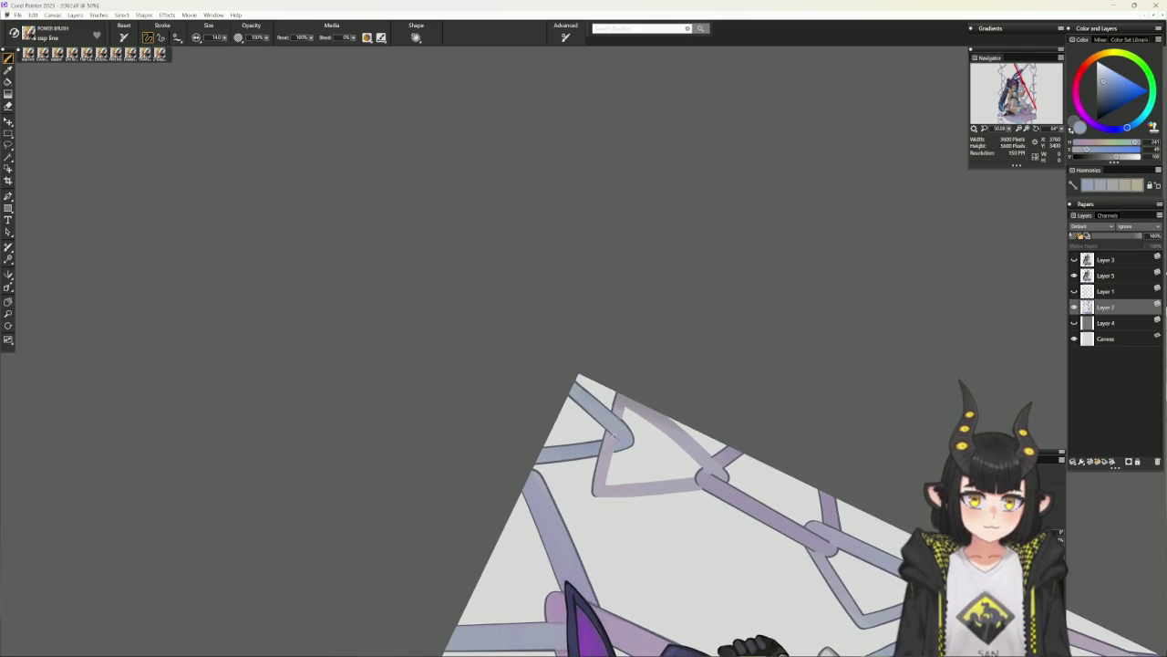
alt+click(659, 252)
drag(616, 451, 606, 483)
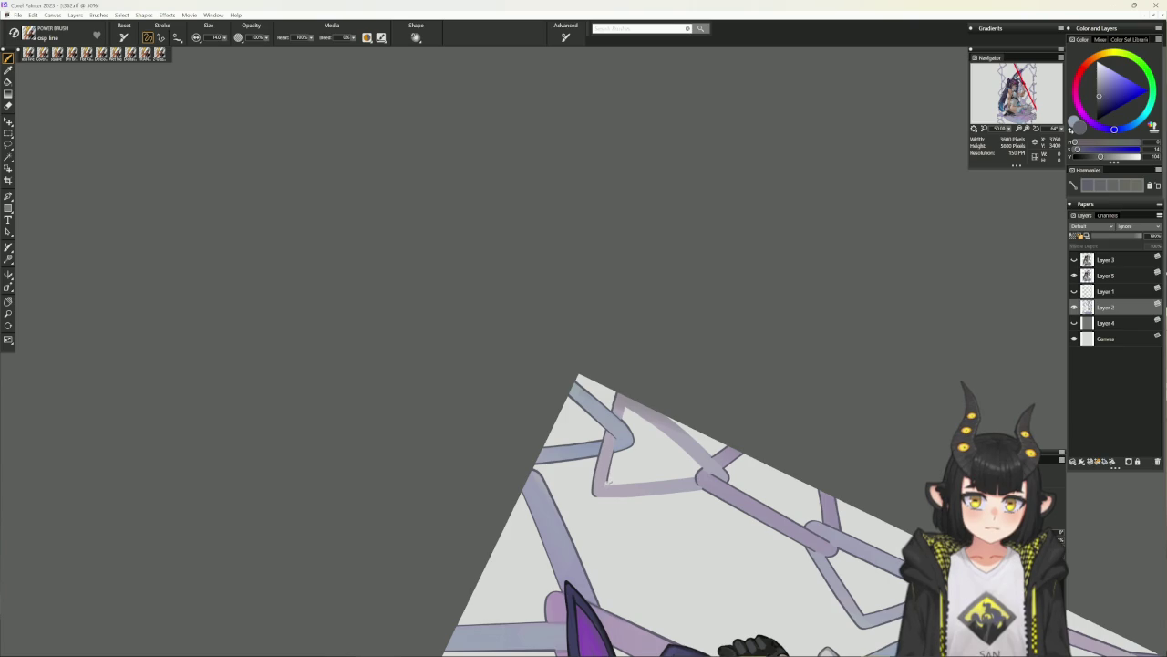
Level the canvas and sample a pale lilac purple from the chain's edge.
alt+click(608, 478)
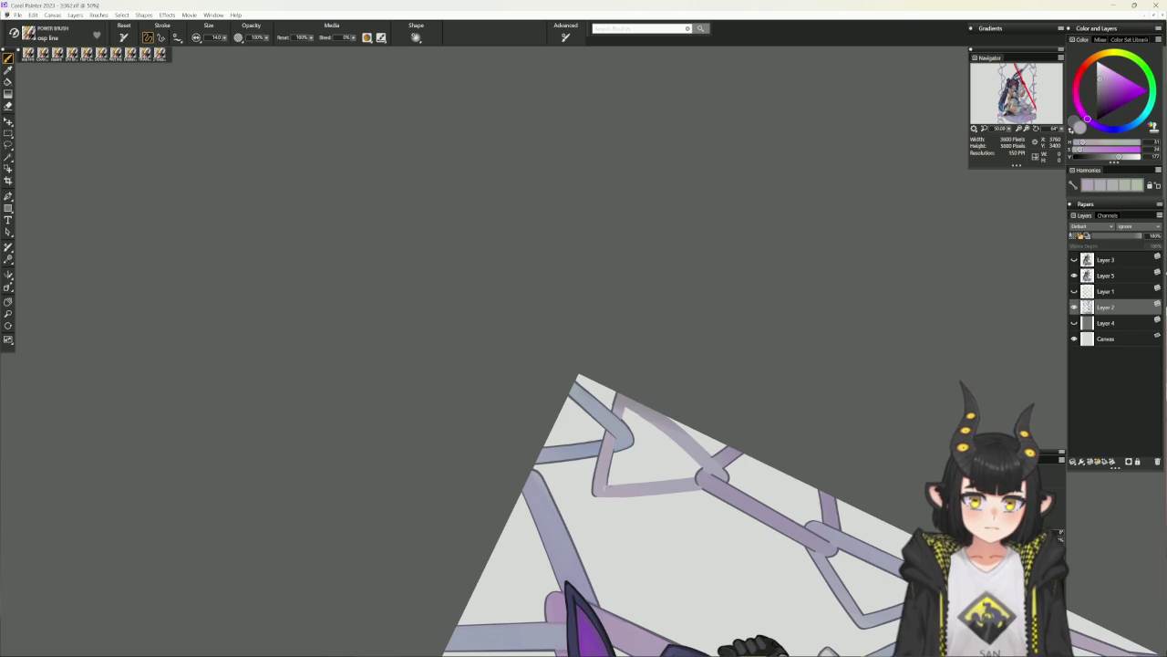
alt+click(617, 439)
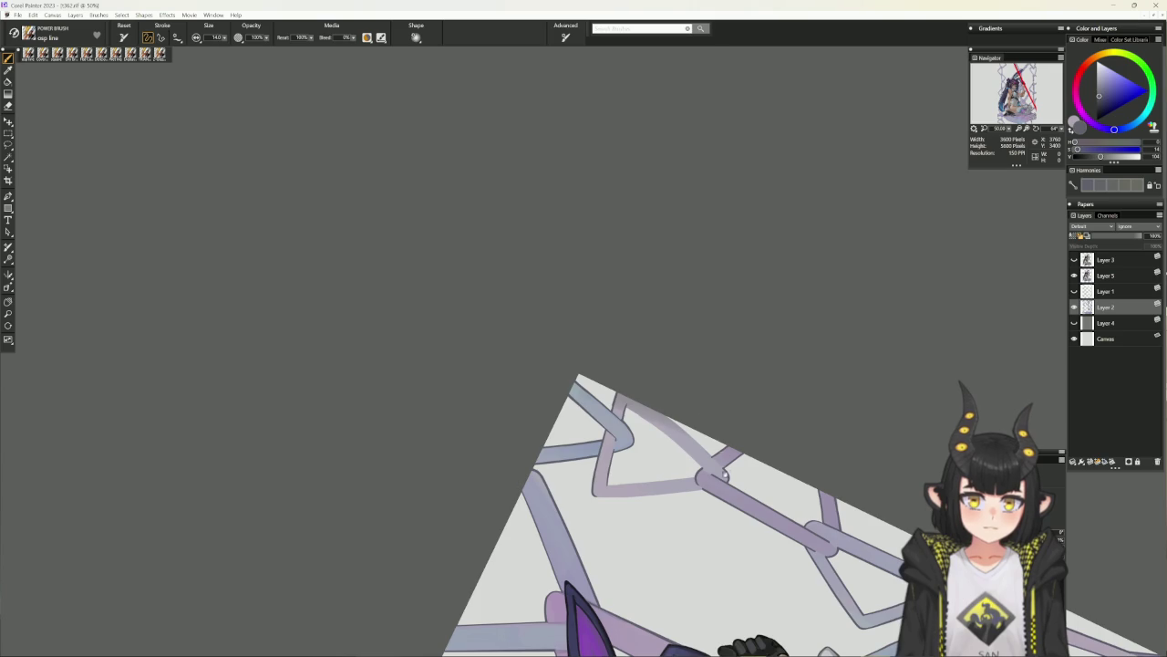
alt+click(722, 476)
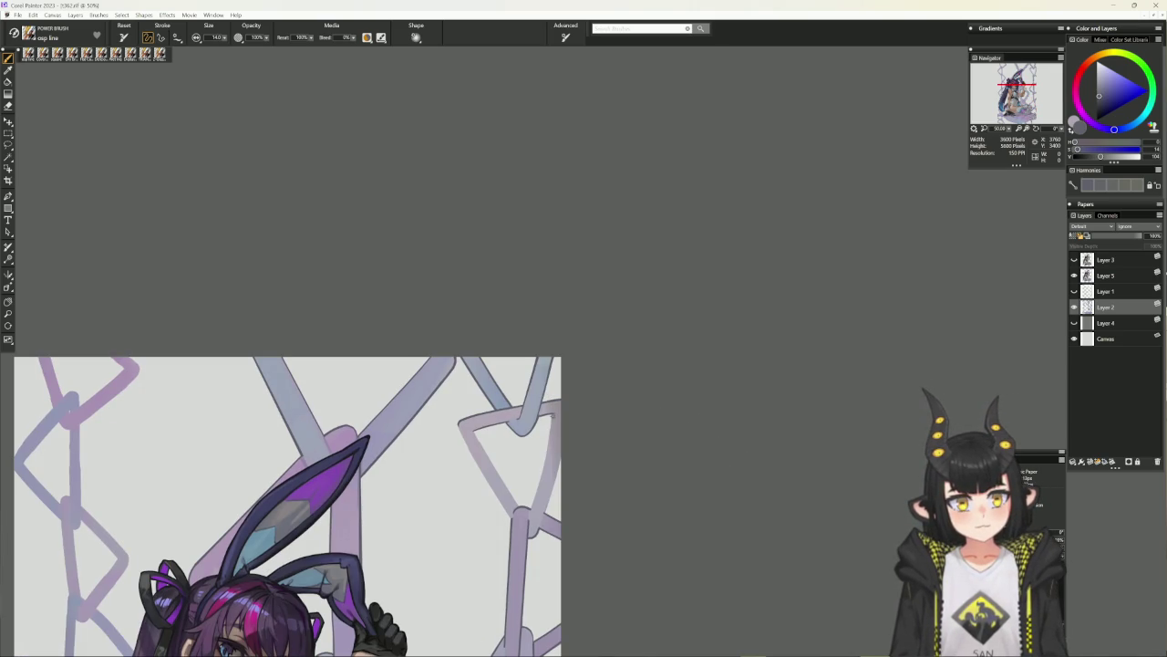
alt+click(524, 529)
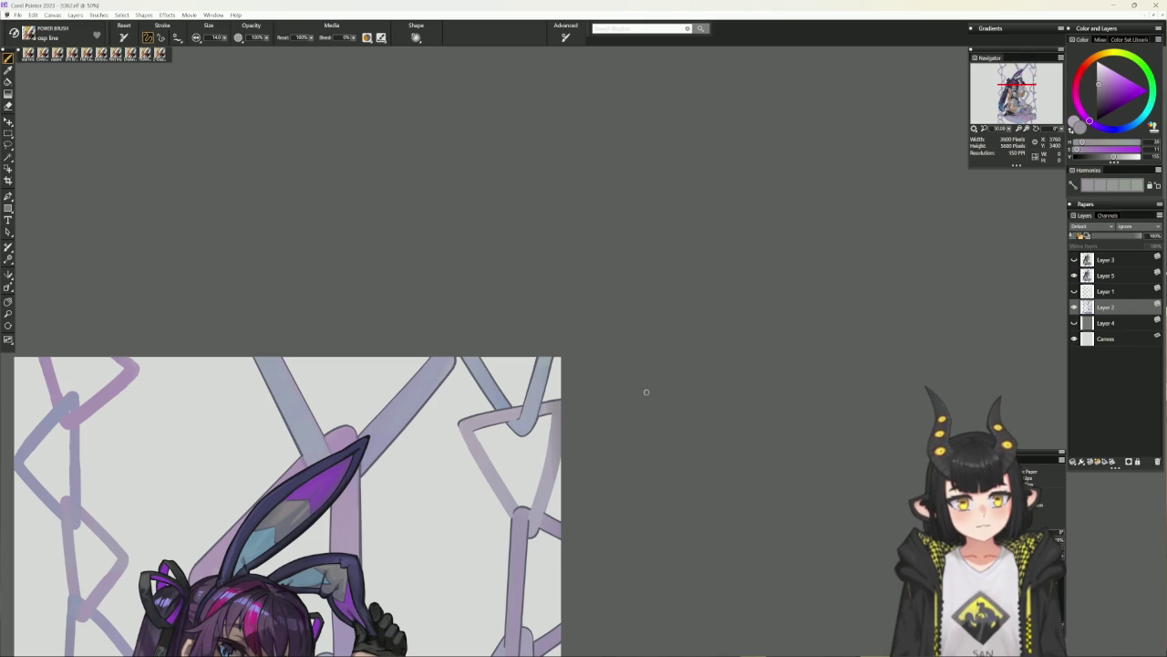
scroll(662, 496, down, 1)
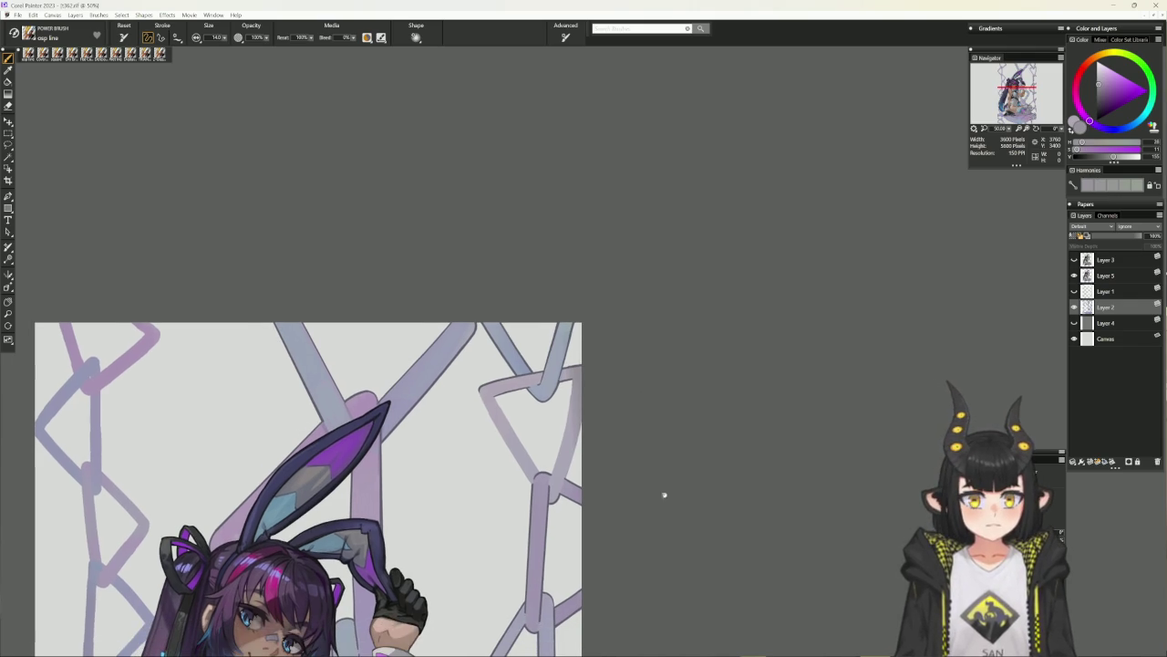
alt+click(584, 418)
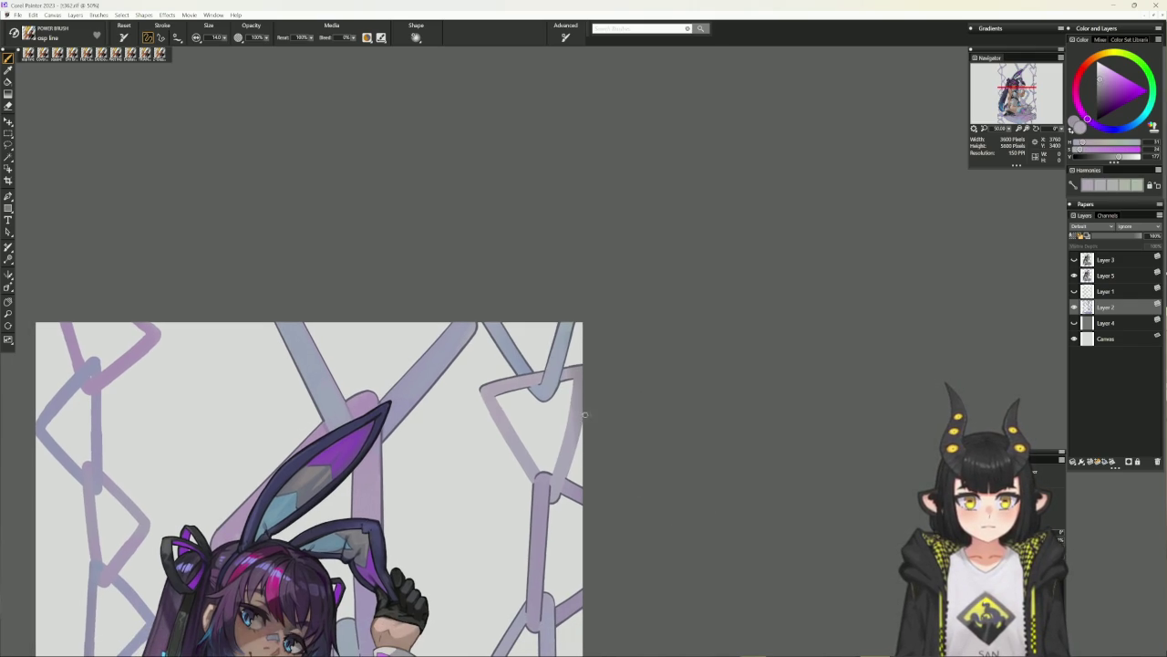
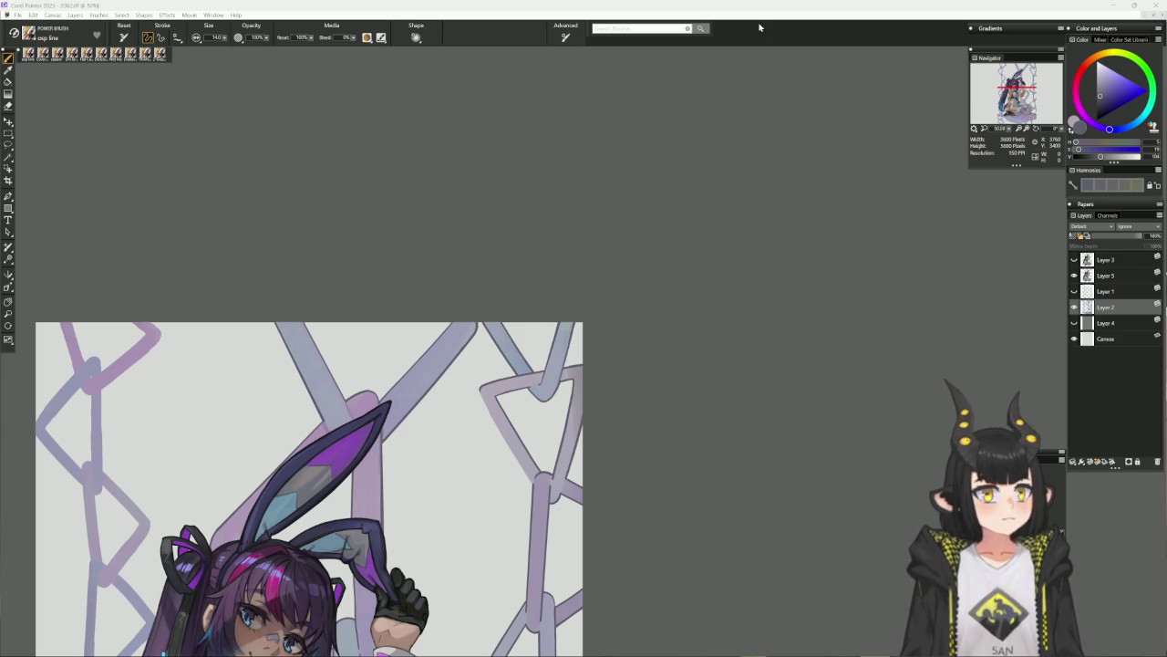
Set the brush to paint straight-line strokes at a thinner size of 4.5.
drag(607, 380, 668, 308)
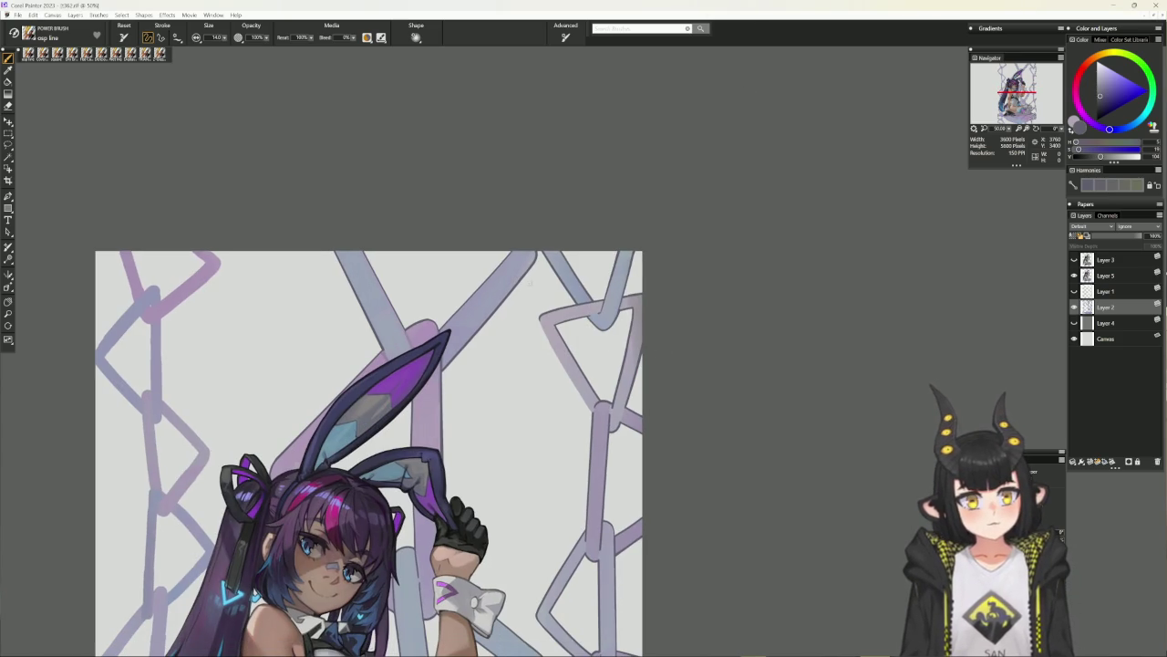
key(v)
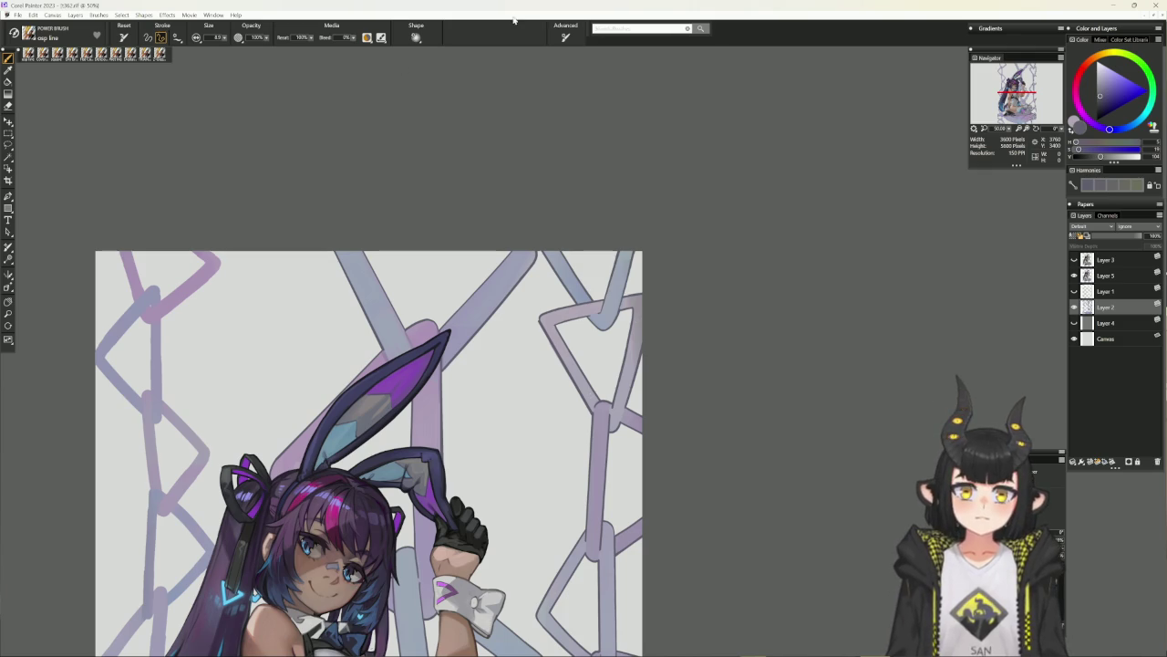
drag(559, 242, 654, 85)
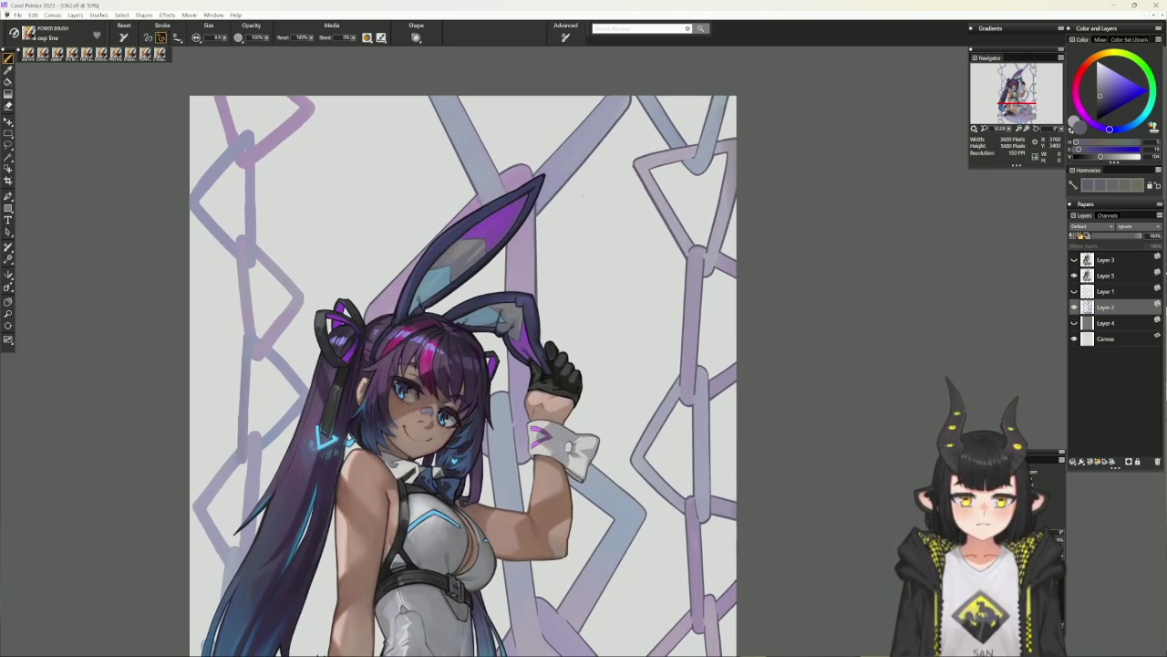
click(16, 16)
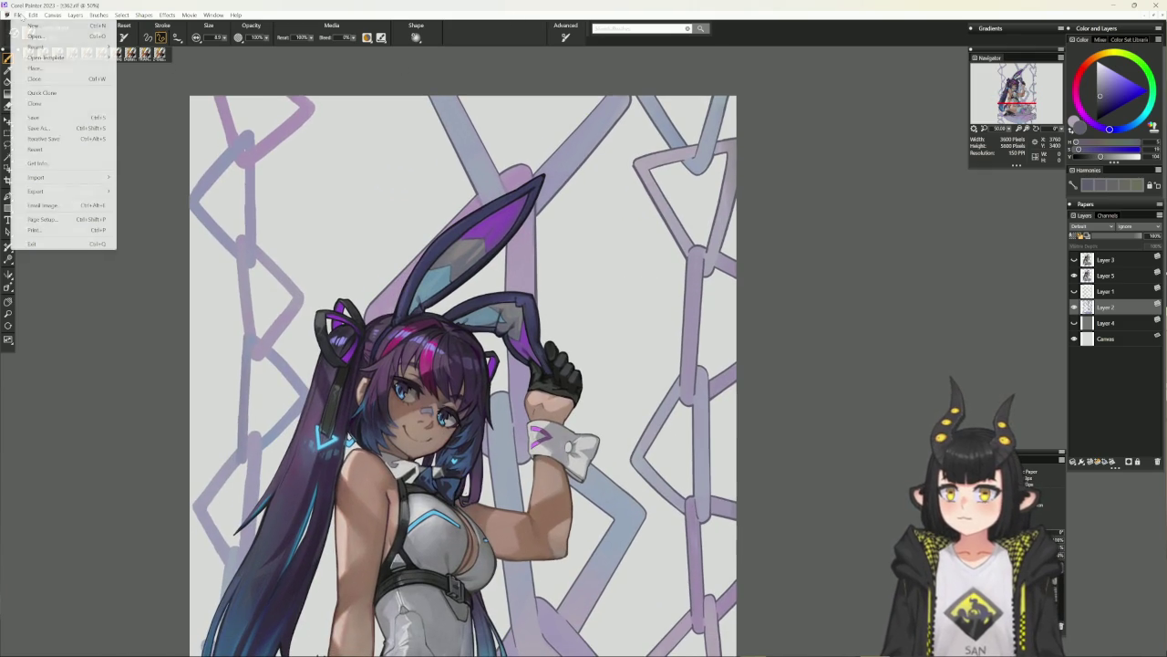
Save the bunny-girl illustration as a native RIF file.
click(38, 115)
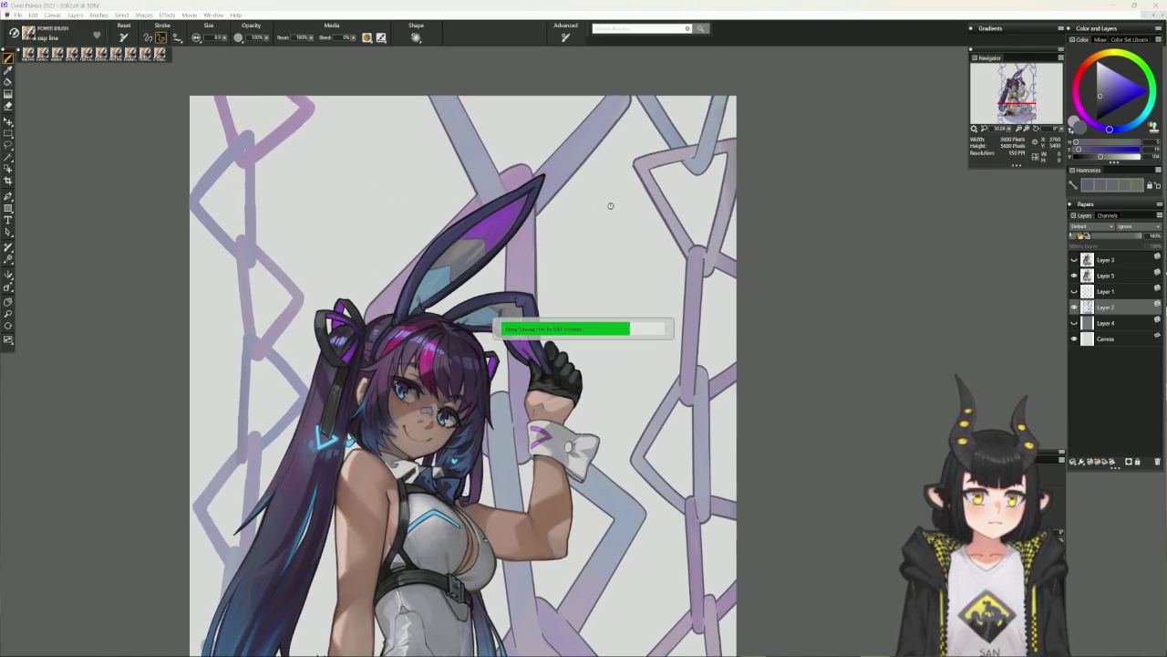
drag(735, 179, 691, 246)
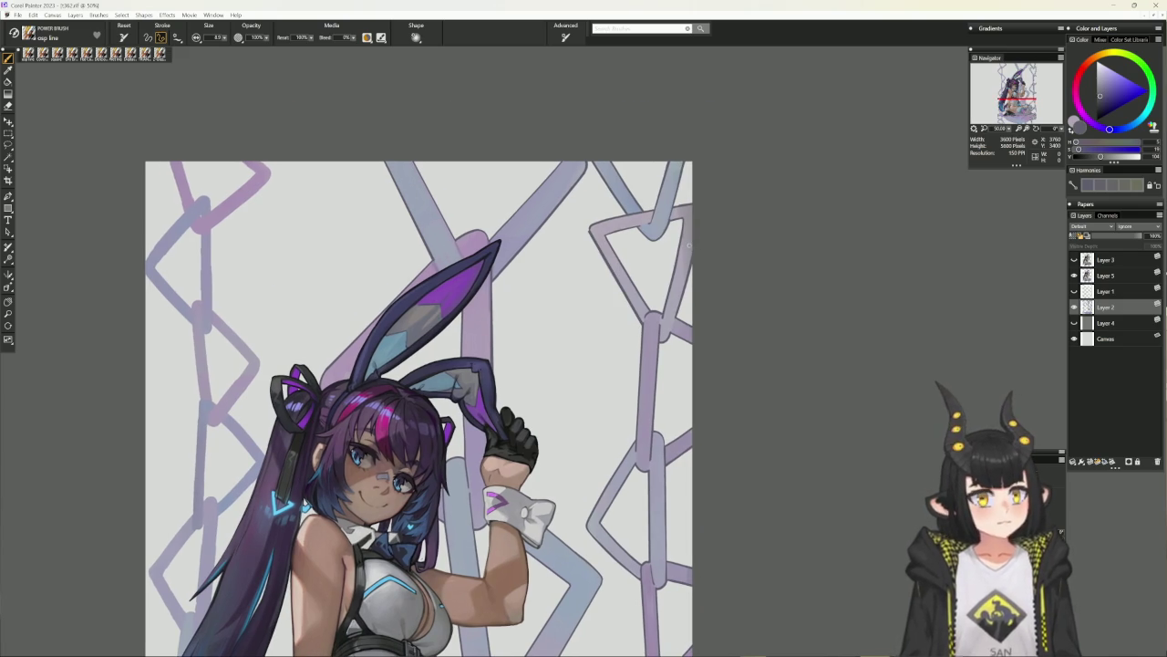
Lasso a freehand selection around the upper right chain link.
key(l)
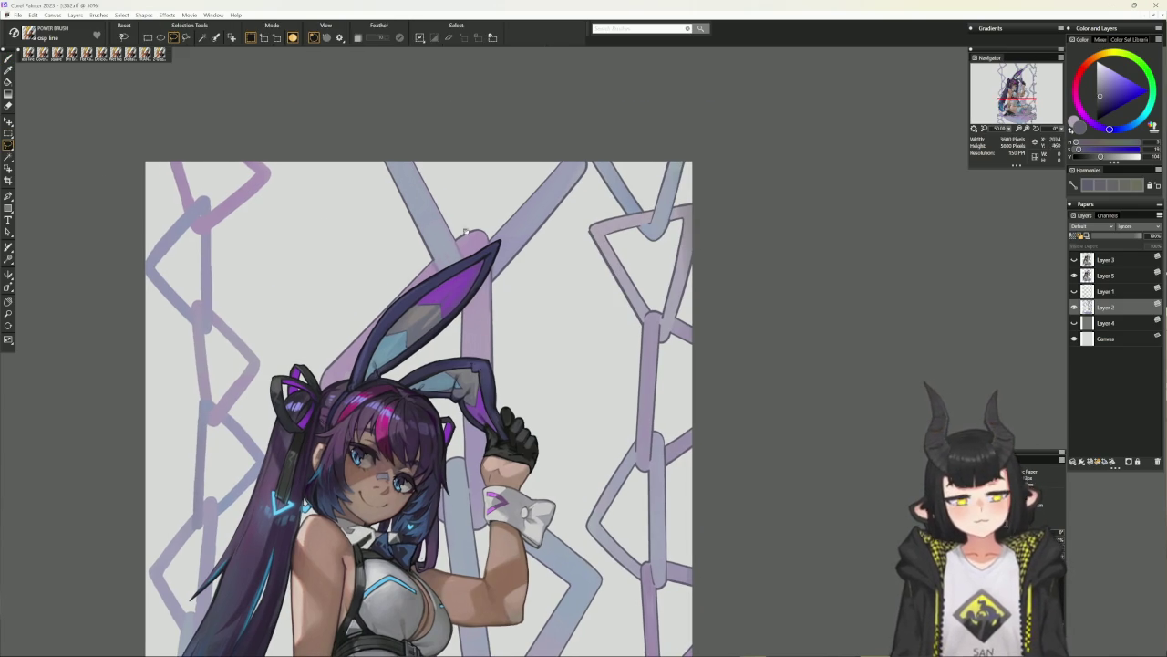
drag(714, 262, 638, 315)
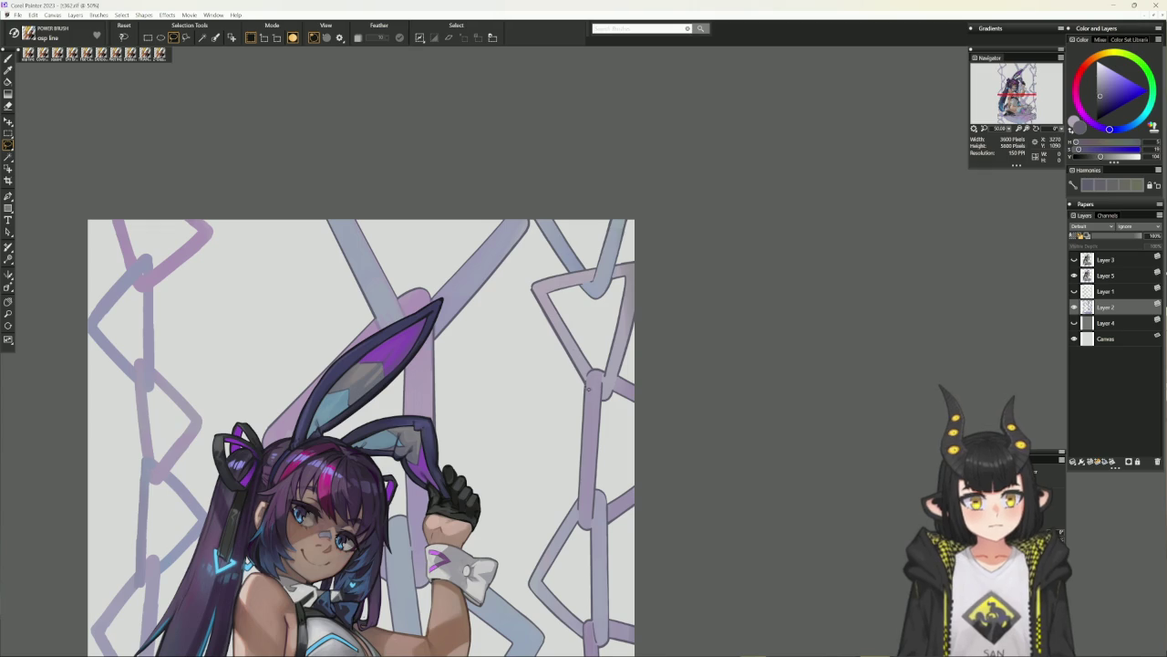
drag(580, 387, 525, 328)
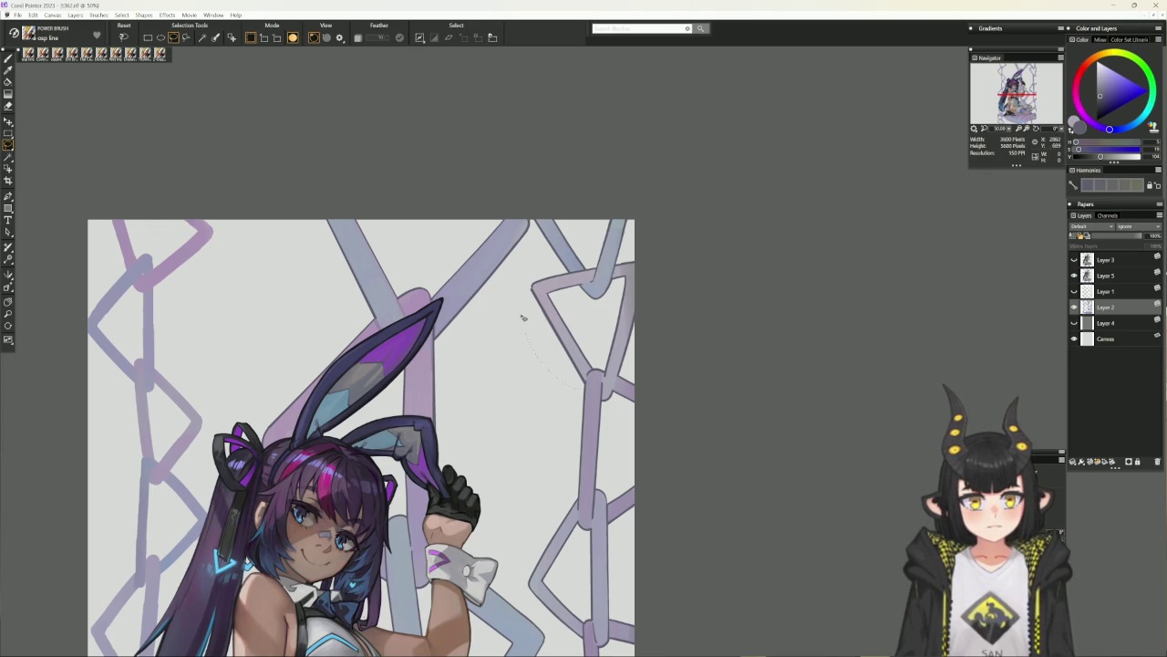
drag(529, 286, 530, 285)
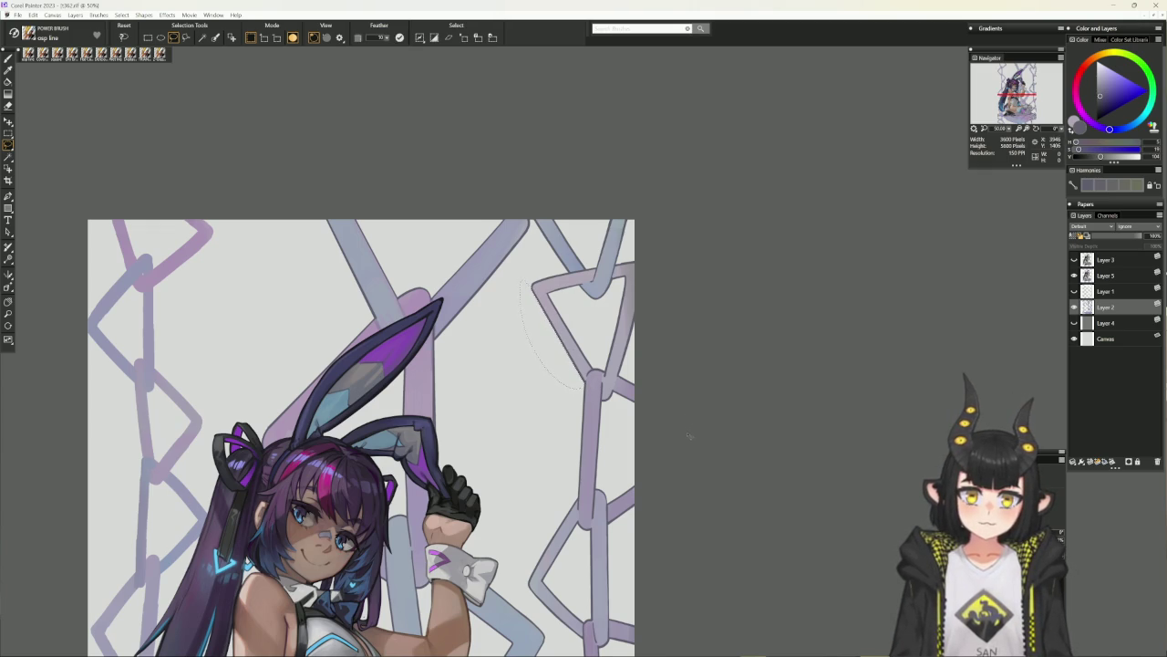
Zoom out to the whole figure, zoom back in on the upper chains, and return to the Brush.
drag(729, 401, 704, 411)
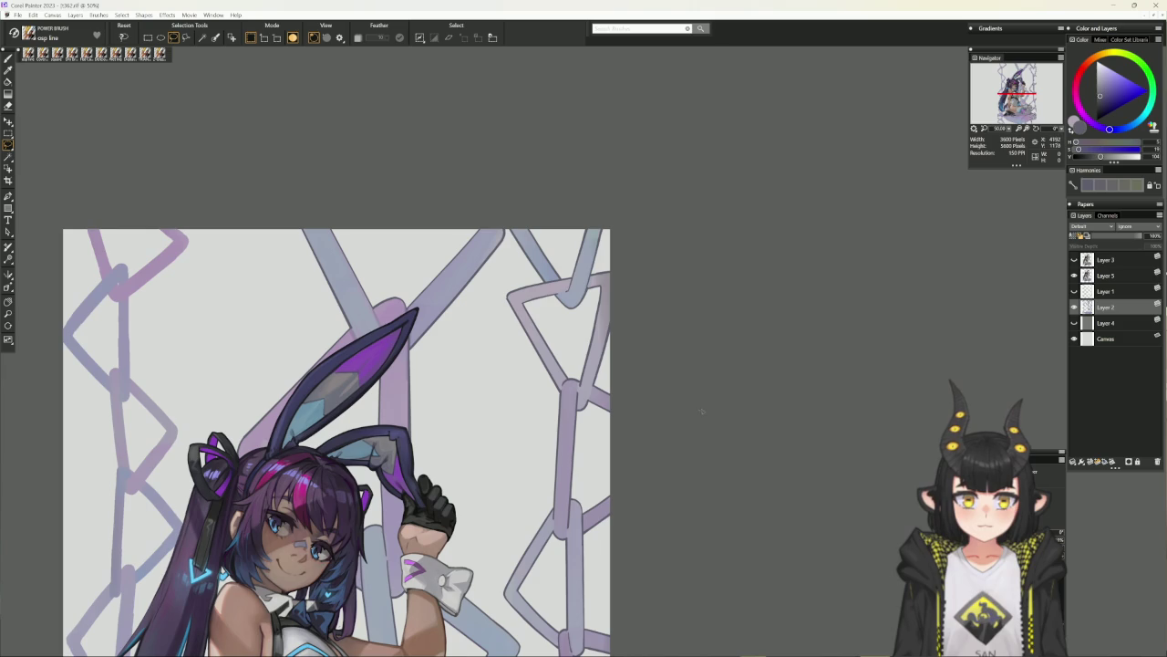
scroll(629, 425, down, 1)
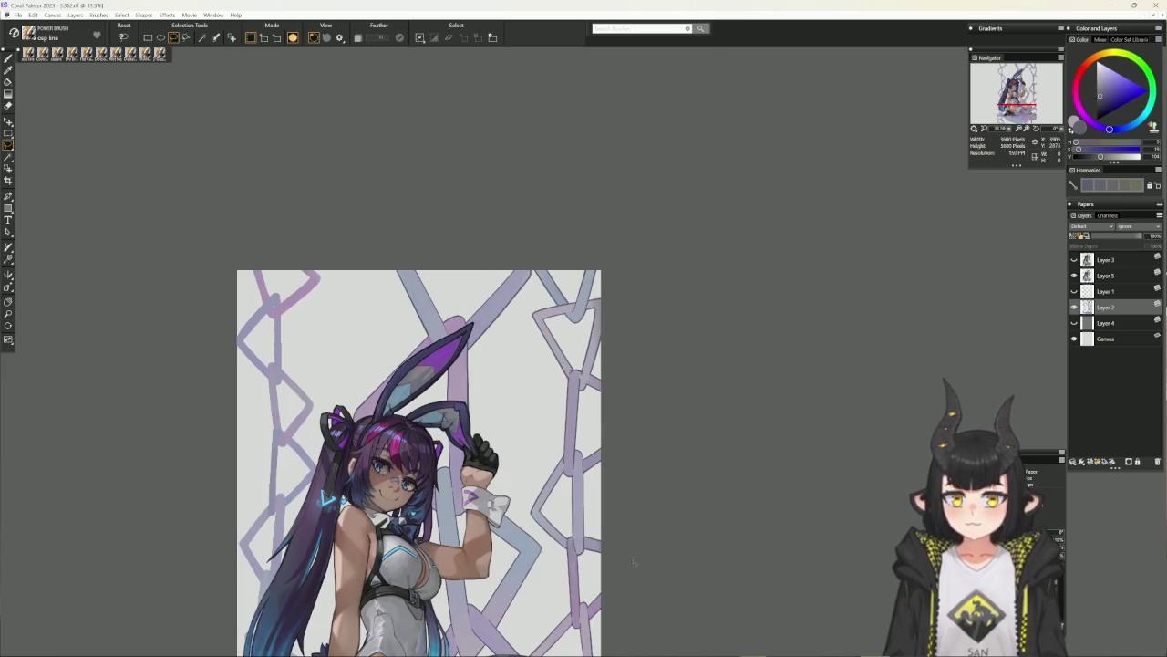
mouse_move(693, 561)
mouse_down()
mouse_move(706, 492)
mouse_move(733, 445)
mouse_up()
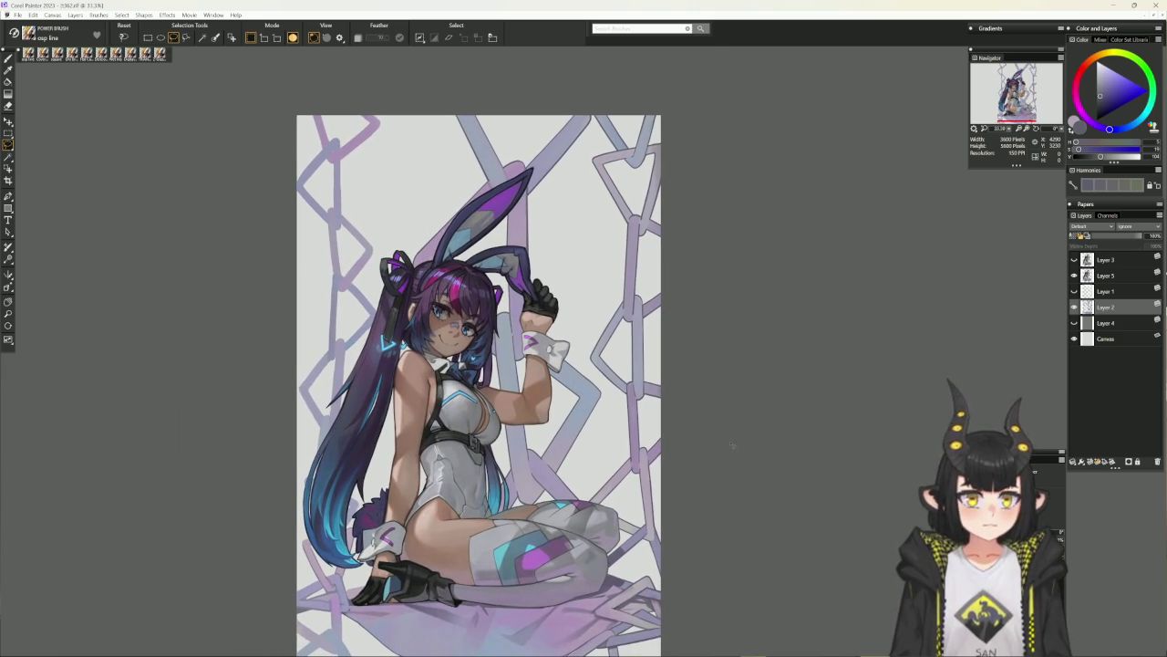
drag(713, 139, 660, 208)
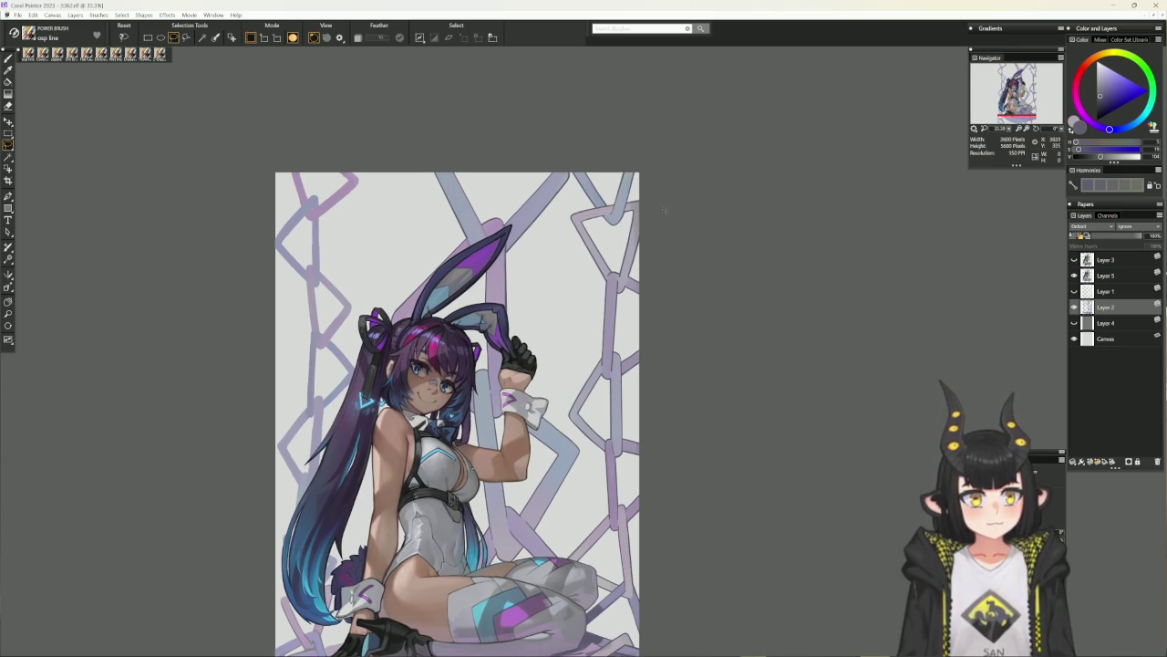
key(ctrl+plus)
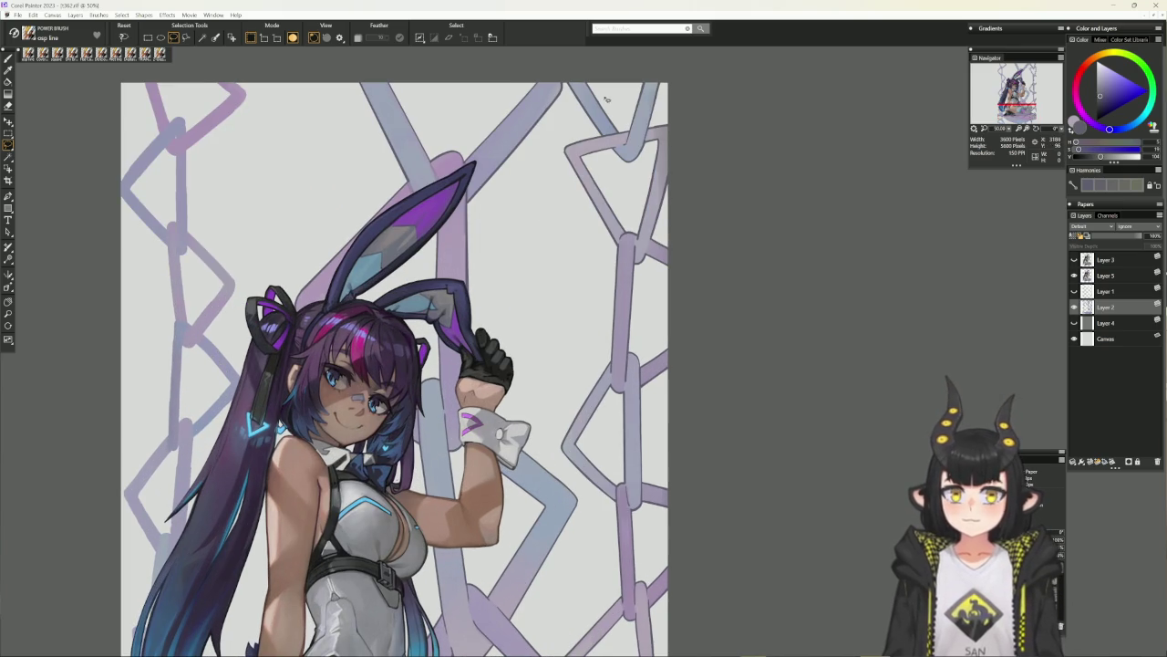
key(b)
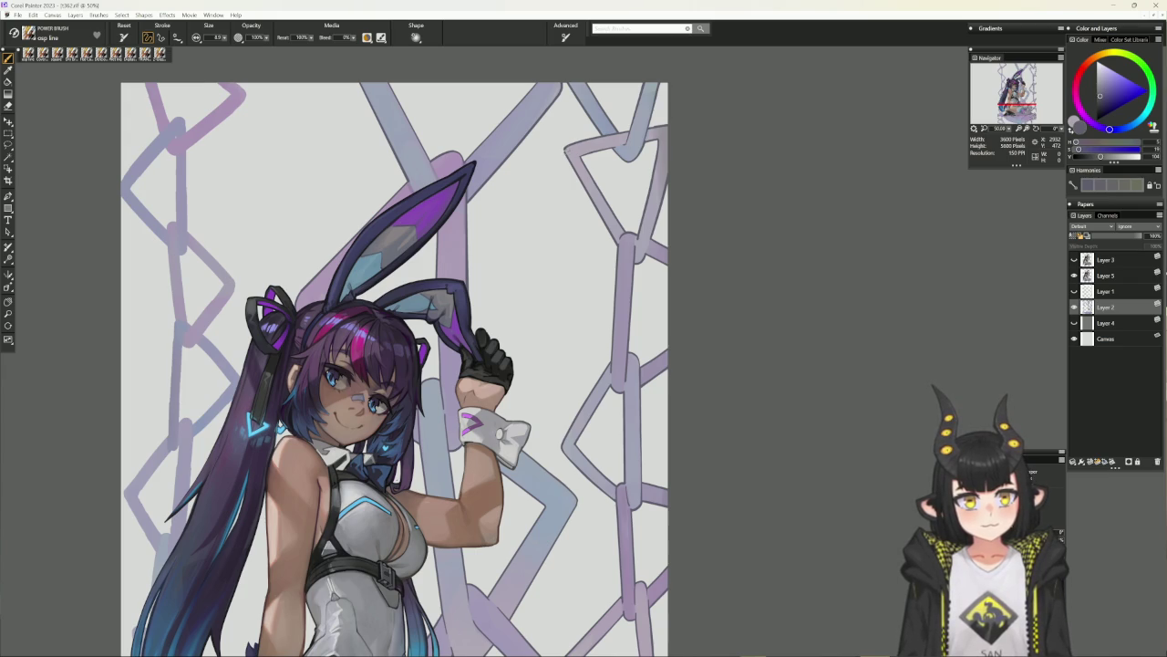
Sample the greyish purple chain colour and zoom out to the whole figure.
alt+click(566, 146)
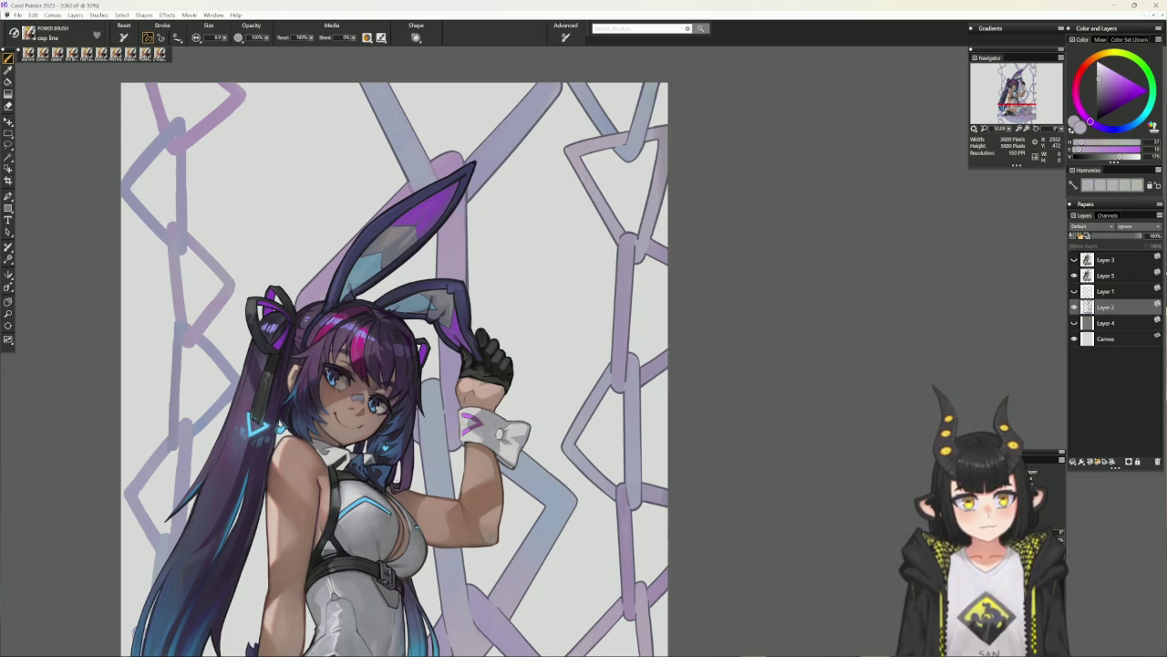
key(ctrl+minus)
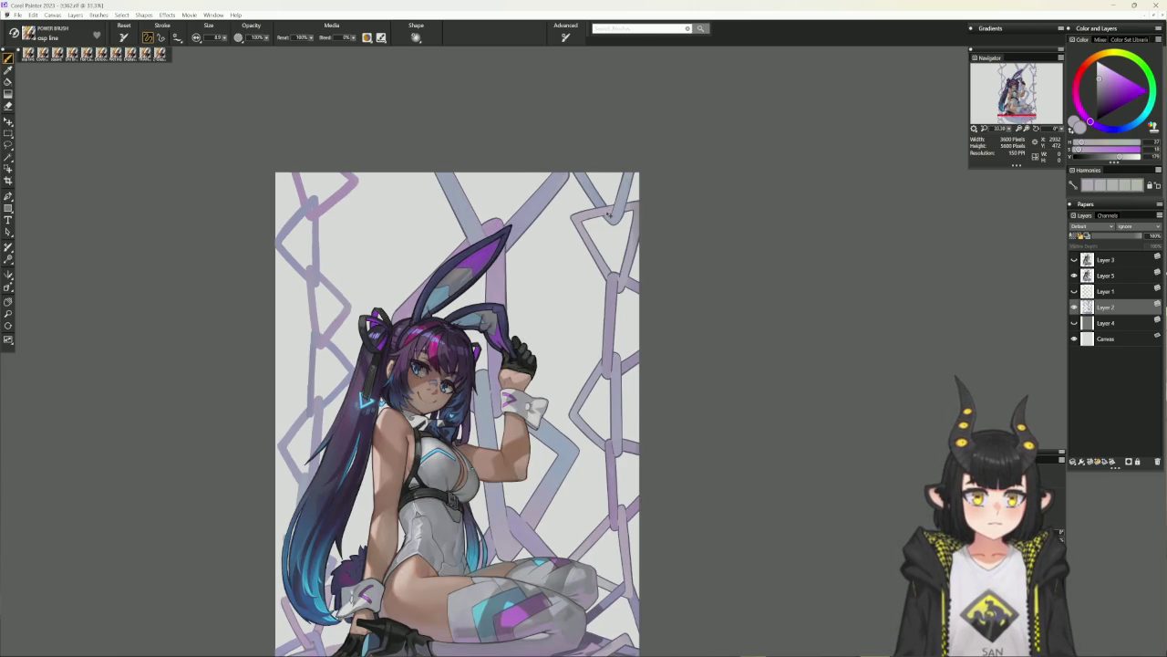
drag(652, 548, 681, 500)
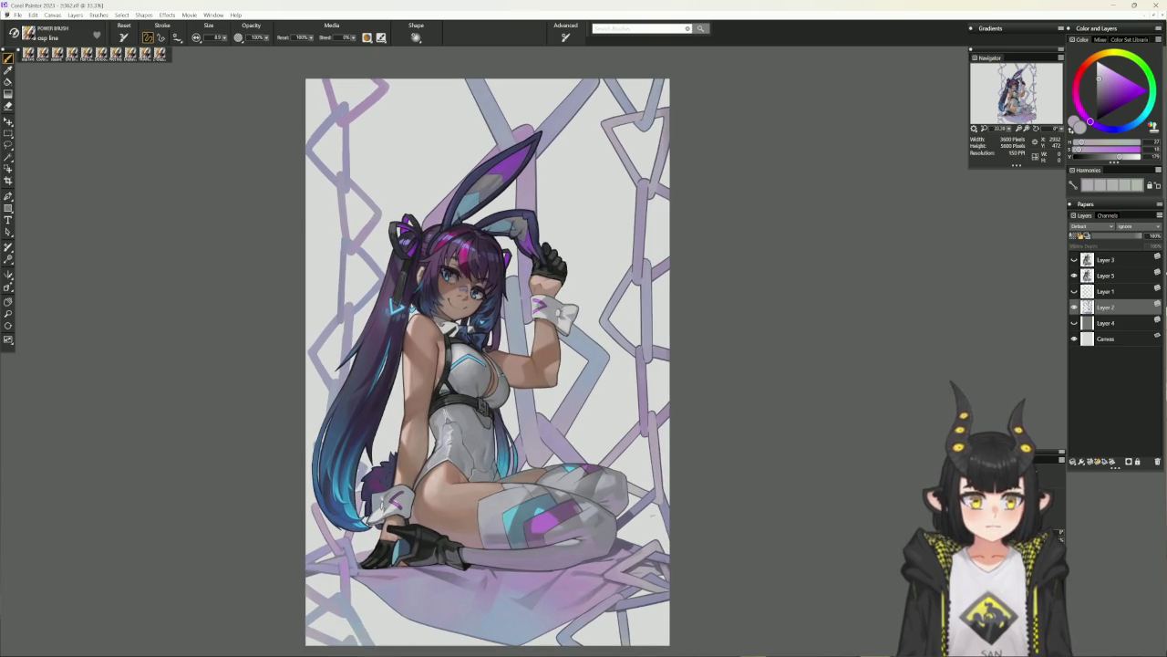
Toggle Layer 4's visibility to compare against grey, then choose the Digital Airbrush.
click(1075, 323)
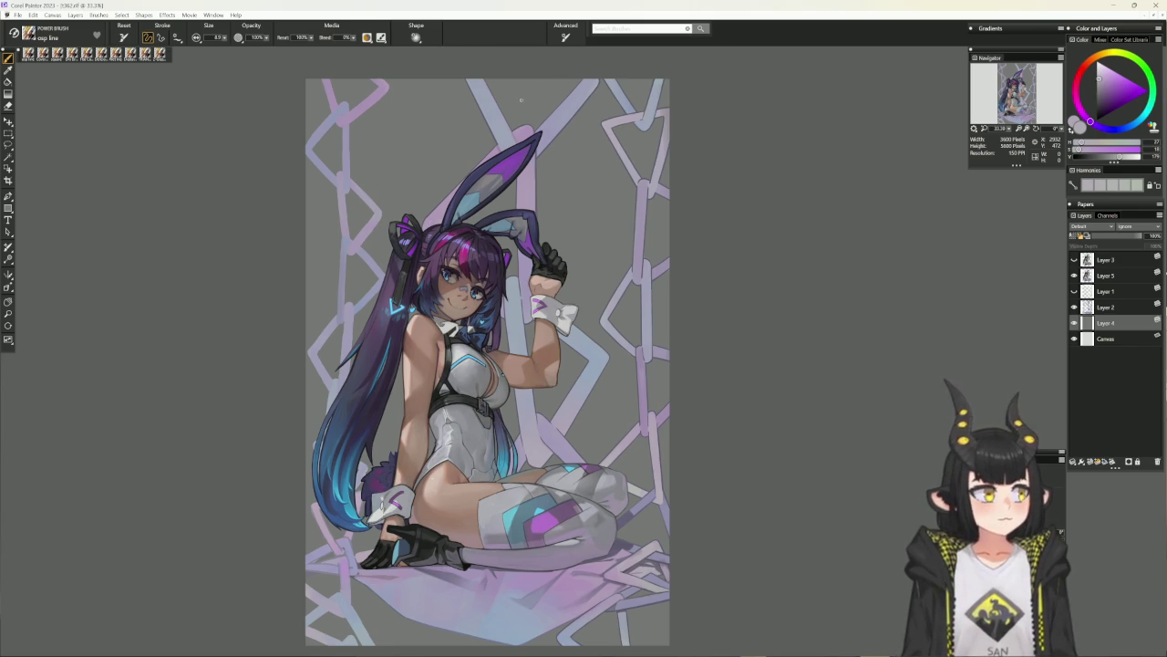
click(1075, 324)
click(1076, 324)
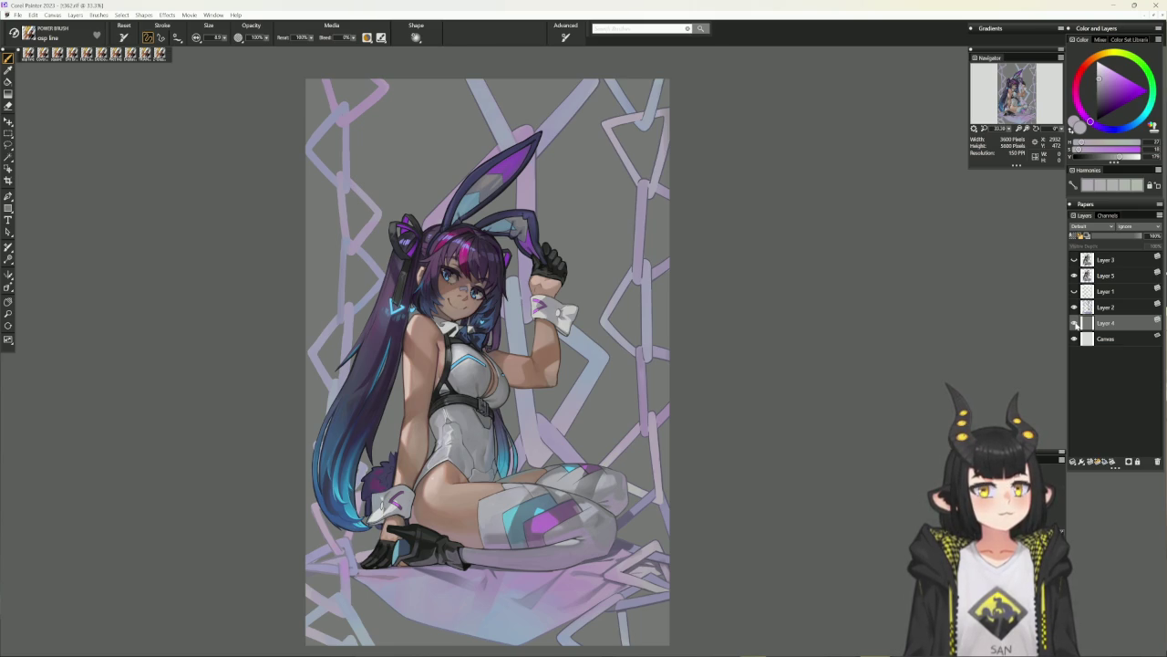
click(1075, 323)
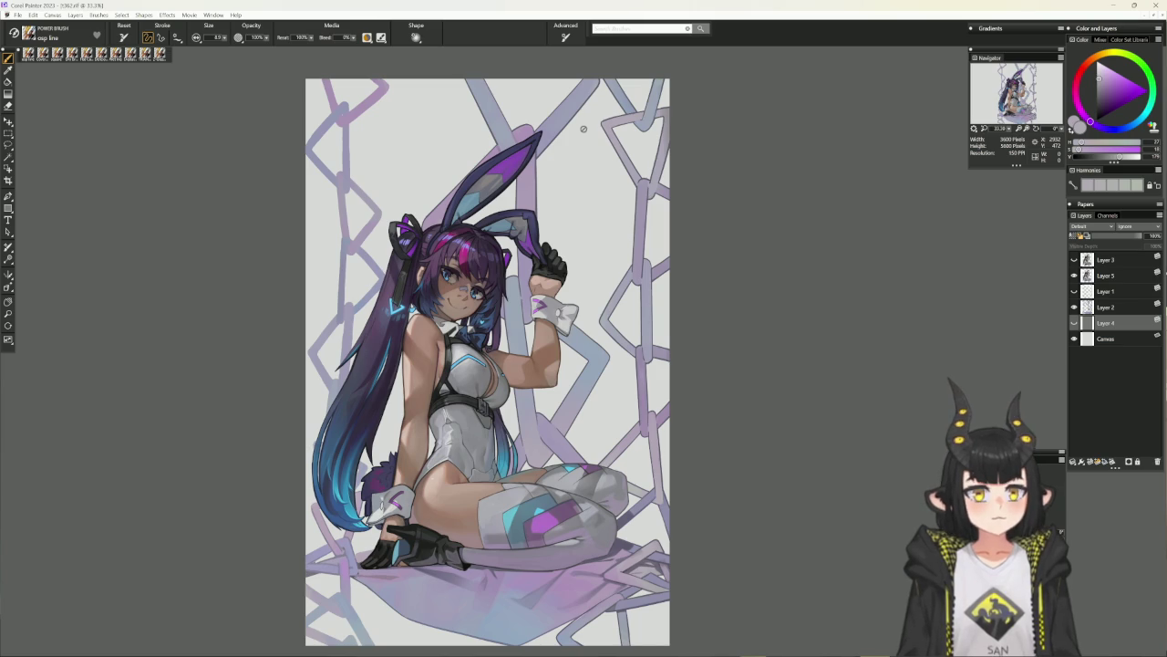
click(135, 57)
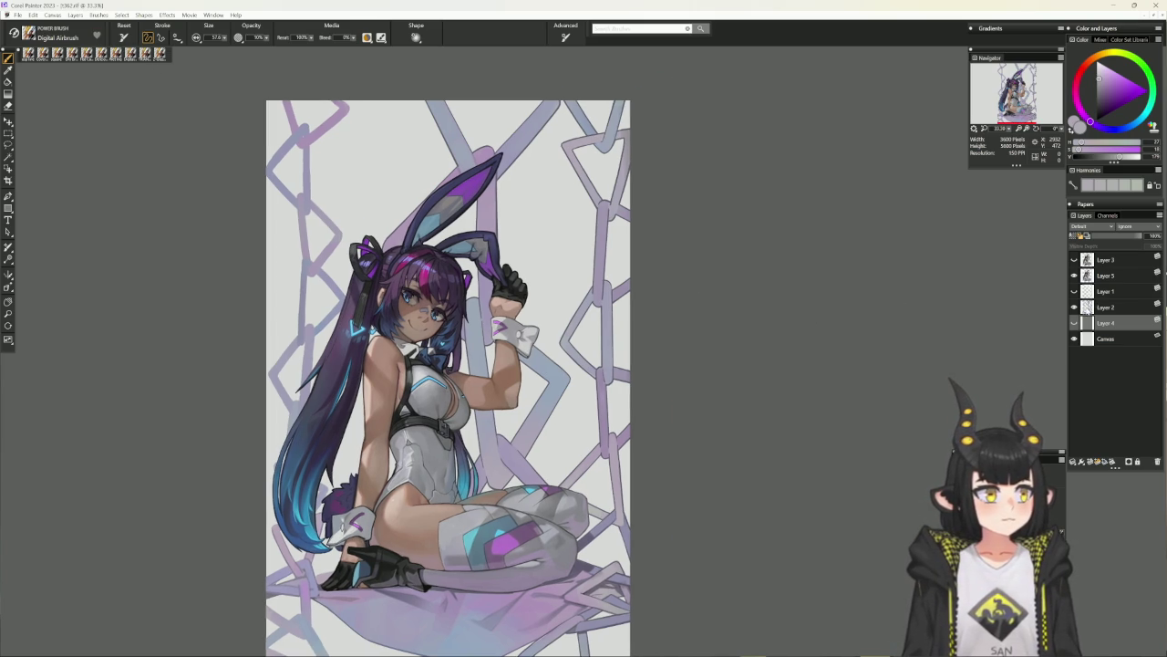
Make Layer 2 the active layer and adjust the brush size.
click(1105, 307)
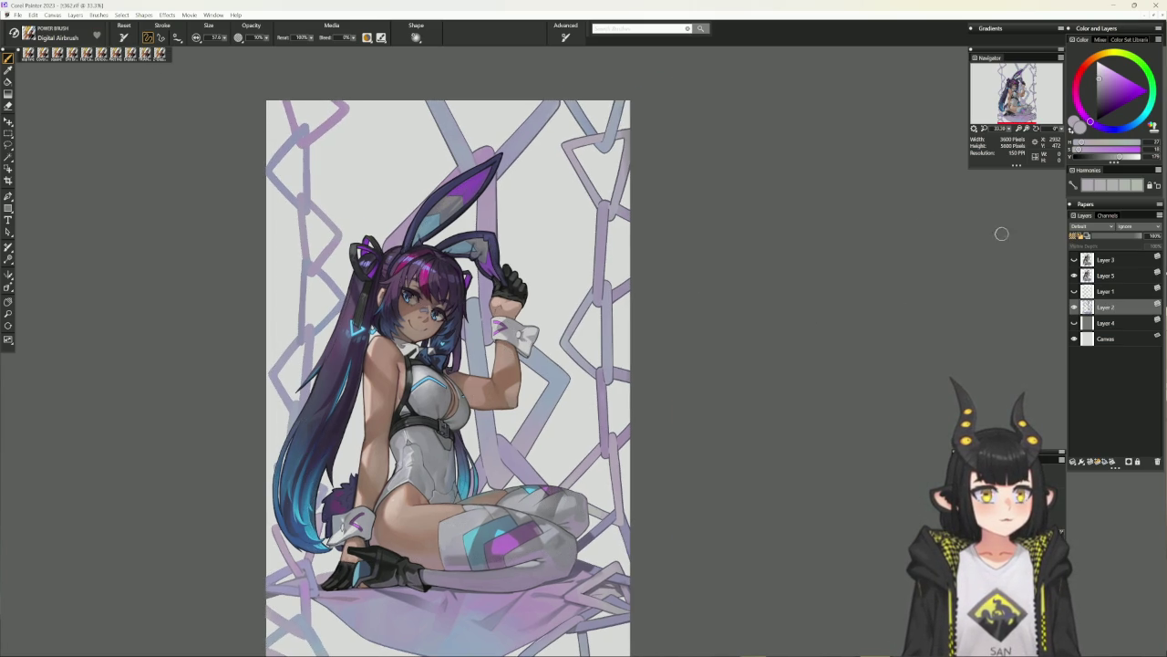
key(bracketright)
key(bracketright)
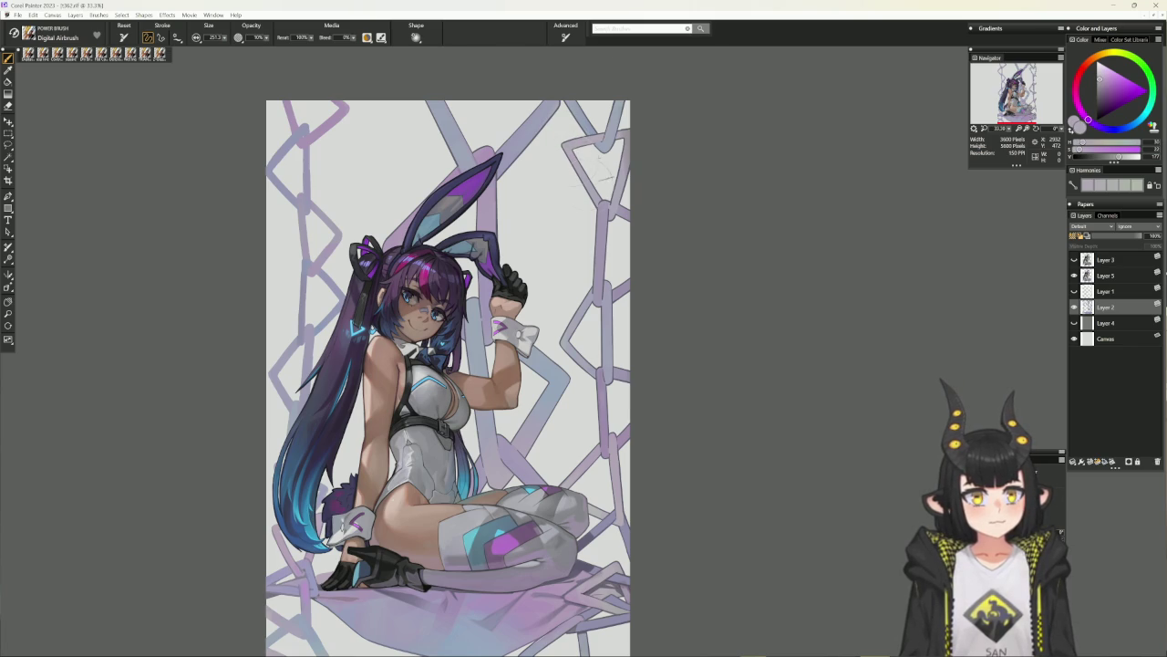
alt+click(626, 146)
key(bracketleft)
key(bracketleft)
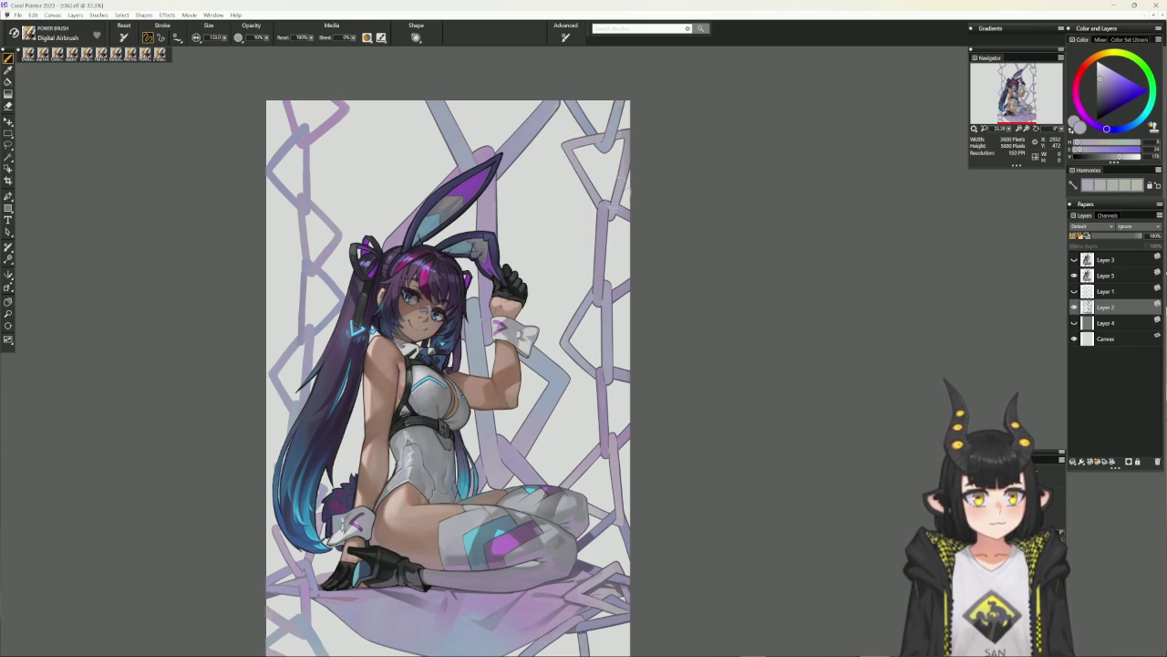
Sample several canvas colours, ending on the light grey background as the painting colour.
alt+click(607, 210)
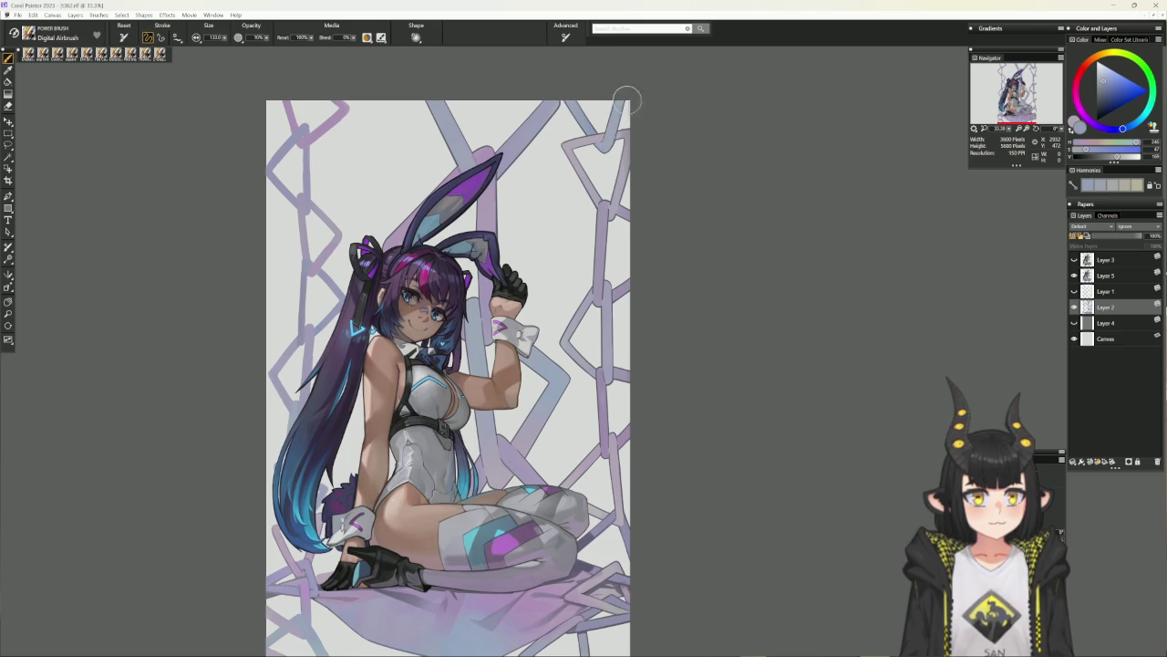
alt+click(612, 237)
alt+click(620, 202)
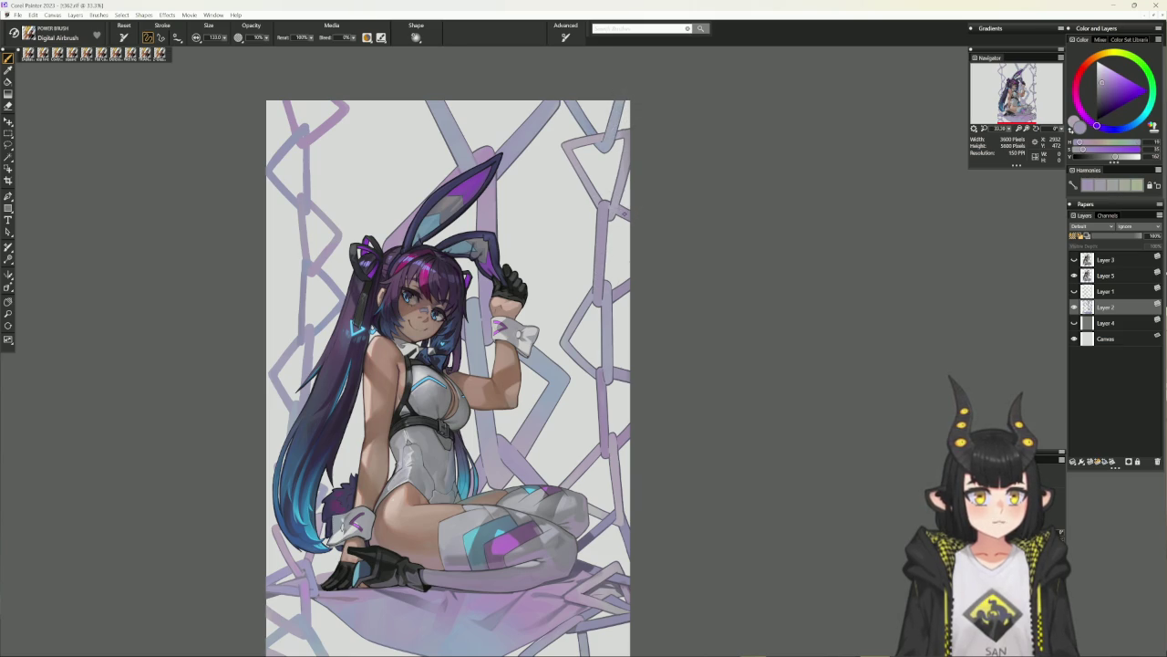
alt+click(609, 226)
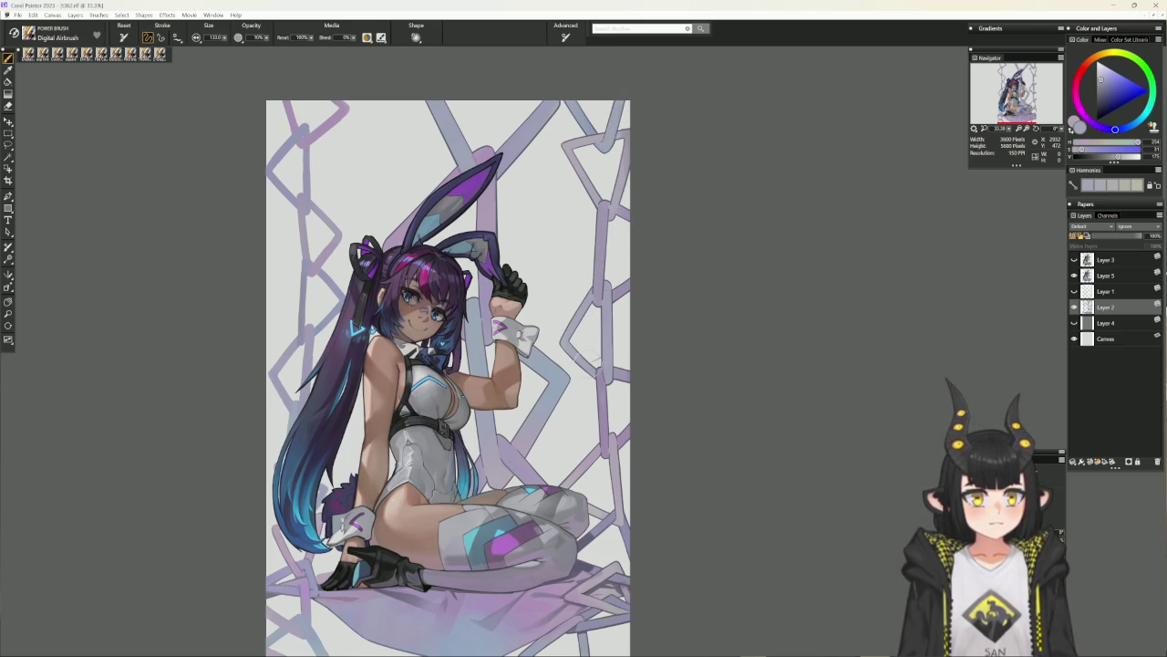
alt+click(613, 246)
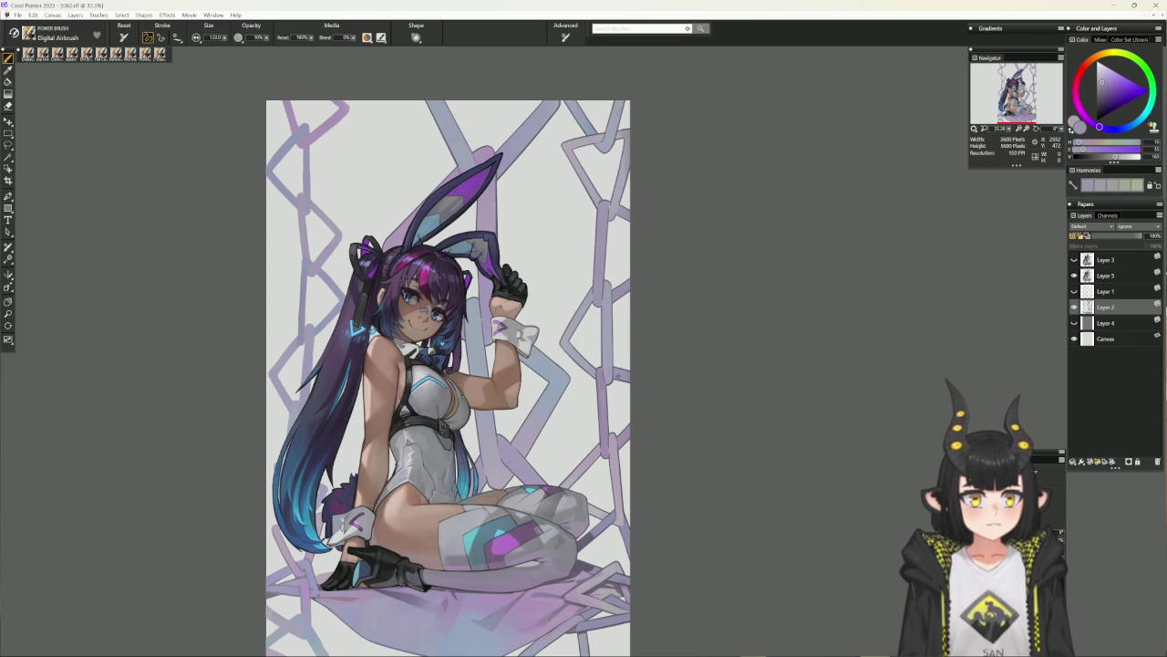
alt+click(605, 399)
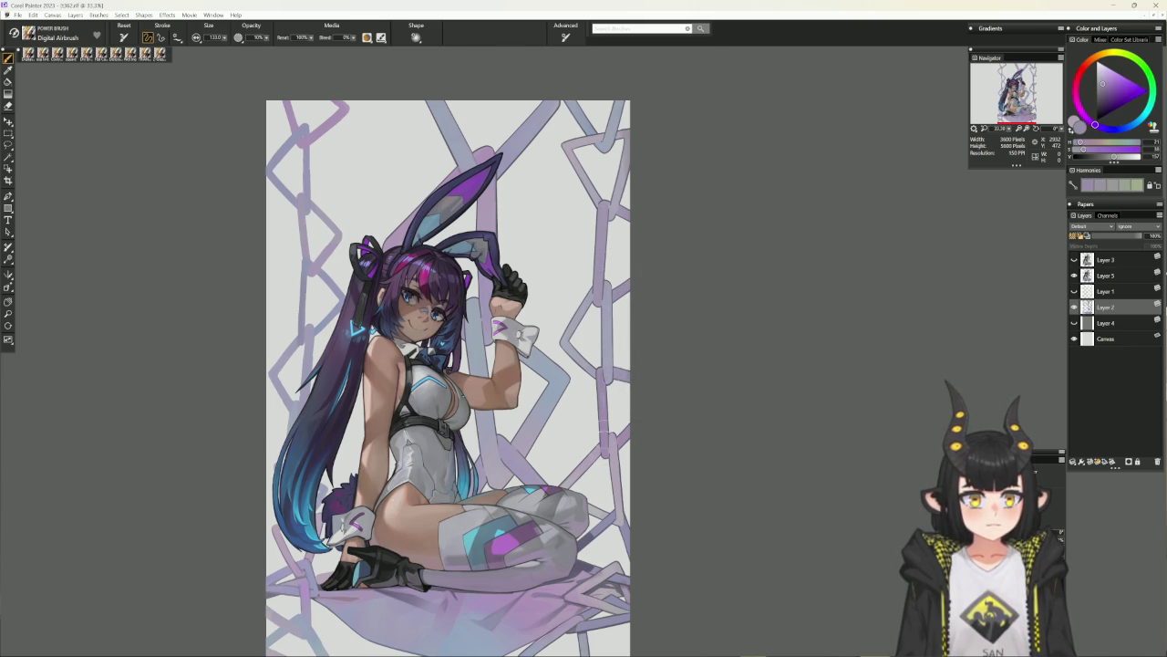
alt+click(609, 461)
alt+click(588, 463)
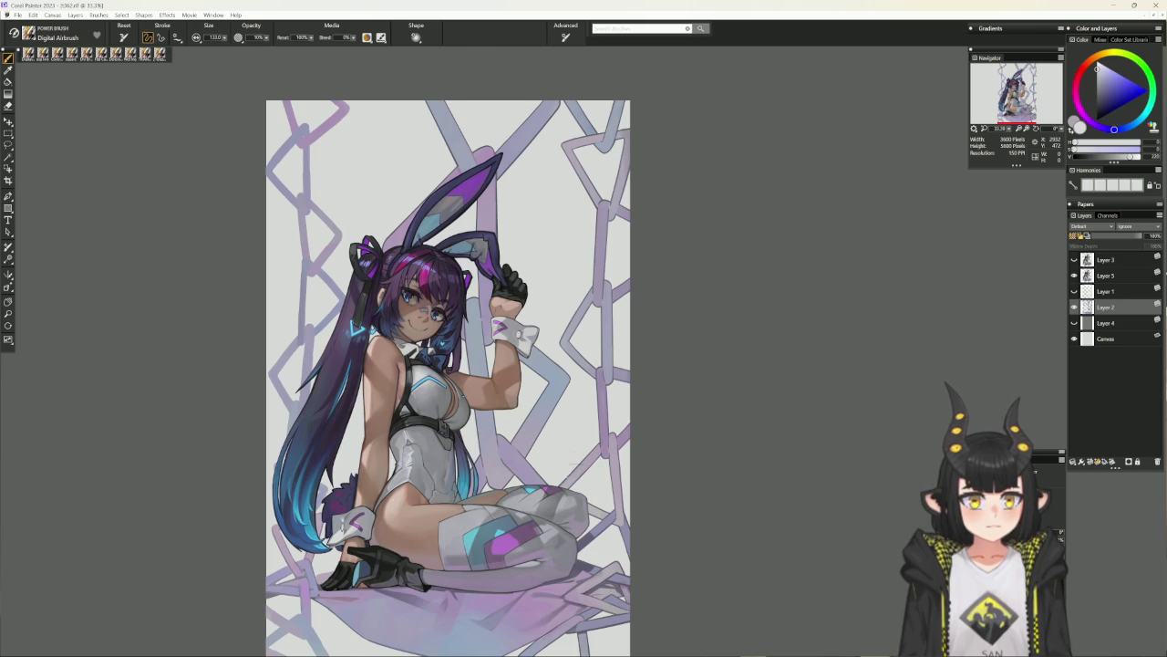
scroll(612, 453, down, 1)
scroll(612, 453, down, 1)
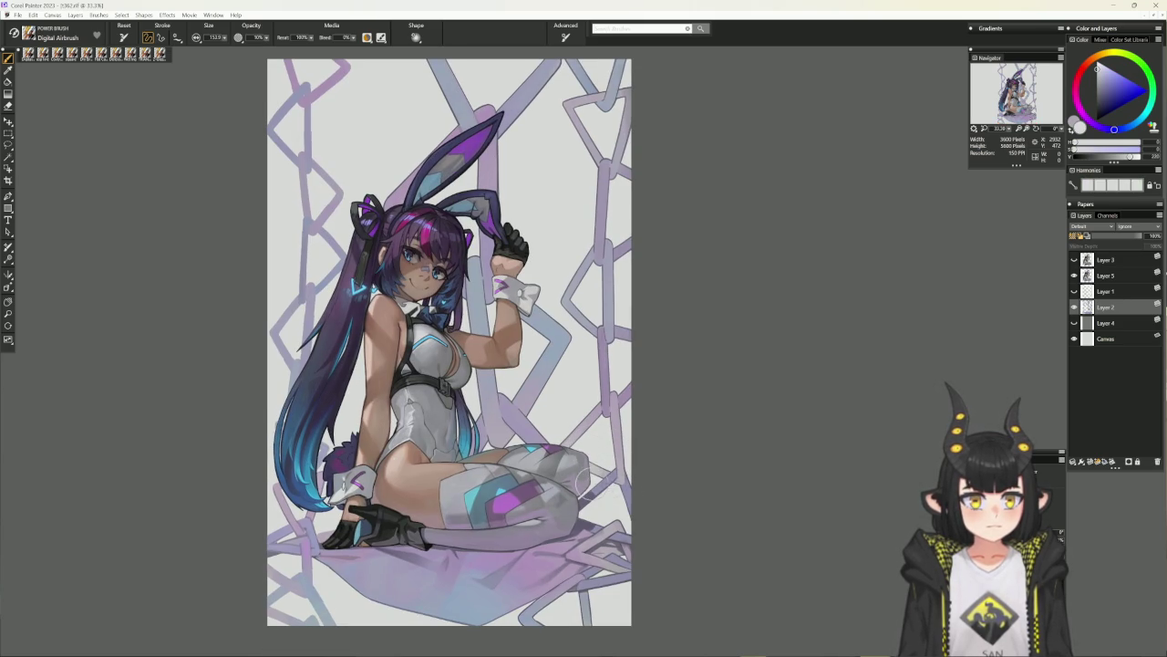
scroll(636, 446, down, 1)
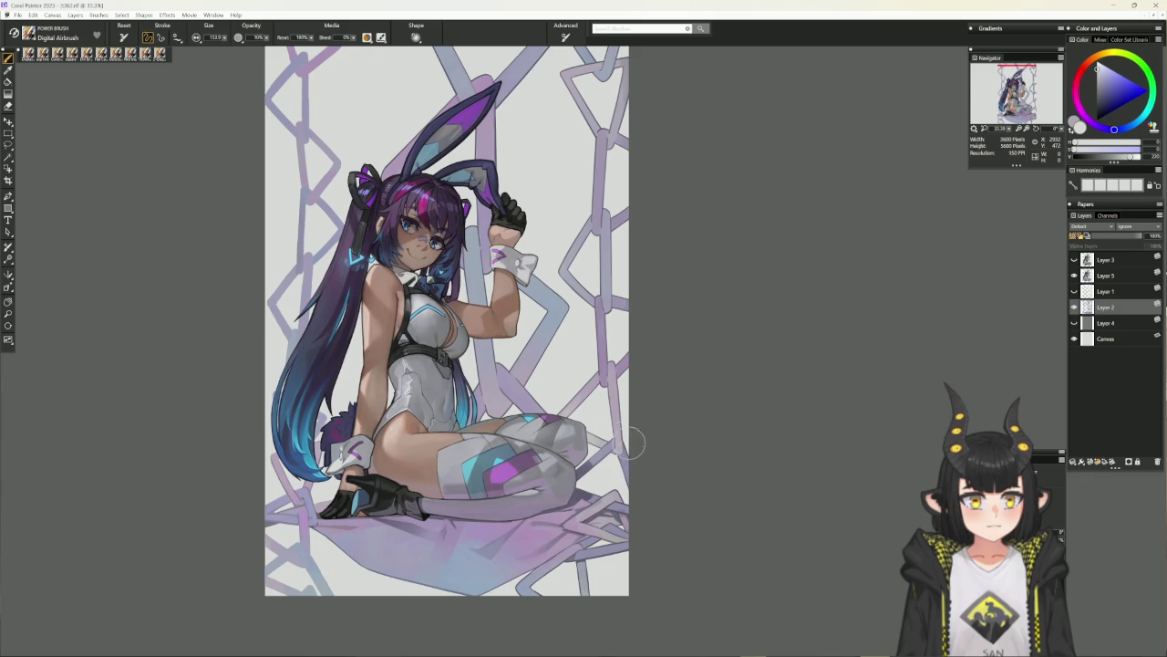
Sample greyish purple, blue-grey and light grey tones from the chains and resize the brush.
alt+click(634, 447)
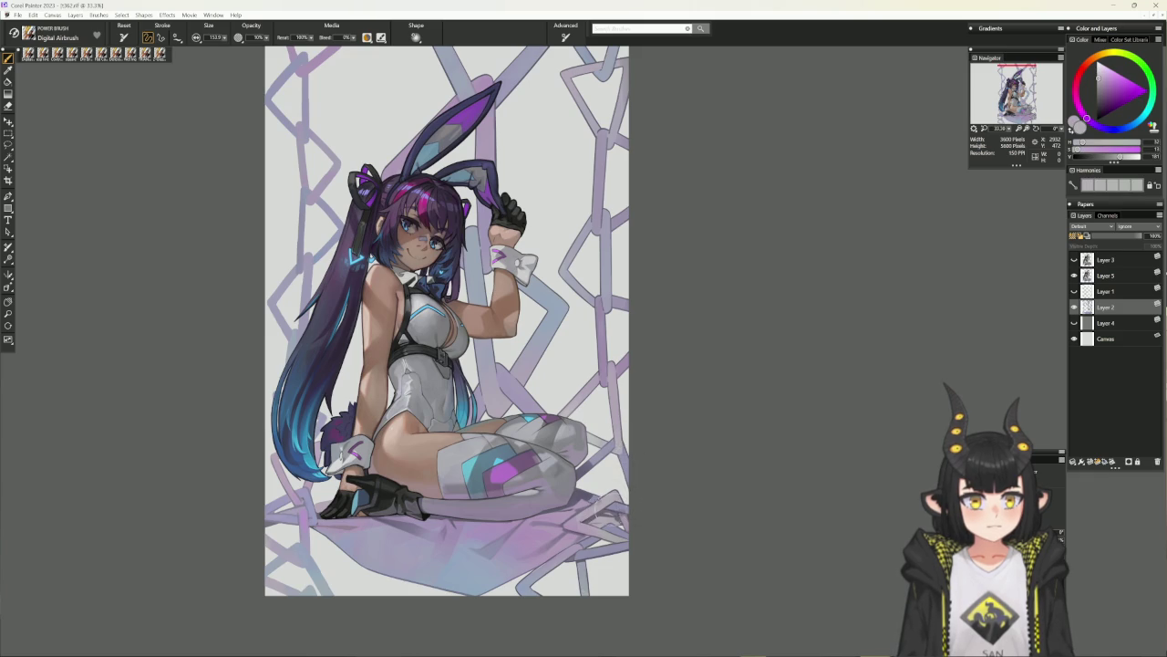
drag(644, 511, 665, 484)
alt+click(599, 532)
alt+click(623, 551)
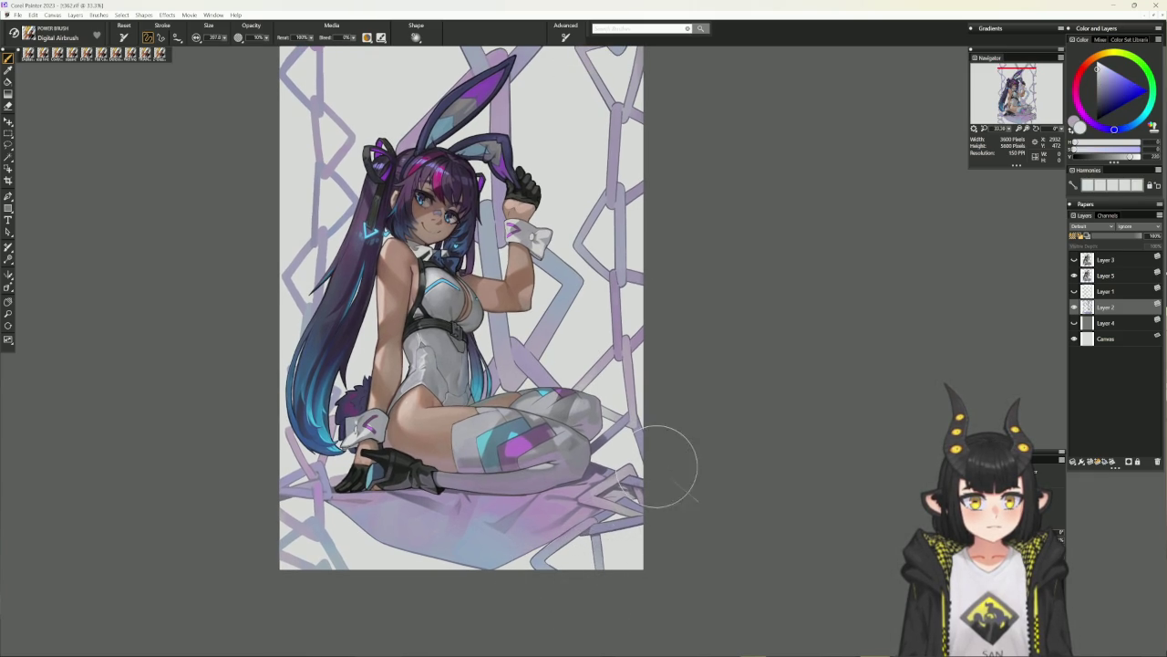
alt+click(598, 515)
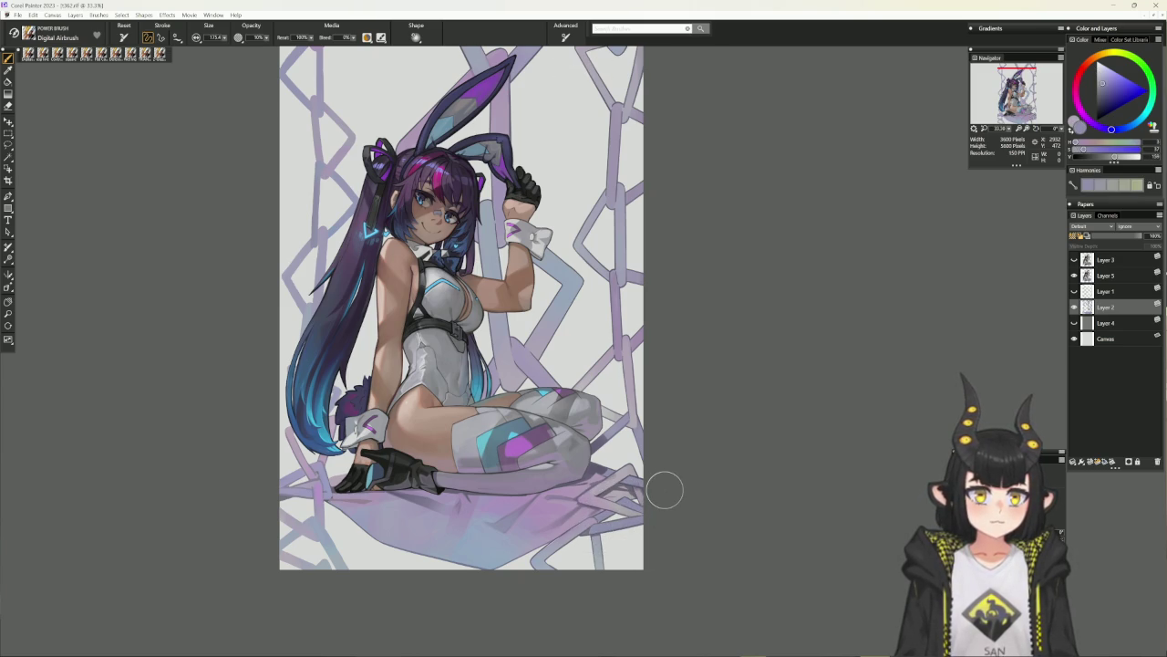
alt+click(665, 489)
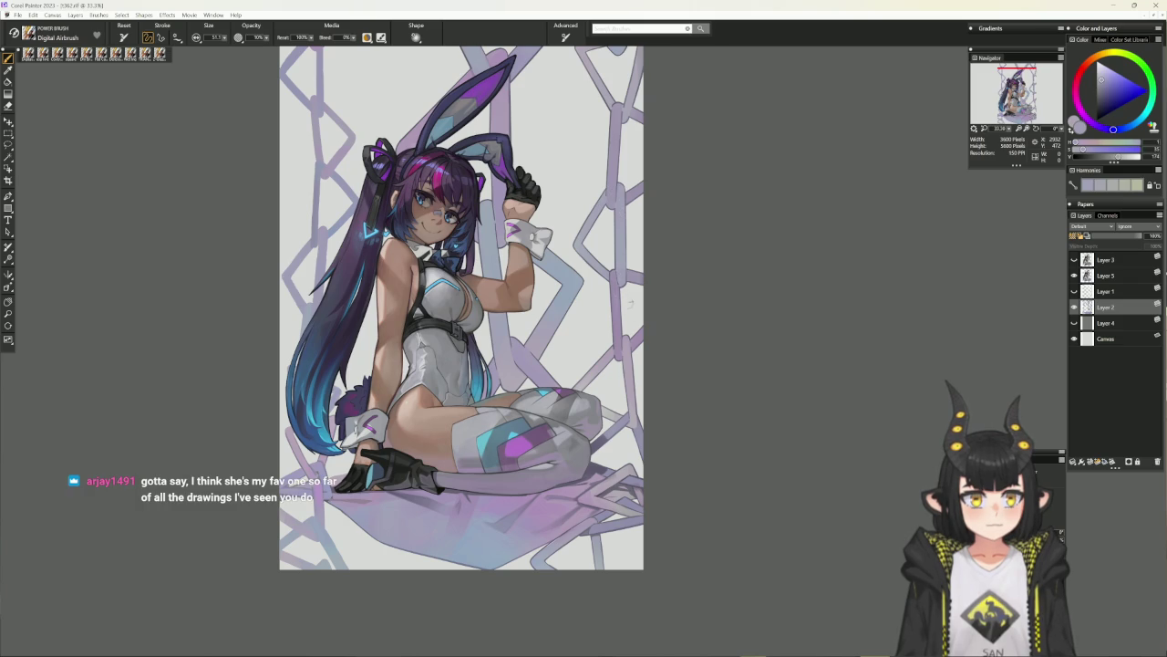
alt+click(620, 345)
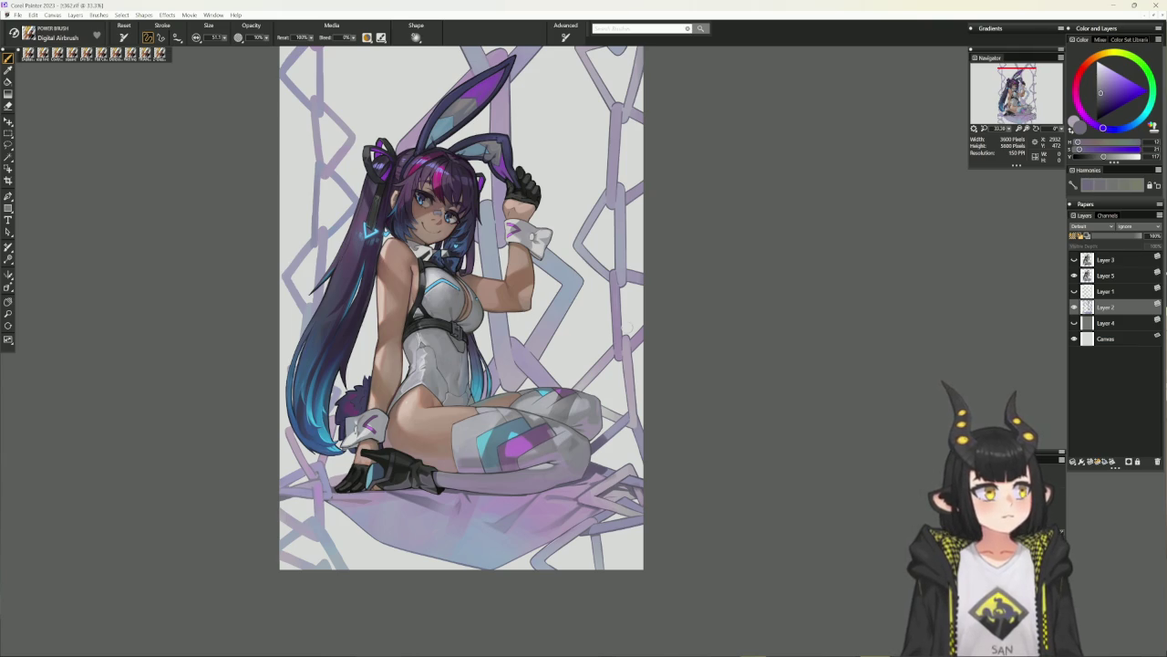
mouse_move(625, 324)
mouse_down()
mouse_move(636, 398)
mouse_move(622, 447)
mouse_up()
Resample chain tones, enlarge the brush to about 229, and end on the neutral light grey.
alt+click(512, 122)
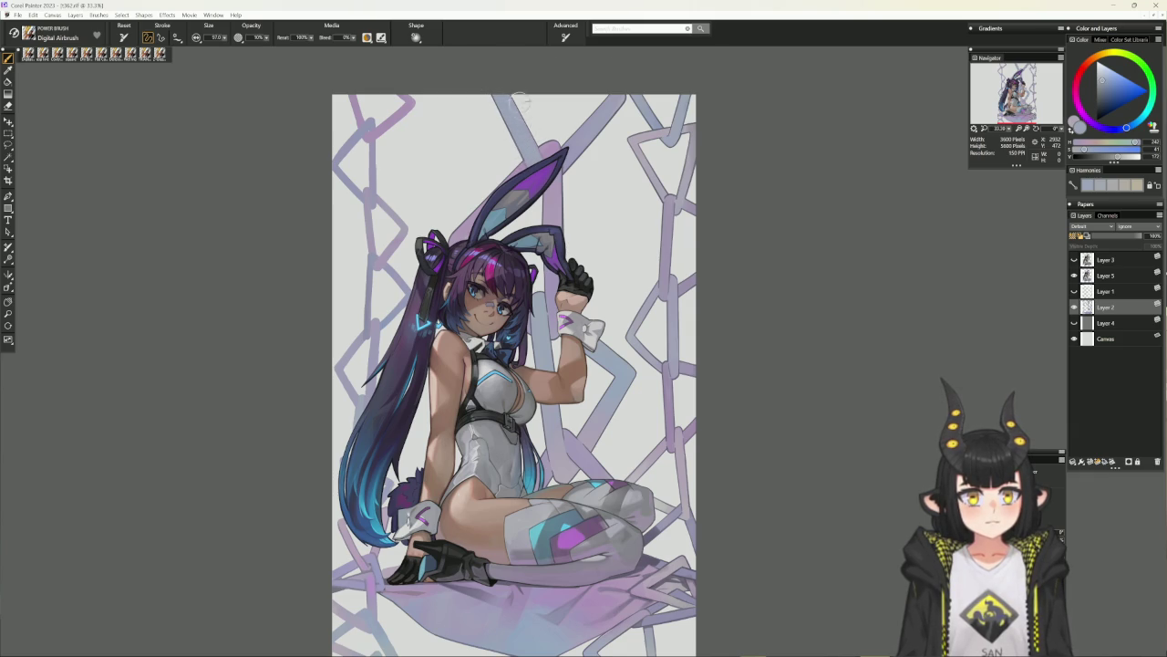
alt+click(609, 118)
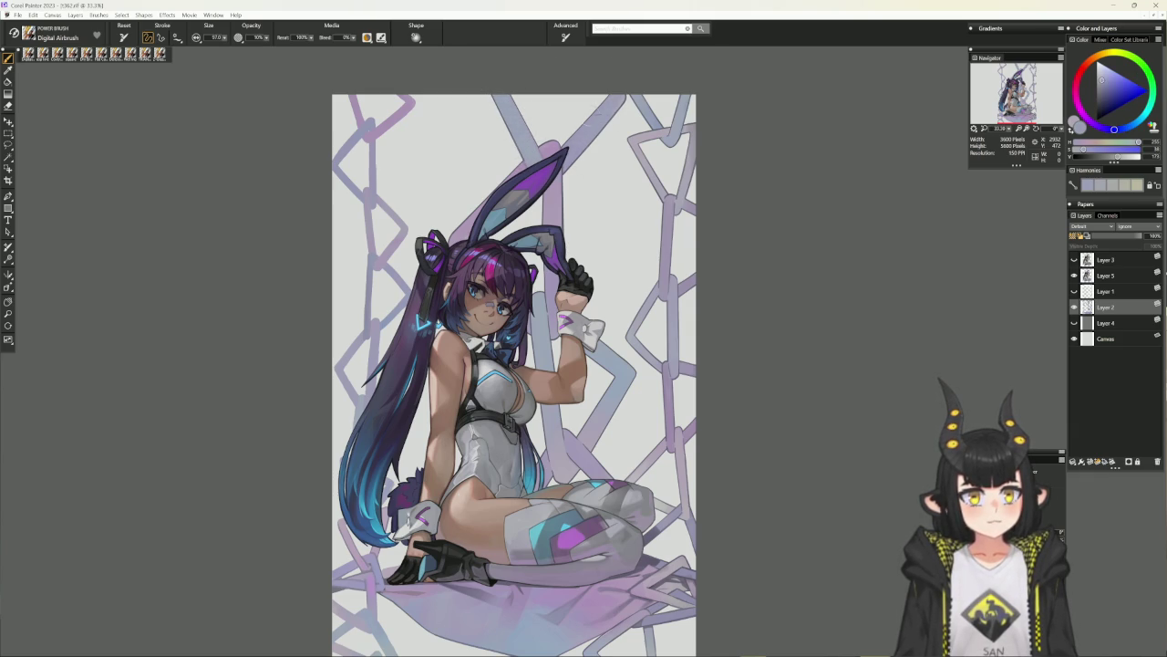
alt+click(551, 206)
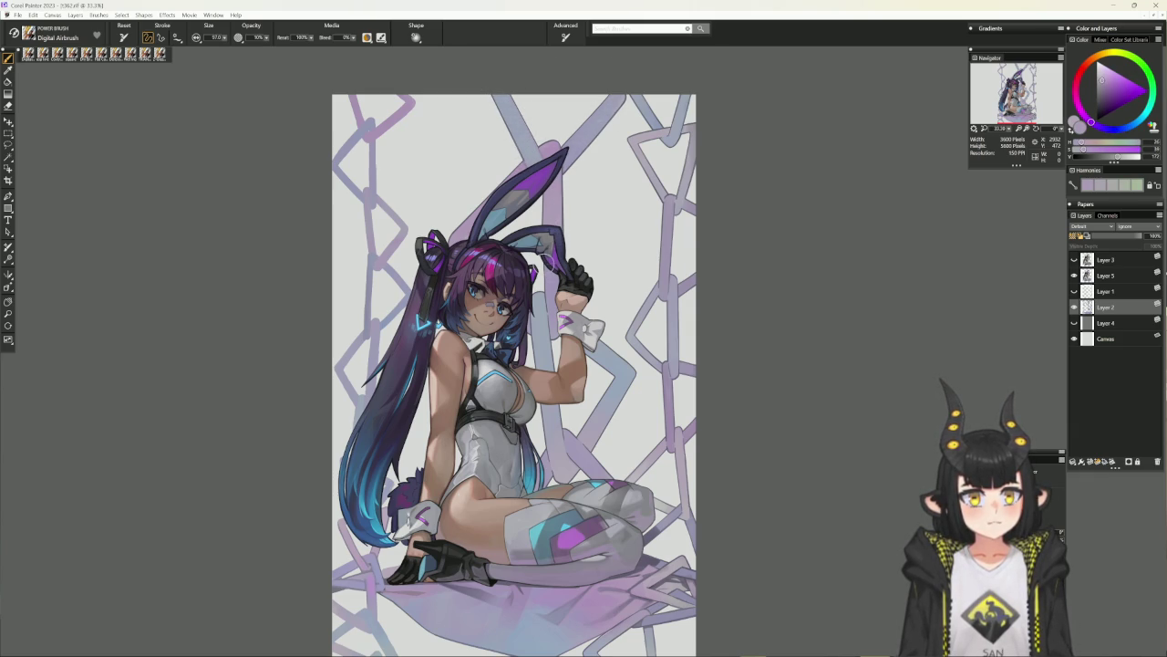
alt+click(516, 210)
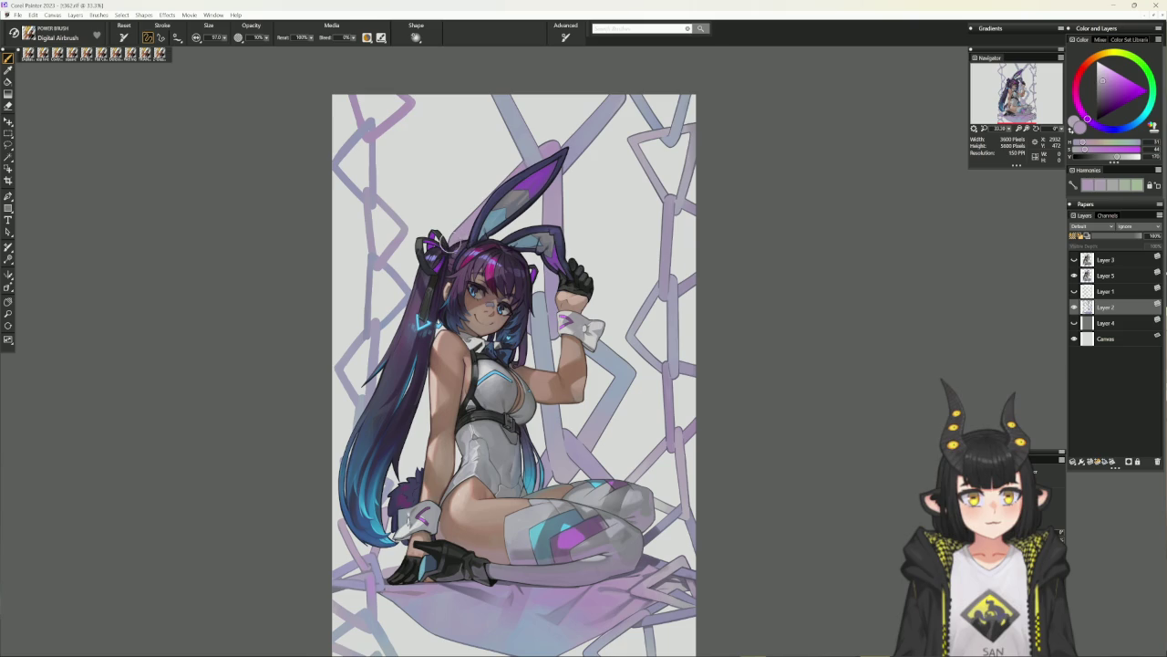
alt+click(545, 336)
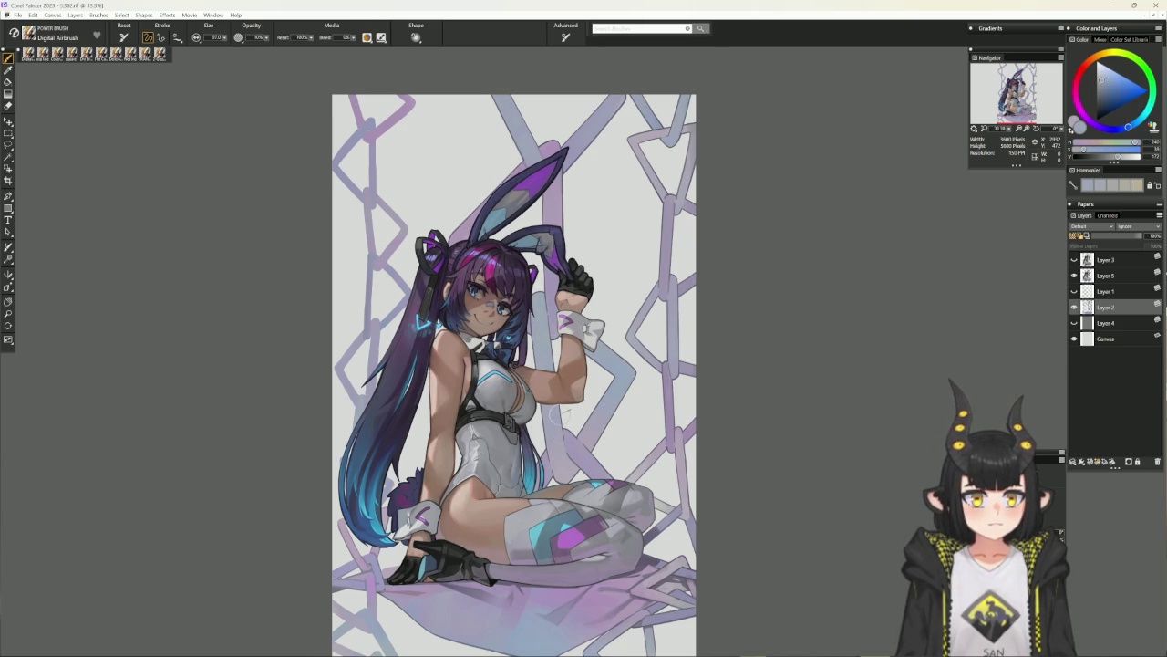
key(bracketright)
key(bracketright)
key(bracketright)
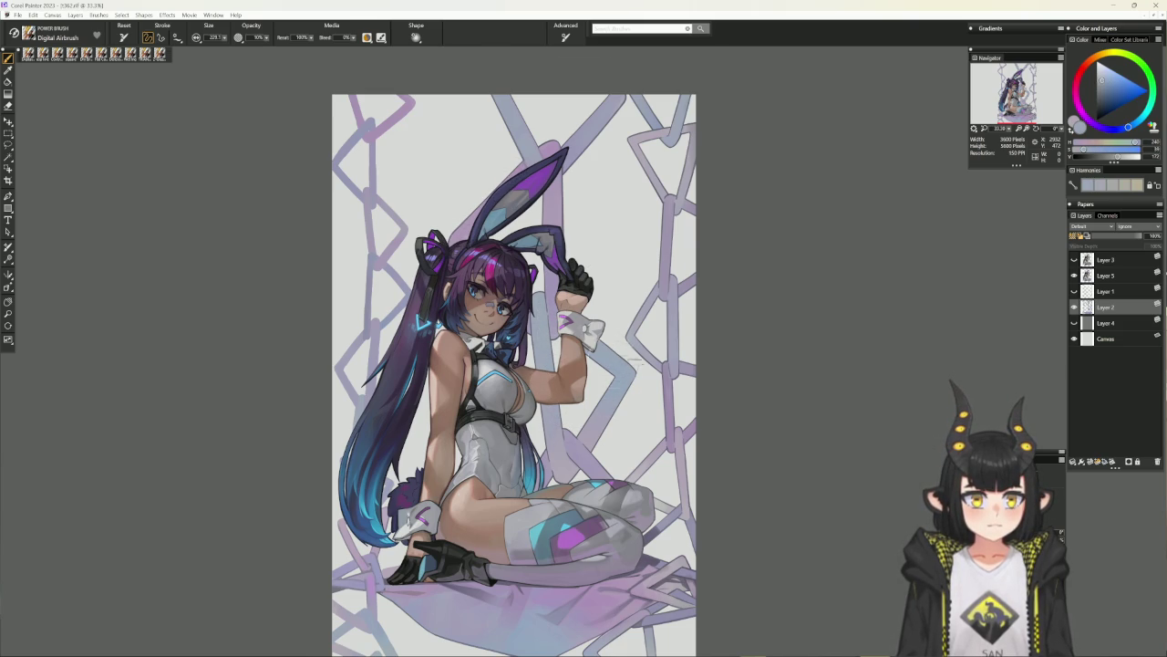
alt+click(576, 453)
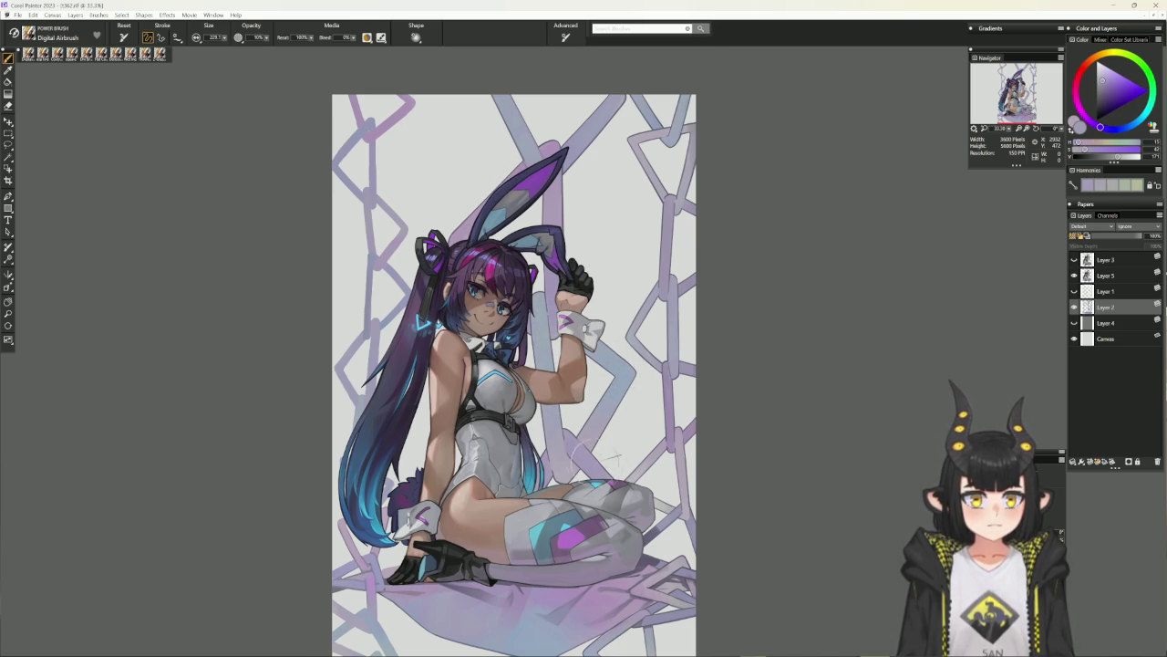
alt+click(591, 456)
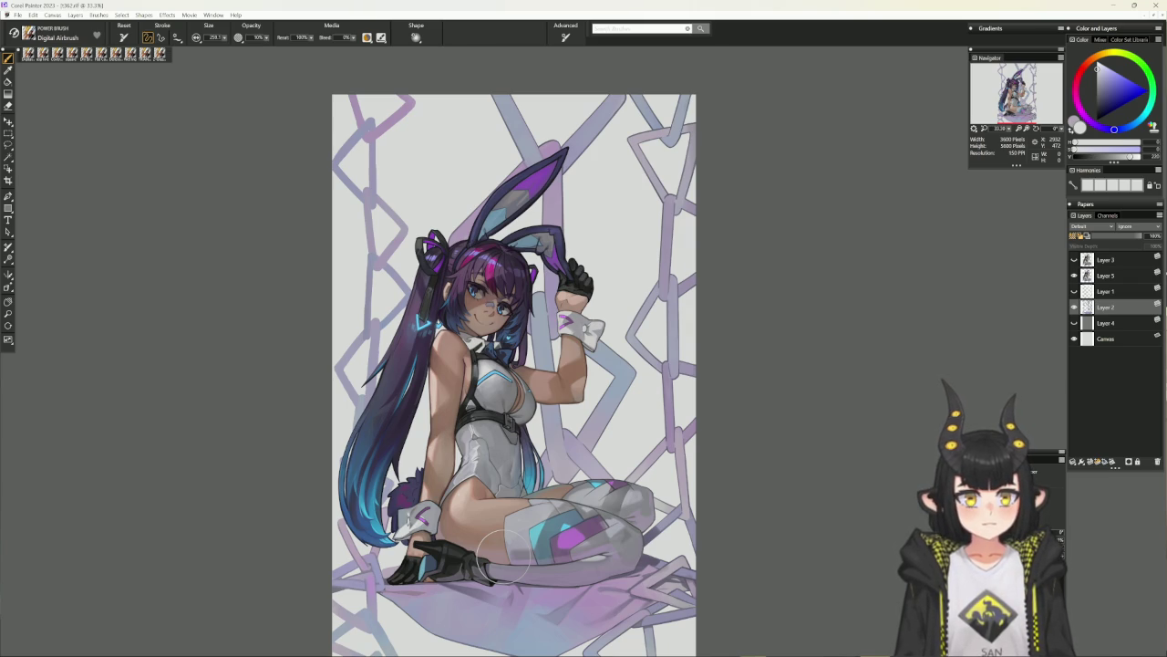
Zoom in, hide the character layer, and load a thin size-4.0 line brush.
drag(504, 556, 562, 561)
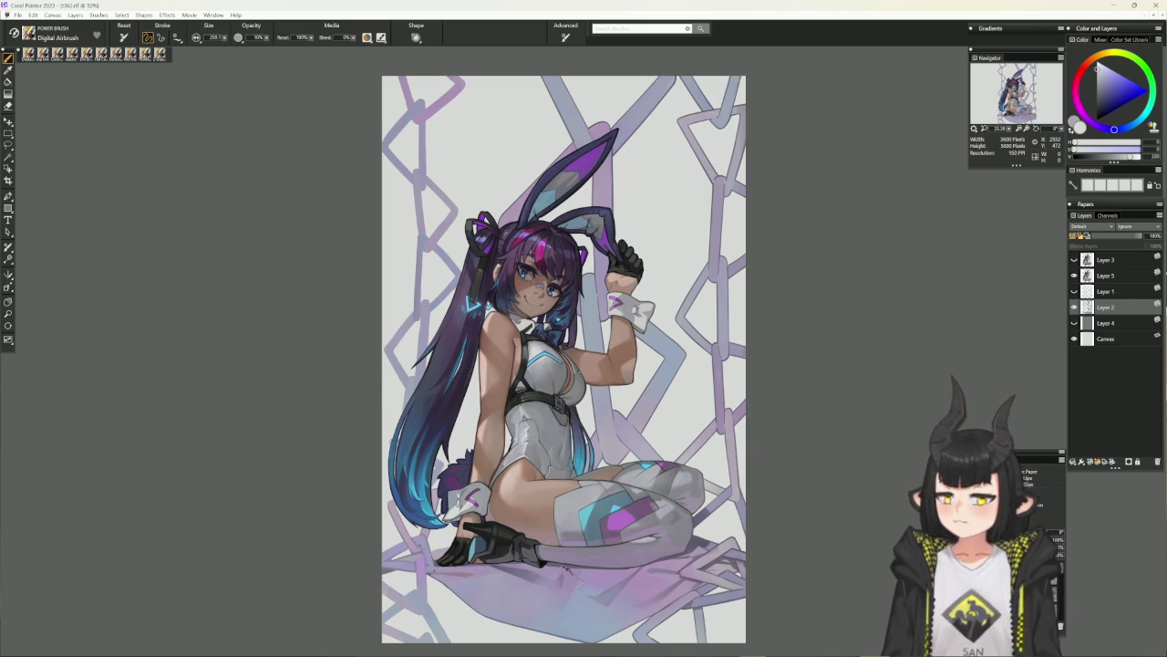
key(ctrl+plus)
drag(614, 547, 684, 461)
drag(701, 517, 725, 510)
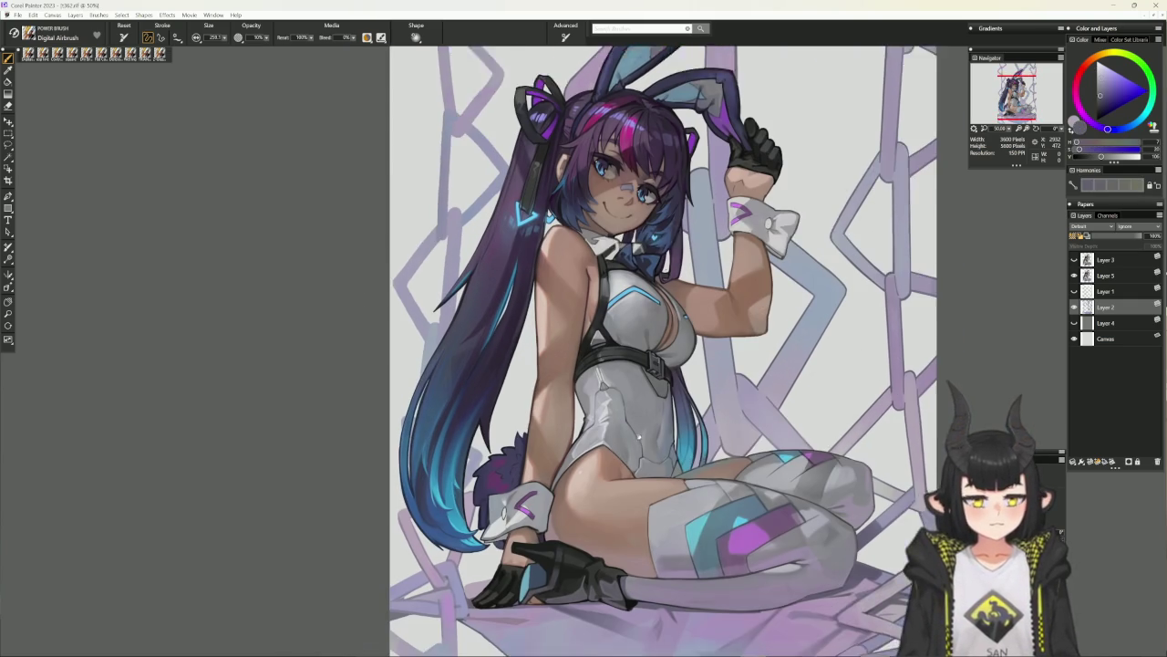
drag(543, 498, 598, 427)
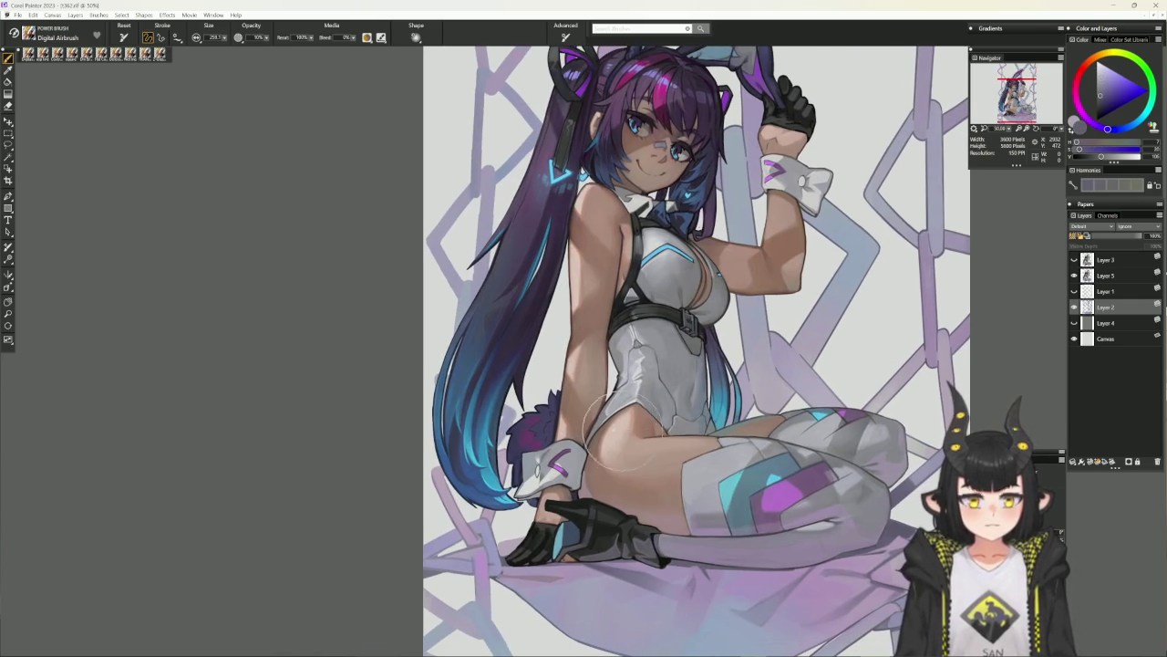
click(1075, 276)
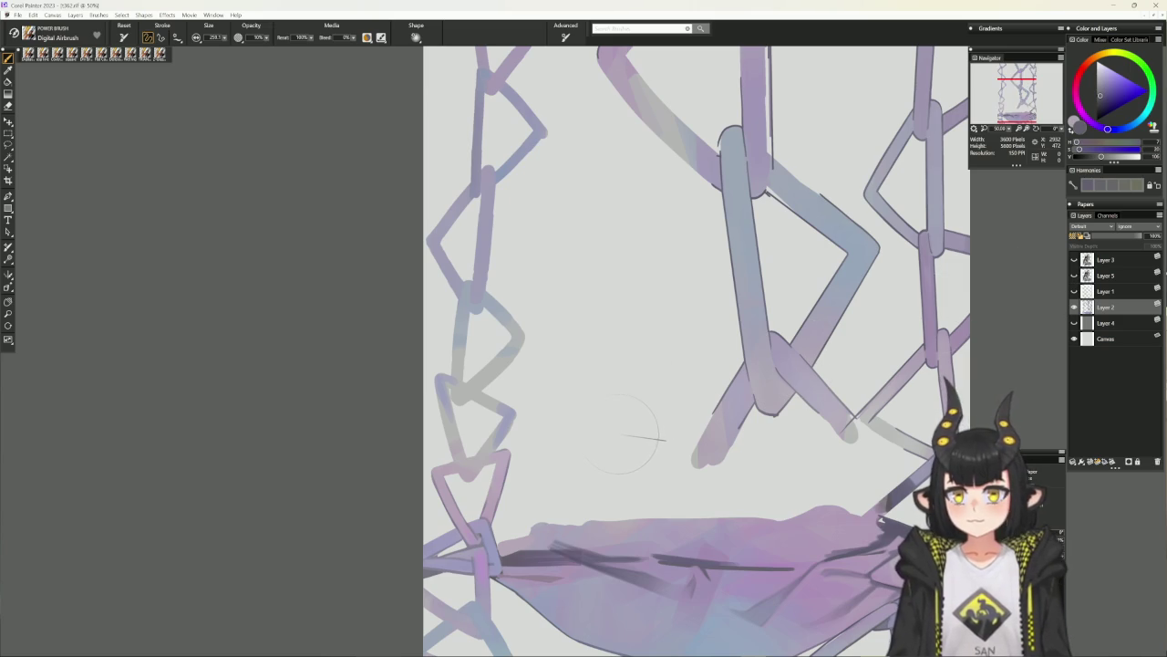
click(43, 53)
drag(535, 239, 542, 253)
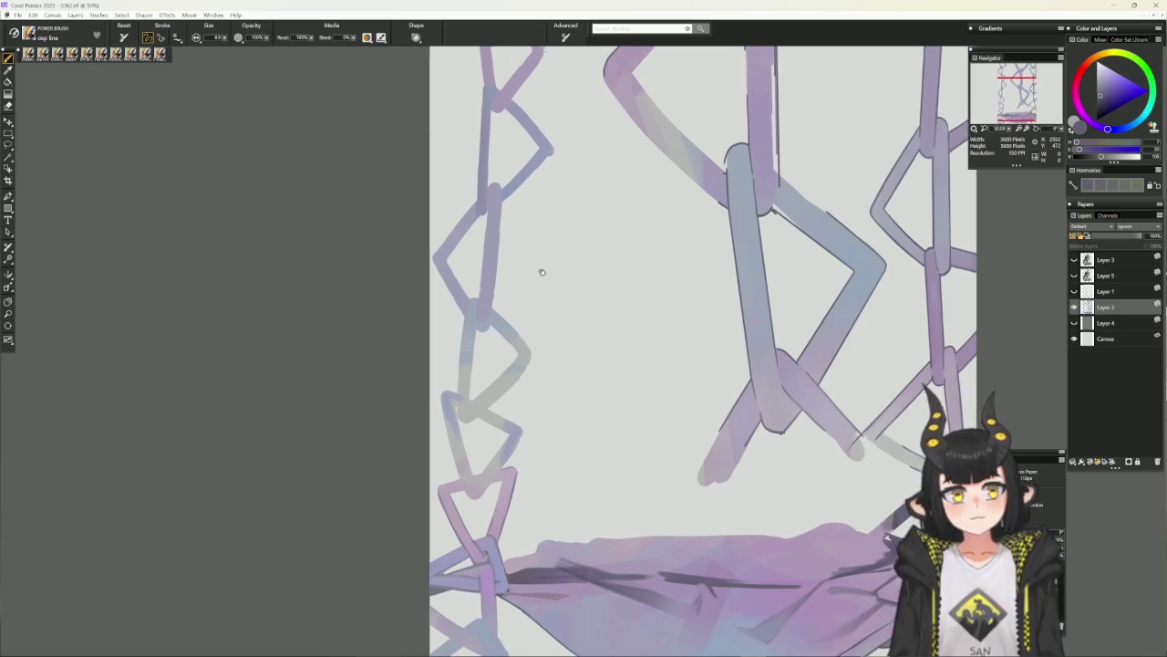
Set the brush to straight-line strokes and shrink it to radius 1.
scroll(542, 252, up, 3)
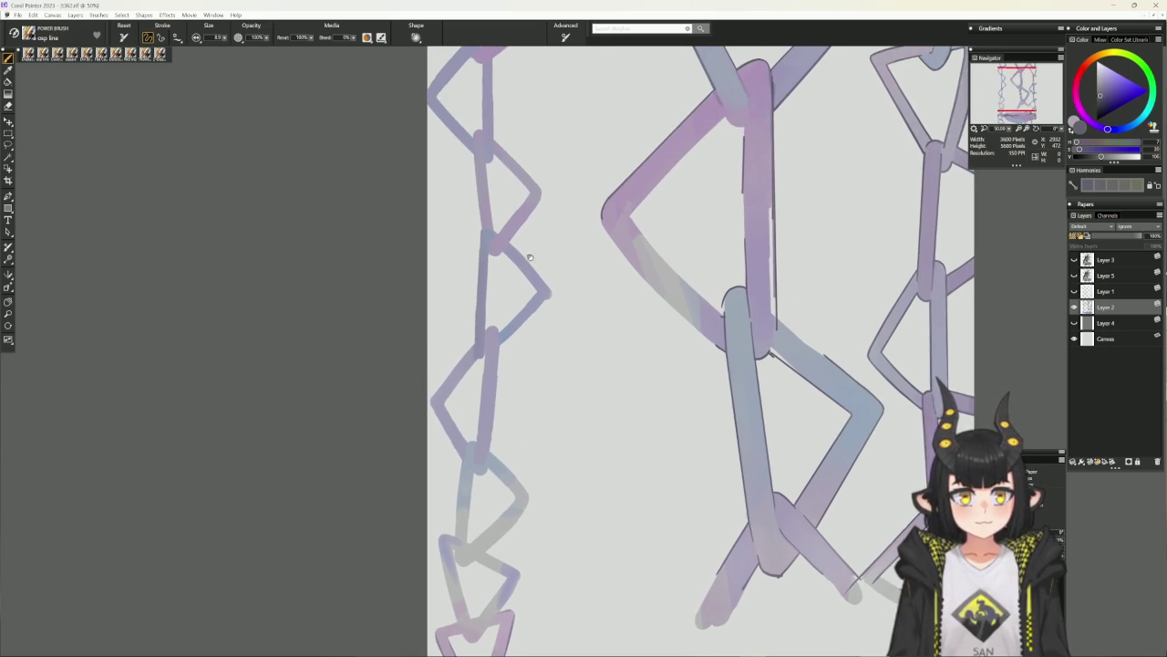
scroll(530, 247, up, 2)
scroll(529, 303, up, 1)
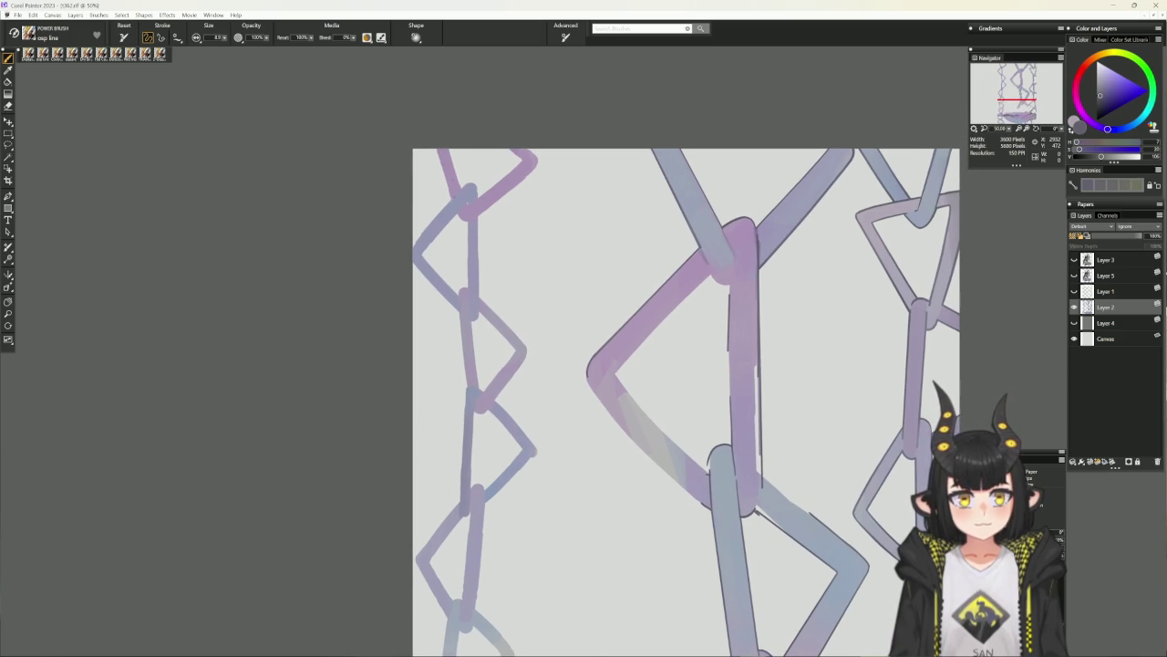
key(v)
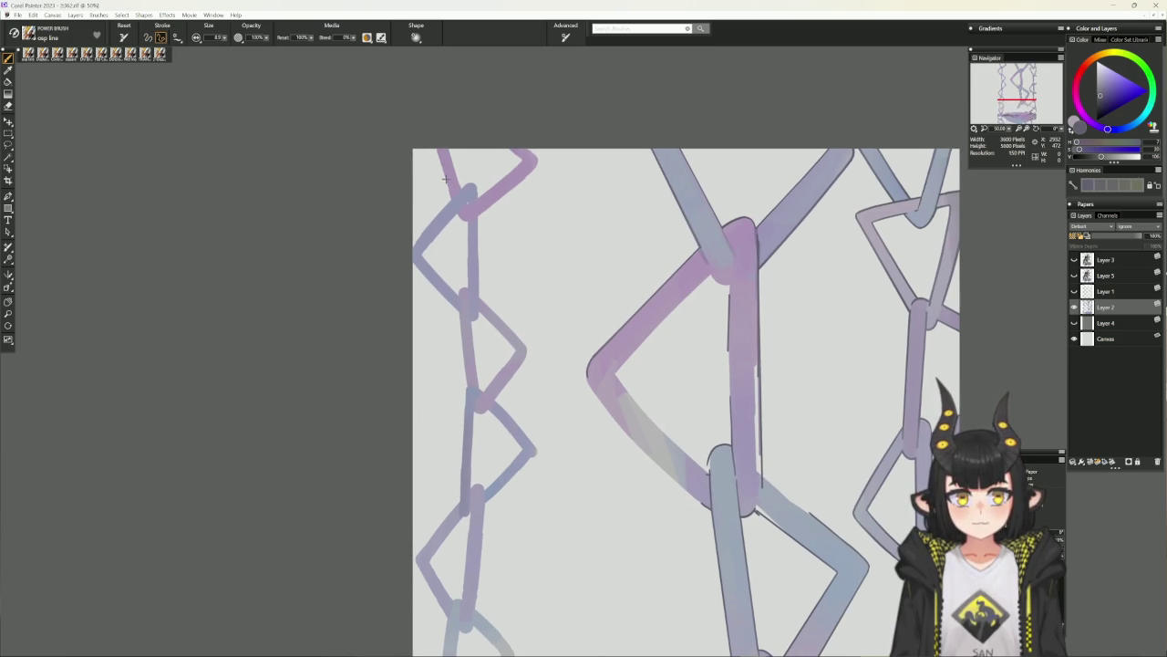
key(bracketleft)
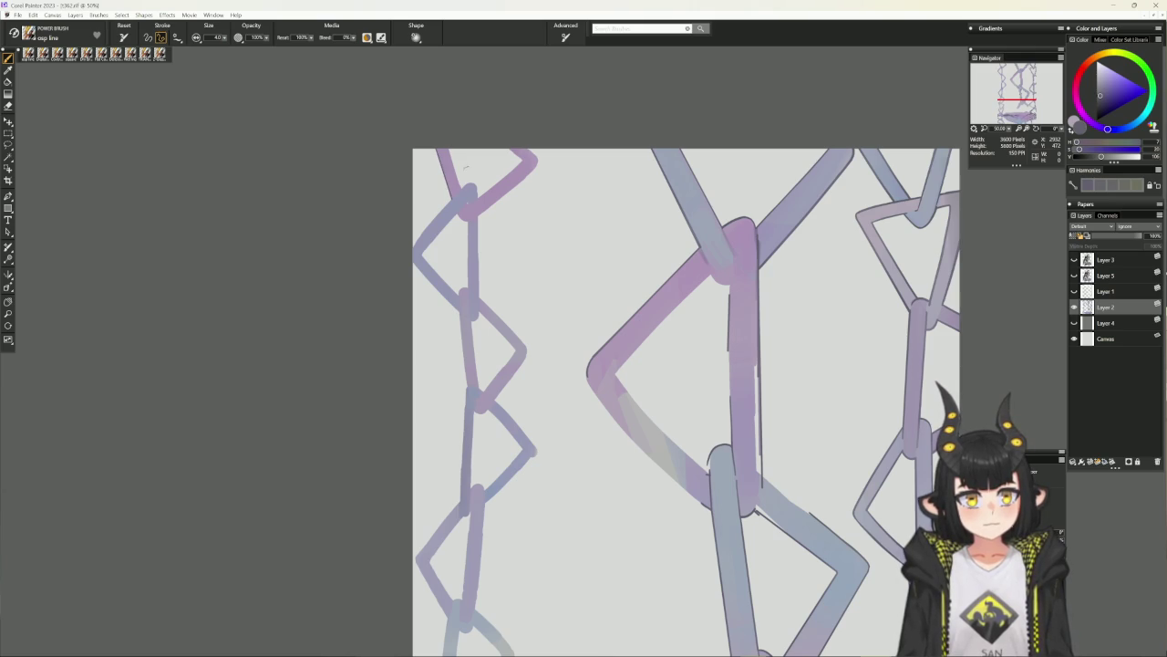
key(bracketleft)
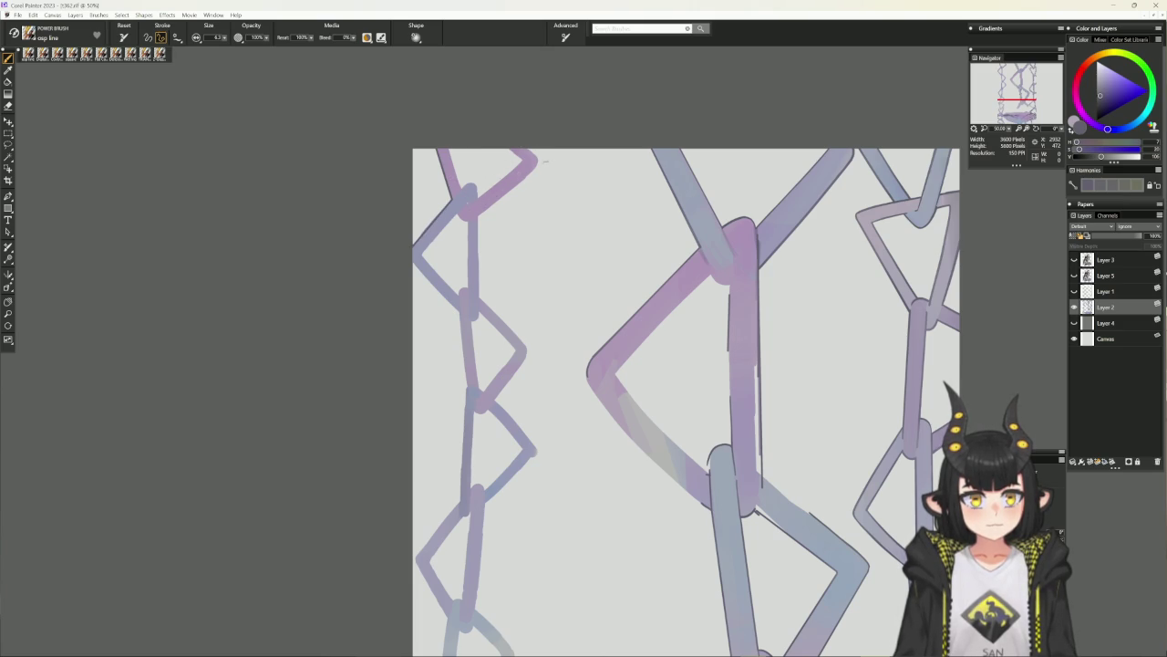
Trace dark edges along the pink upper link, left diagonal link and lower central links.
mouse_move(536, 168)
mouse_down()
mouse_move(476, 215)
mouse_move(479, 297)
mouse_move(526, 345)
mouse_up()
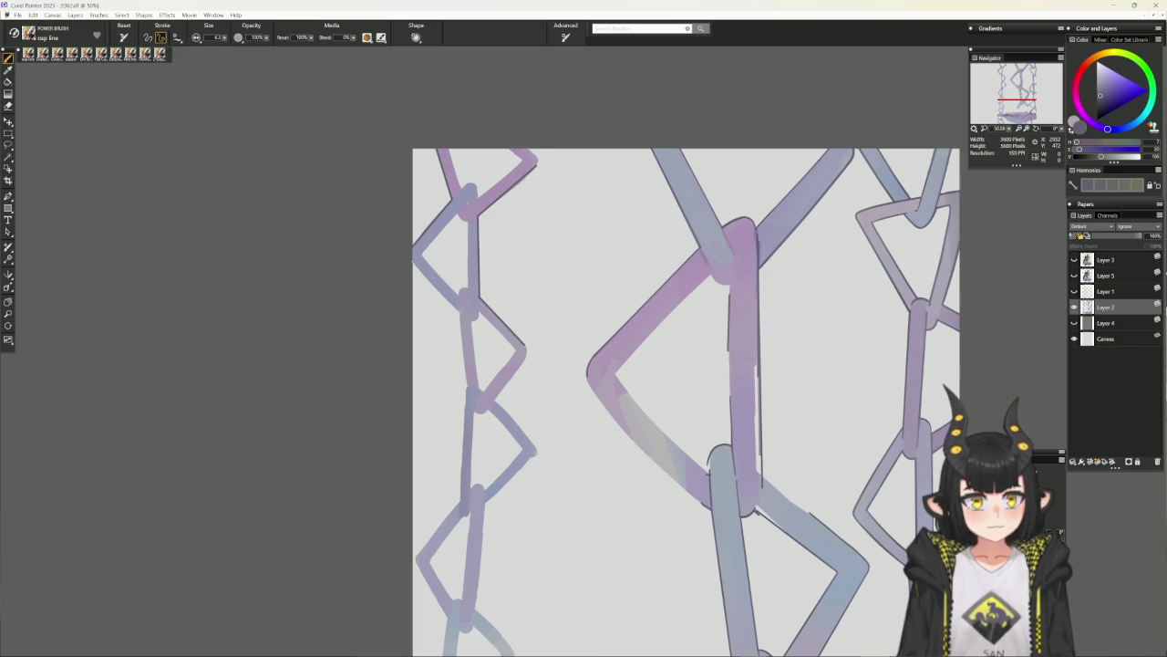
drag(414, 262, 459, 309)
key(ctrl+z)
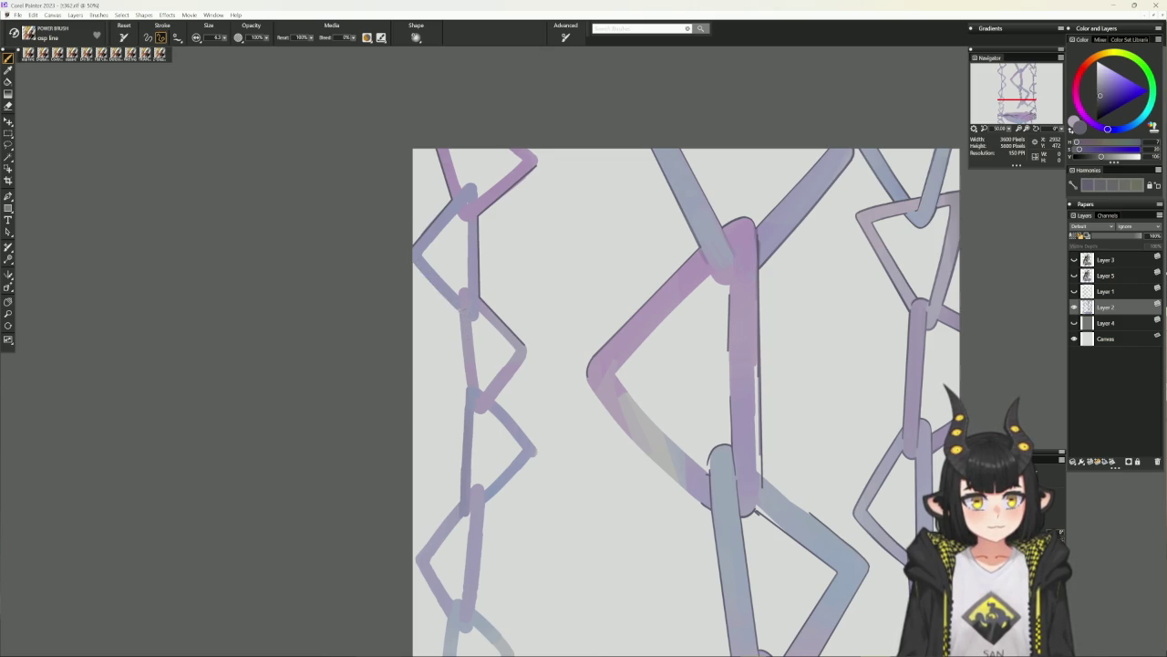
mouse_move(414, 263)
mouse_down()
mouse_move(460, 310)
mouse_move(468, 387)
mouse_move(505, 371)
mouse_move(504, 354)
mouse_up()
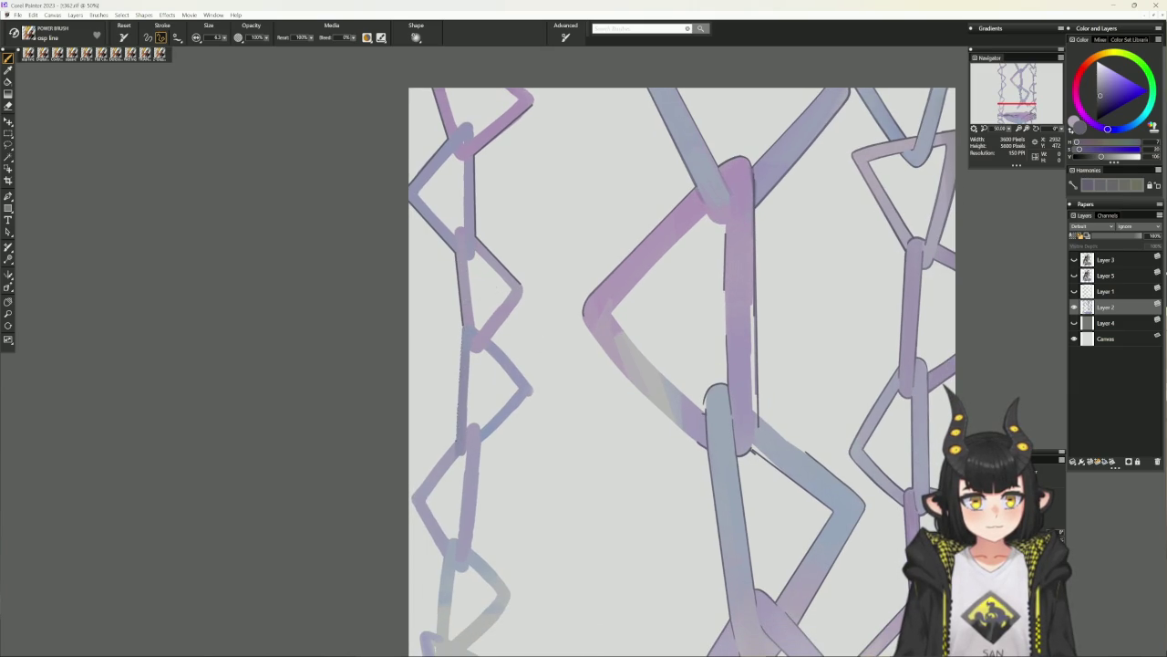
mouse_move(462, 329)
mouse_down()
mouse_move(459, 440)
mouse_move(413, 494)
mouse_up()
drag(492, 531, 482, 468)
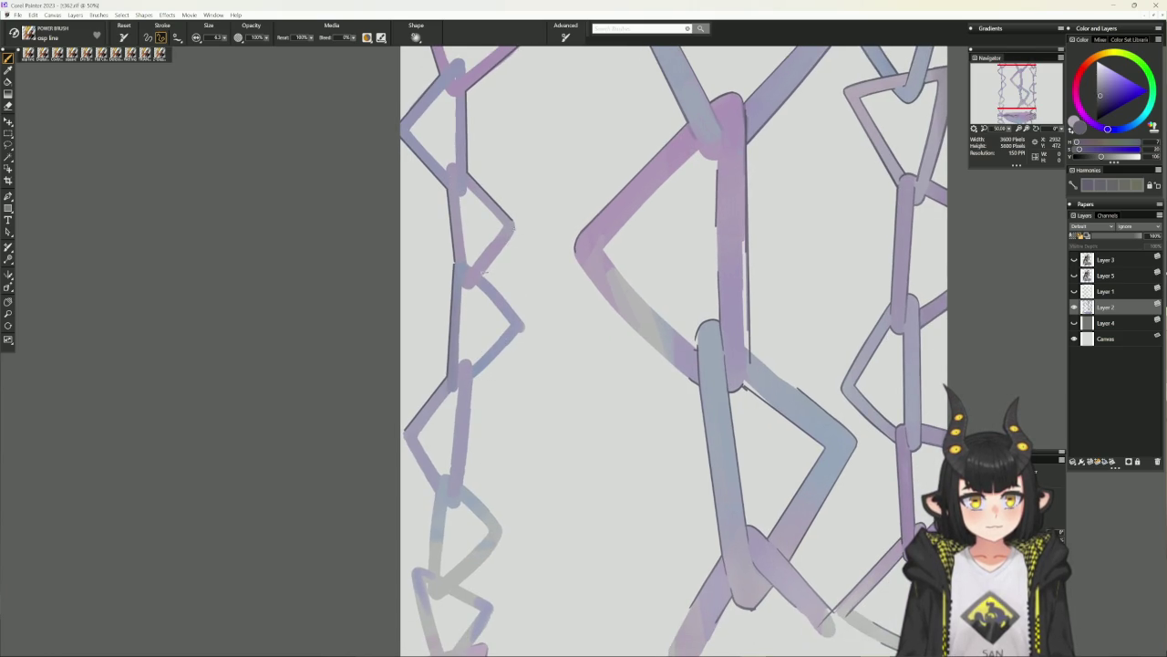
mouse_move(513, 228)
mouse_down()
mouse_move(481, 267)
mouse_move(524, 319)
mouse_up()
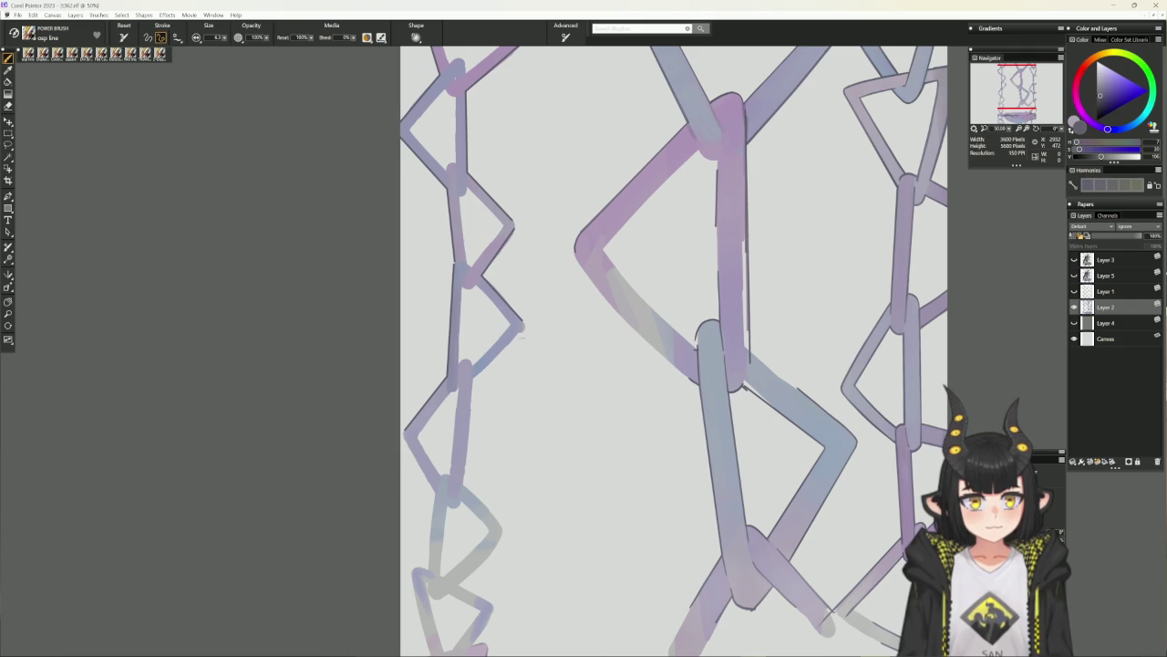
mouse_move(521, 328)
mouse_down()
mouse_move(472, 374)
mouse_move(465, 484)
mouse_up()
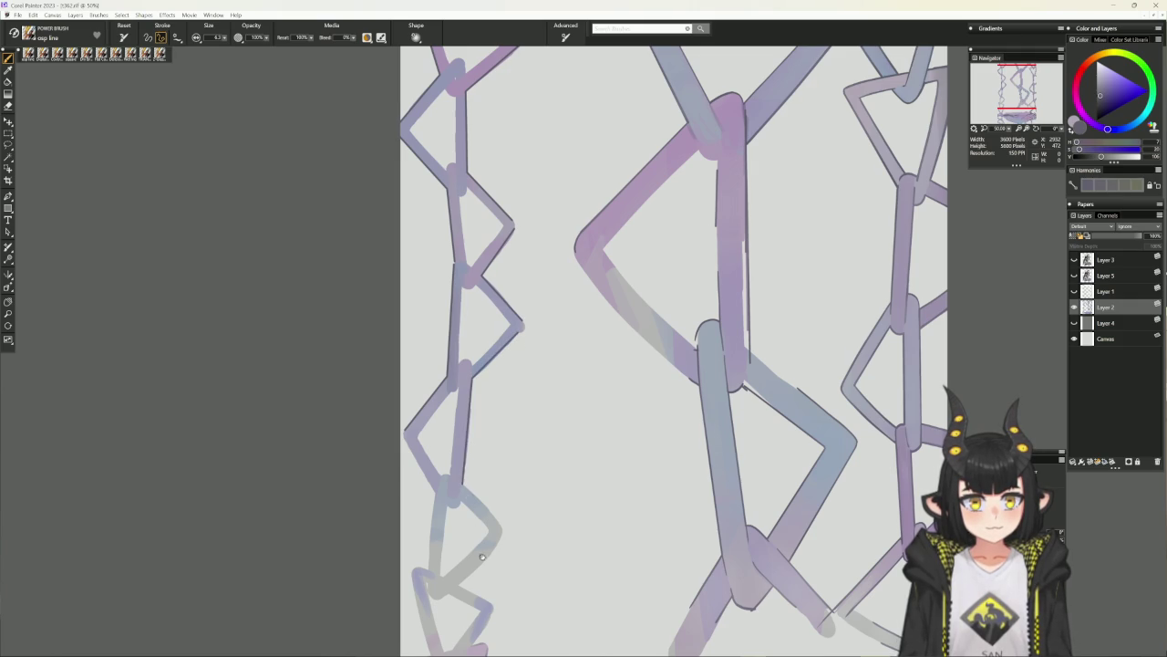
scroll(482, 556, down, 2)
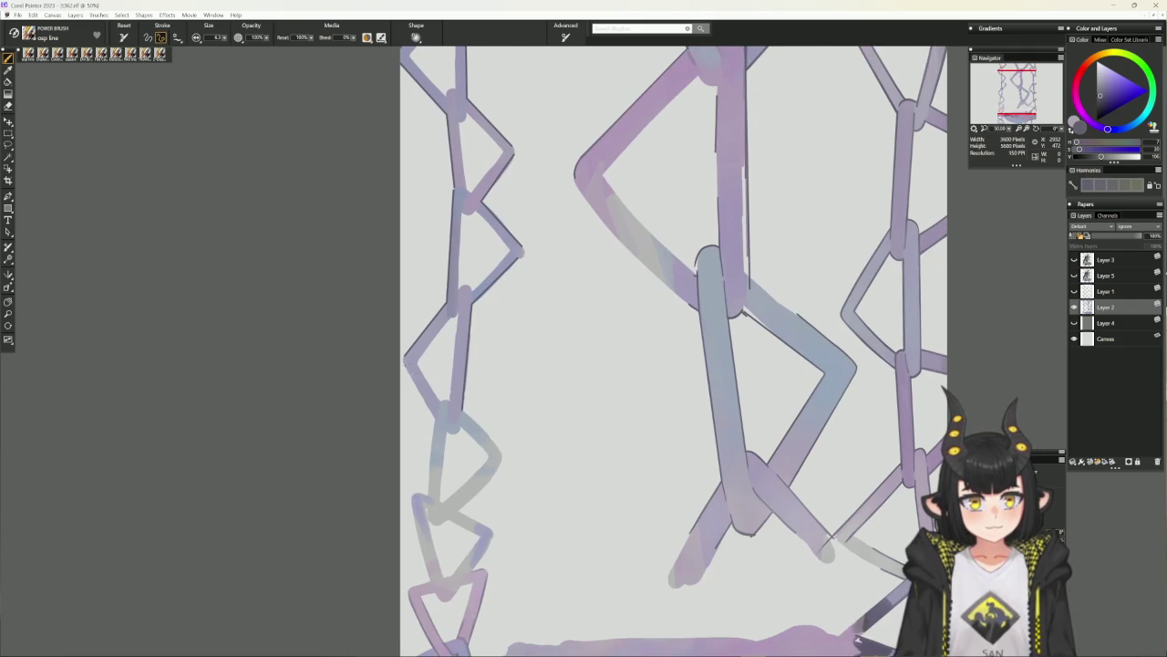
Outline the lower-left chain link edges, covering the scratchy hatching with clean strokes.
mouse_move(407, 365)
mouse_down()
mouse_move(436, 415)
mouse_move(427, 496)
mouse_move(483, 438)
mouse_move(436, 446)
mouse_up()
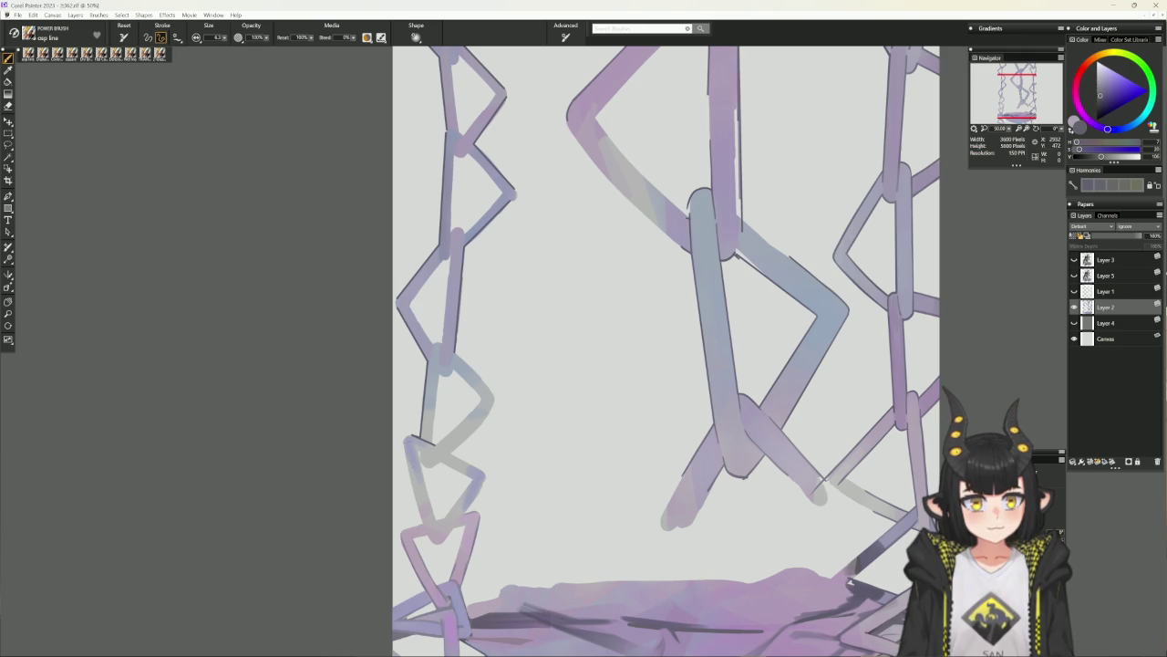
drag(407, 442, 424, 529)
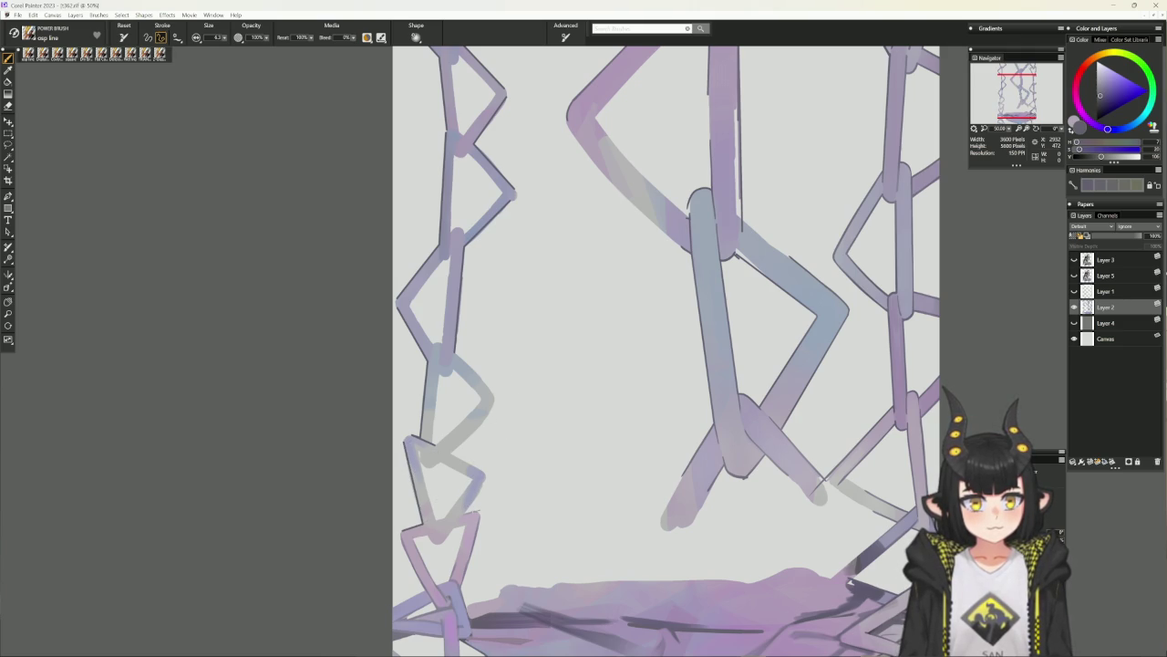
drag(485, 478, 465, 512)
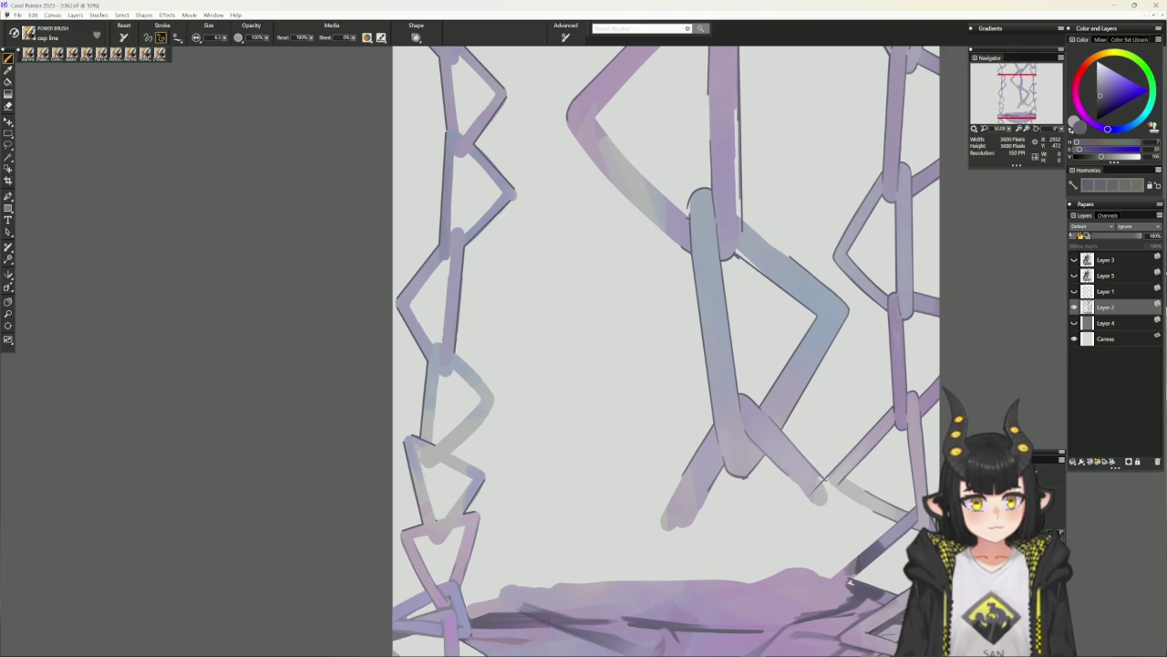
drag(418, 449, 433, 520)
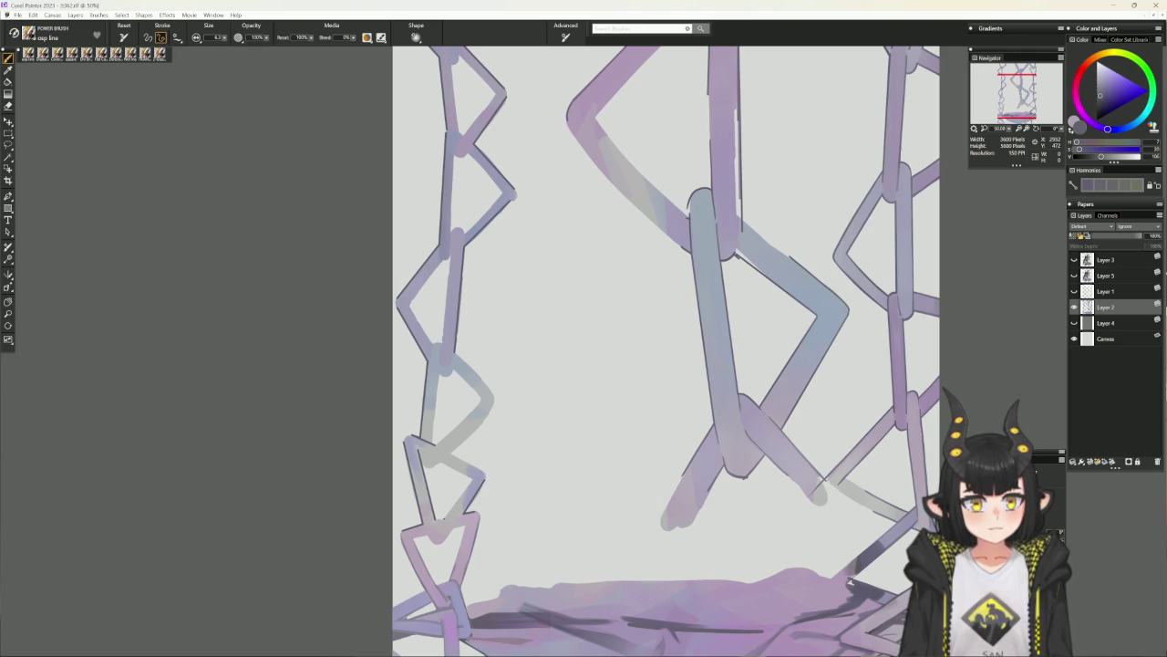
drag(474, 479, 445, 516)
drag(439, 459, 473, 480)
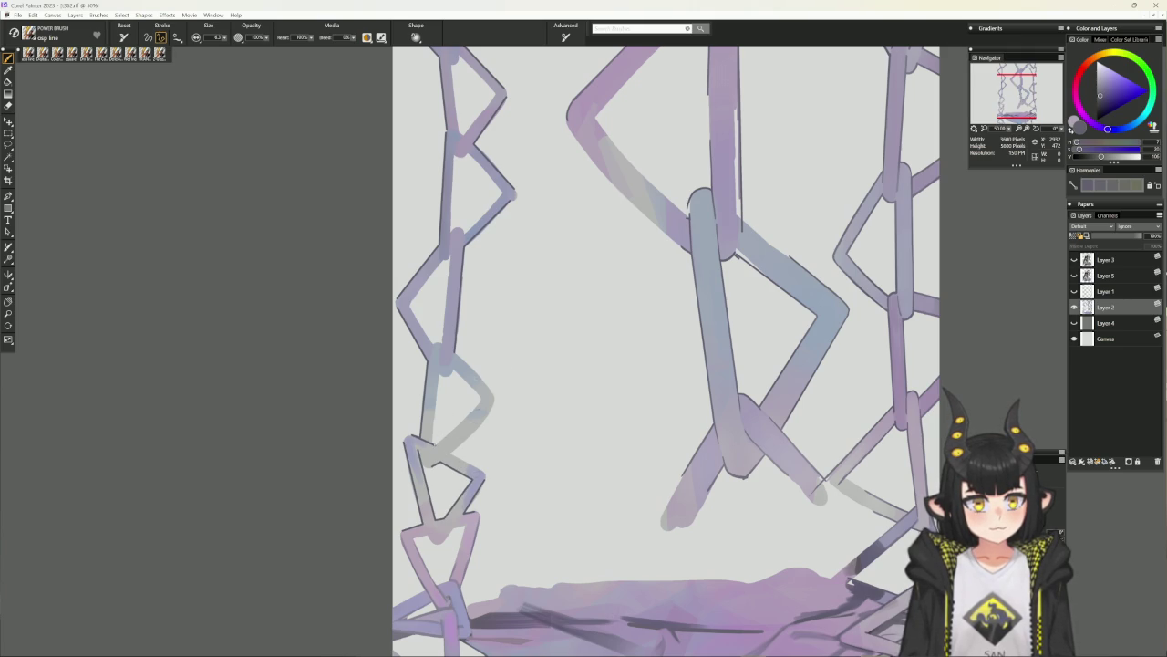
drag(480, 407, 436, 443)
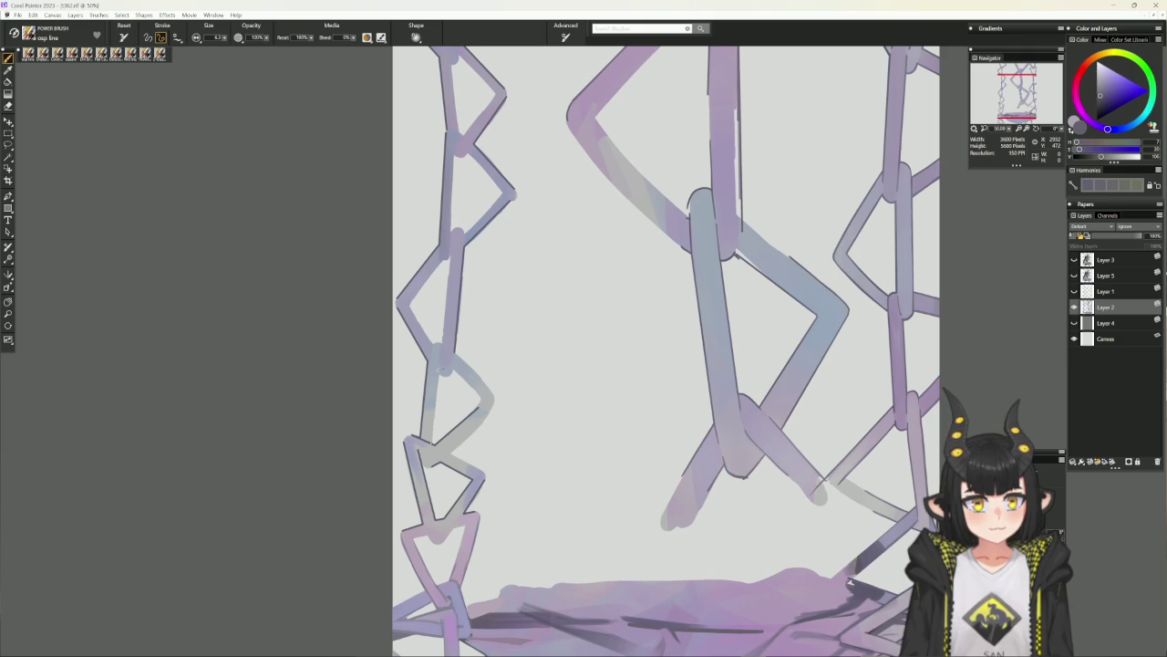
drag(440, 372, 433, 443)
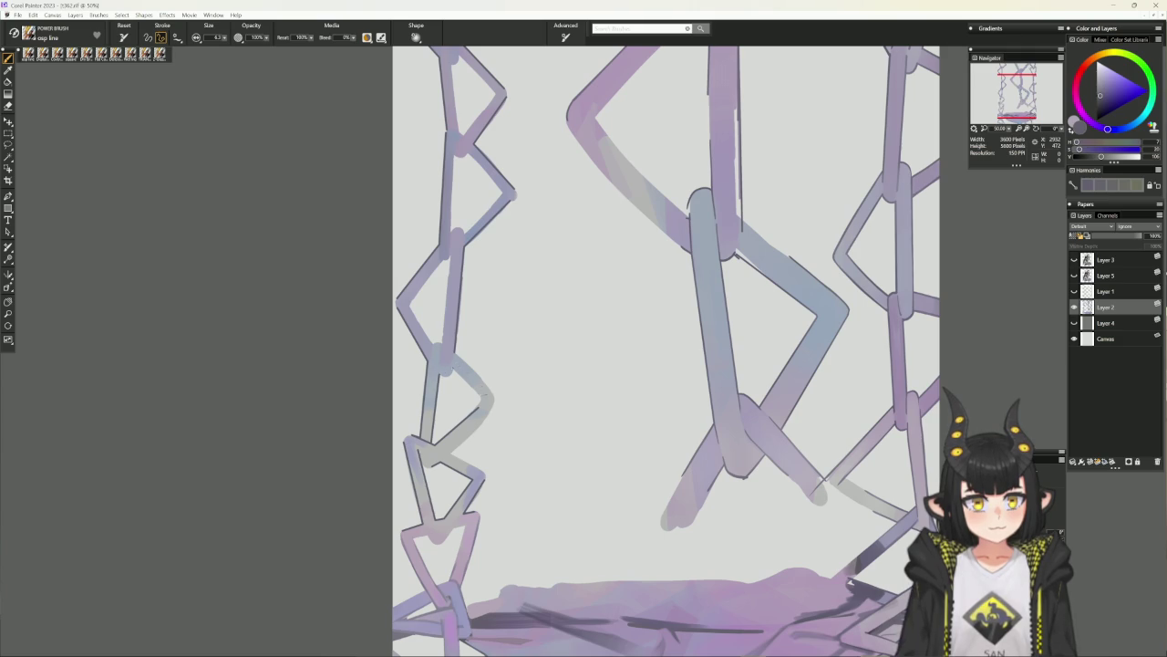
Outline the left link's upper, diagonal and vertical edges and the upper chain segments.
drag(452, 368, 477, 393)
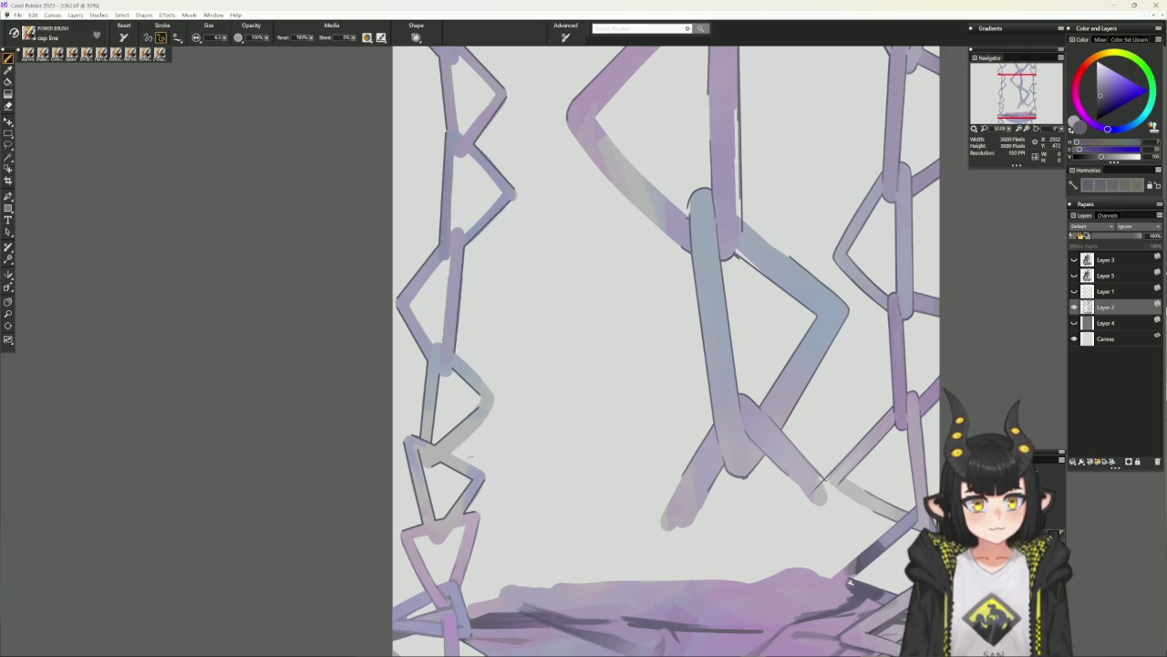
mouse_move(448, 453)
mouse_down()
mouse_move(483, 472)
mouse_move(495, 405)
mouse_up()
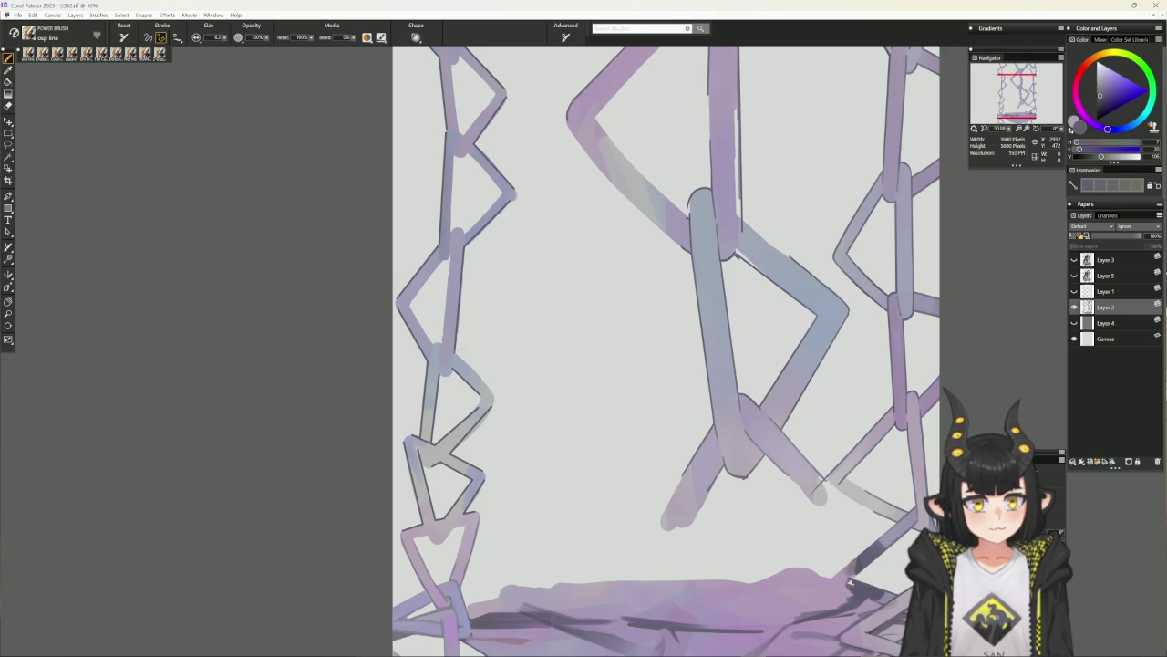
drag(454, 354, 521, 431)
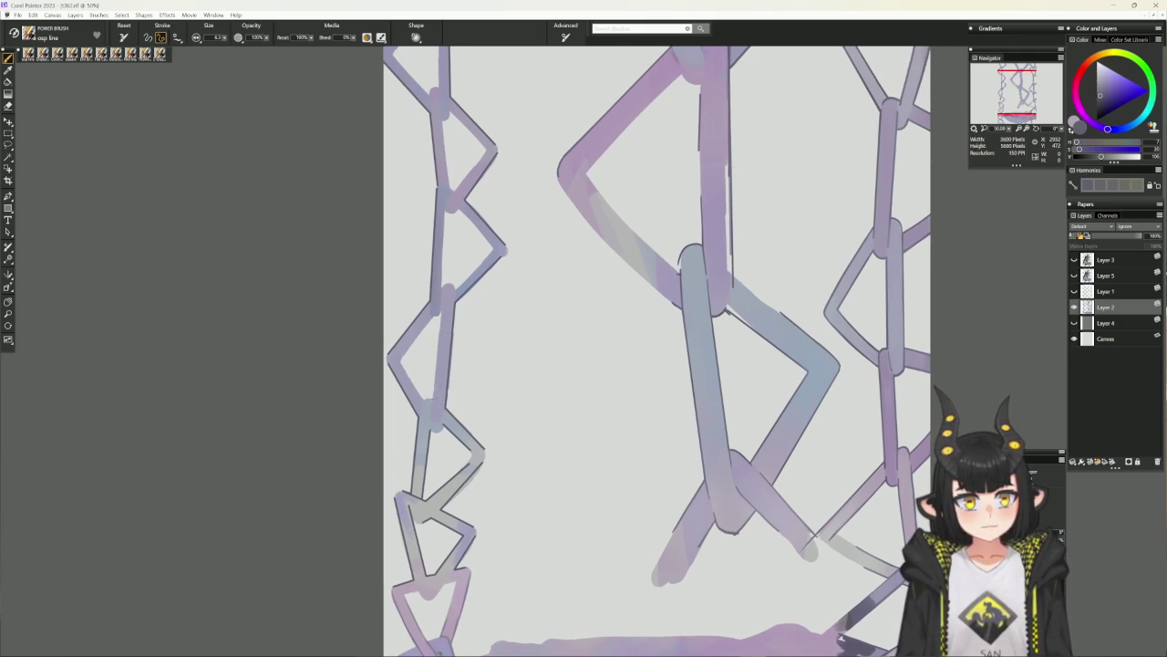
drag(442, 310, 432, 401)
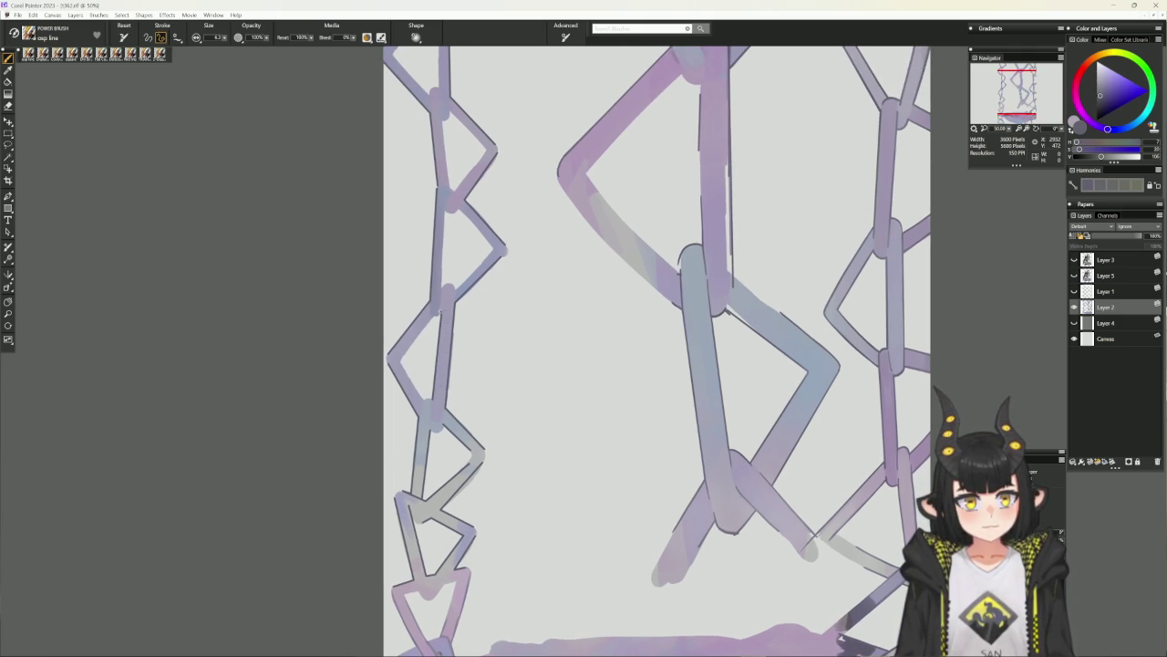
drag(433, 315, 407, 351)
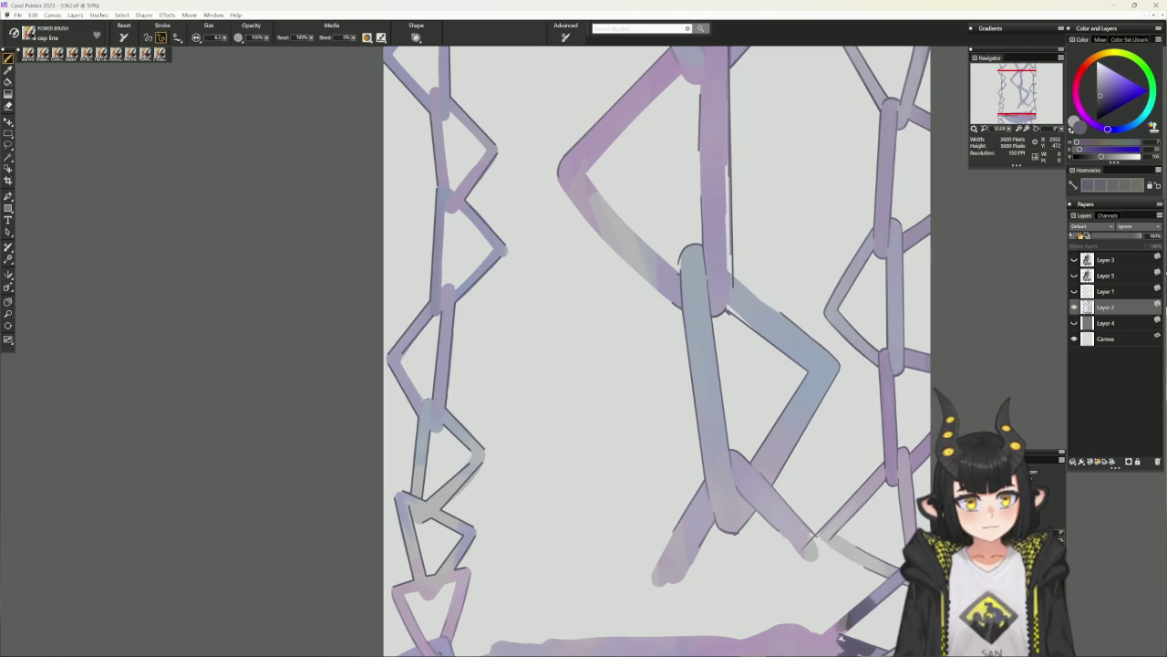
drag(492, 272, 478, 327)
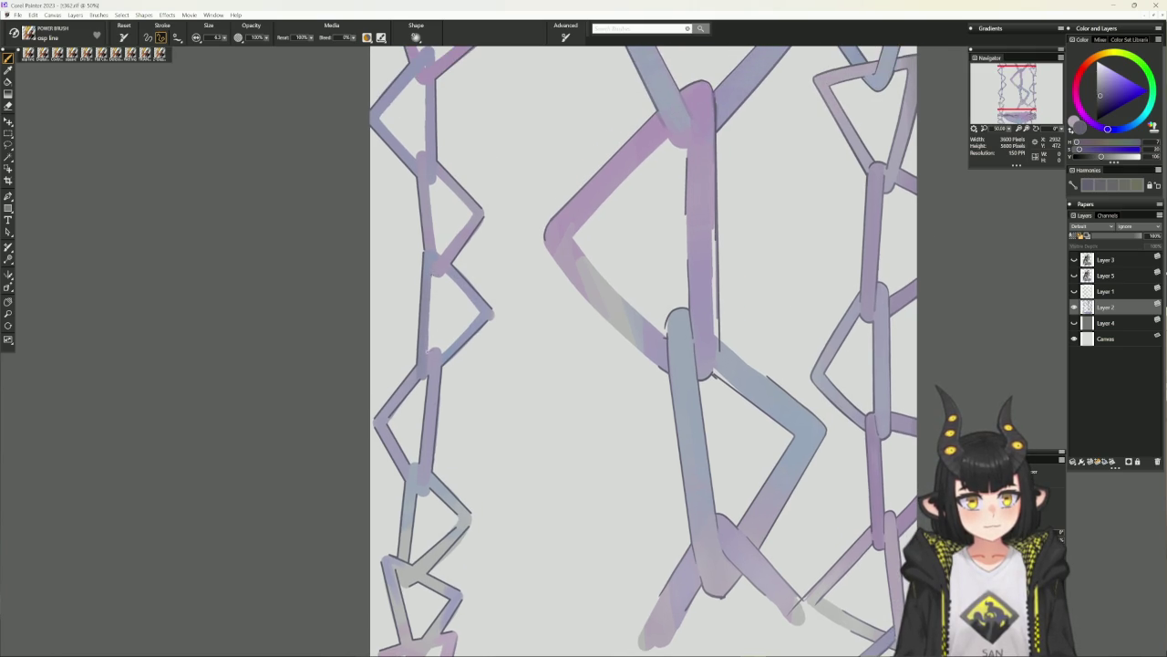
drag(430, 274, 431, 361)
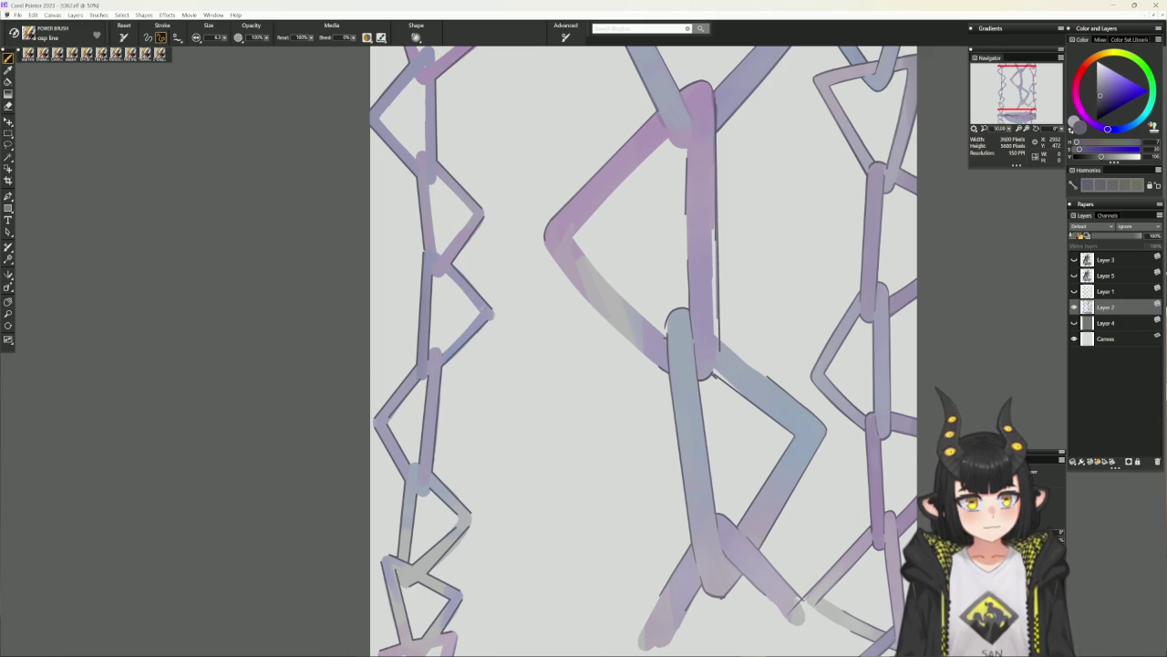
drag(481, 310, 441, 355)
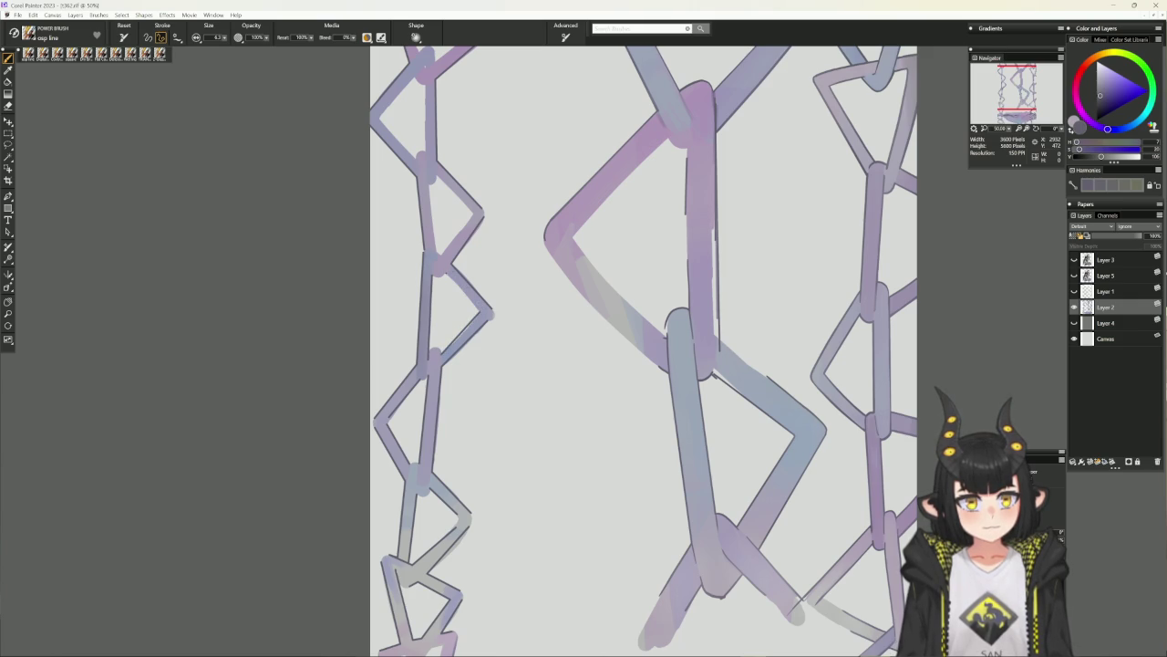
scroll(446, 212, up, 2)
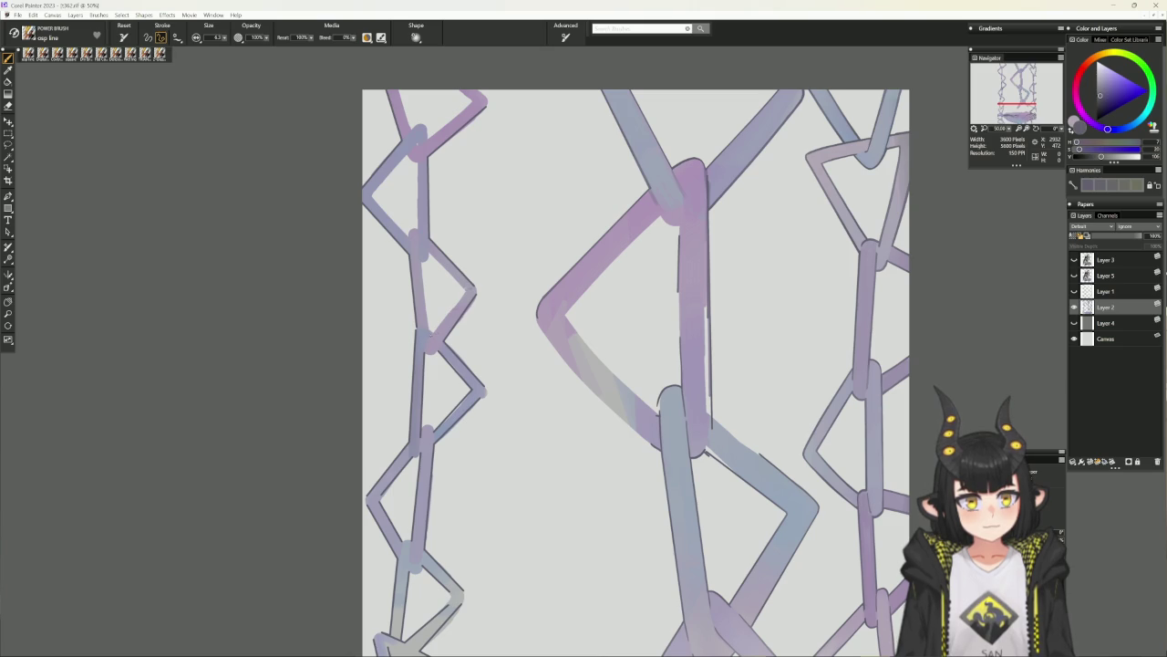
Darken a few more diagonal and vertical edges of the left chain.
drag(466, 289, 430, 335)
mouse_move(428, 254)
mouse_down()
mouse_move(465, 290)
mouse_move(430, 330)
mouse_up()
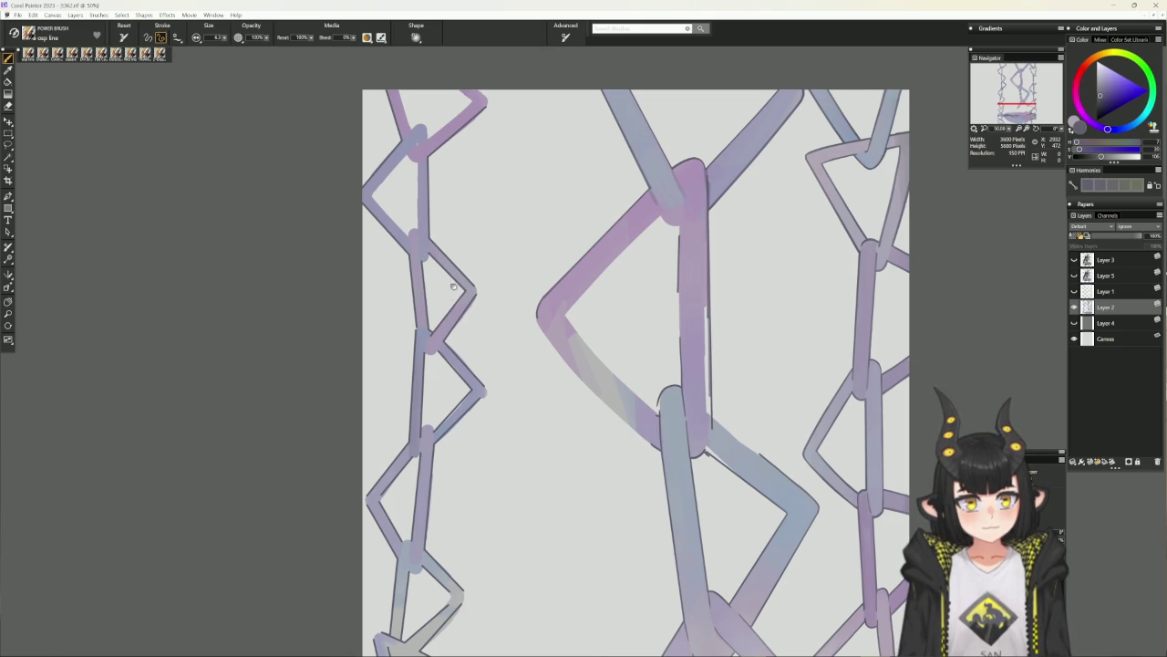
drag(456, 292, 454, 364)
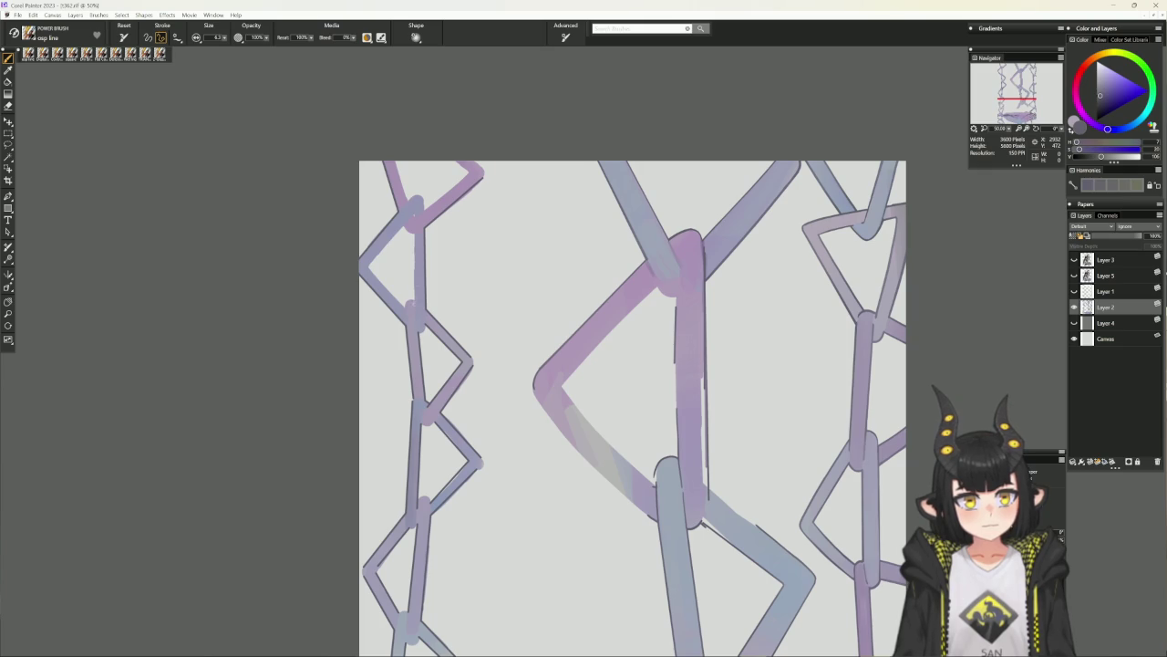
drag(414, 232, 414, 305)
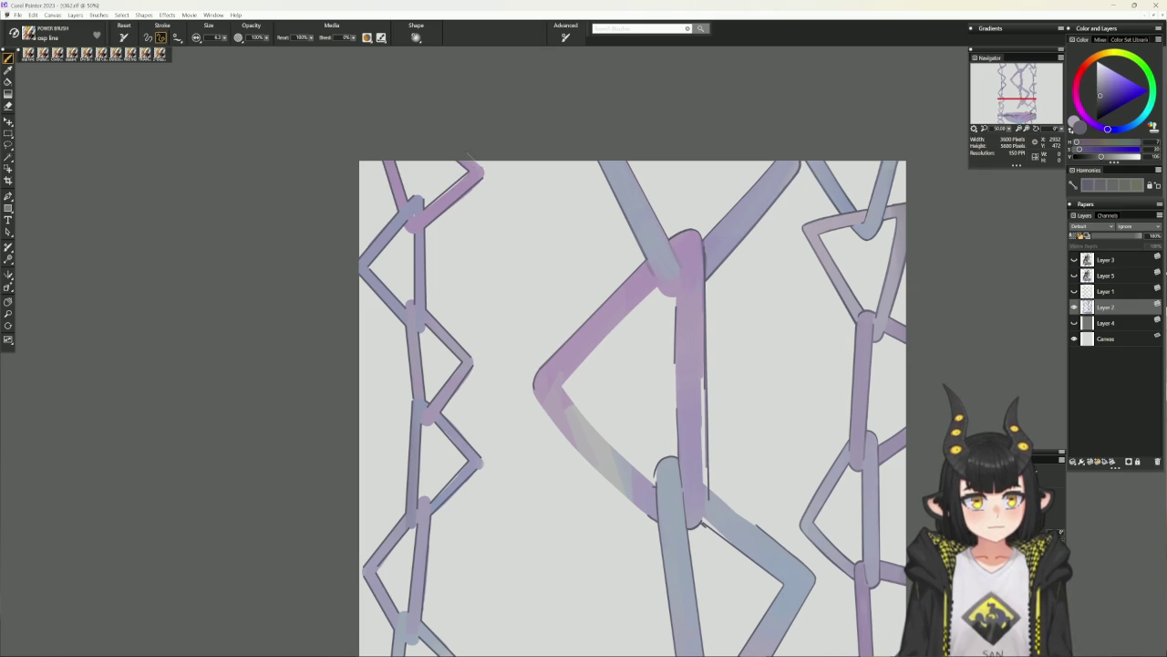
Hide Layer 4's light grey fill so the chains sit on dark grey.
scroll(516, 435, down, 2)
scroll(493, 435, down, 3)
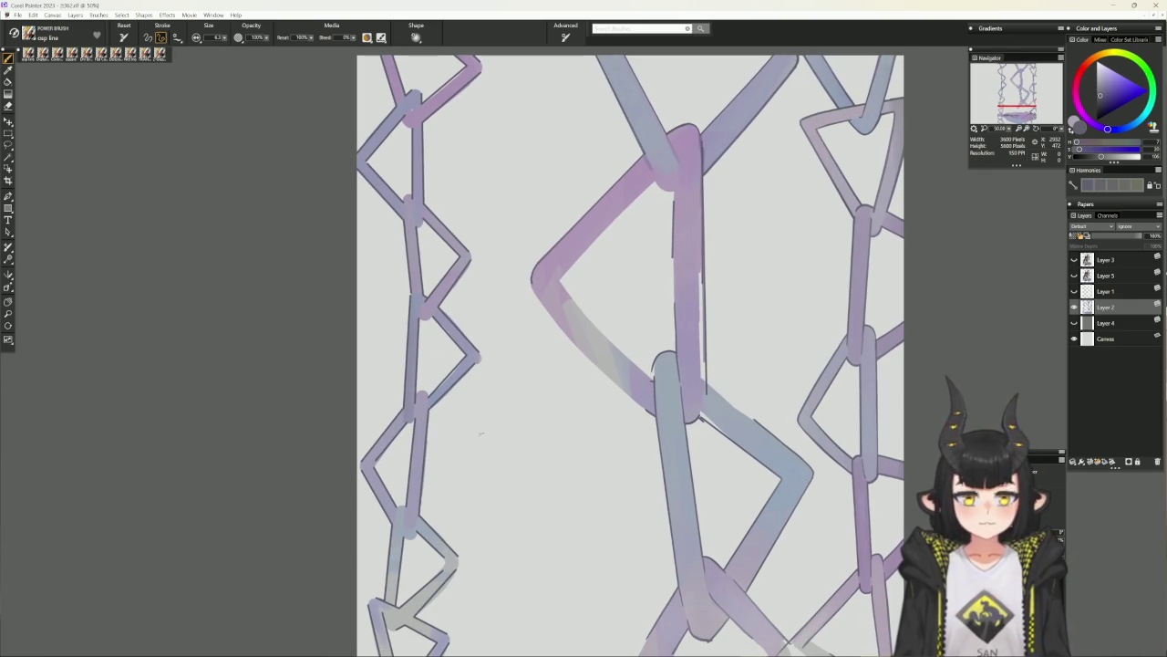
click(1073, 323)
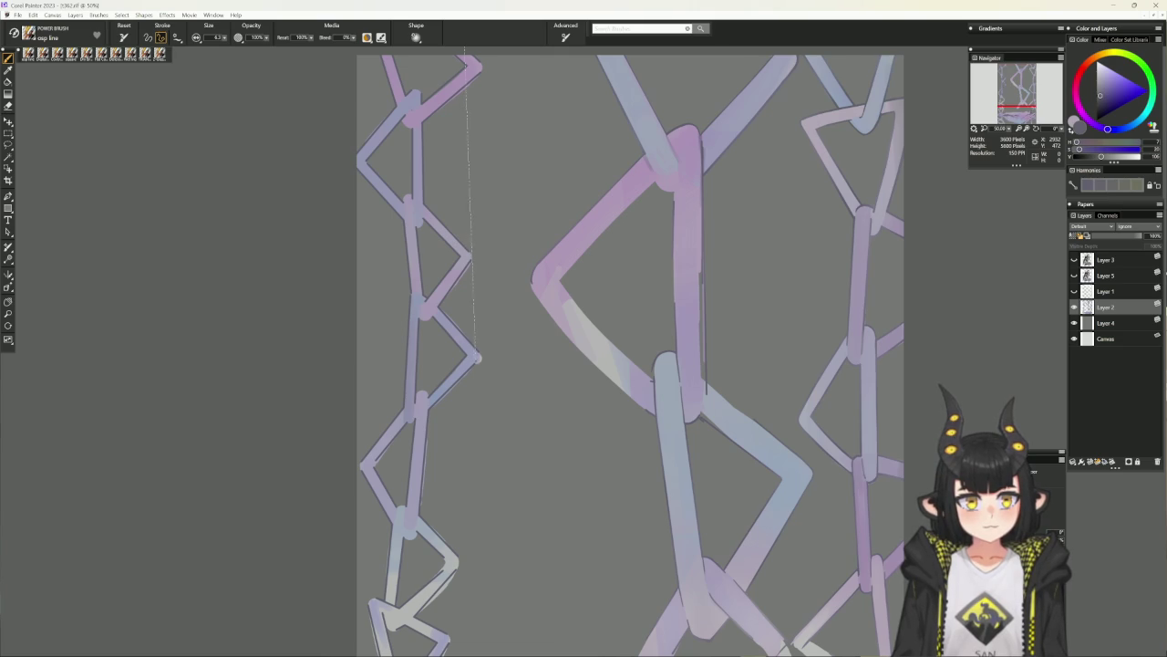
Switch between eraser and brush, enlarge the brush, and sample the darker grey background.
key(b)
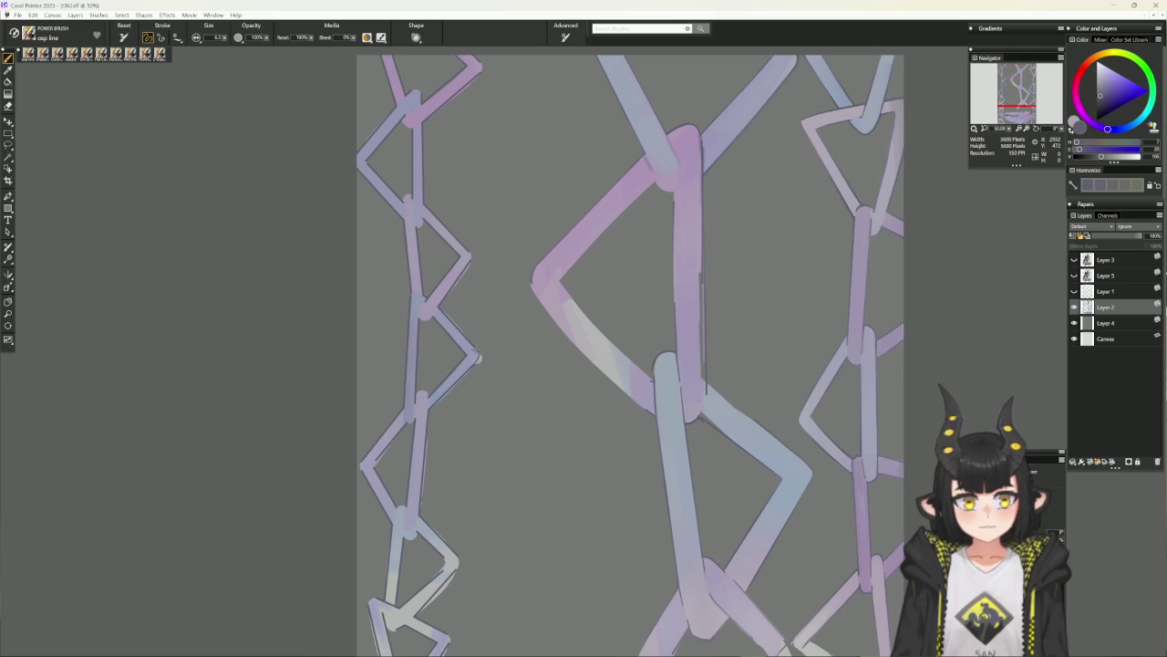
key(n)
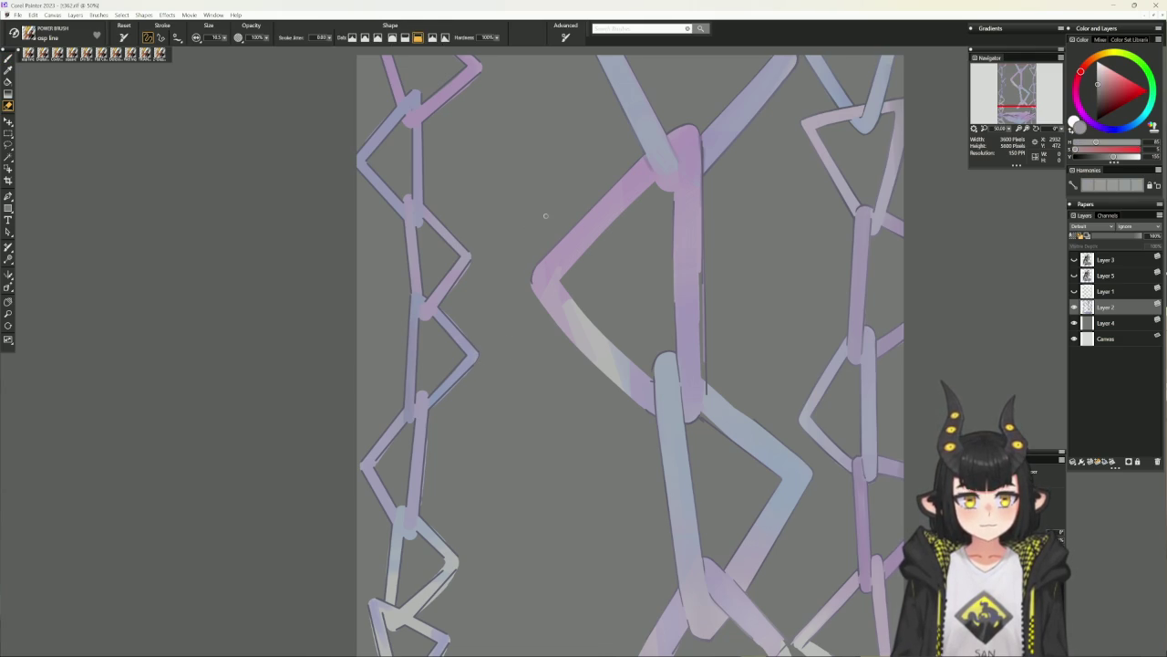
key(b)
drag(484, 553, 508, 448)
key(bracketright)
key(bracketright)
key(bracketright)
key(bracketright)
key(bracketright)
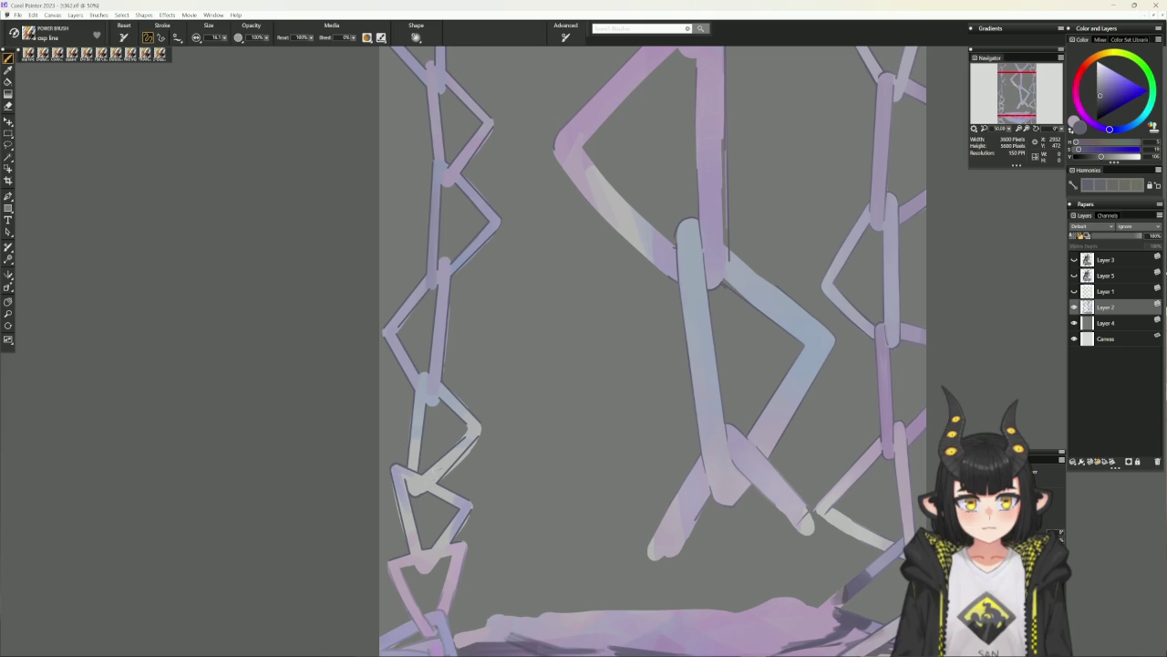
alt+click(413, 493)
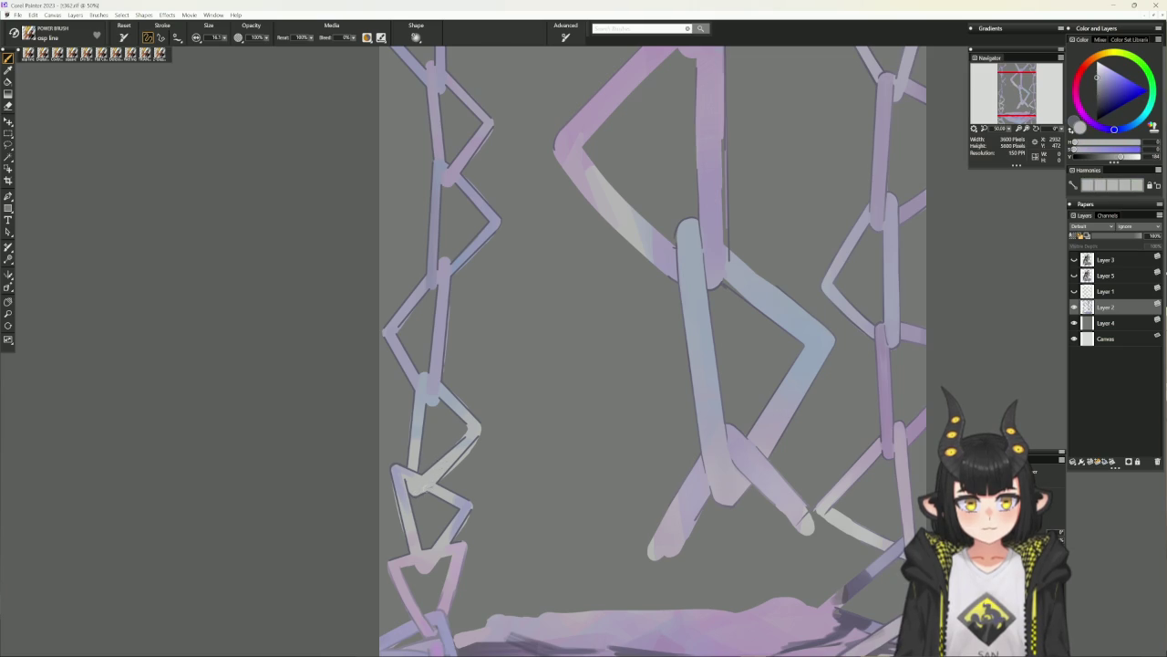
alt+click(453, 317)
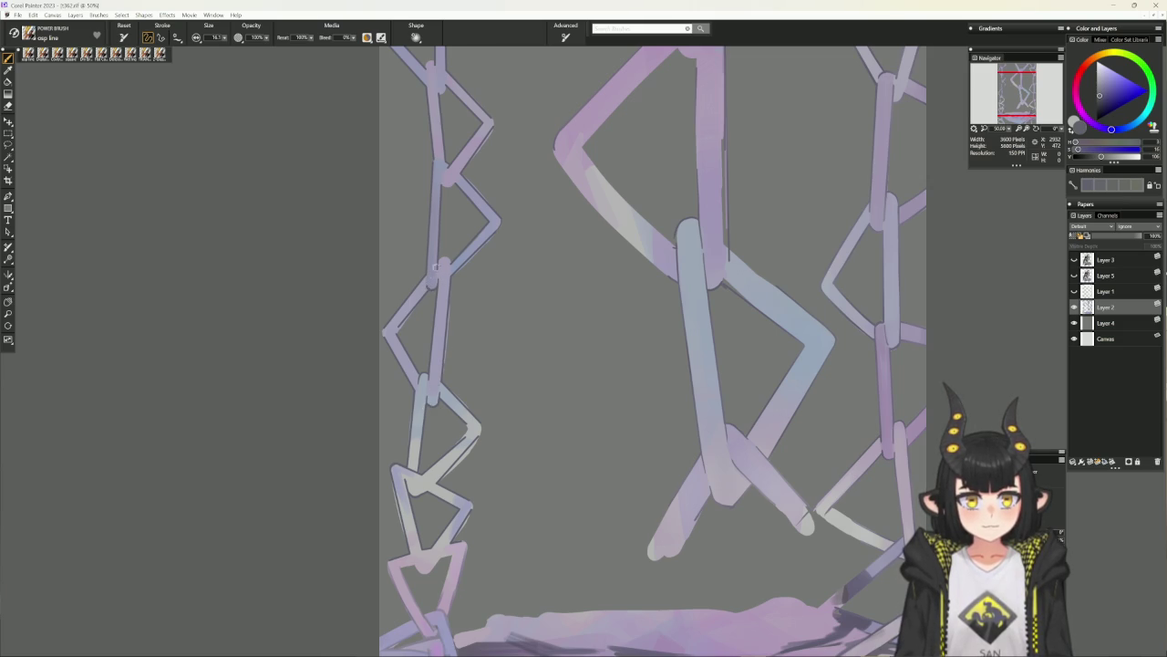
Scroll and pan around the chain links to inspect the cleaned-up edges.
scroll(475, 314, up, 3)
scroll(476, 314, up, 2)
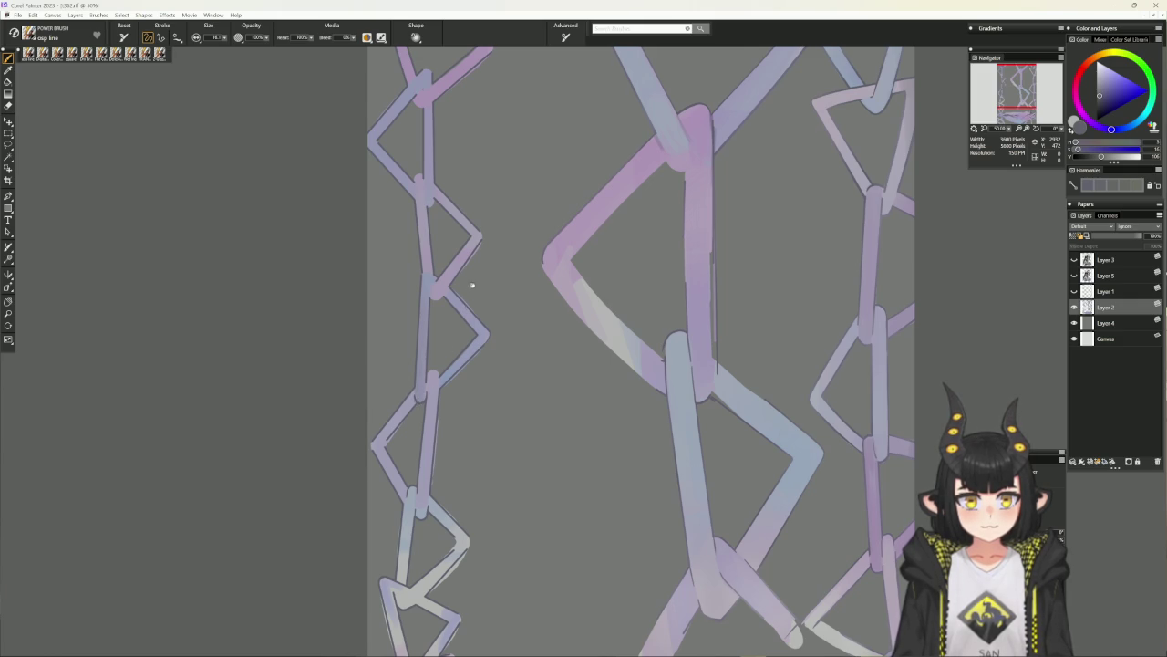
scroll(451, 322, up, 3)
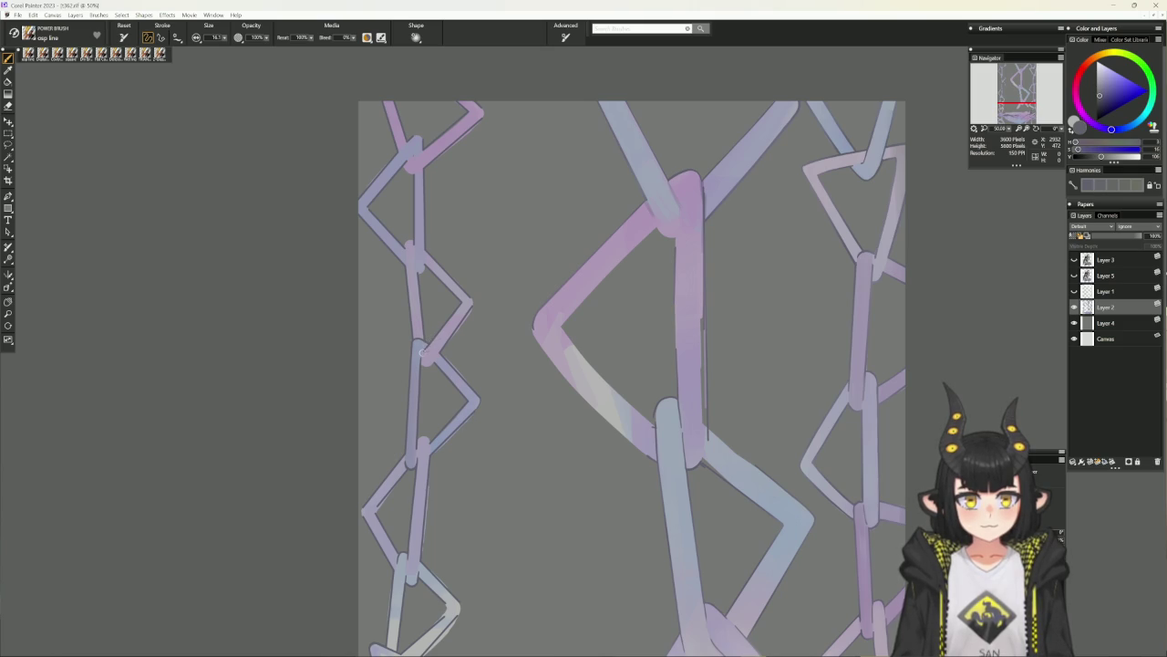
scroll(444, 297, up, 1)
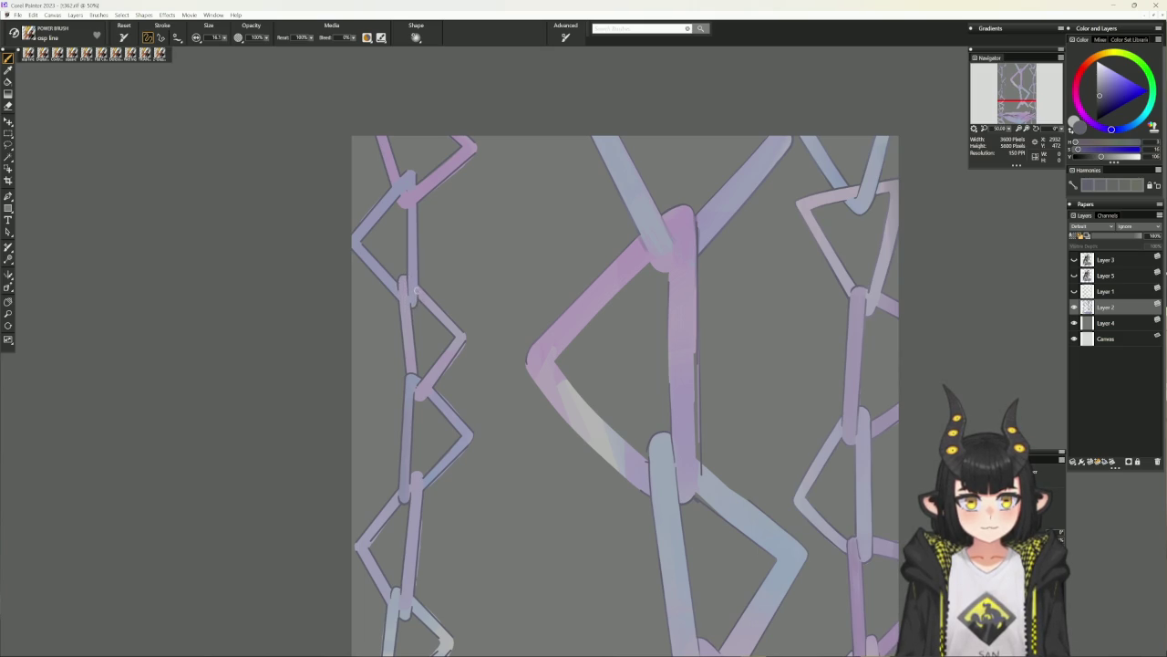
scroll(433, 228, up, 2)
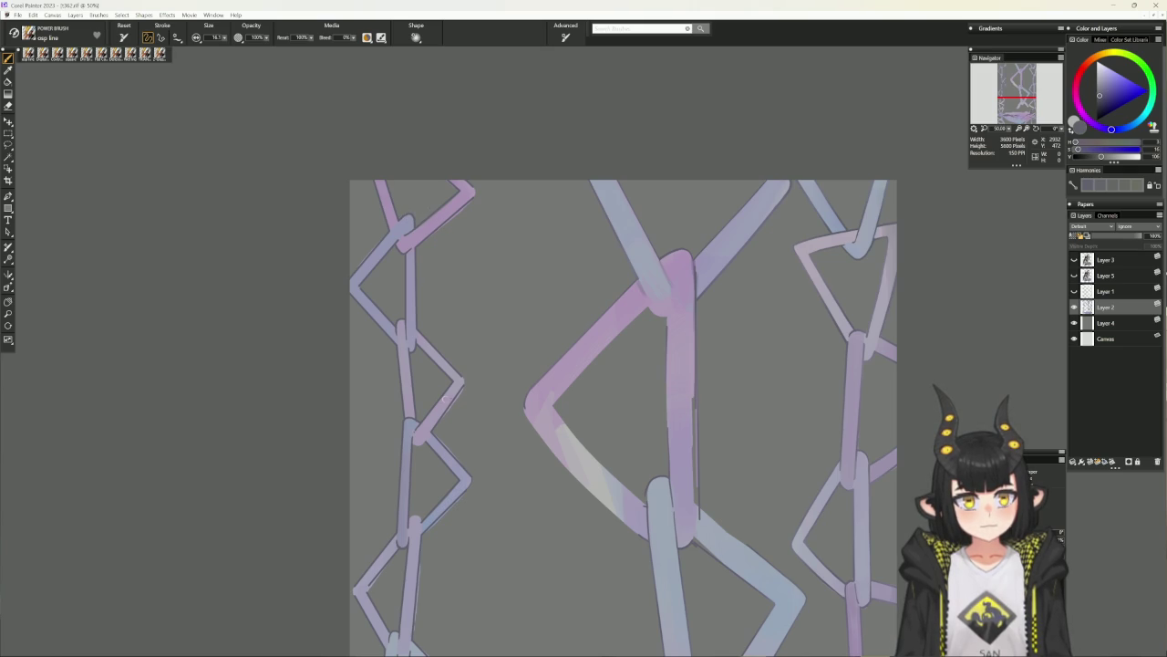
drag(425, 553, 422, 532)
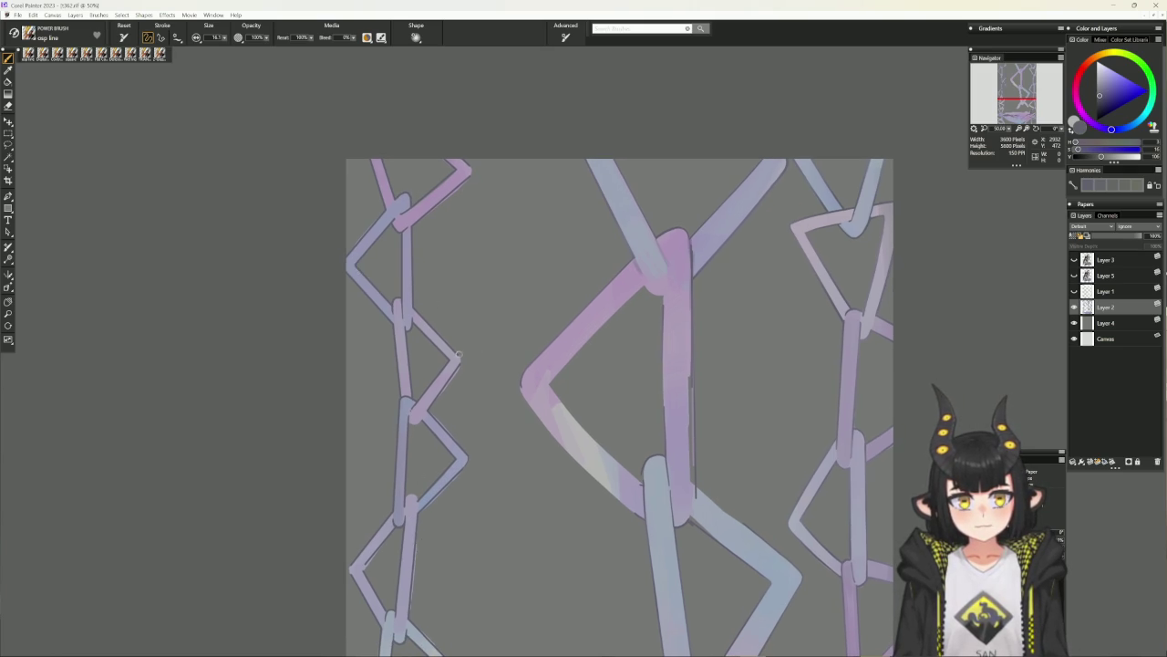
scroll(487, 423, down, 2)
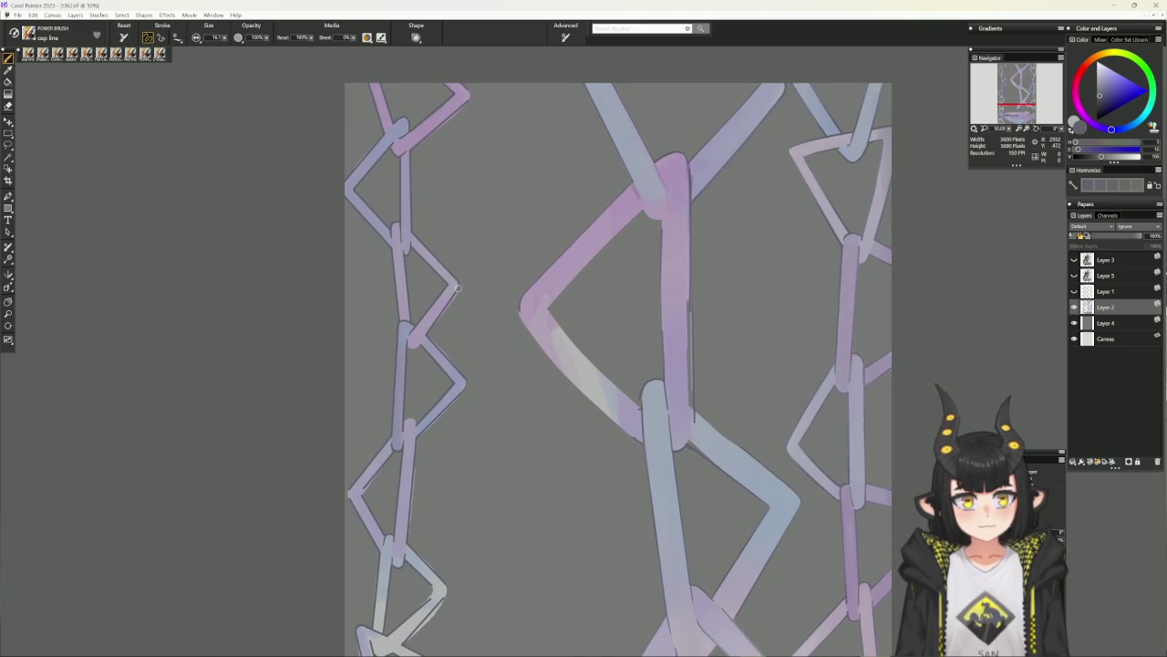
scroll(465, 456, down, 1)
scroll(456, 493, down, 2)
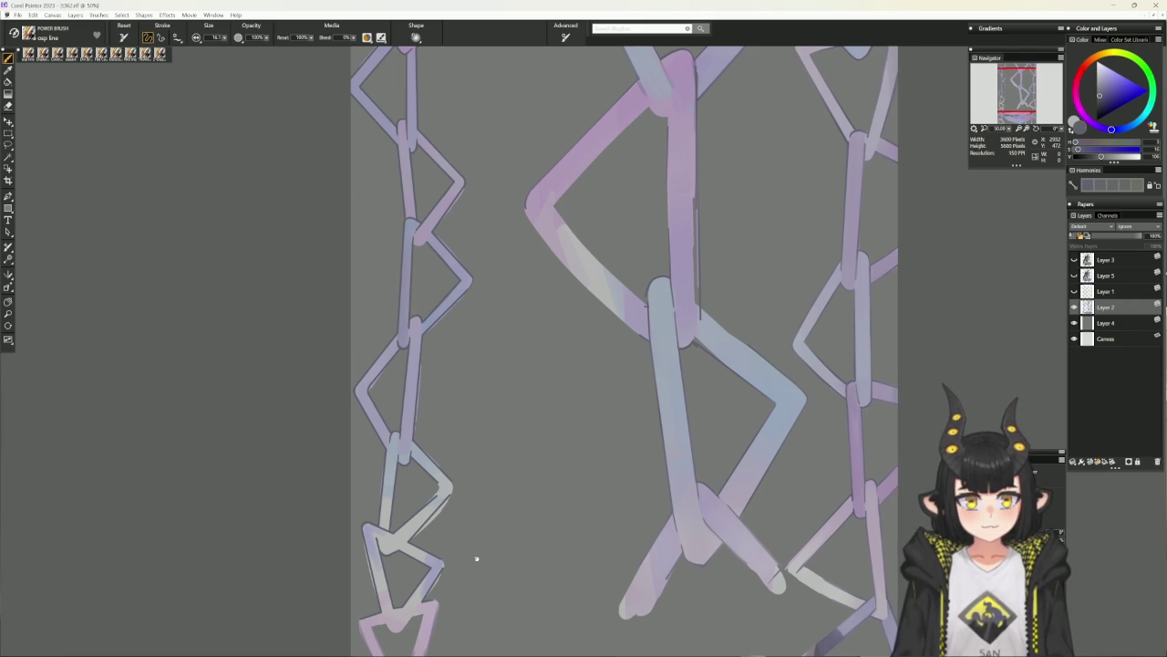
scroll(475, 560, down, 2)
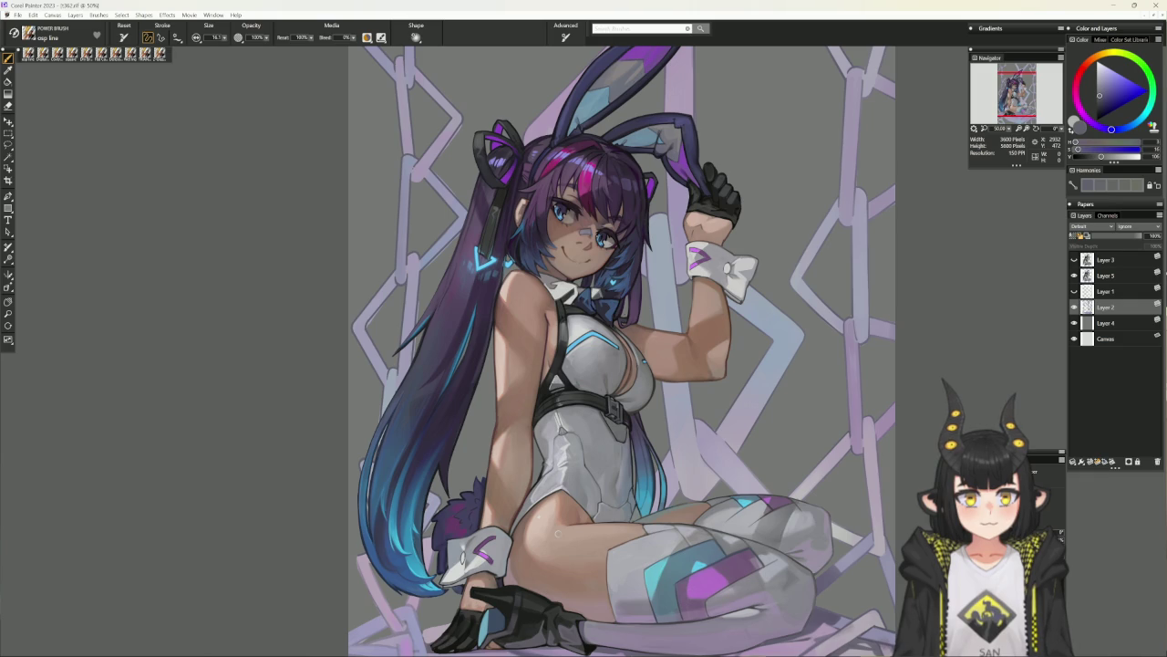
Bring the top of the canvas into view and switch to the Lasso tool.
scroll(622, 351, up, 3)
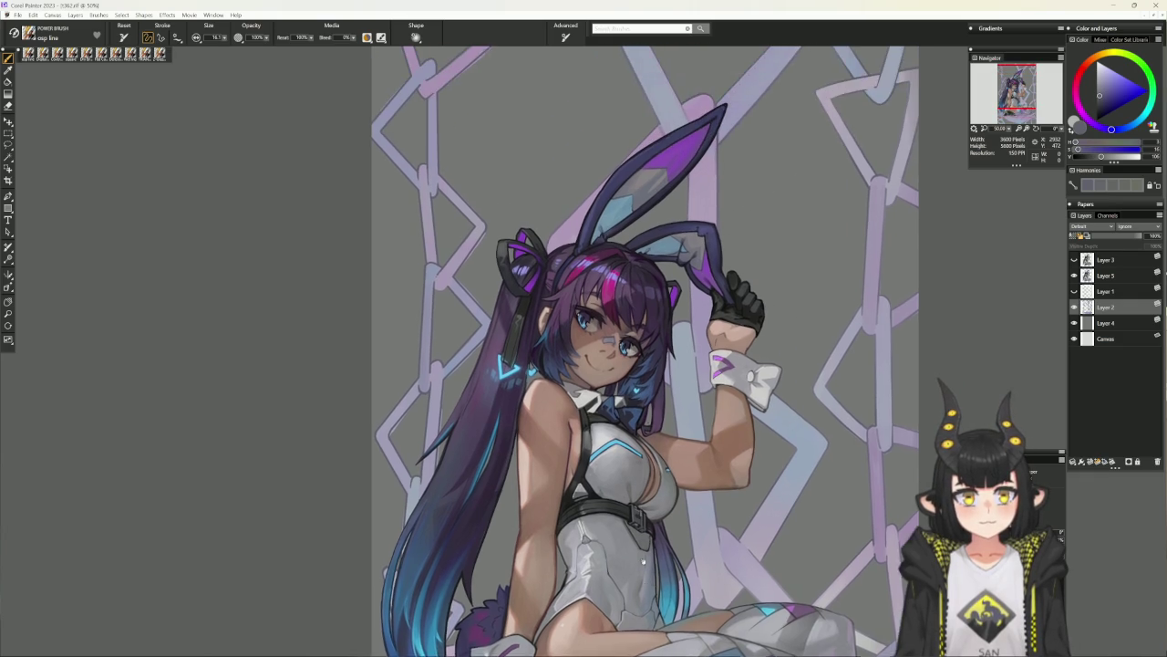
scroll(622, 350, up, 5)
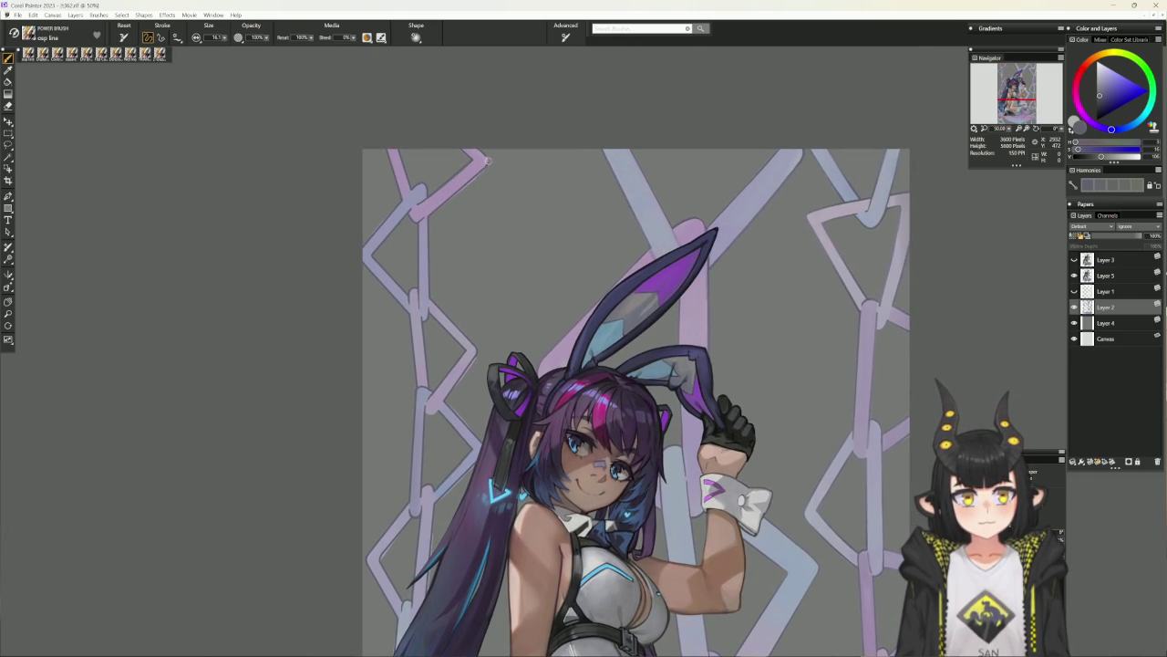
drag(497, 107, 490, 149)
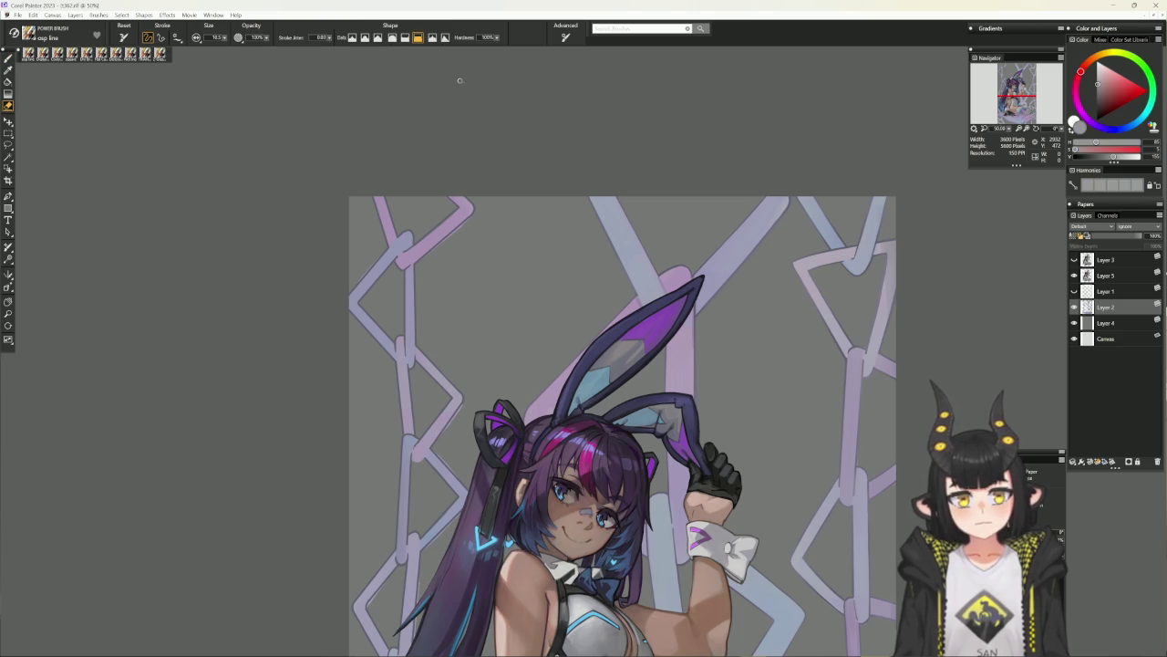
click(9, 145)
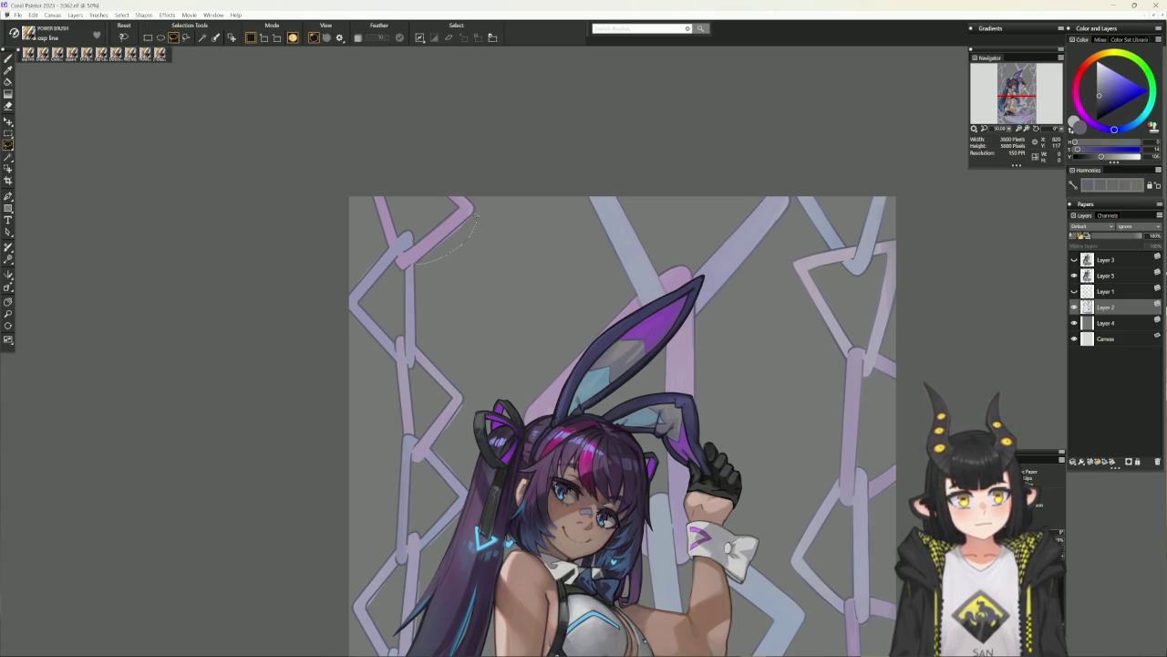
Lasso and clear stray areas on the top and top-left chain links.
drag(416, 262, 418, 261)
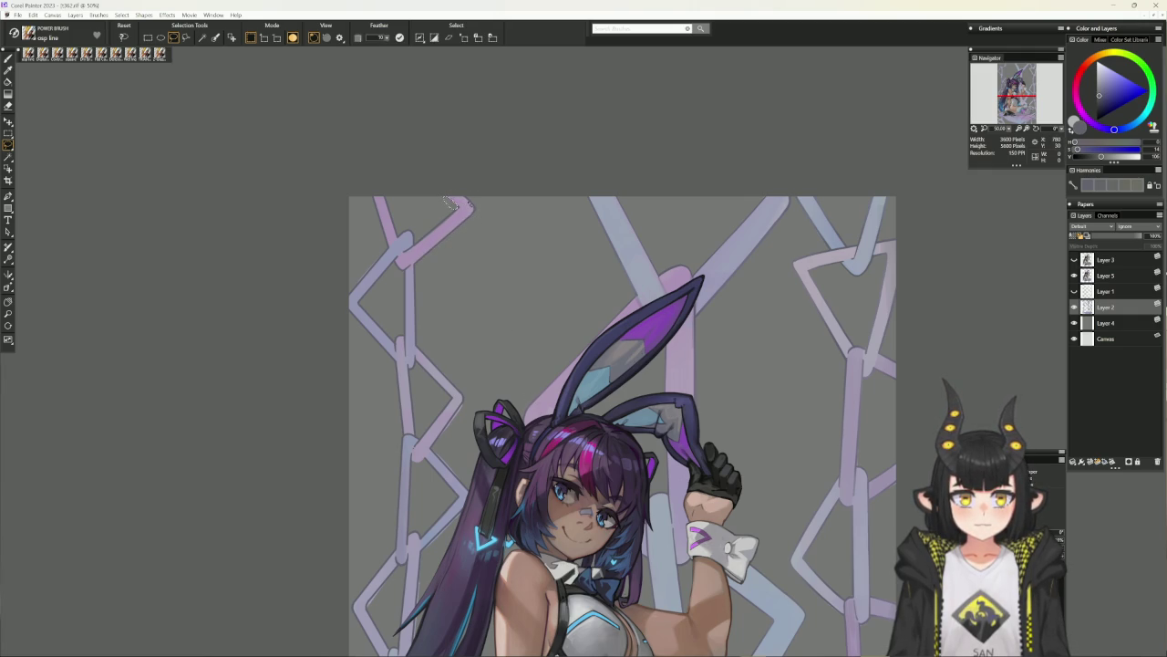
click(463, 209)
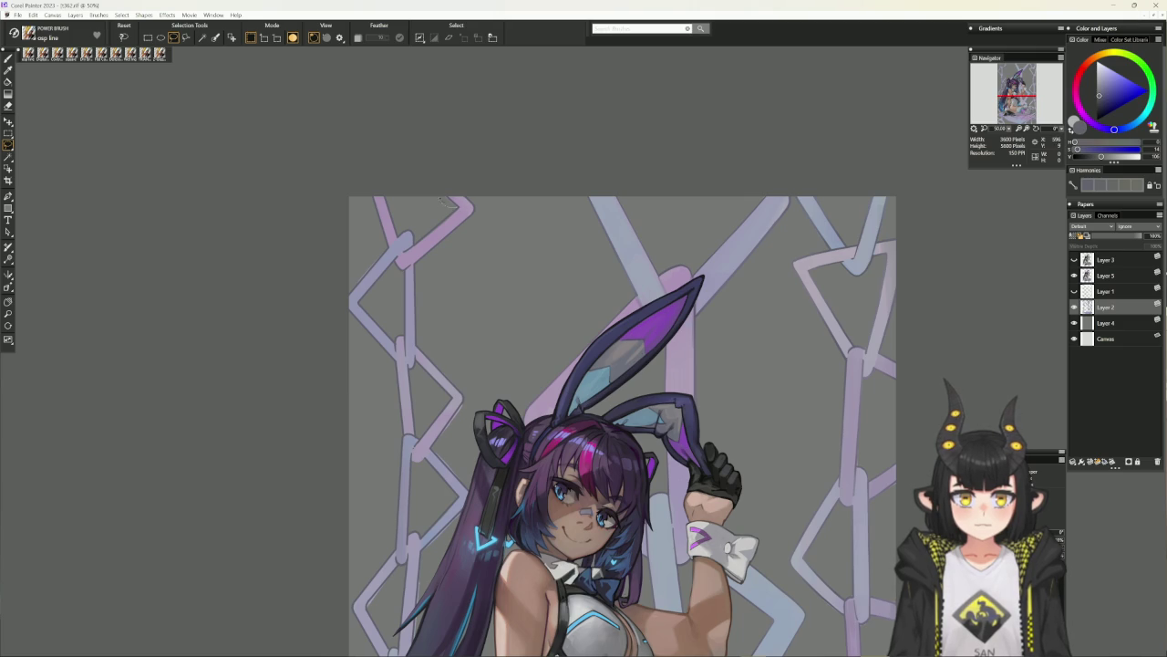
key(ctrl+z)
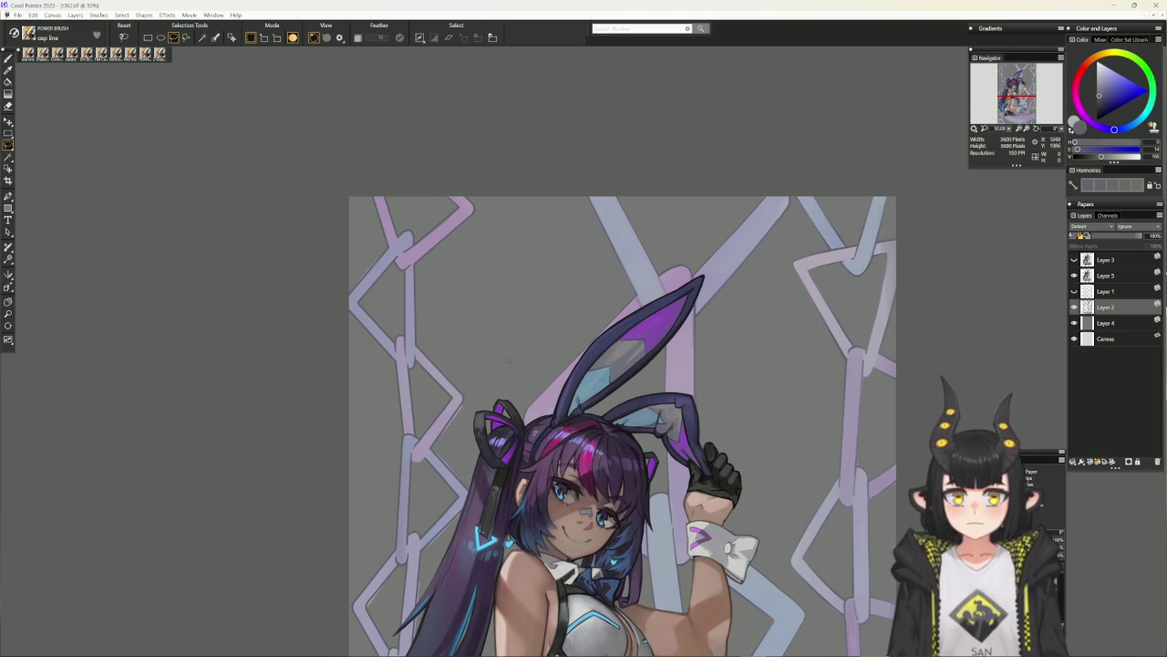
click(468, 160)
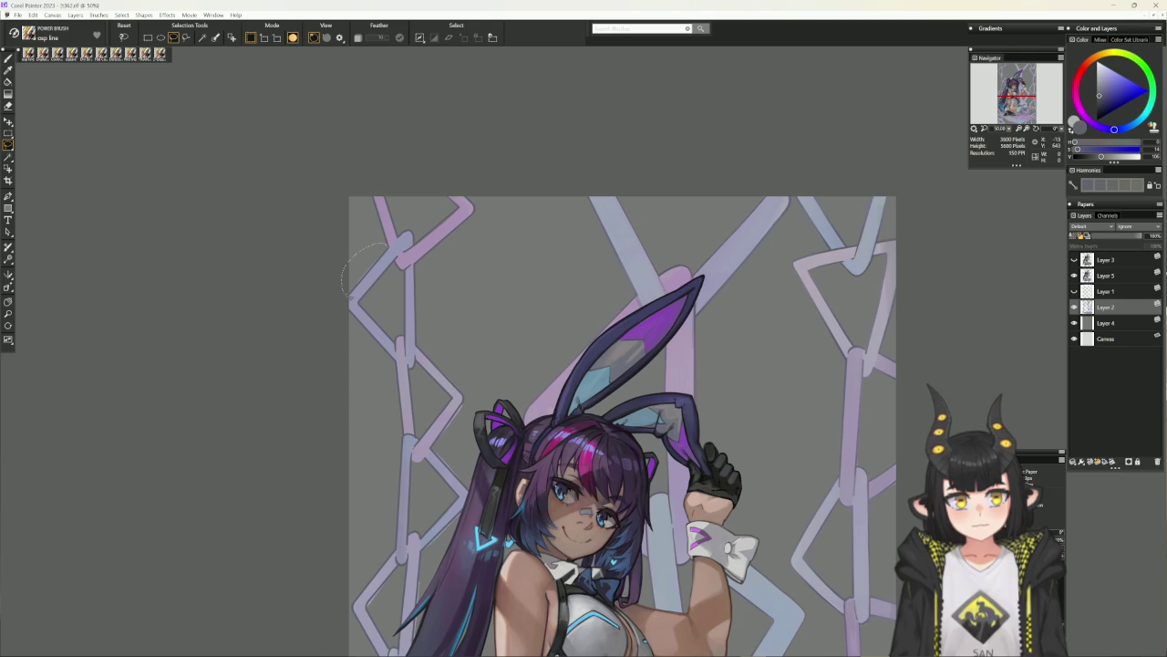
drag(356, 285, 357, 279)
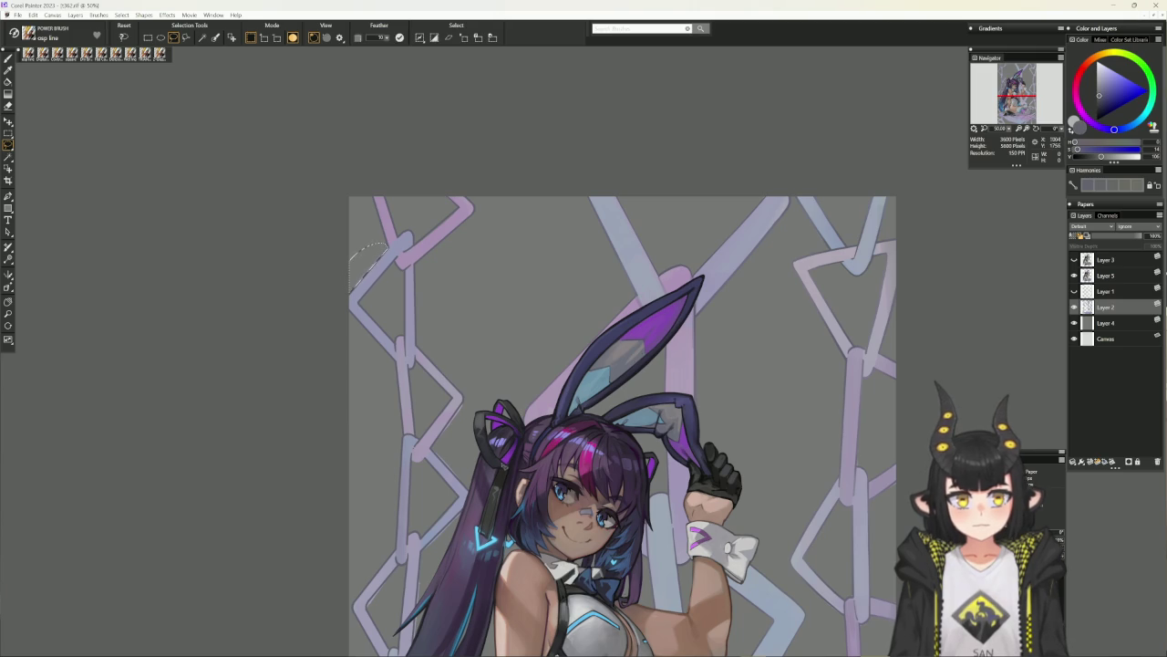
click(511, 472)
Lasso chain edges left of the head and beside the hair, then hide Layer 5.
scroll(620, 411, down, 2)
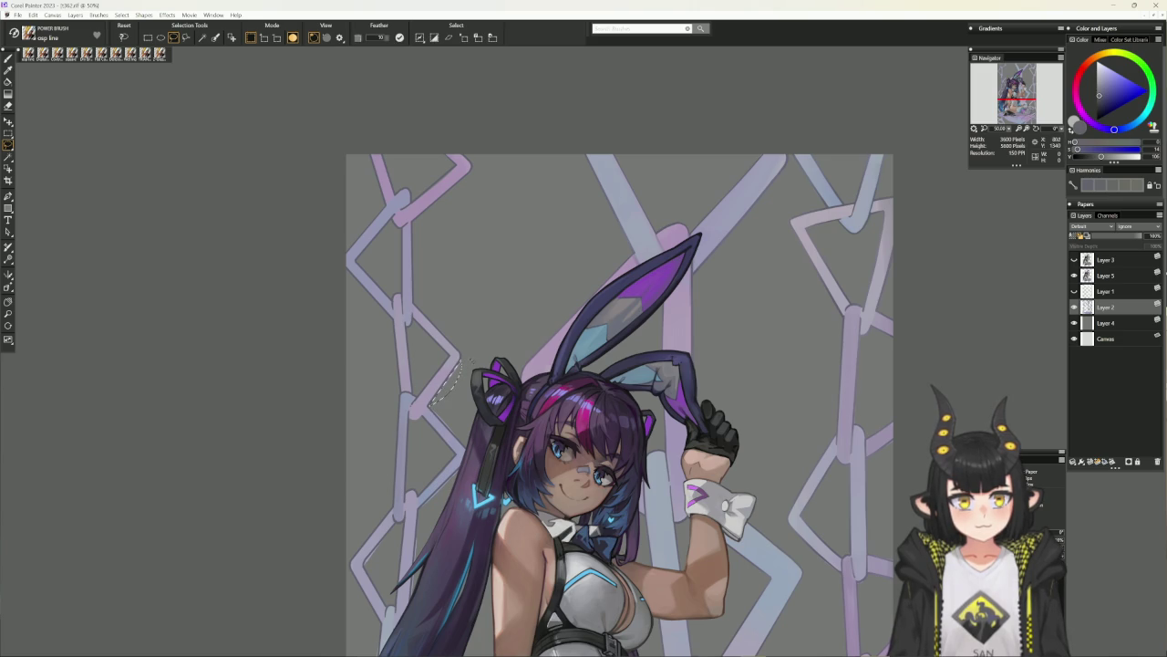
drag(461, 365, 430, 403)
click(494, 428)
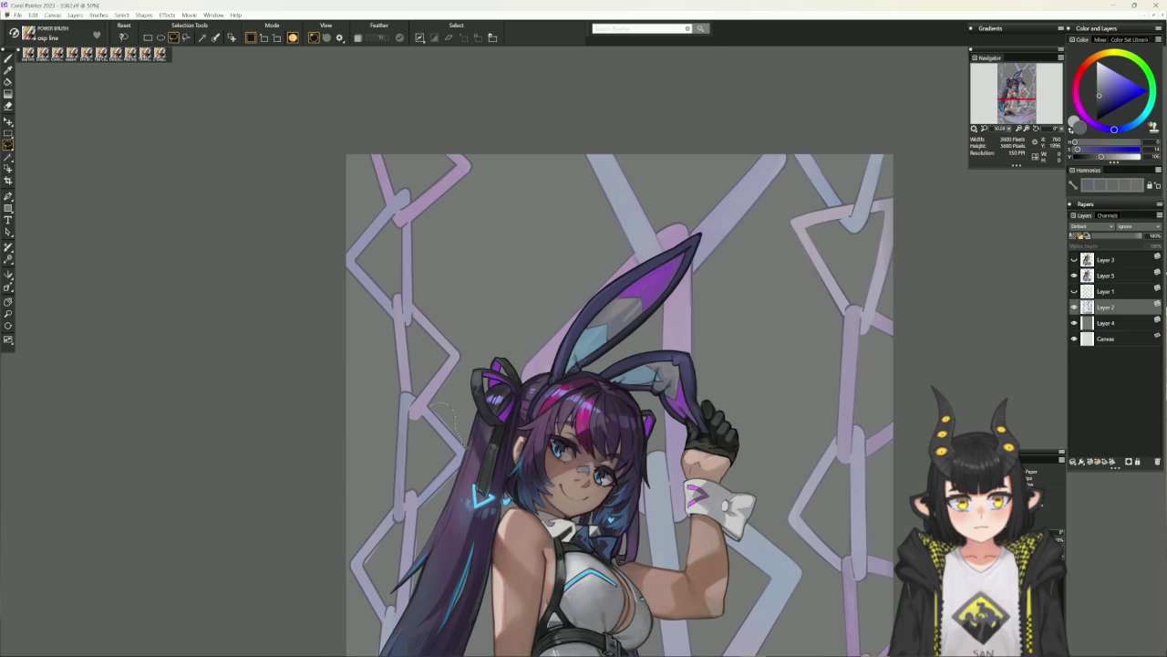
drag(462, 445, 480, 412)
key(ctrl+d)
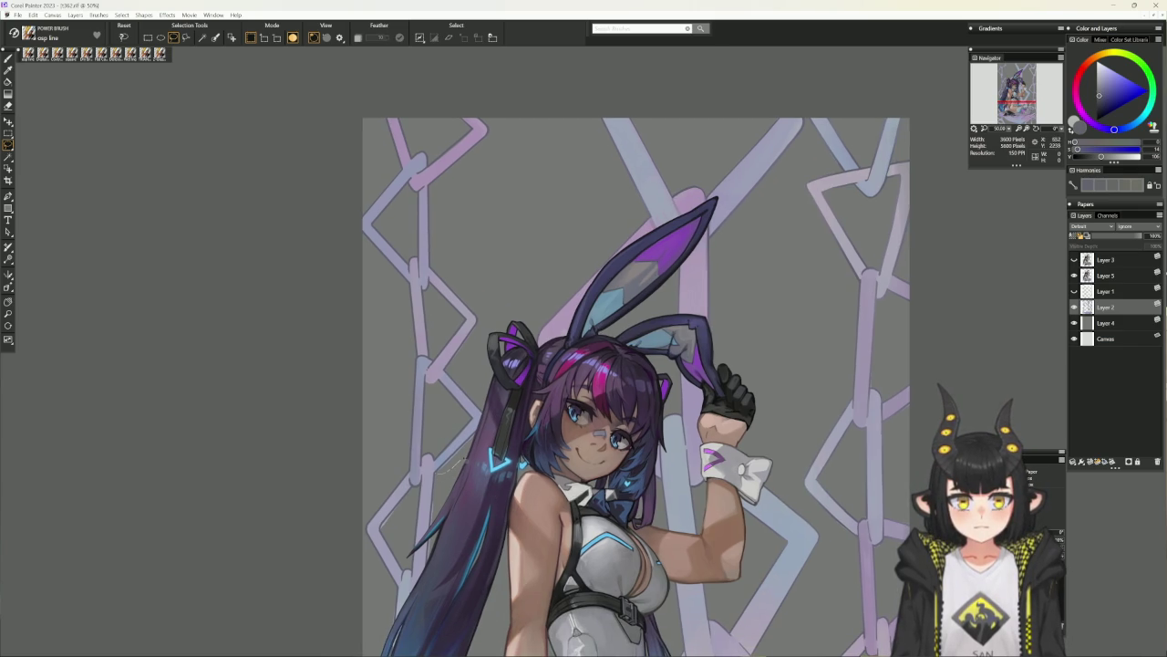
key(ctrl+z)
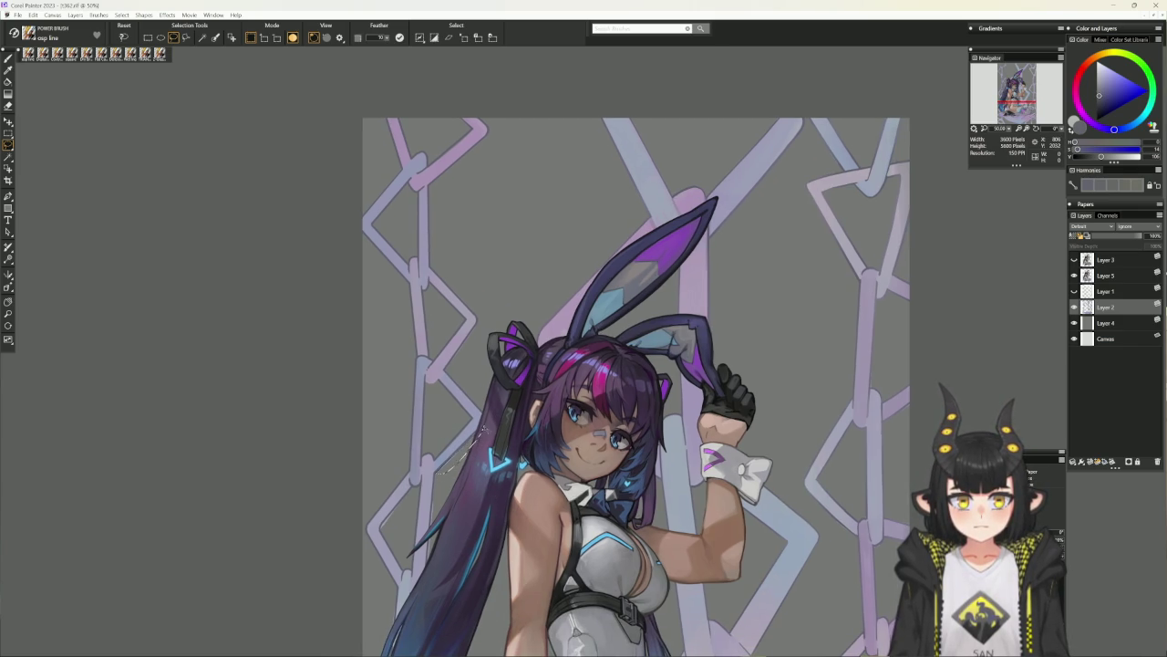
click(1074, 276)
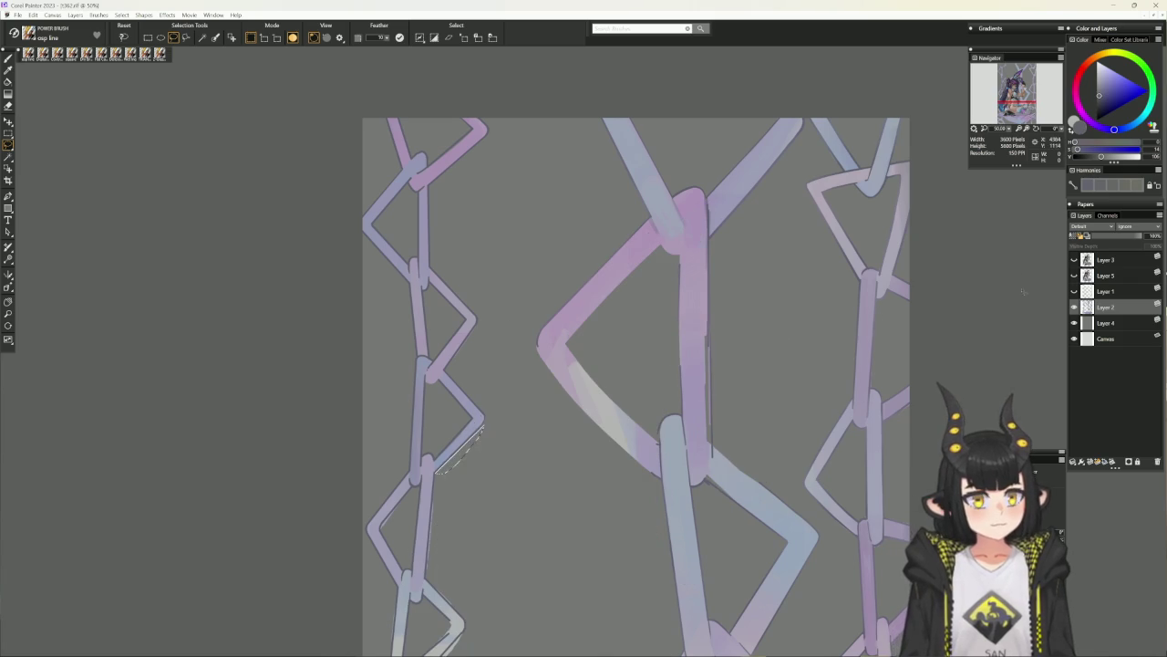
Lasso and deselect the outer edges of the left chain links.
key(ctrl+d)
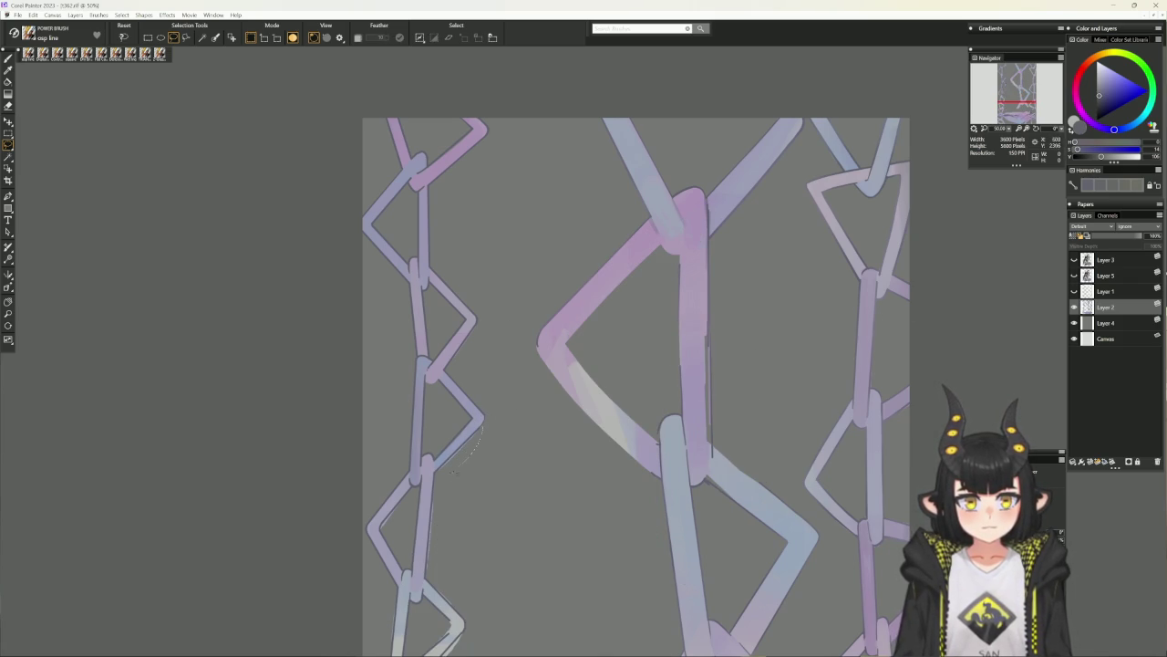
drag(484, 425, 438, 472)
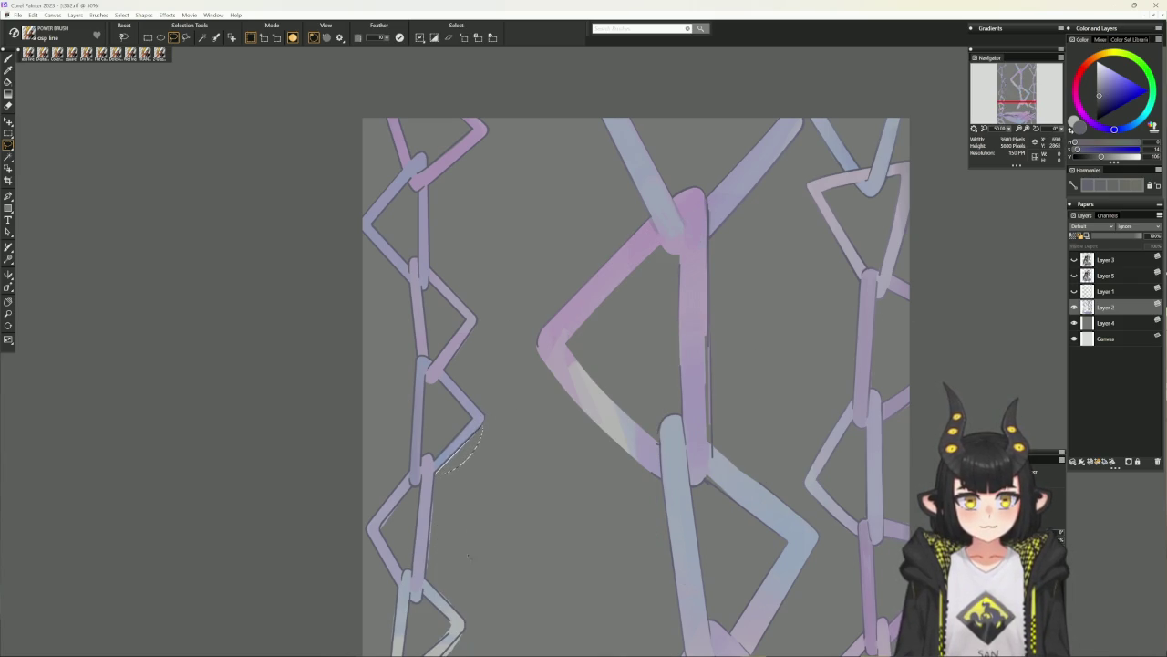
key(ctrl+d)
drag(472, 537, 519, 472)
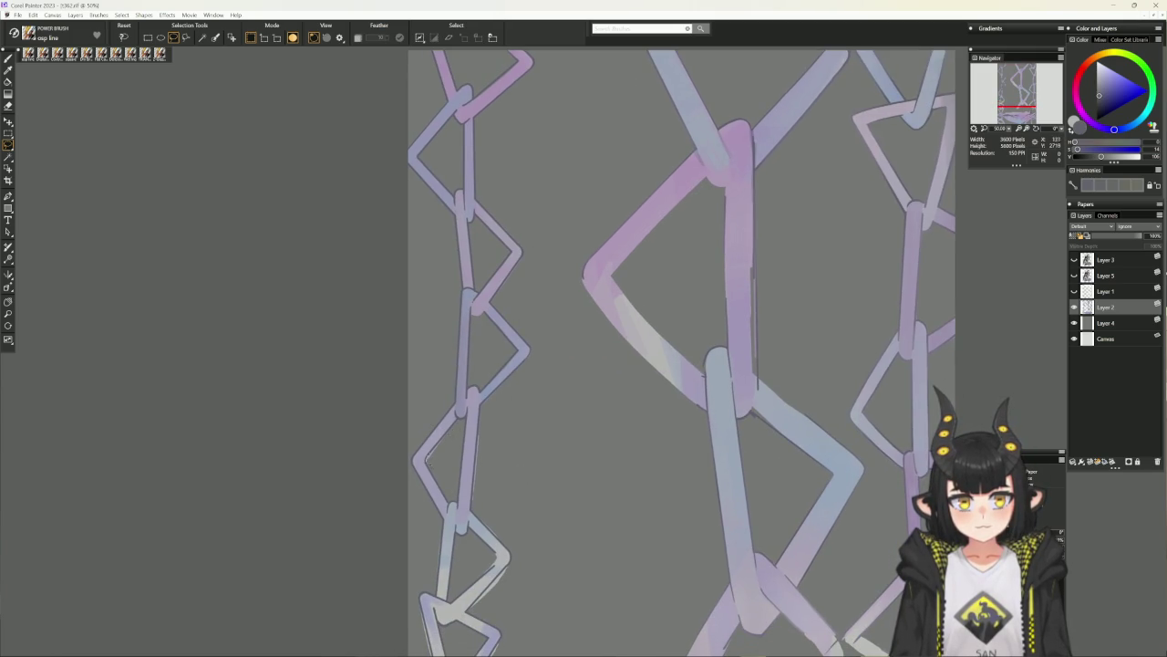
drag(459, 422, 461, 427)
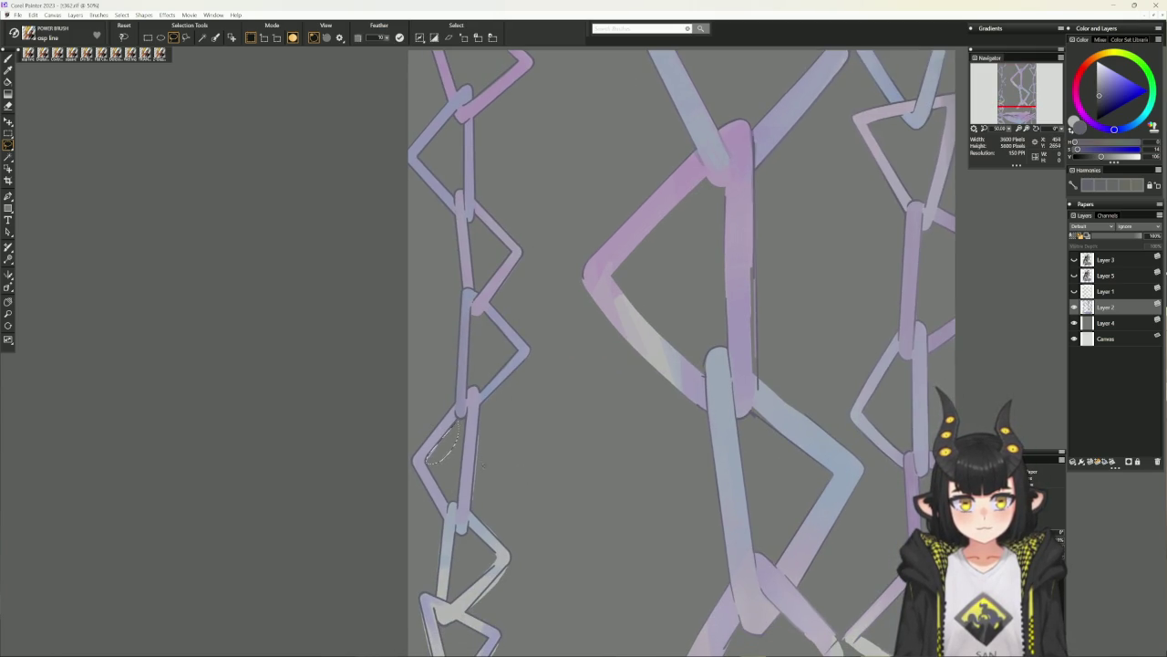
key(ctrl+d)
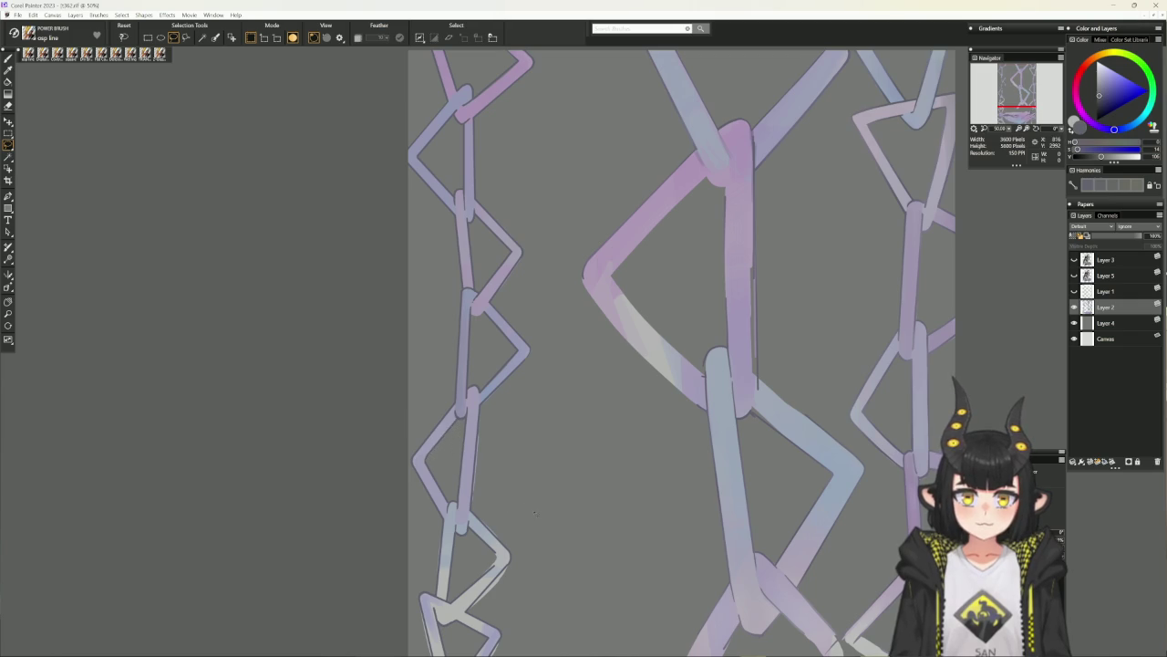
Lasso and deselect a lower chain link's edge, then return to the Brush tool.
drag(498, 538, 507, 461)
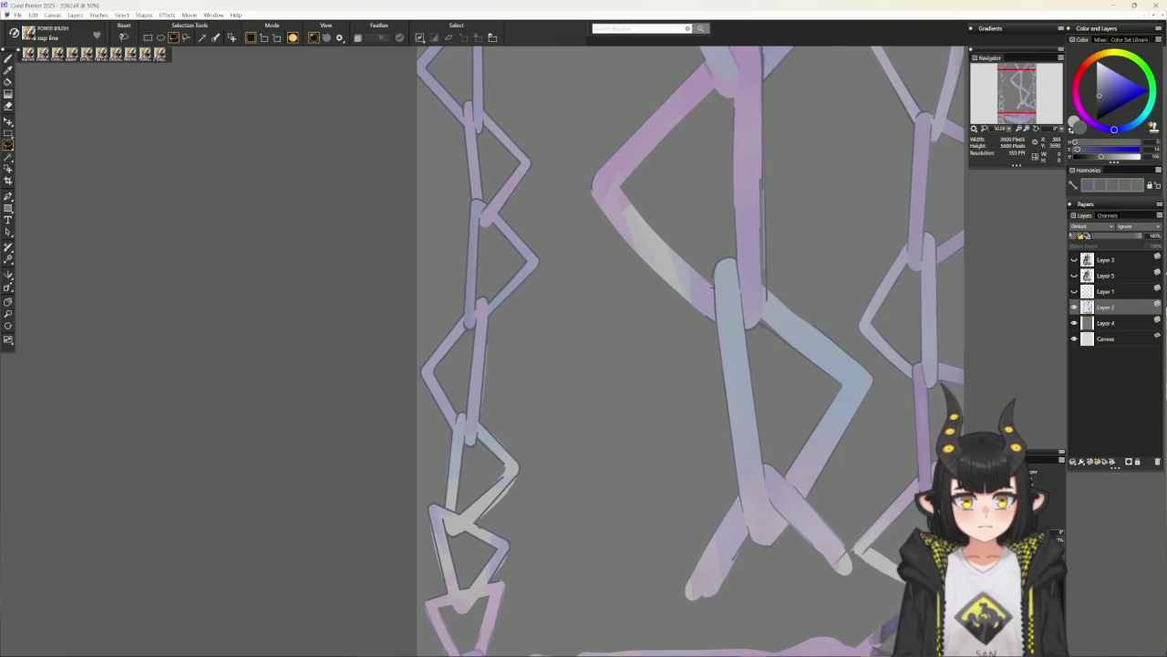
drag(518, 475, 476, 521)
key(ctrl+d)
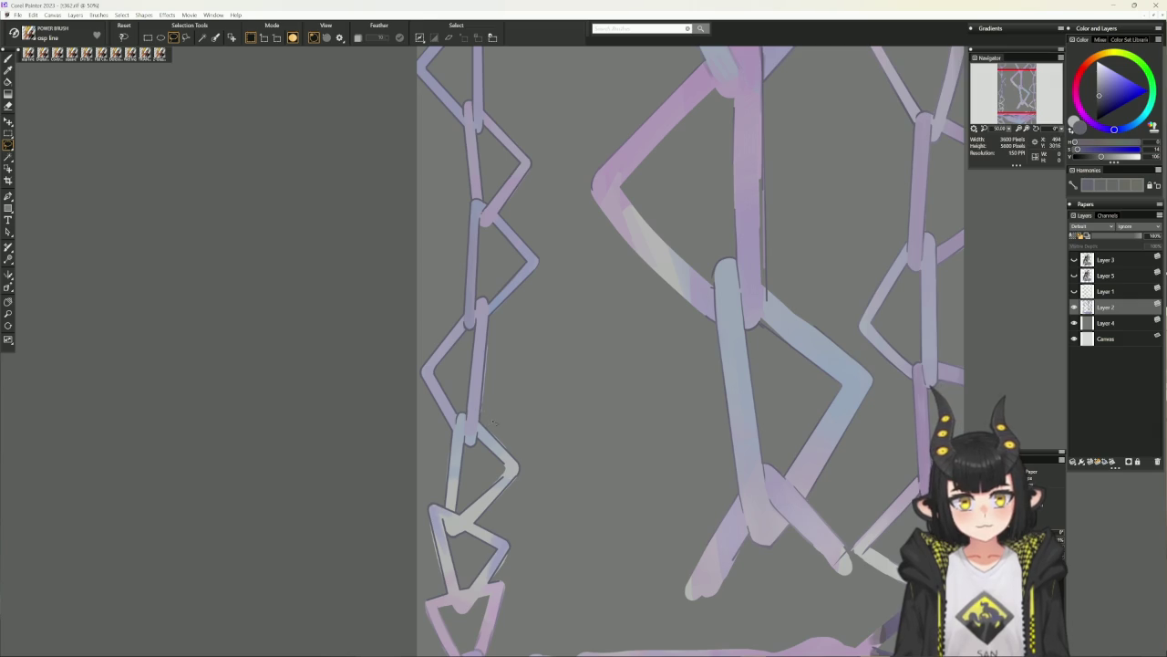
key(b)
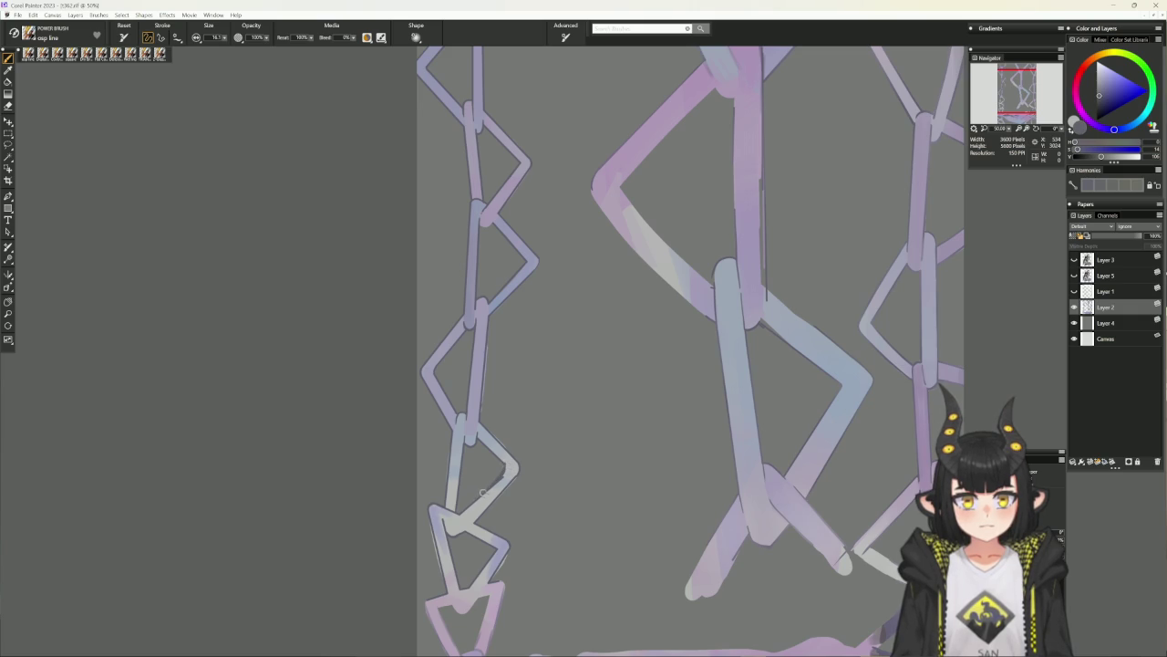
Pick a light grey-blue, briefly show then hide Layer 5, and choose the Lasso tool.
alt+click(506, 472)
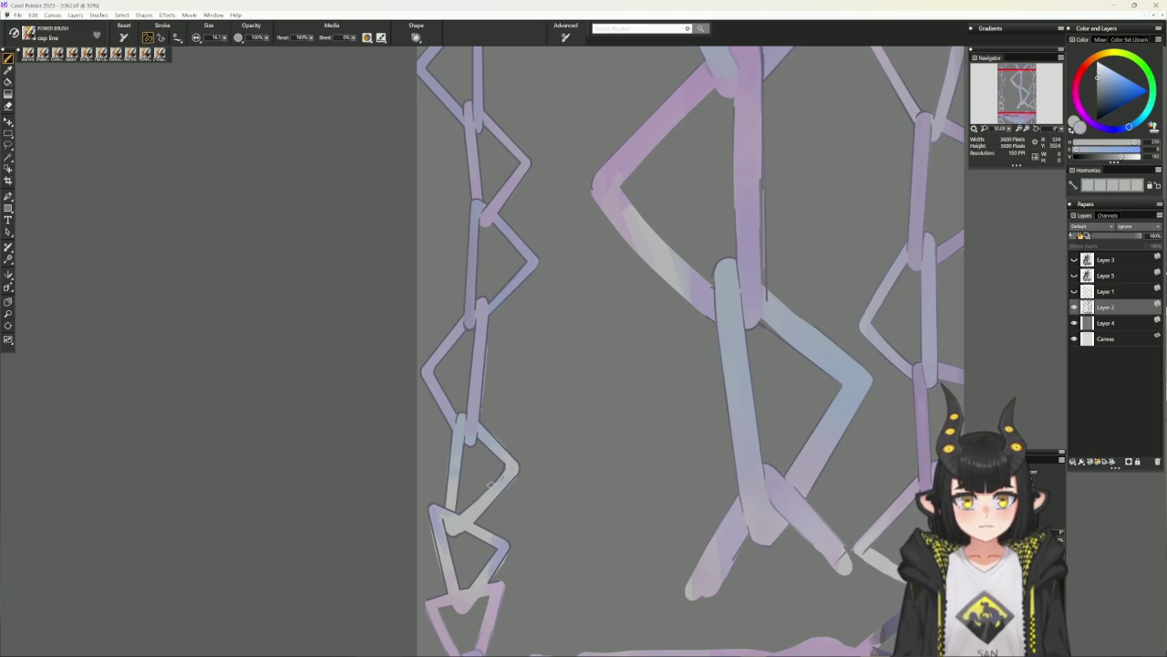
scroll(563, 510, down, 3)
click(1076, 275)
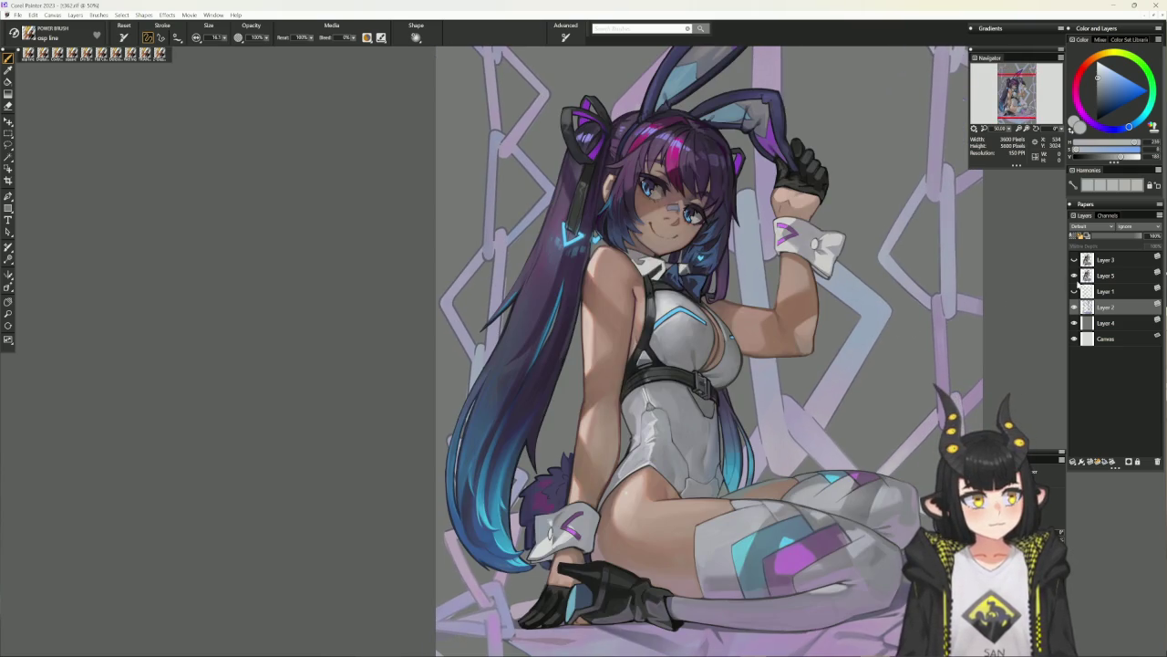
click(1074, 275)
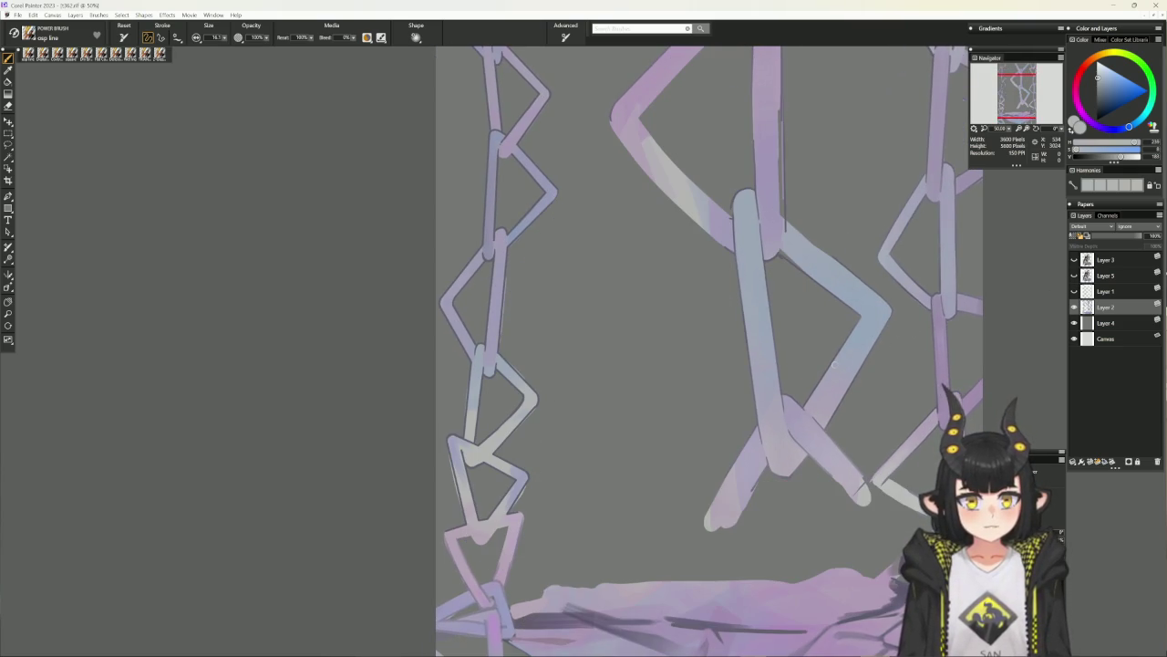
scroll(558, 437, down, 2)
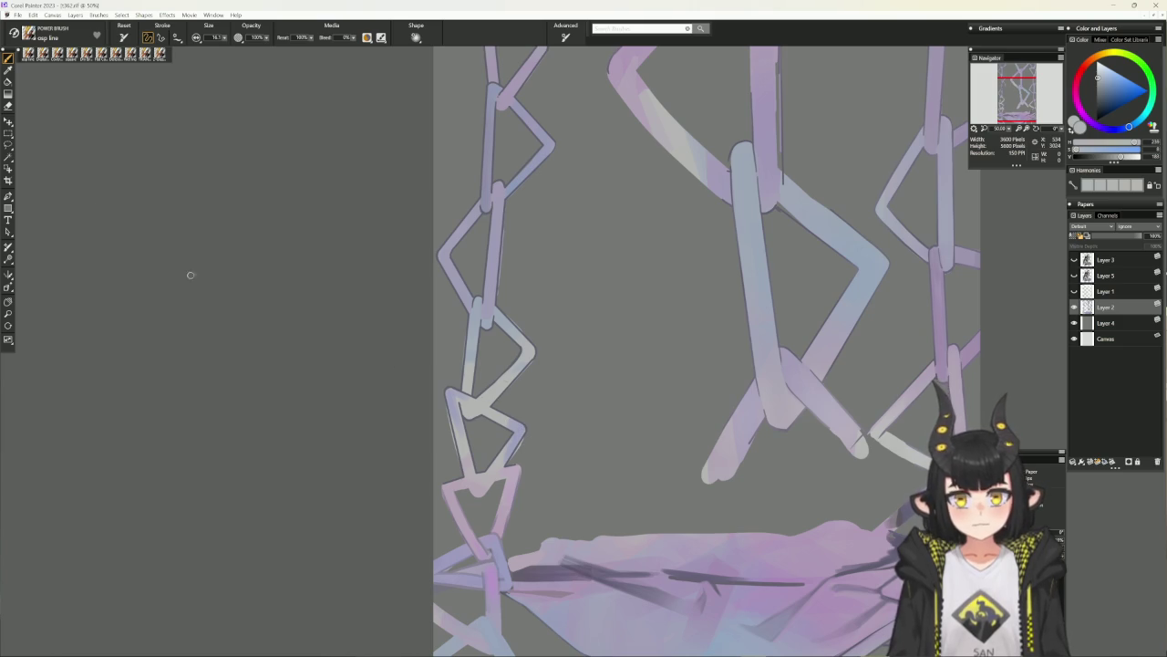
click(8, 144)
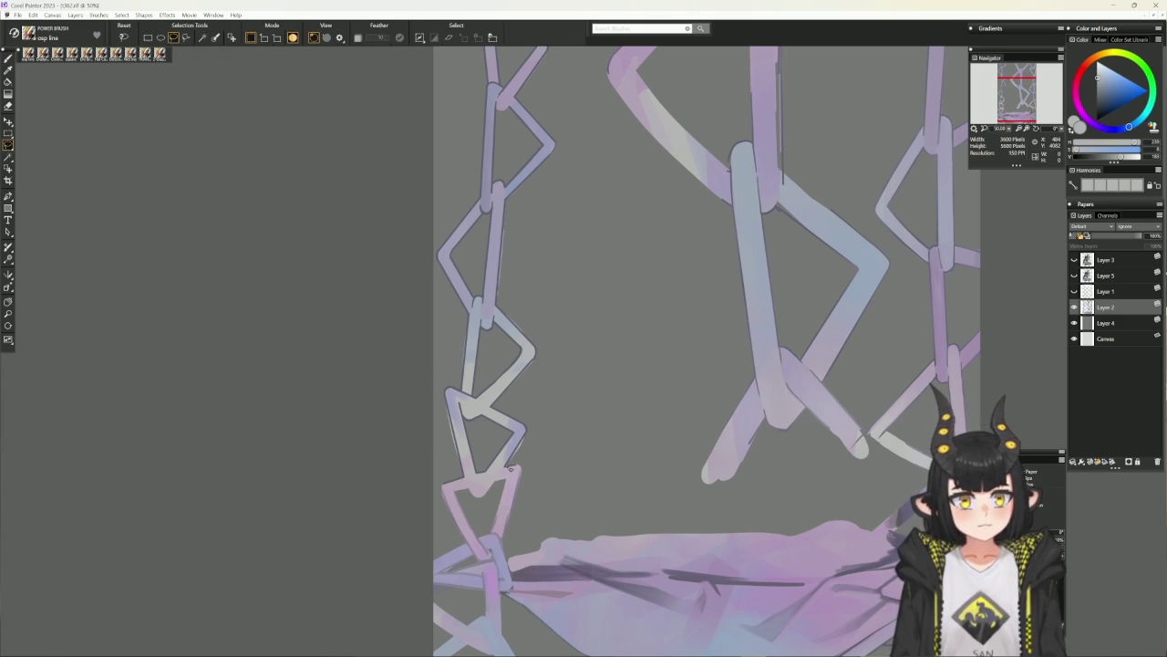
Lasso along the chain link's left edge, then deselect it.
drag(527, 438, 516, 454)
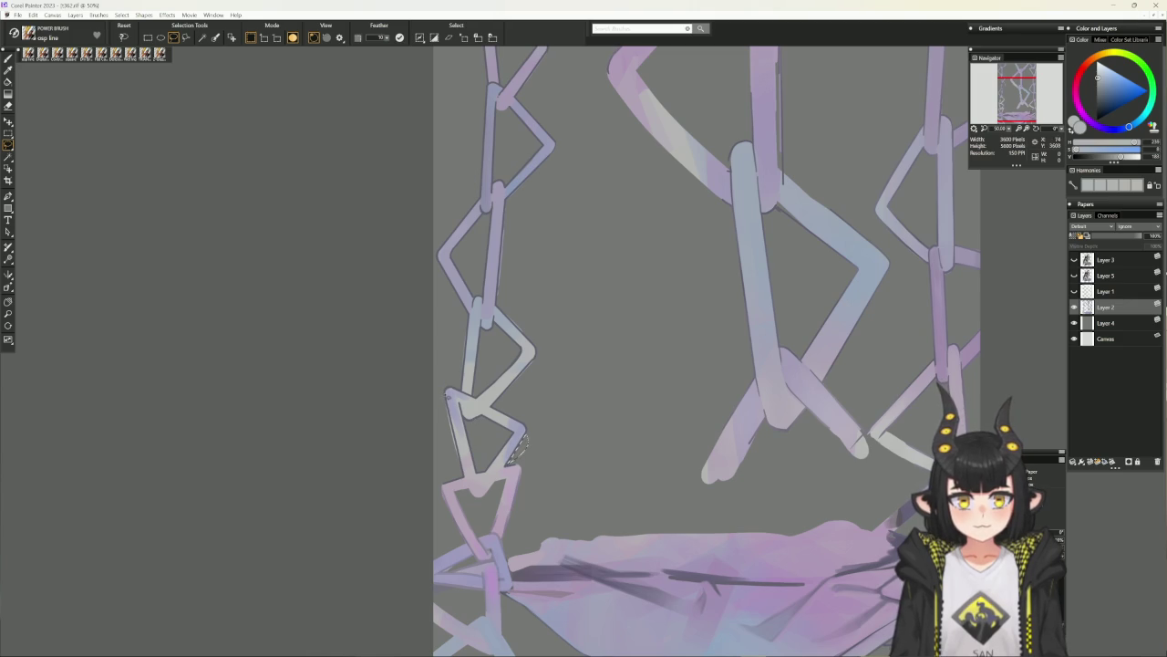
mouse_move(516, 454)
mouse_down()
mouse_move(523, 447)
mouse_move(468, 467)
mouse_up()
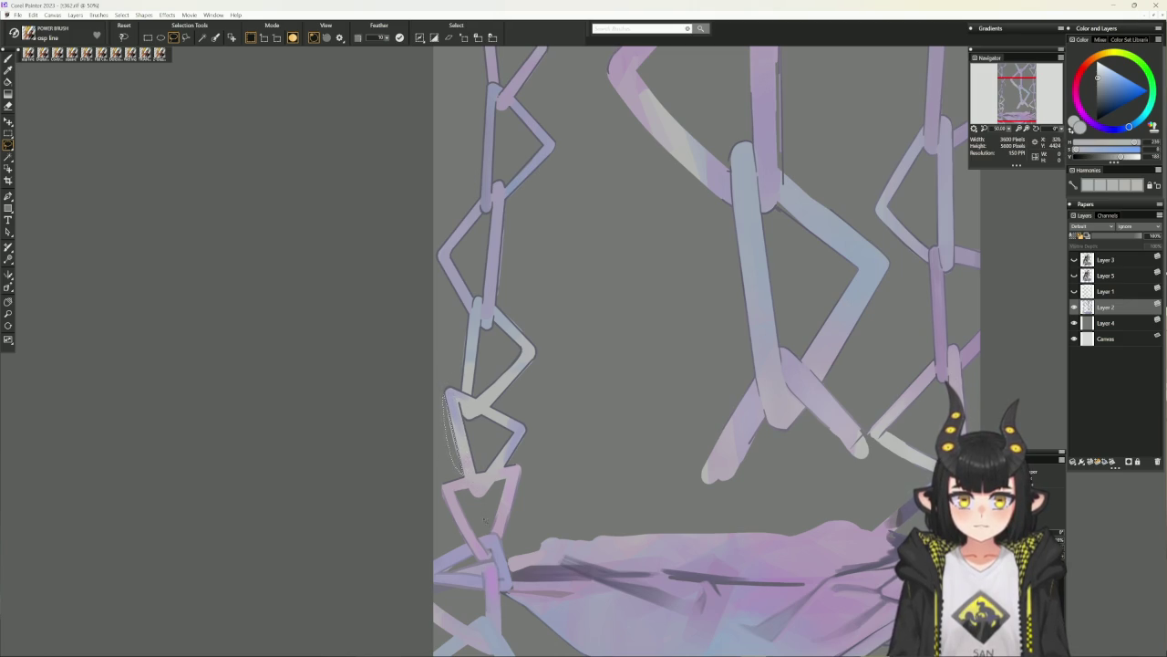
key(ctrl+d)
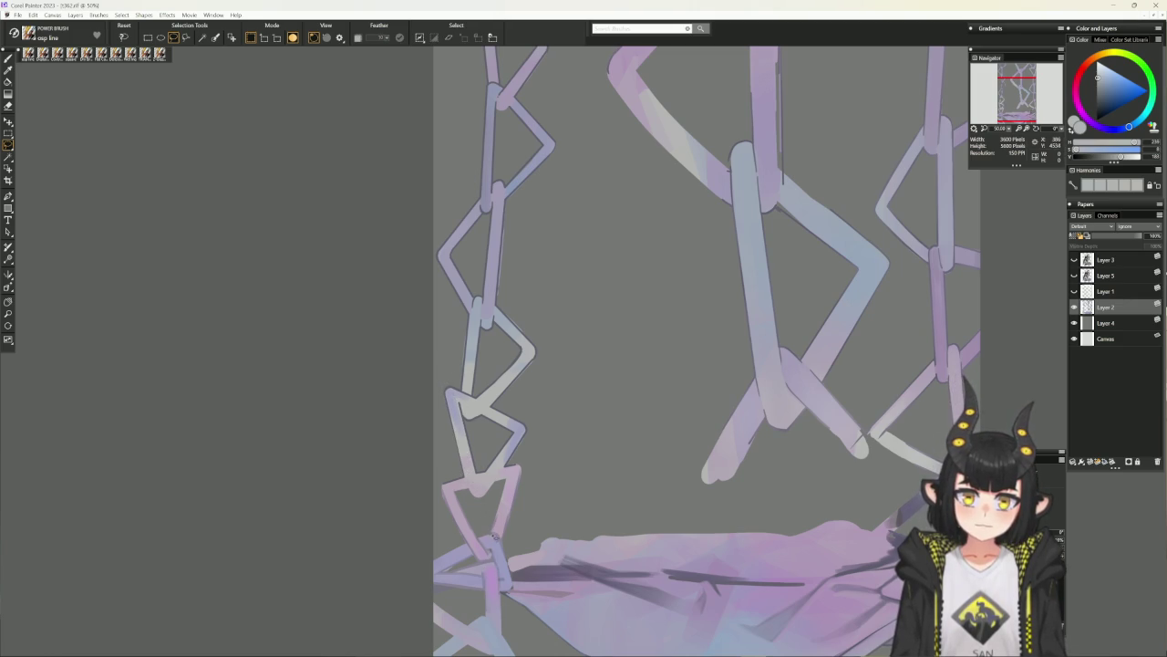
scroll(574, 472, up, 2)
scroll(557, 497, up, 2)
scroll(543, 493, up, 2)
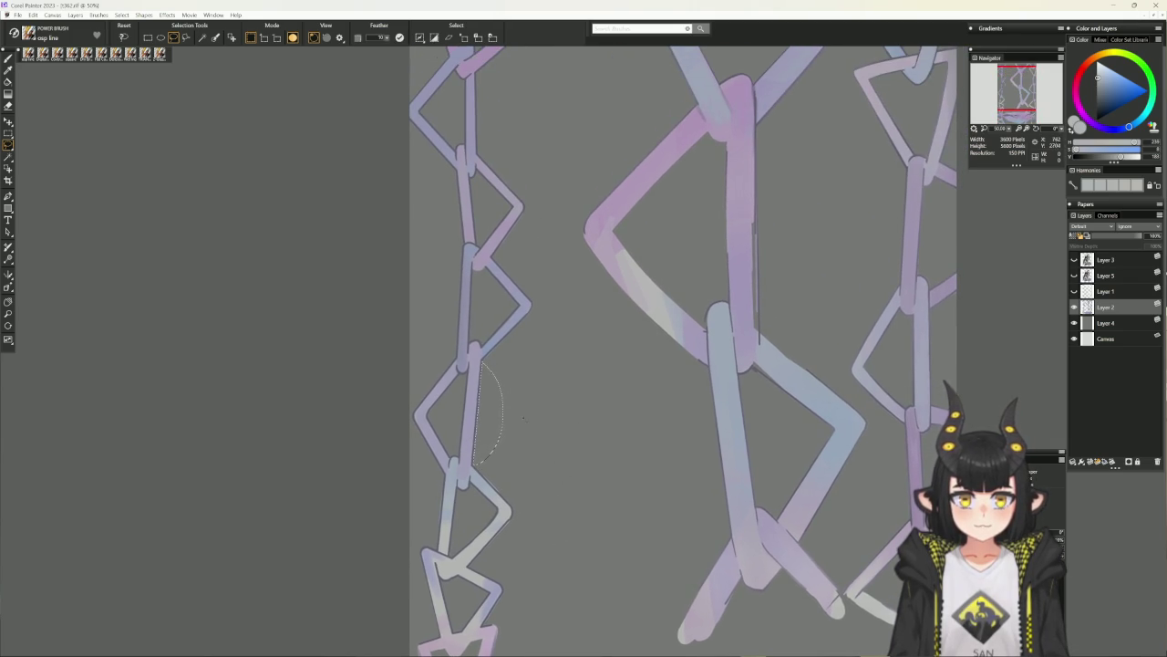
Lasso the chain link's right edge, then turn Layer 5 visibility back on.
drag(482, 460, 472, 463)
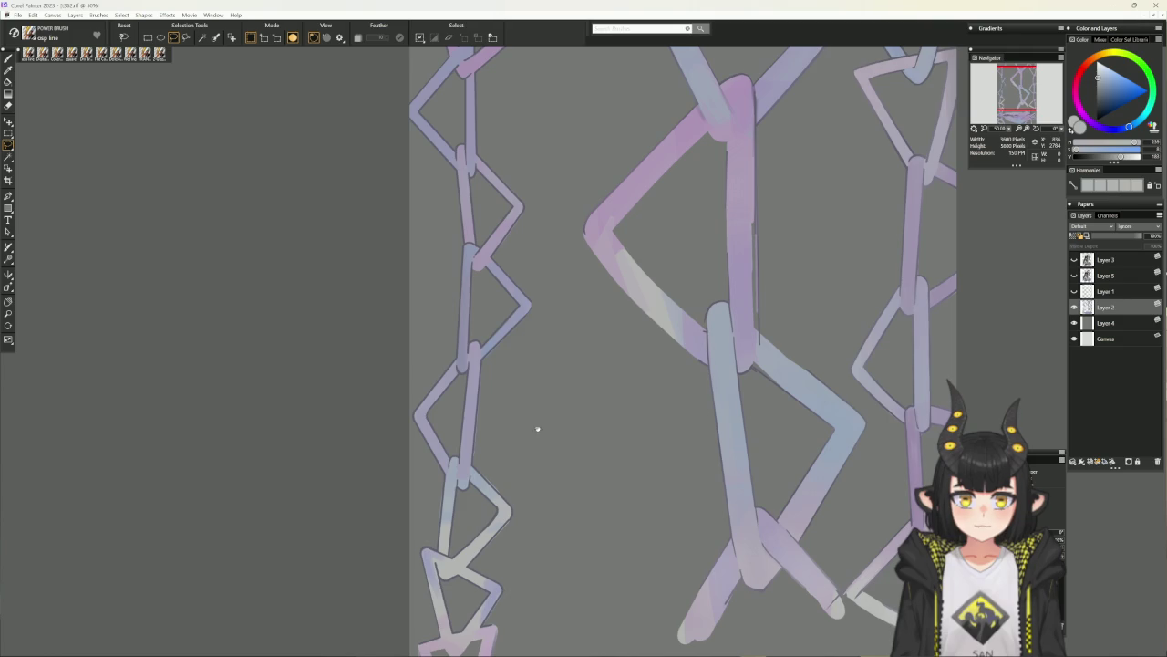
drag(537, 428, 525, 418)
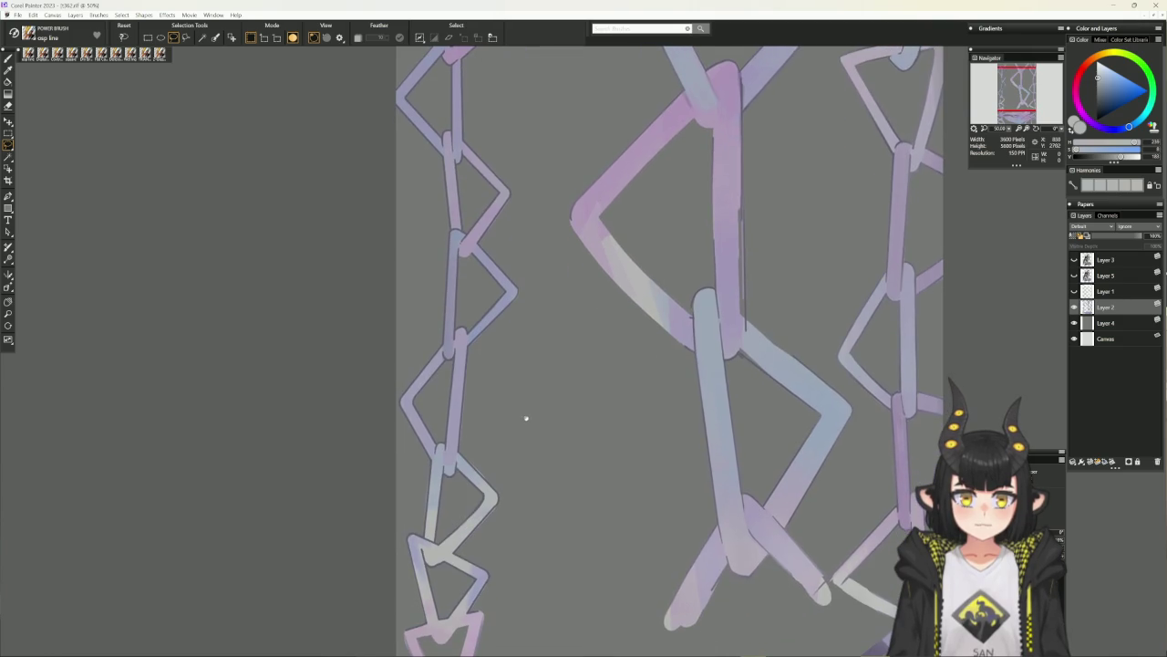
scroll(520, 493, down, 3)
scroll(522, 484, down, 2)
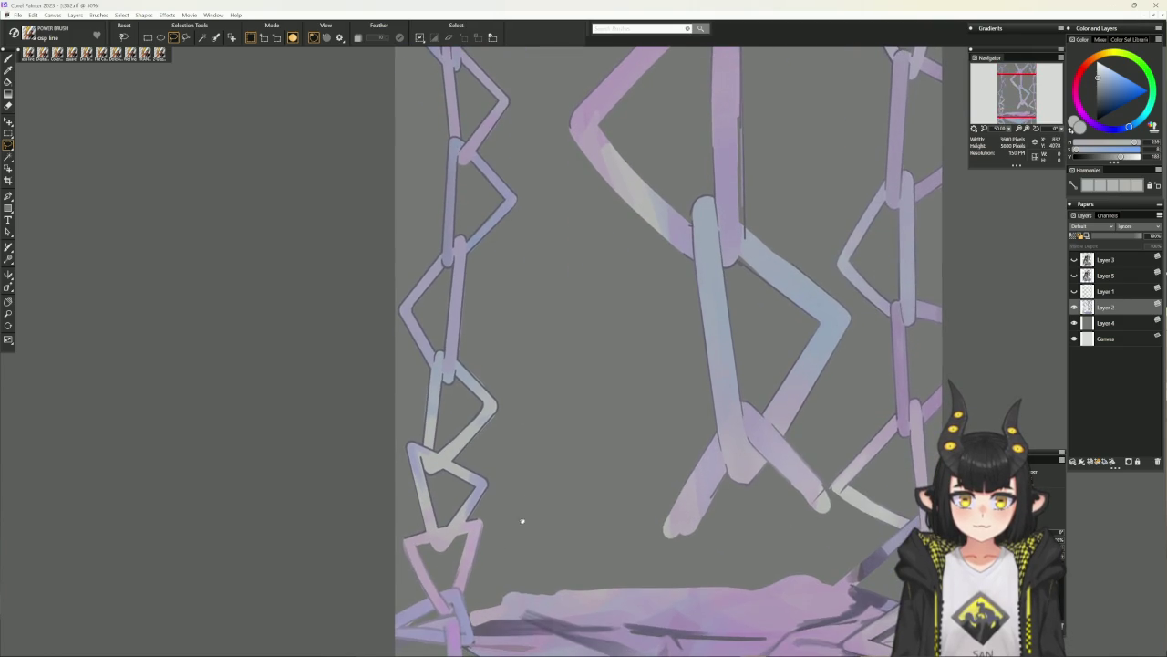
scroll(529, 497, down, 3)
scroll(545, 484, down, 4)
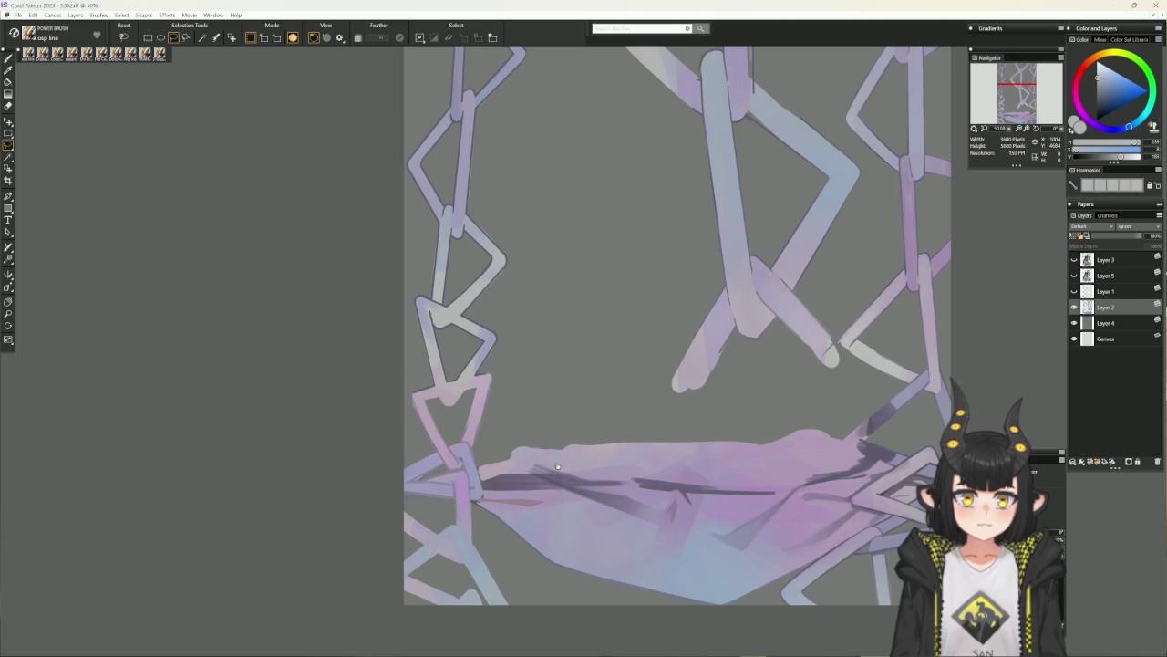
click(1074, 260)
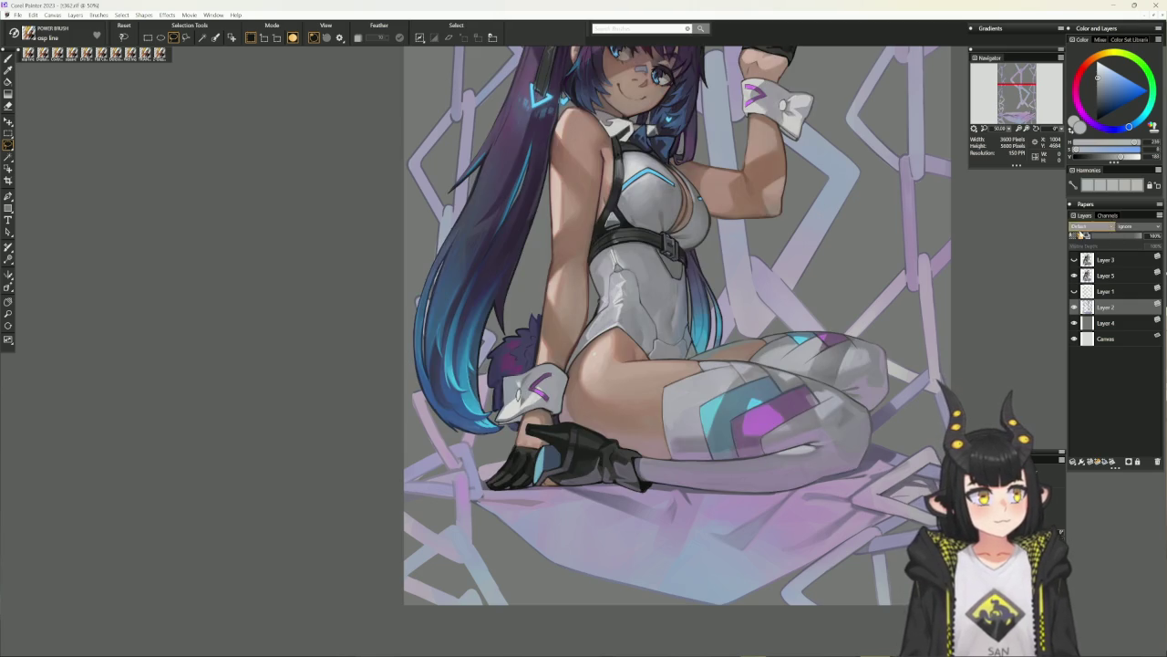
scroll(665, 346, up, 2)
scroll(666, 347, up, 4)
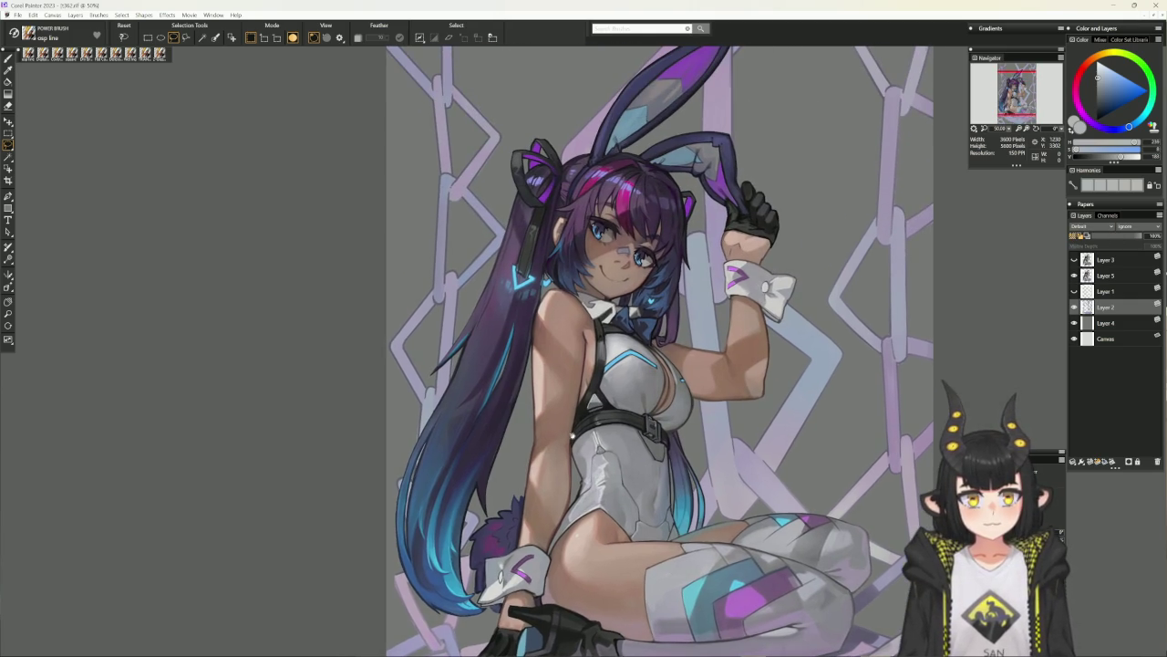
Switch to the Cover Pencil and hide the dark grey background Layer 4.
key(b)
scroll(638, 365, up, 3)
scroll(639, 365, up, 1)
click(1075, 322)
scroll(544, 294, up, 2)
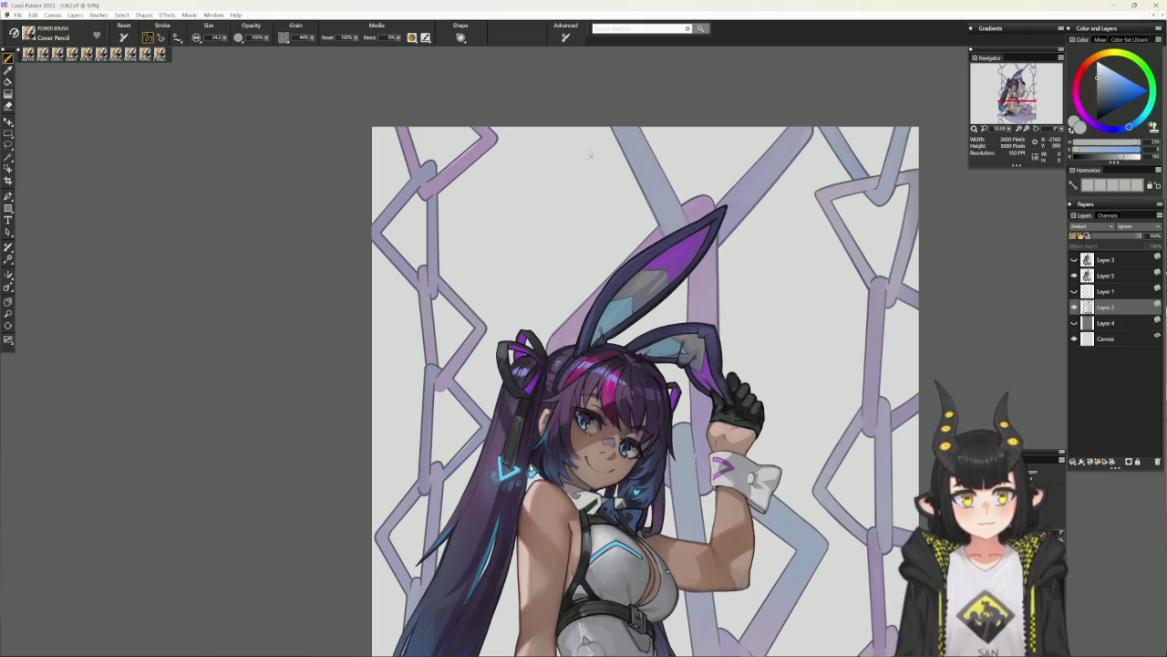
scroll(545, 316, up, 2)
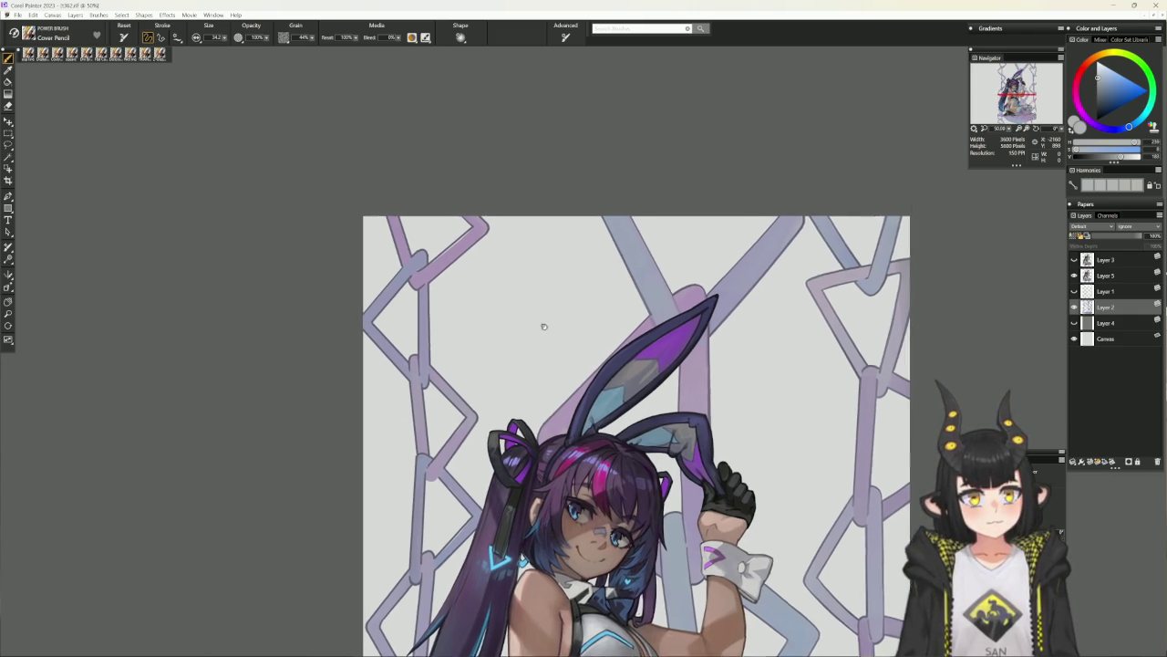
scroll(452, 266, up, 1)
Sample lilac and muted grey-blue colours from the chains, then return to the line brush.
alt+click(428, 323)
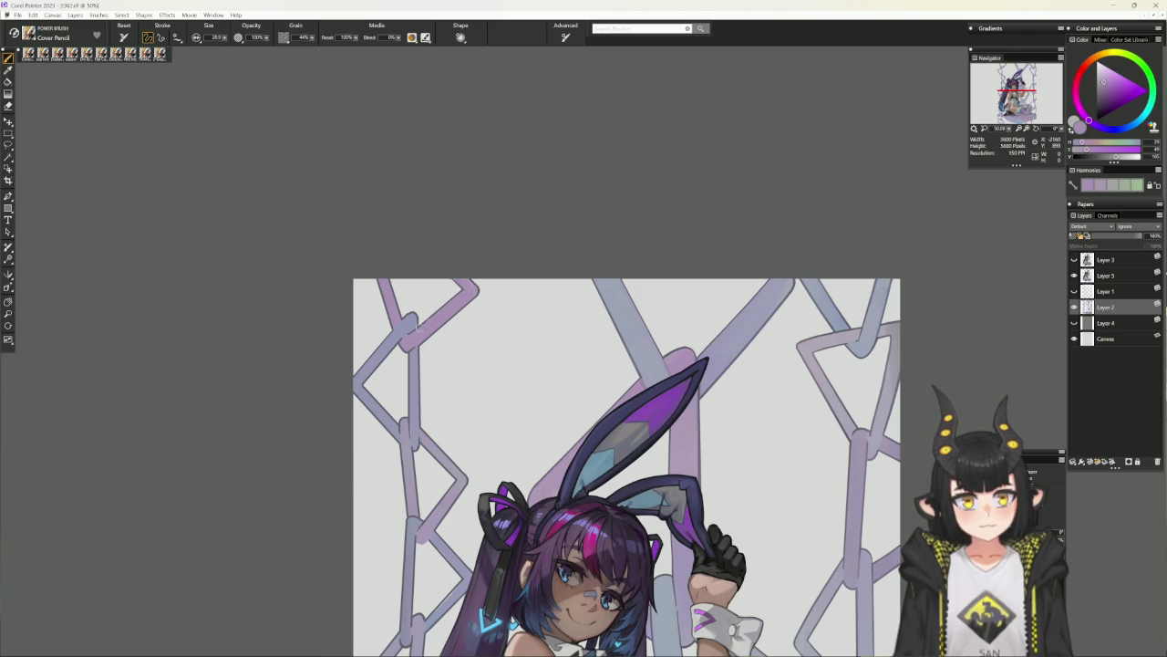
alt+click(428, 323)
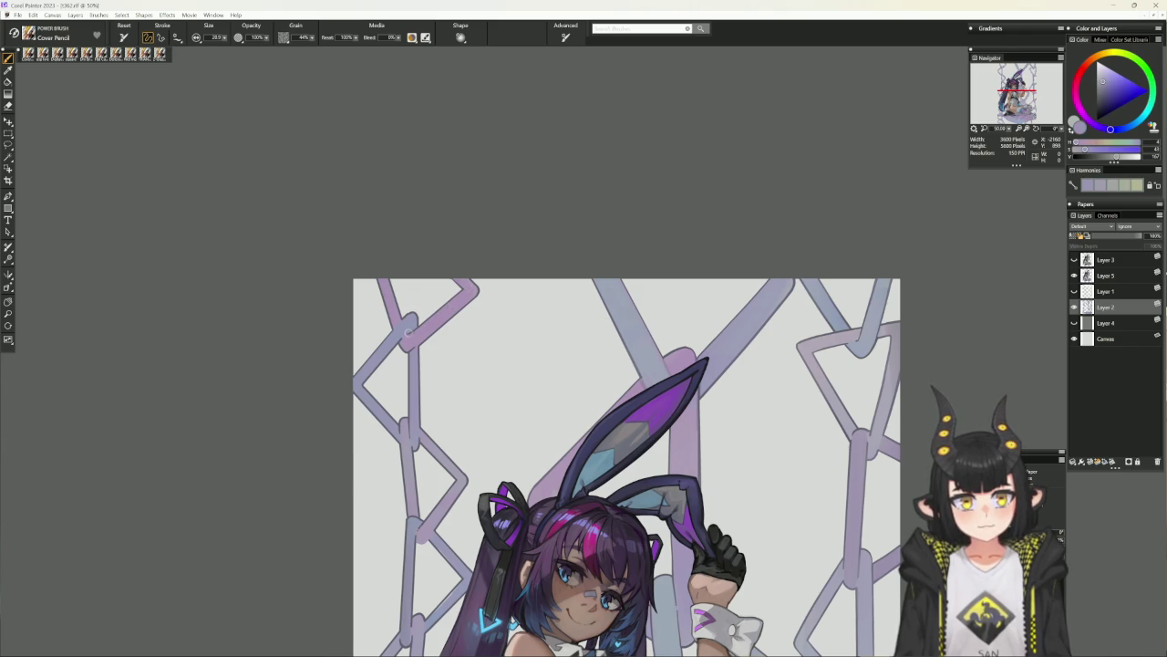
alt+click(419, 325)
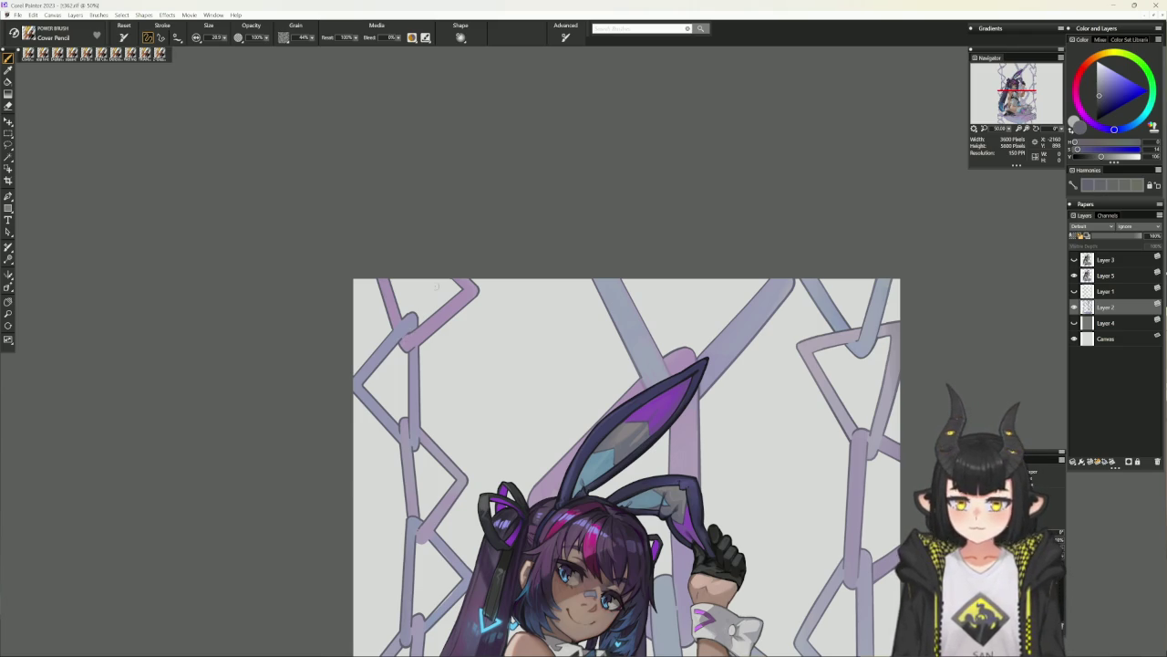
drag(593, 456, 632, 355)
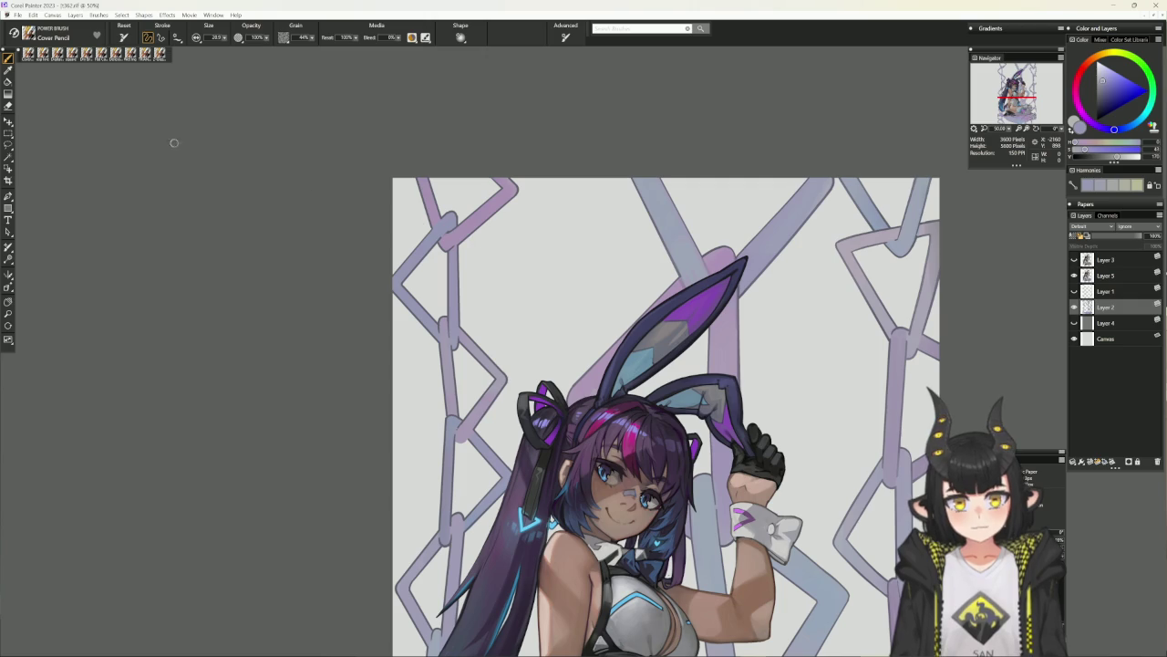
key(1)
drag(144, 94, 161, 29)
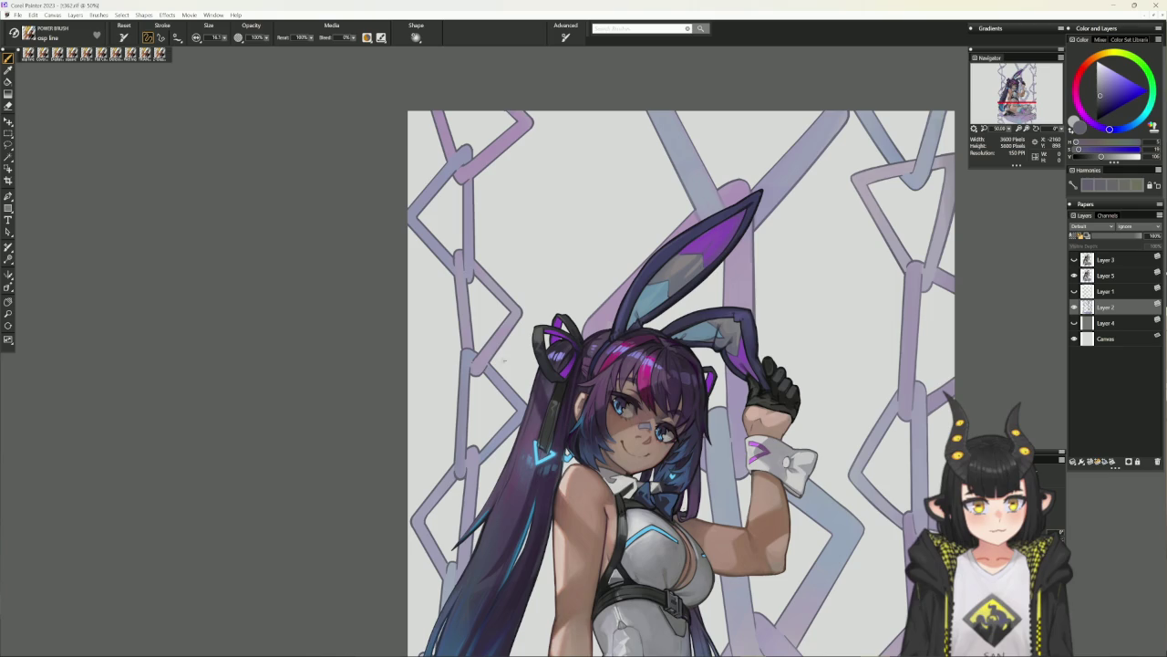
Pan, zoom and rotate the view onto the lower chains beside the floor cloth.
drag(493, 477, 503, 425)
scroll(492, 514, down, 3)
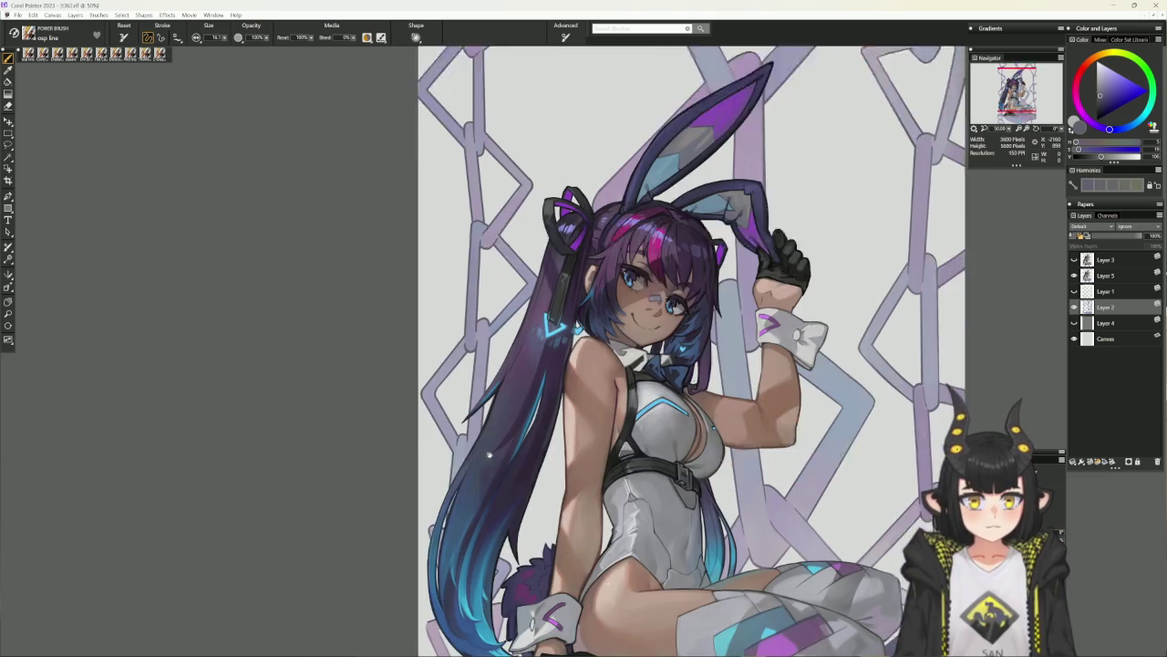
scroll(544, 518, up, 3)
scroll(545, 518, up, 2)
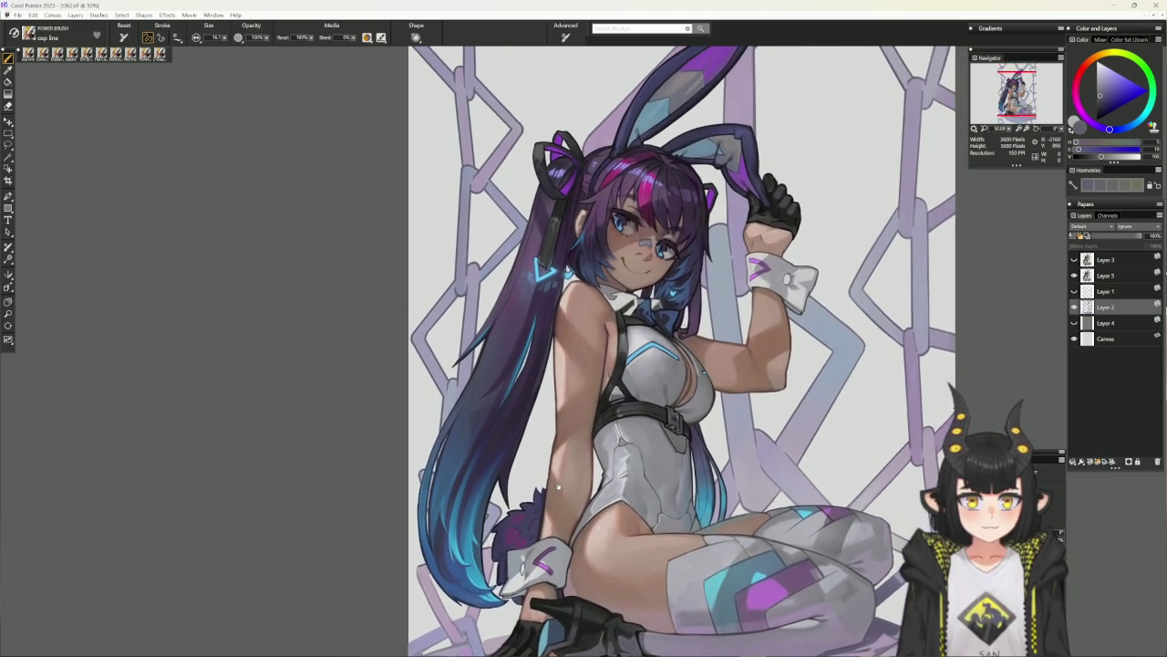
scroll(556, 497, up, 2)
scroll(573, 473, up, 1)
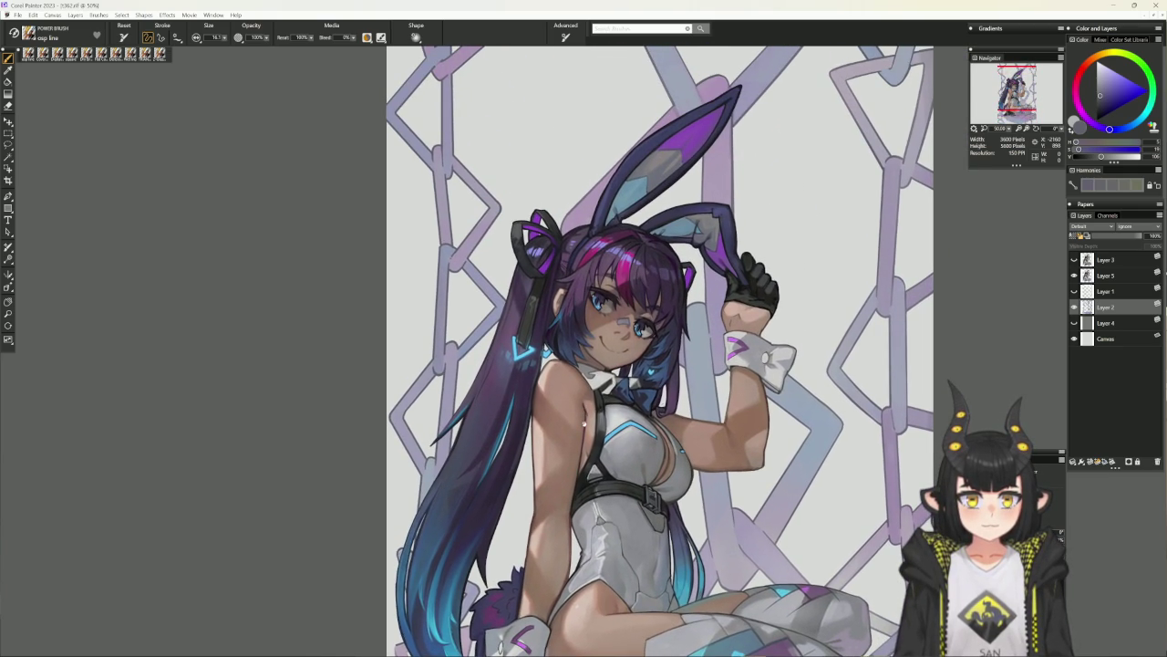
scroll(584, 417, down, 1)
scroll(585, 417, down, 2)
scroll(585, 417, down, 1)
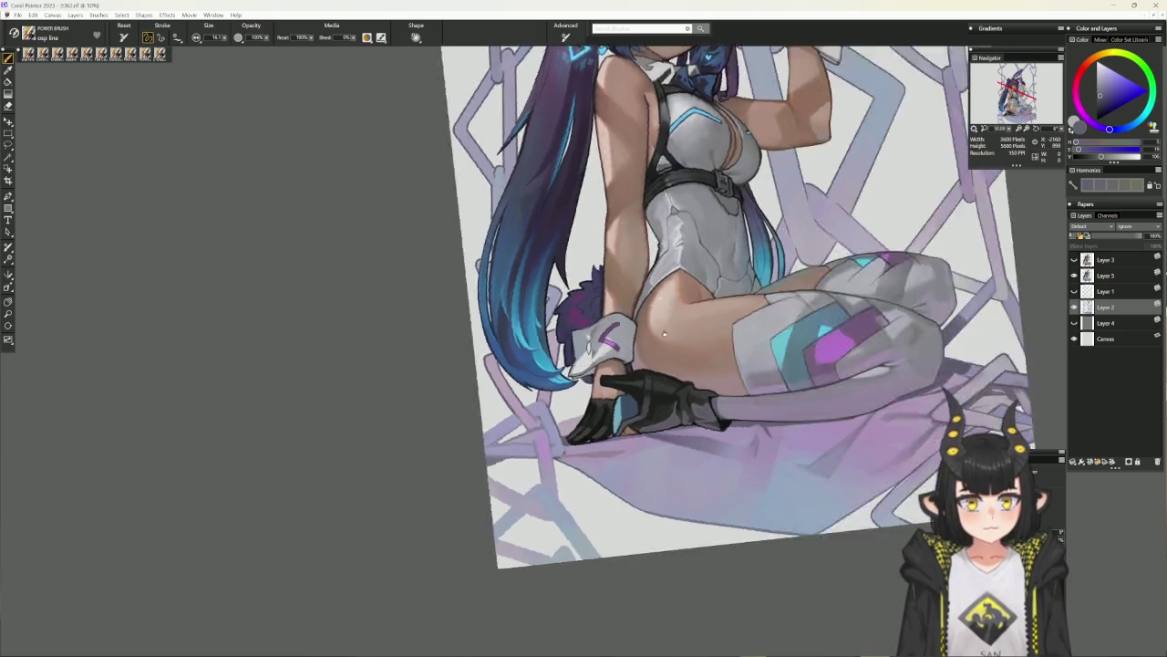
drag(547, 456, 775, 383)
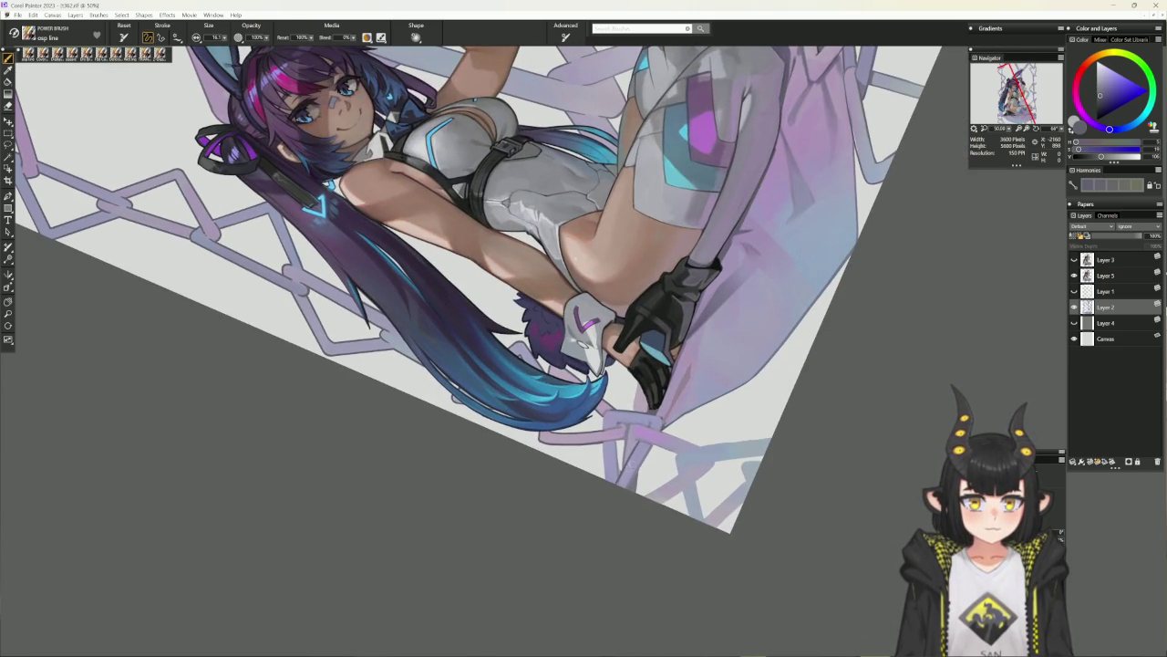
Sample a greyish purple, paint a short stroke along the chain bar, and reset the view.
alt+click(608, 499)
alt+click(616, 441)
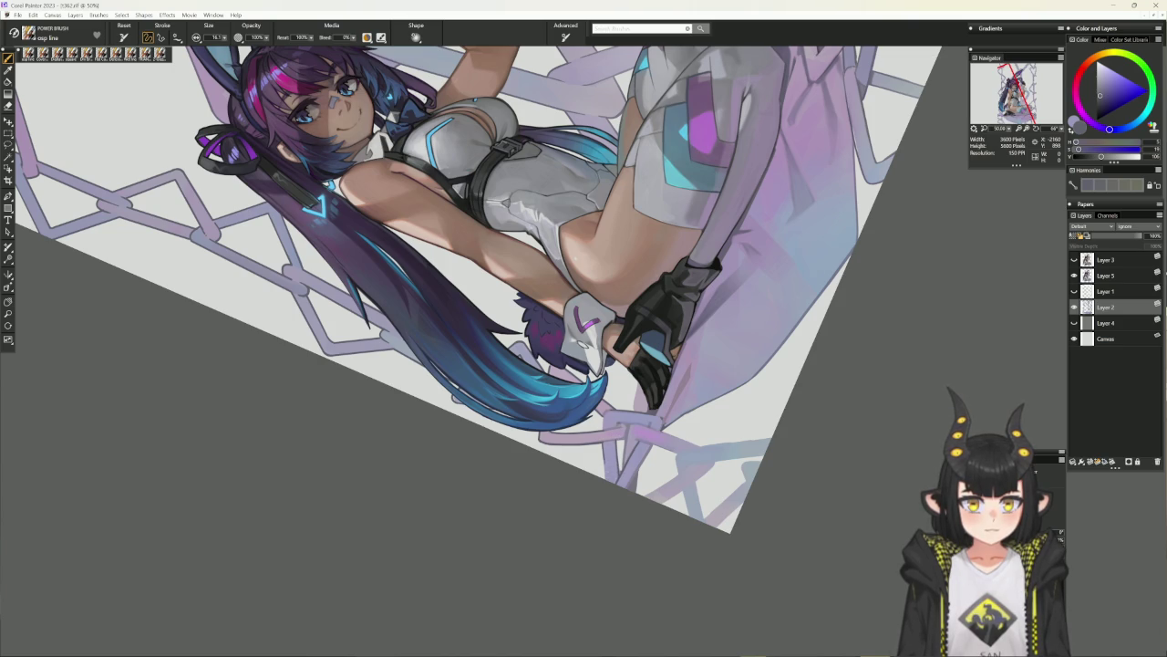
mouse_move(608, 486)
mouse_down()
mouse_move(605, 445)
mouse_move(607, 488)
mouse_up()
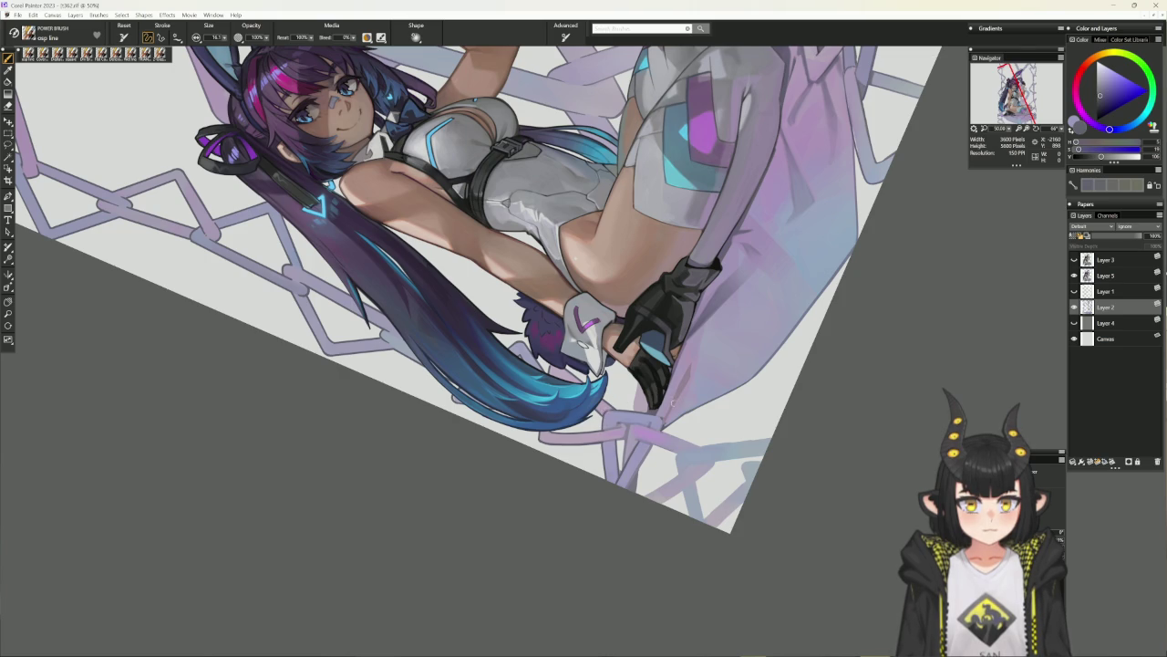
key(ctrl+0)
drag(584, 328, 639, 274)
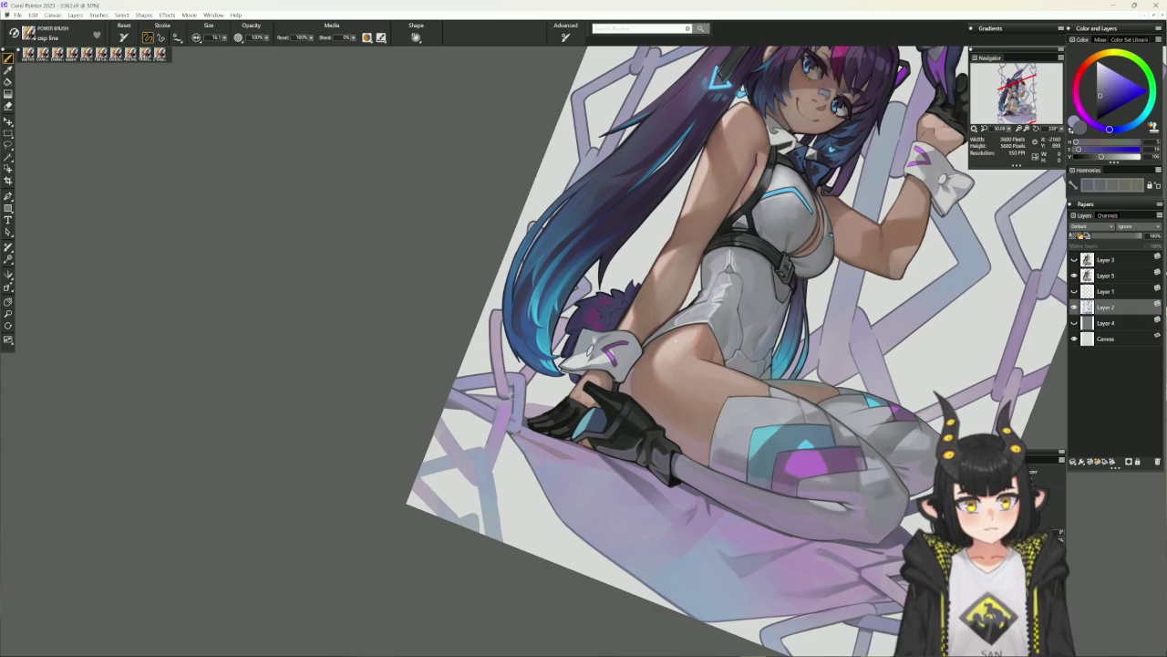
alt+click(511, 392)
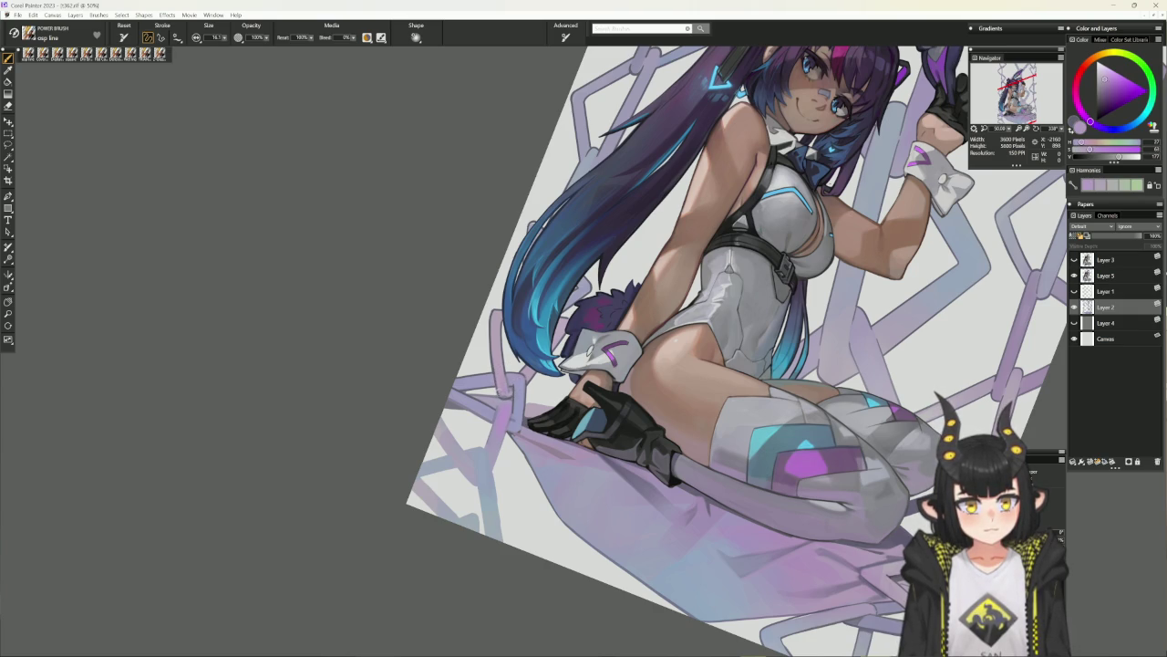
alt+click(507, 390)
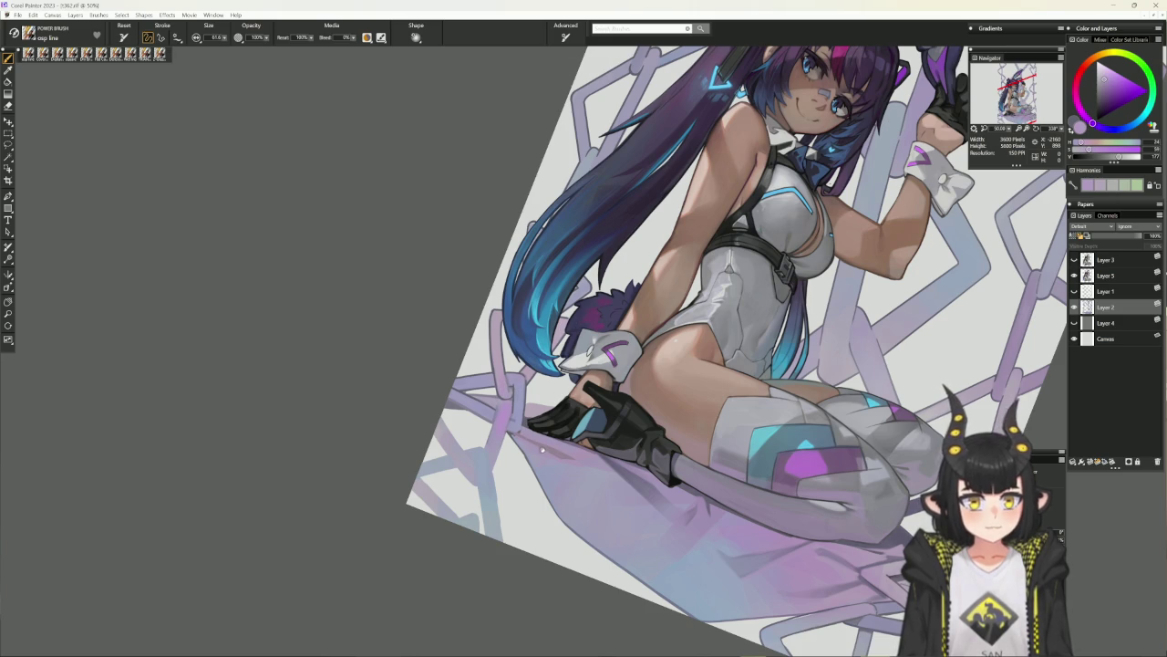
alt+click(599, 485)
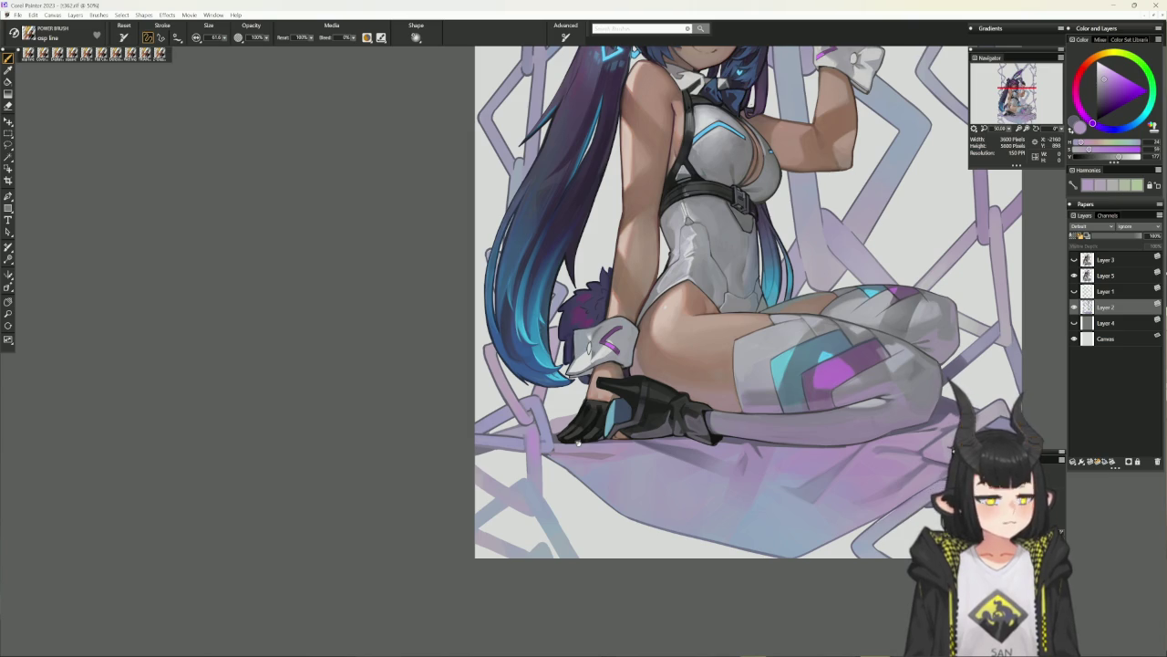
scroll(714, 536, down, 2)
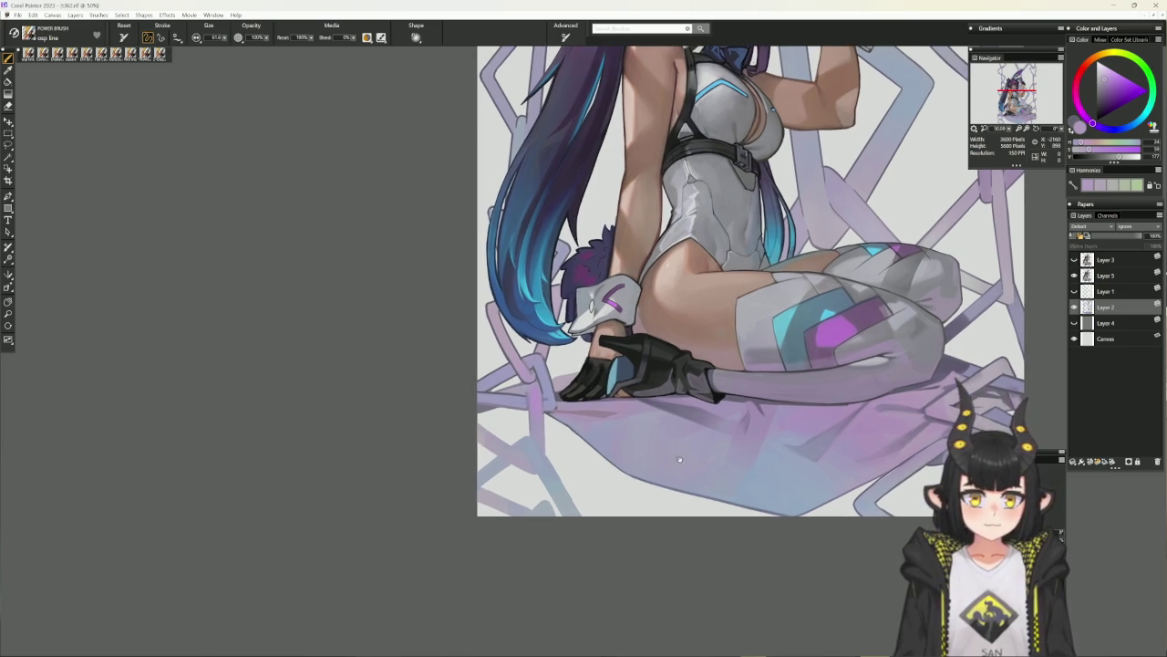
alt+click(515, 390)
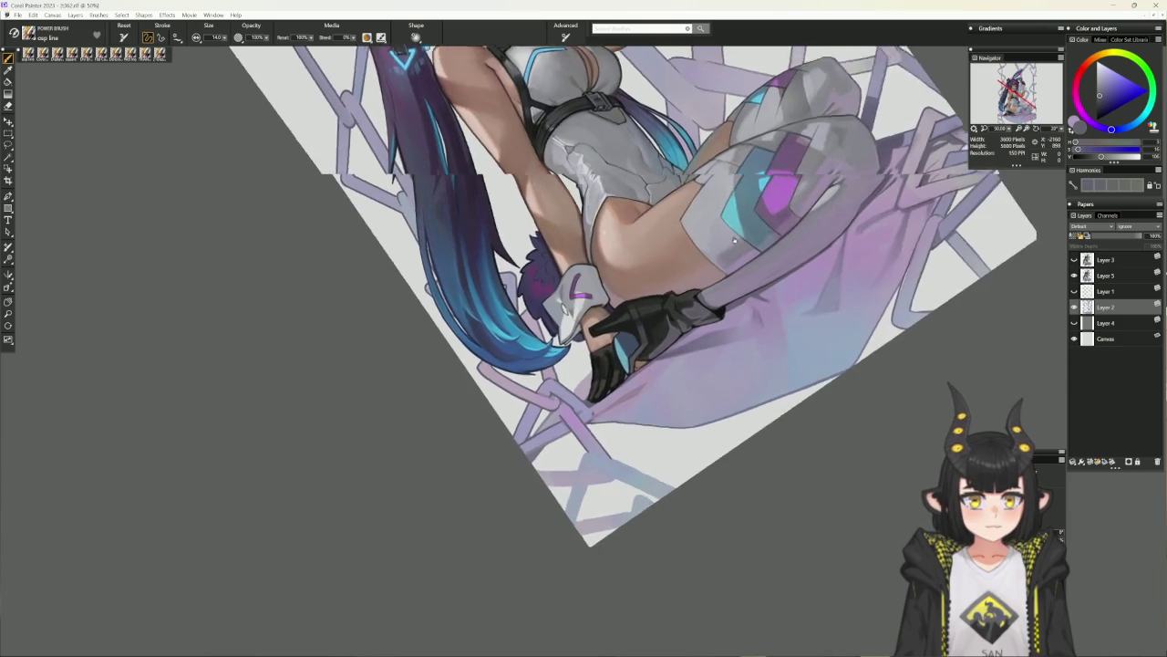
drag(820, 274, 730, 137)
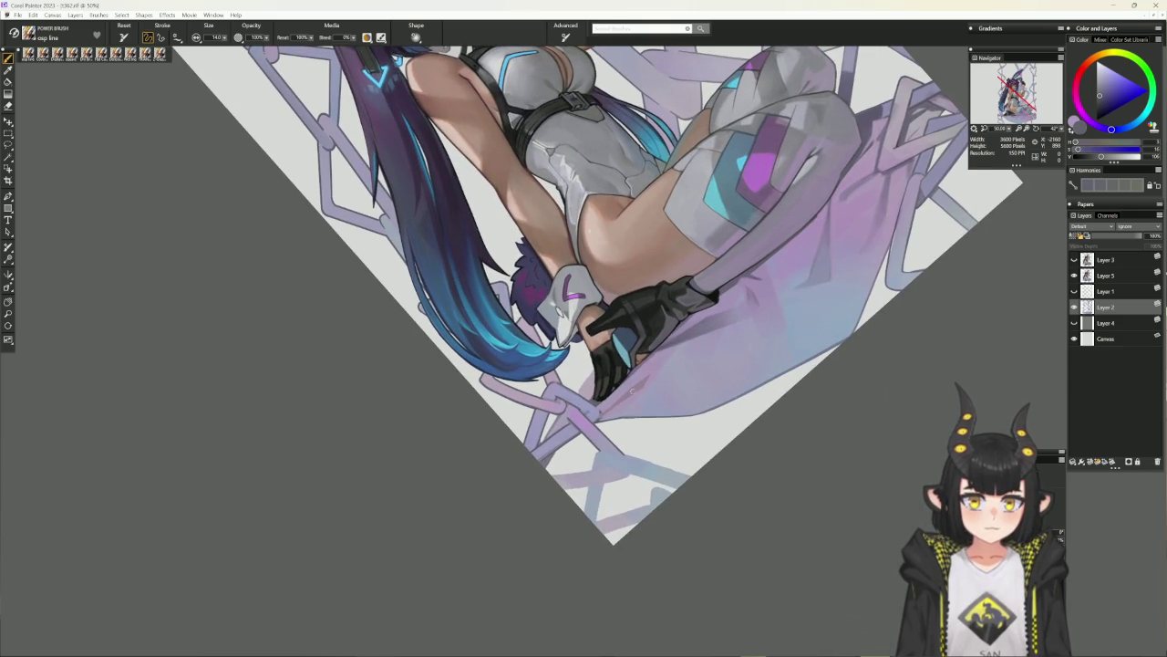
drag(714, 424, 628, 449)
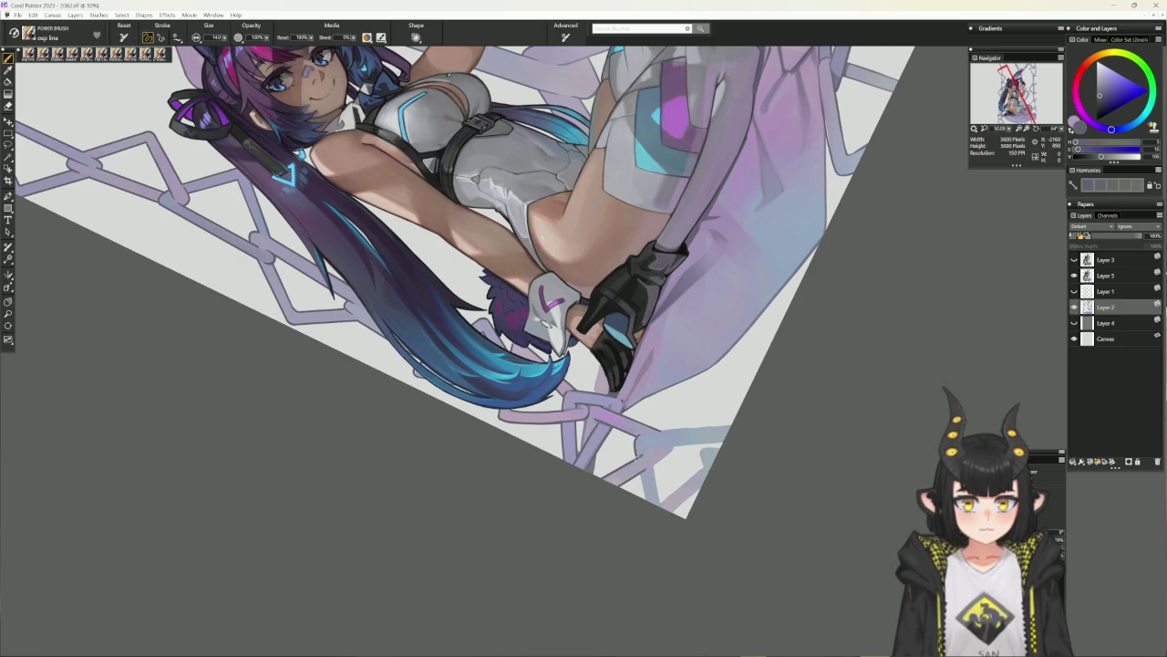
mouse_move(691, 419)
mouse_down()
mouse_move(799, 429)
mouse_move(660, 448)
mouse_up()
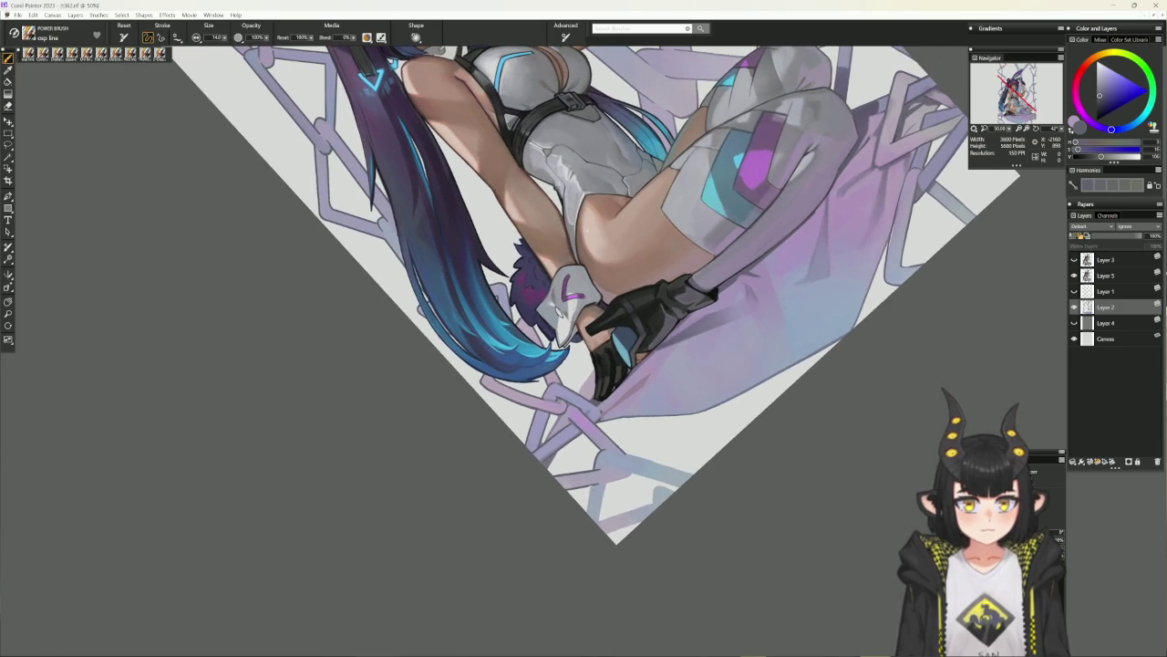
key(ctrl+0)
Pick a light bluish grey and rotate, reset and pan the view to review the figure.
drag(672, 449, 747, 365)
scroll(747, 365, up, 3)
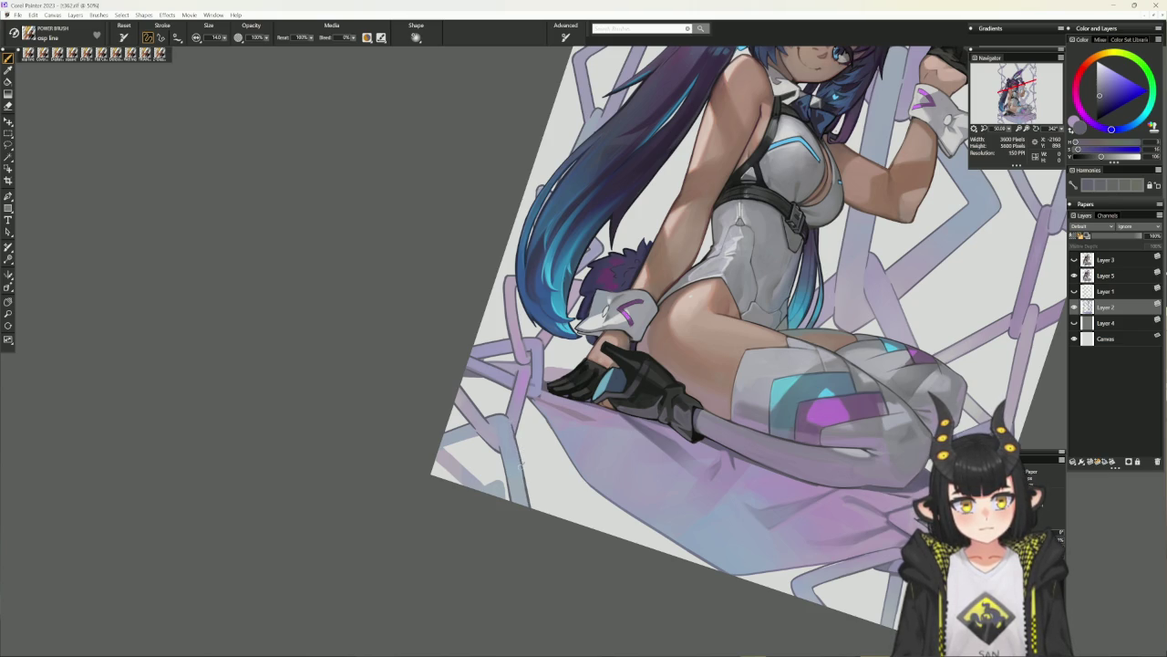
alt+click(524, 469)
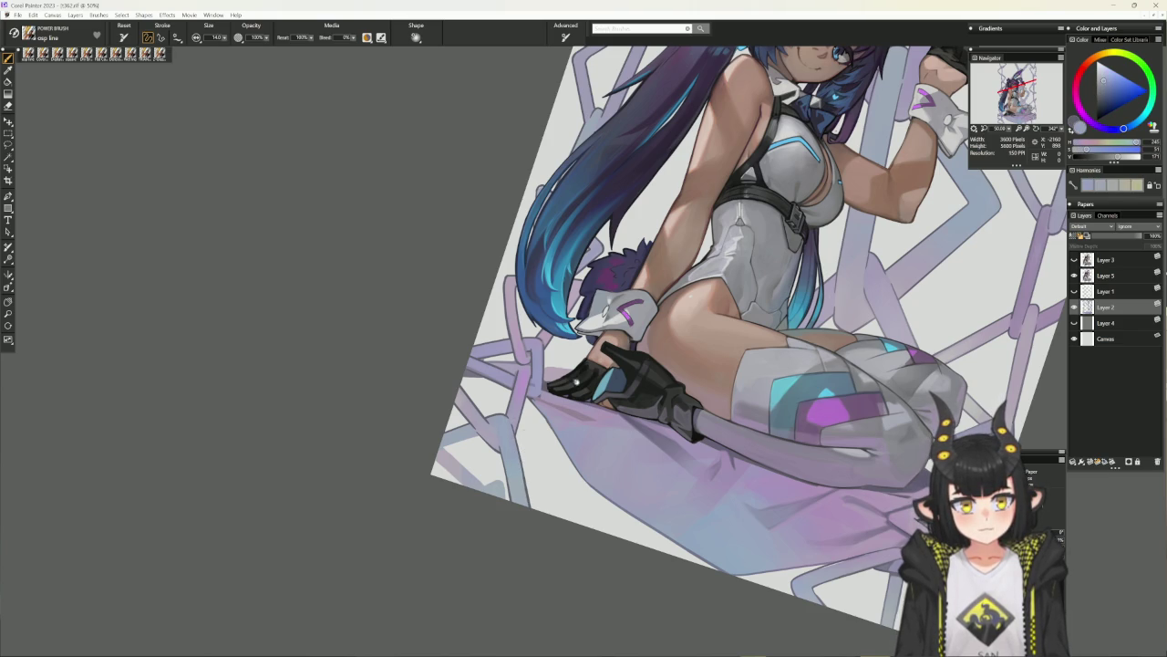
alt+click(562, 387)
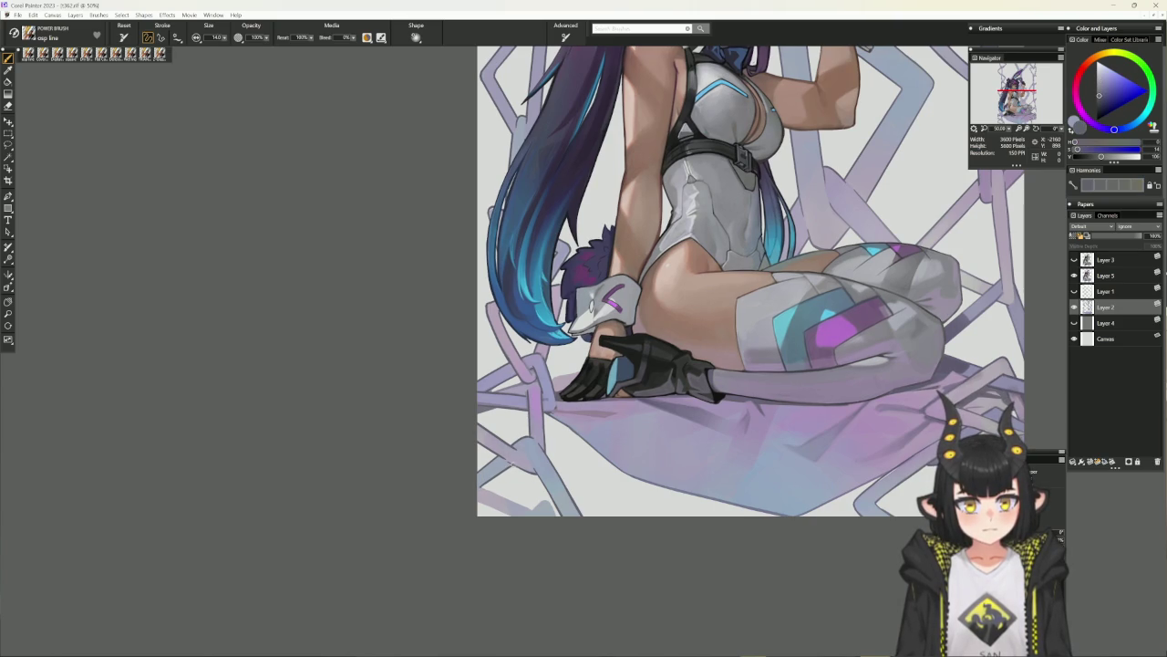
drag(718, 476, 398, 372)
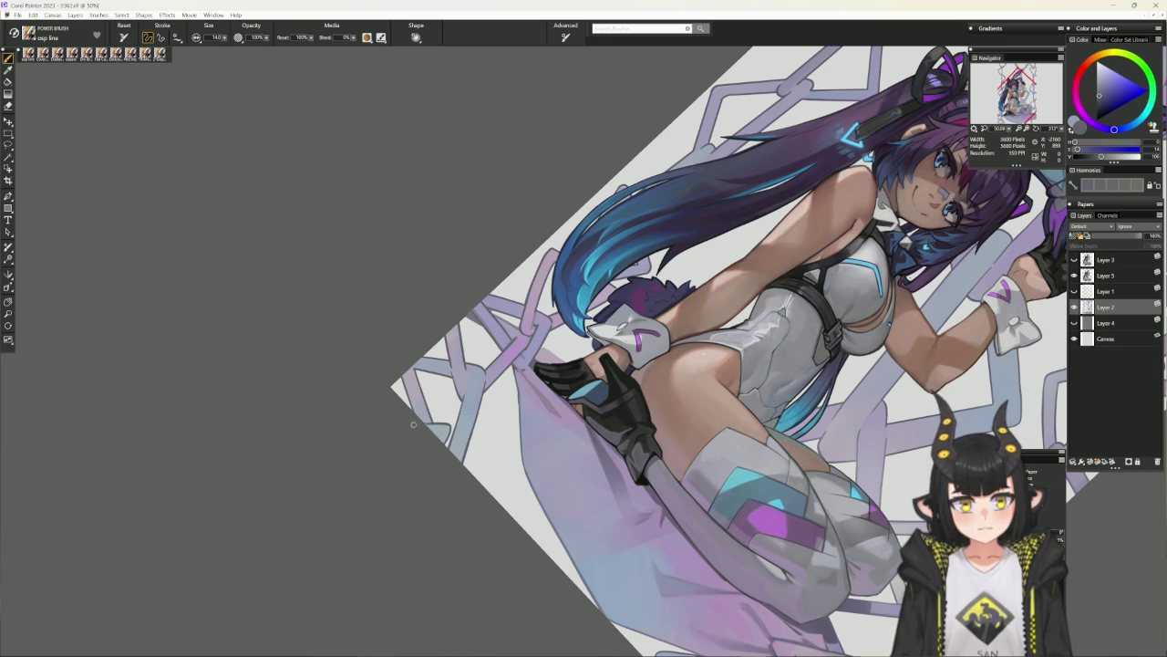
key(ctrl+alt+0)
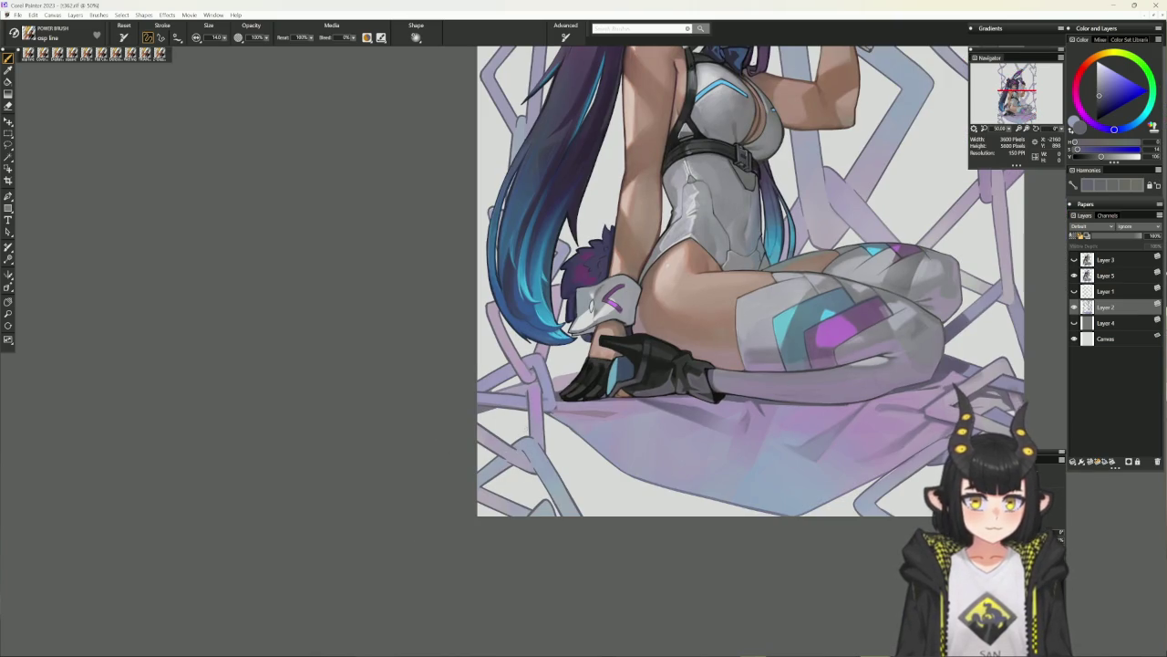
drag(635, 222, 621, 274)
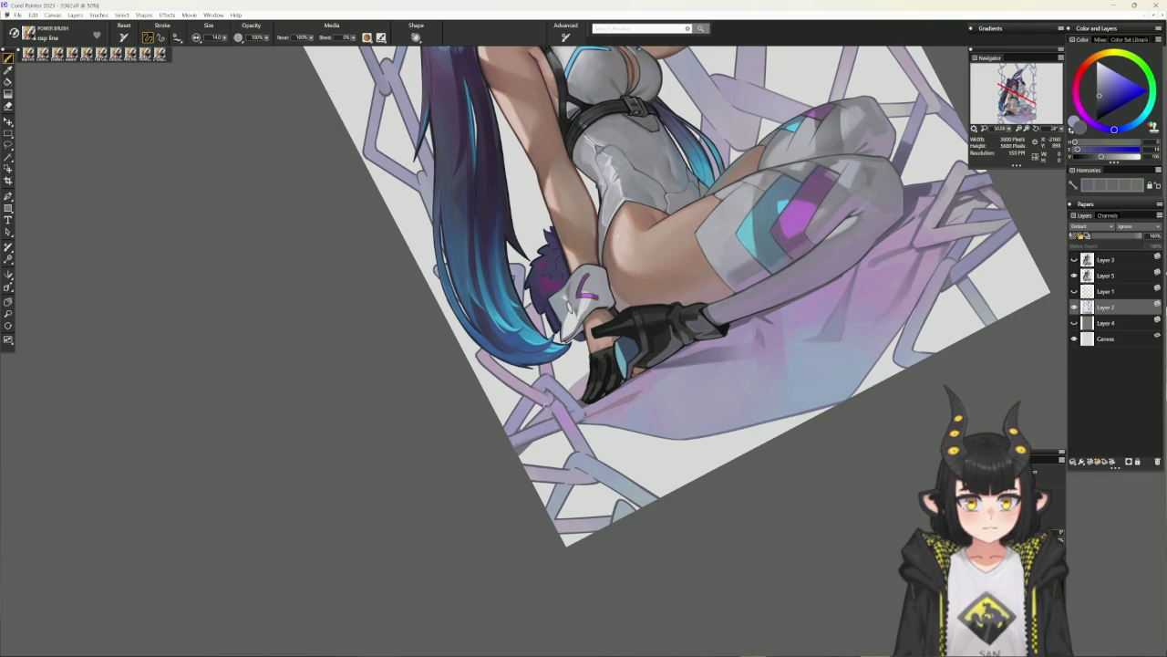
key(ctrl+alt+0)
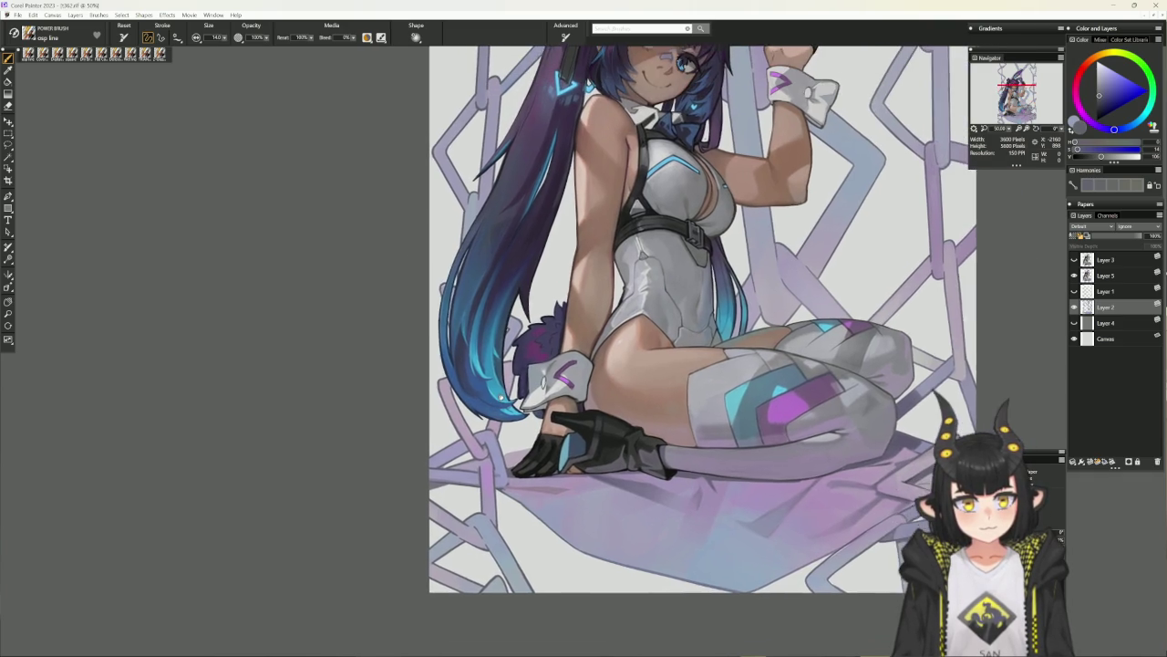
mouse_move(545, 186)
mouse_down()
mouse_move(487, 278)
mouse_move(434, 469)
mouse_up()
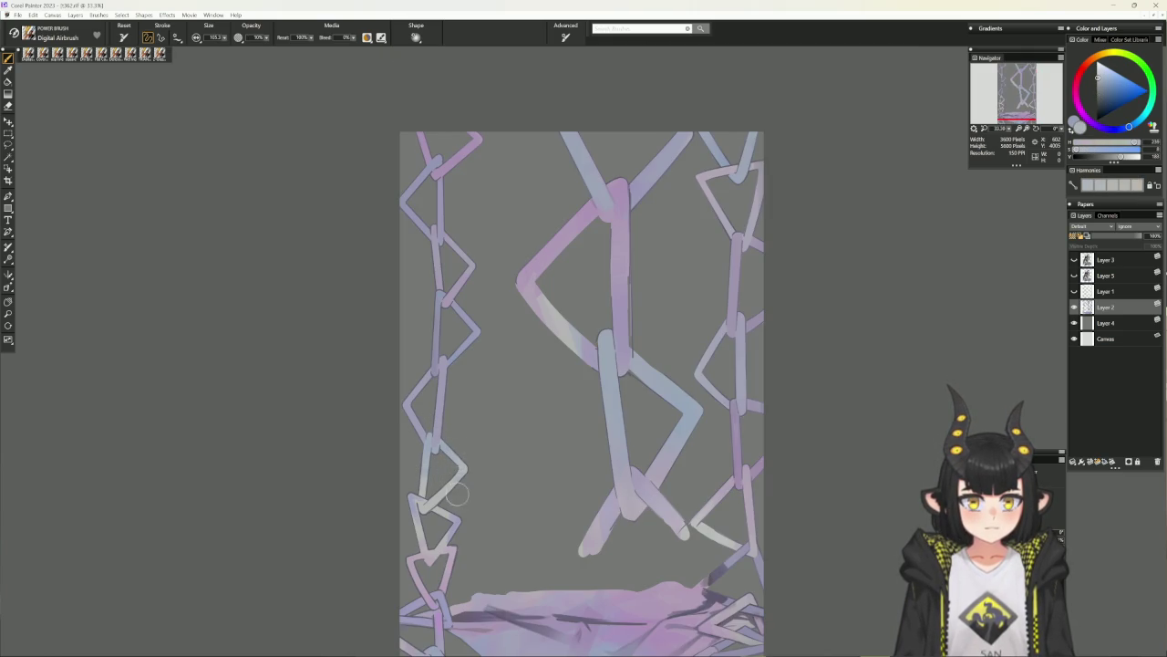
Sample pinkish-purple, blue-grey and blue-violet colours from several chain links.
scroll(456, 447, down, 2)
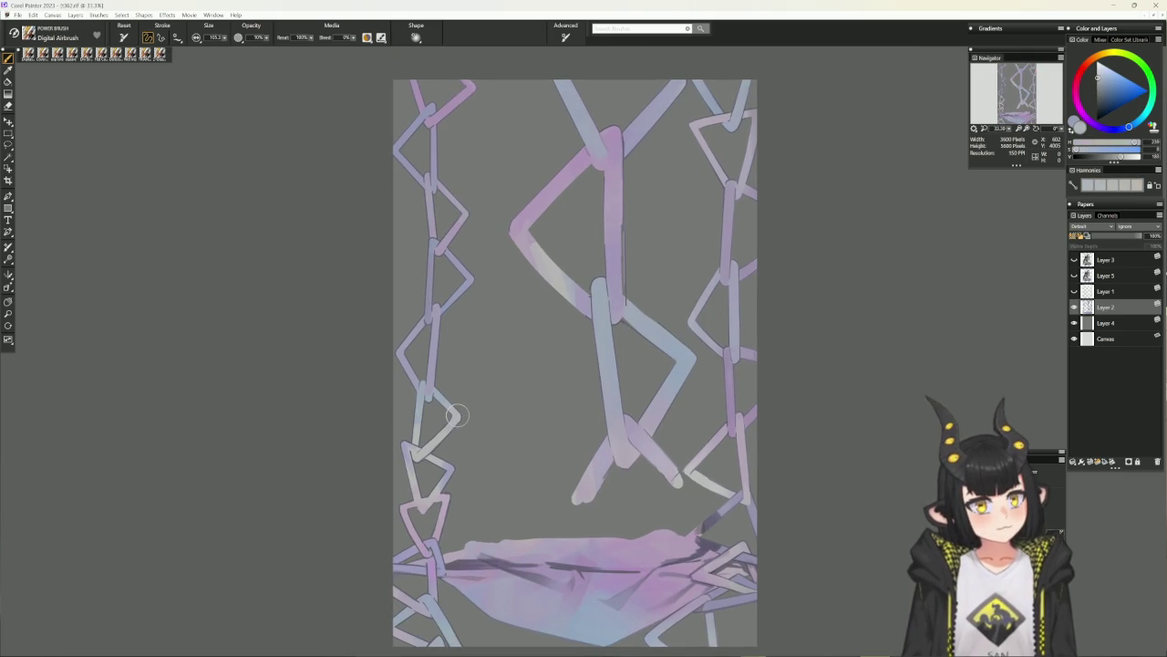
alt+click(419, 408)
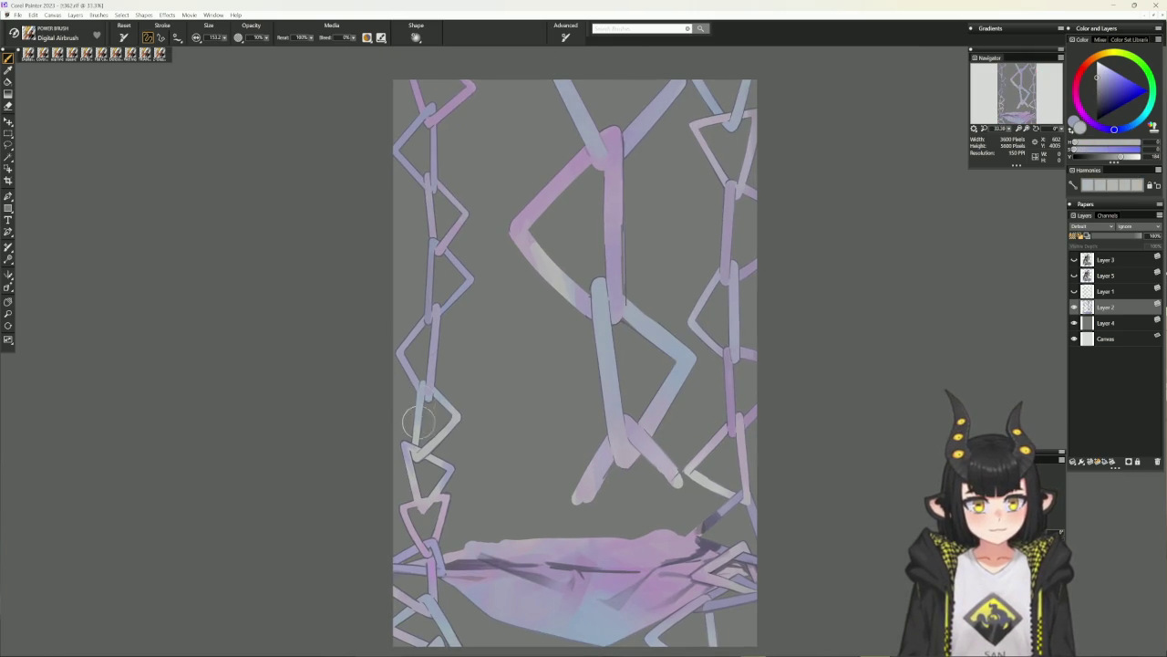
scroll(444, 527, down, 2)
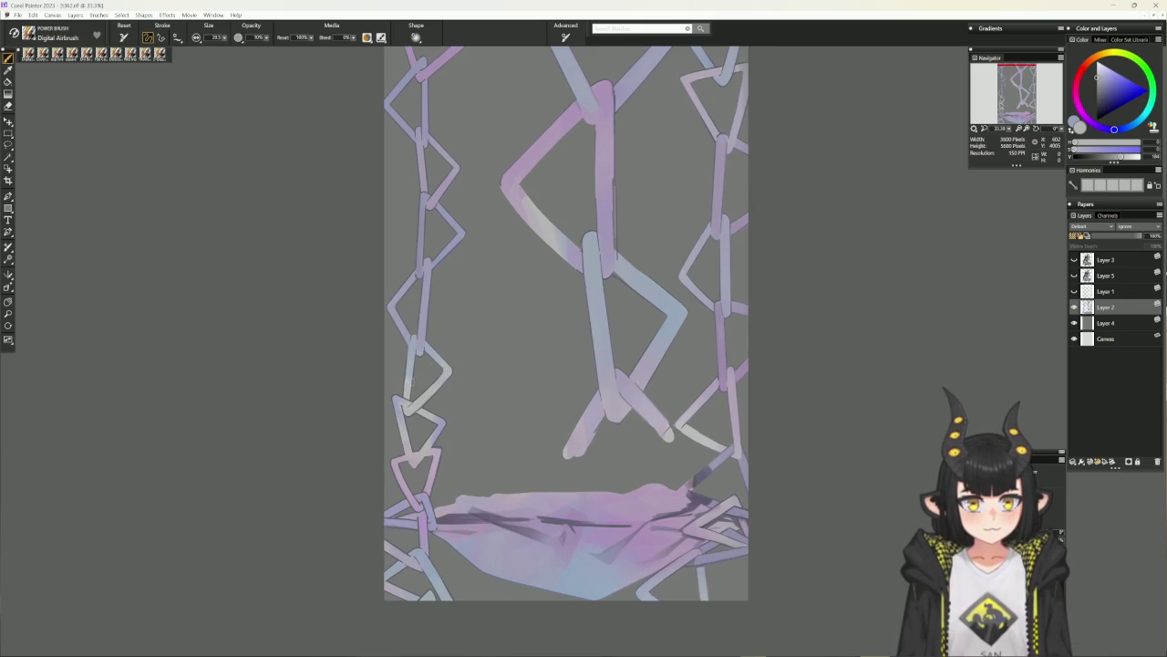
alt+click(401, 402)
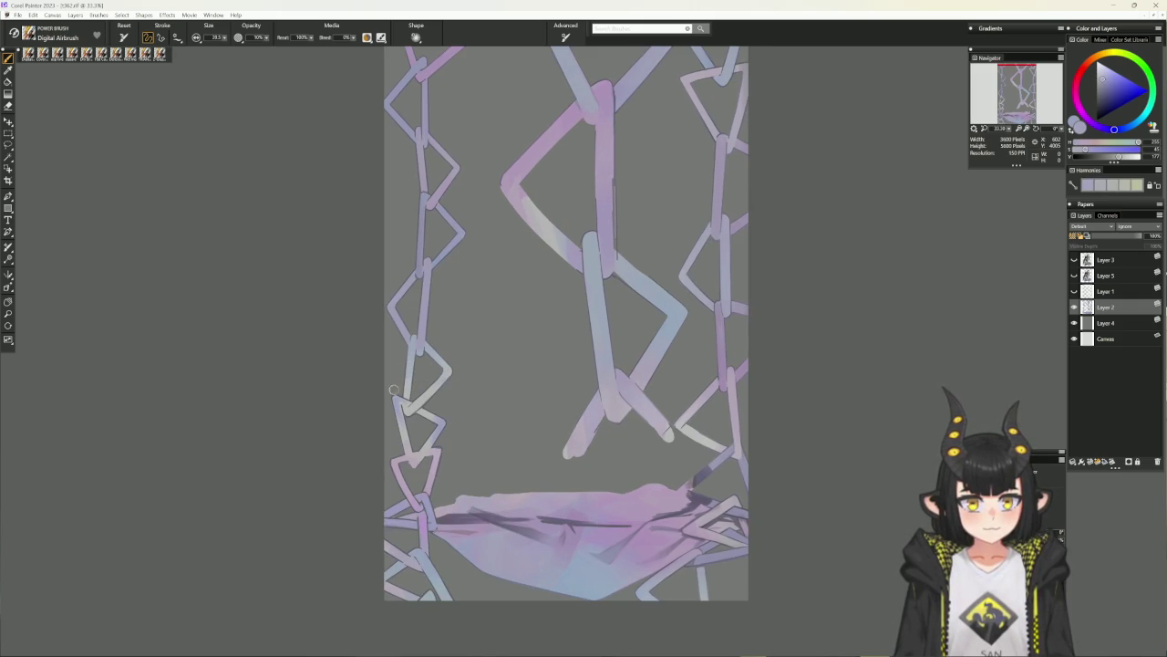
alt+click(439, 427)
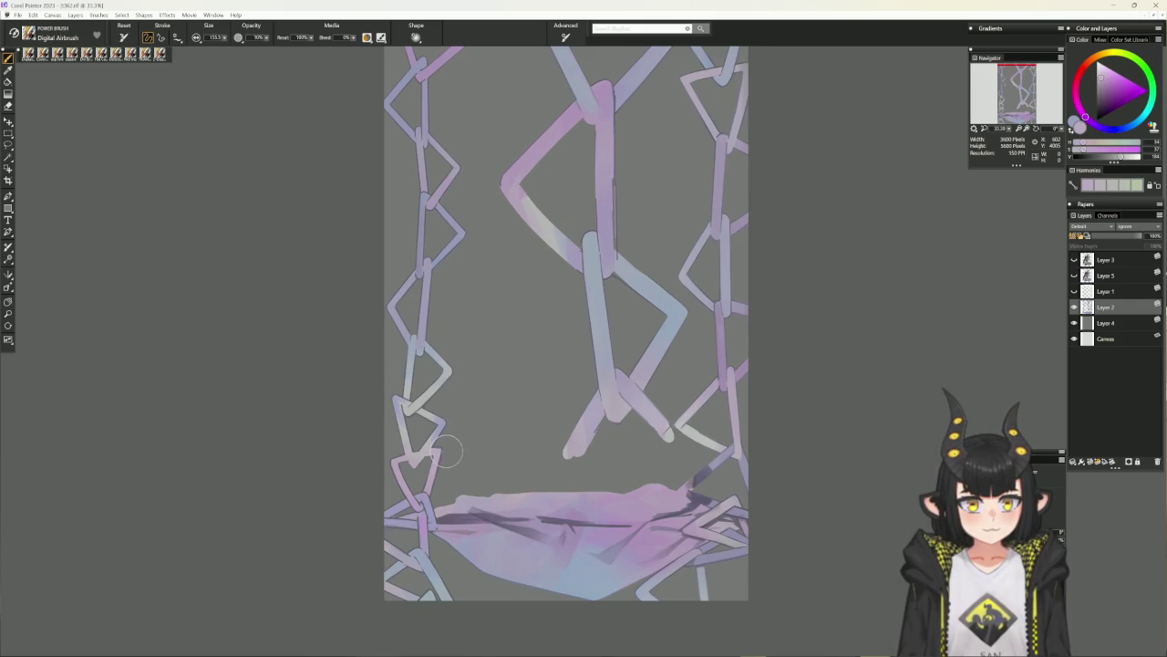
alt+click(444, 448)
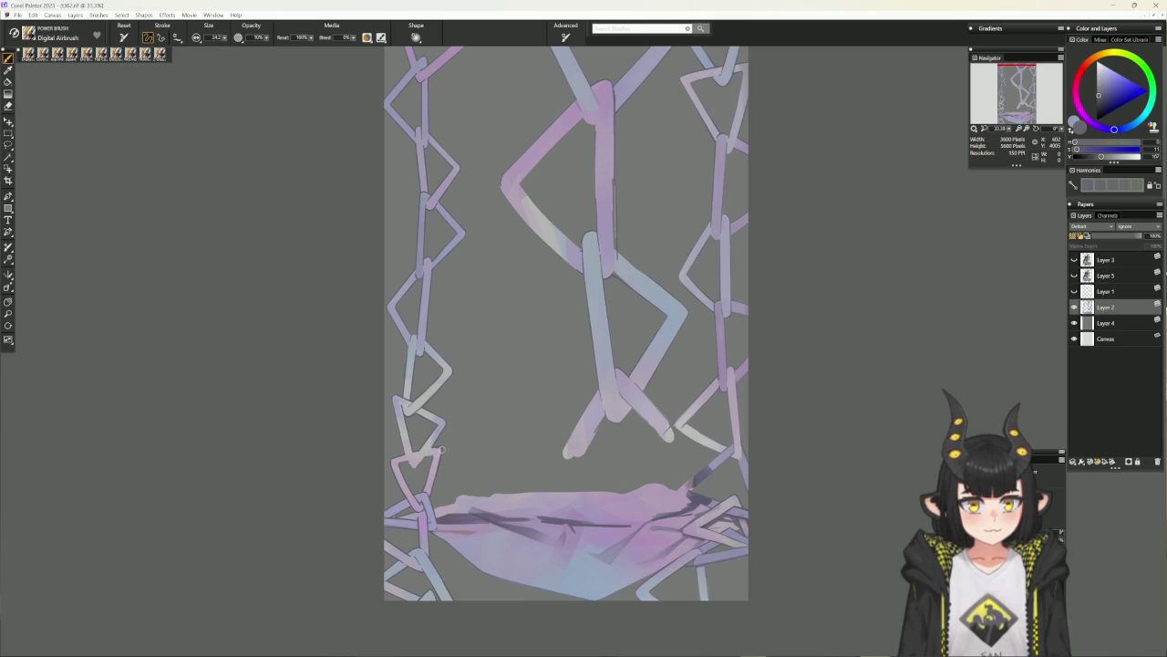
alt+click(441, 464)
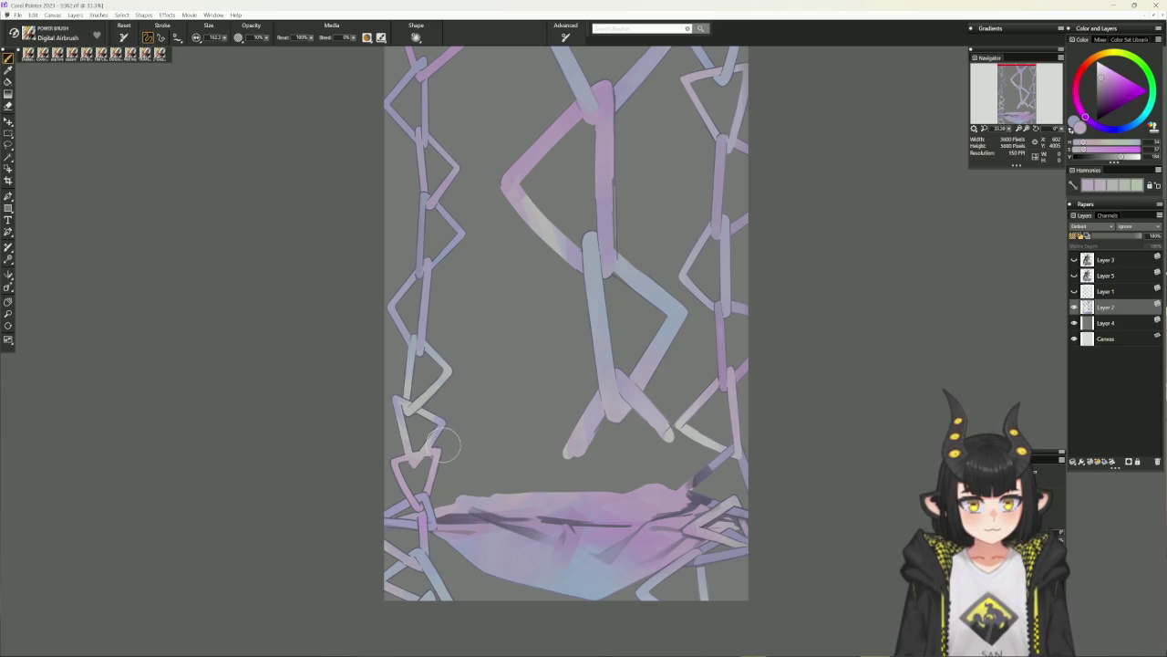
alt+click(418, 497)
Sample lower chain colours, then switch to Cover Pencil with a darker greyish purple.
scroll(436, 518, down, 2)
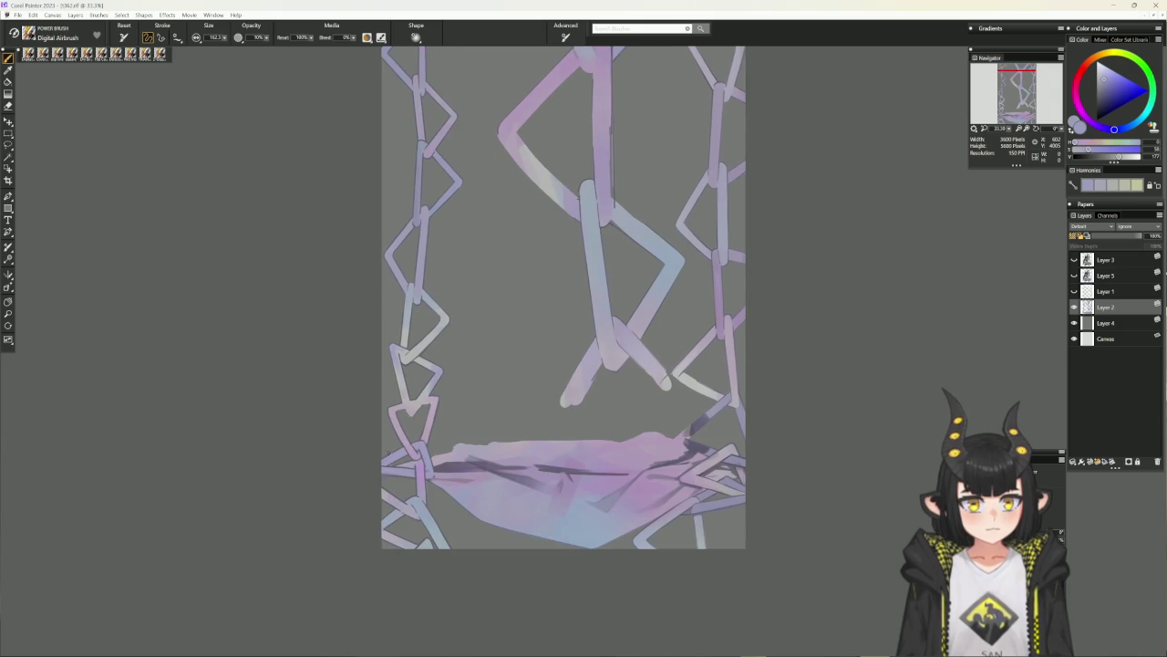
alt+click(417, 505)
alt+click(425, 539)
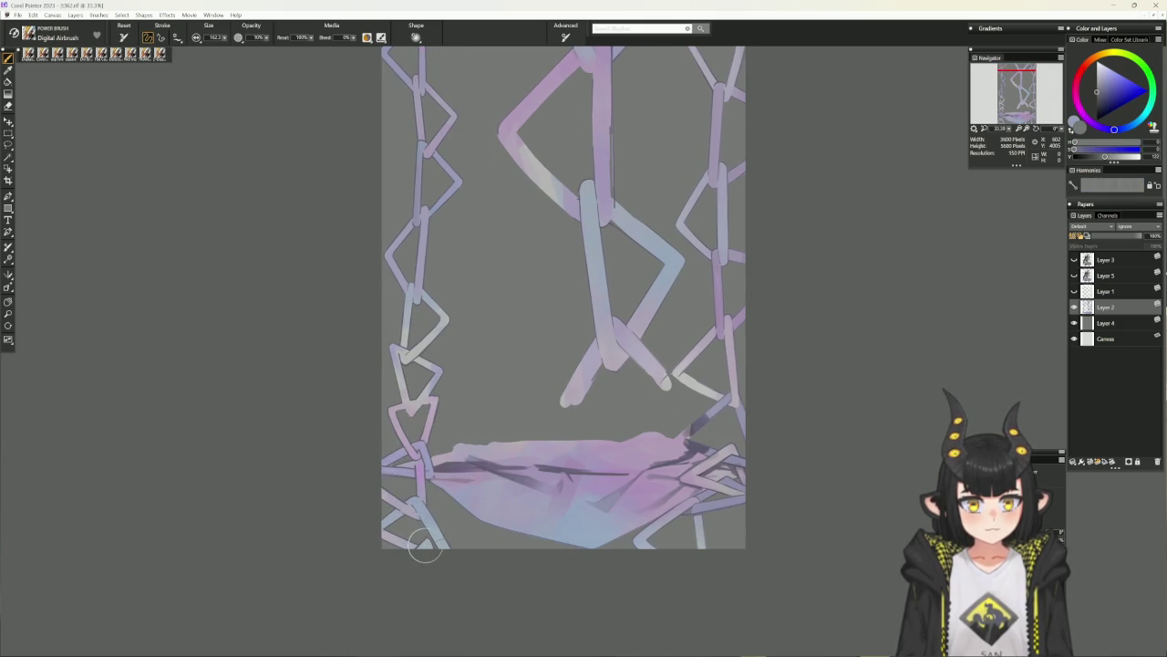
alt+click(390, 493)
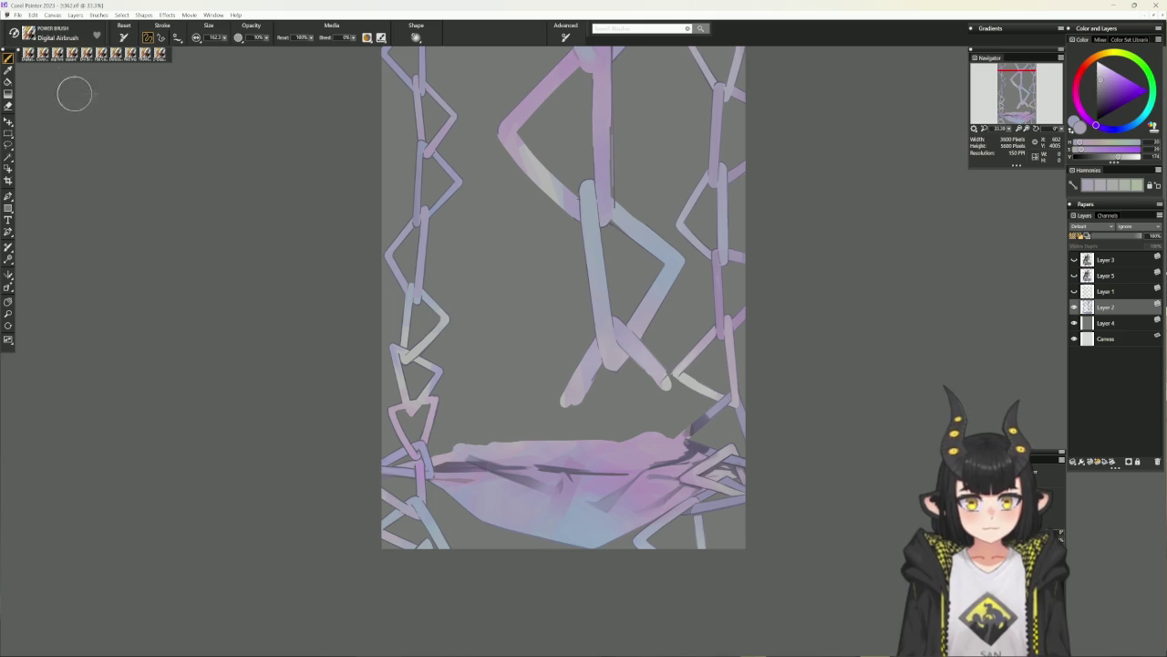
click(101, 52)
alt+click(445, 340)
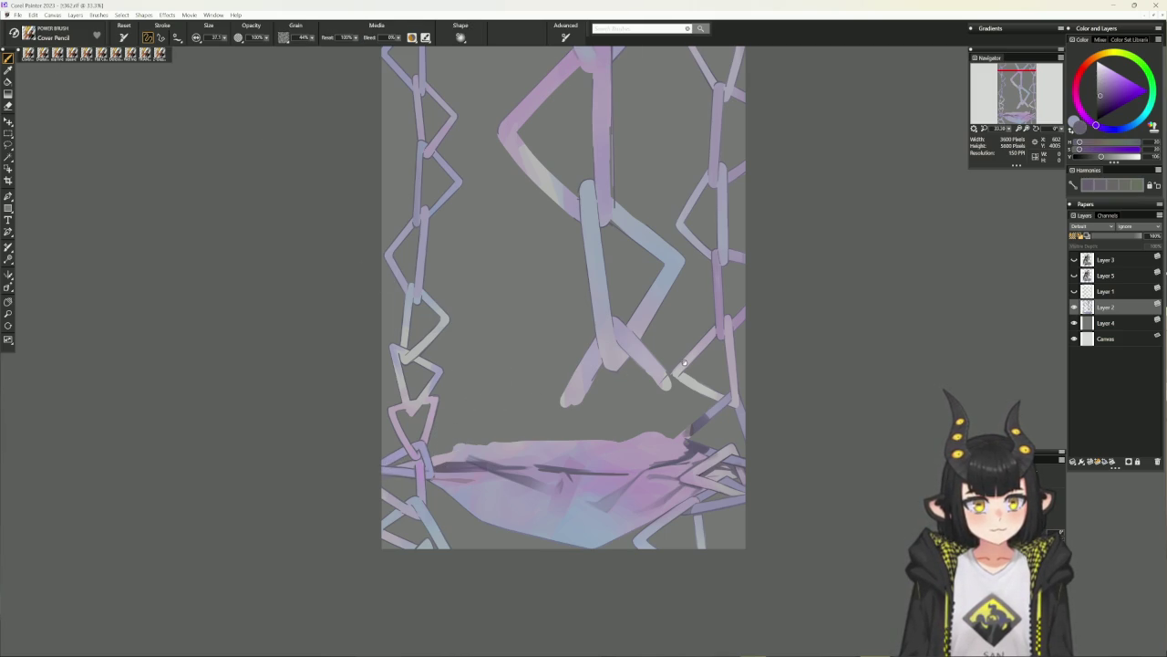
drag(638, 371, 604, 438)
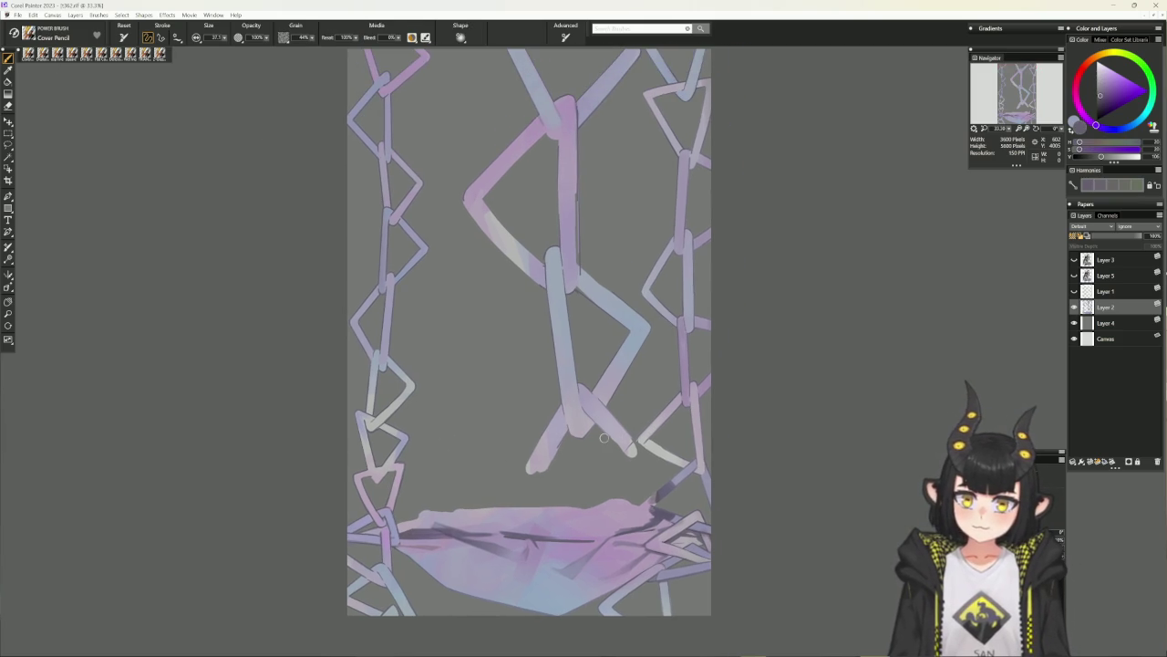